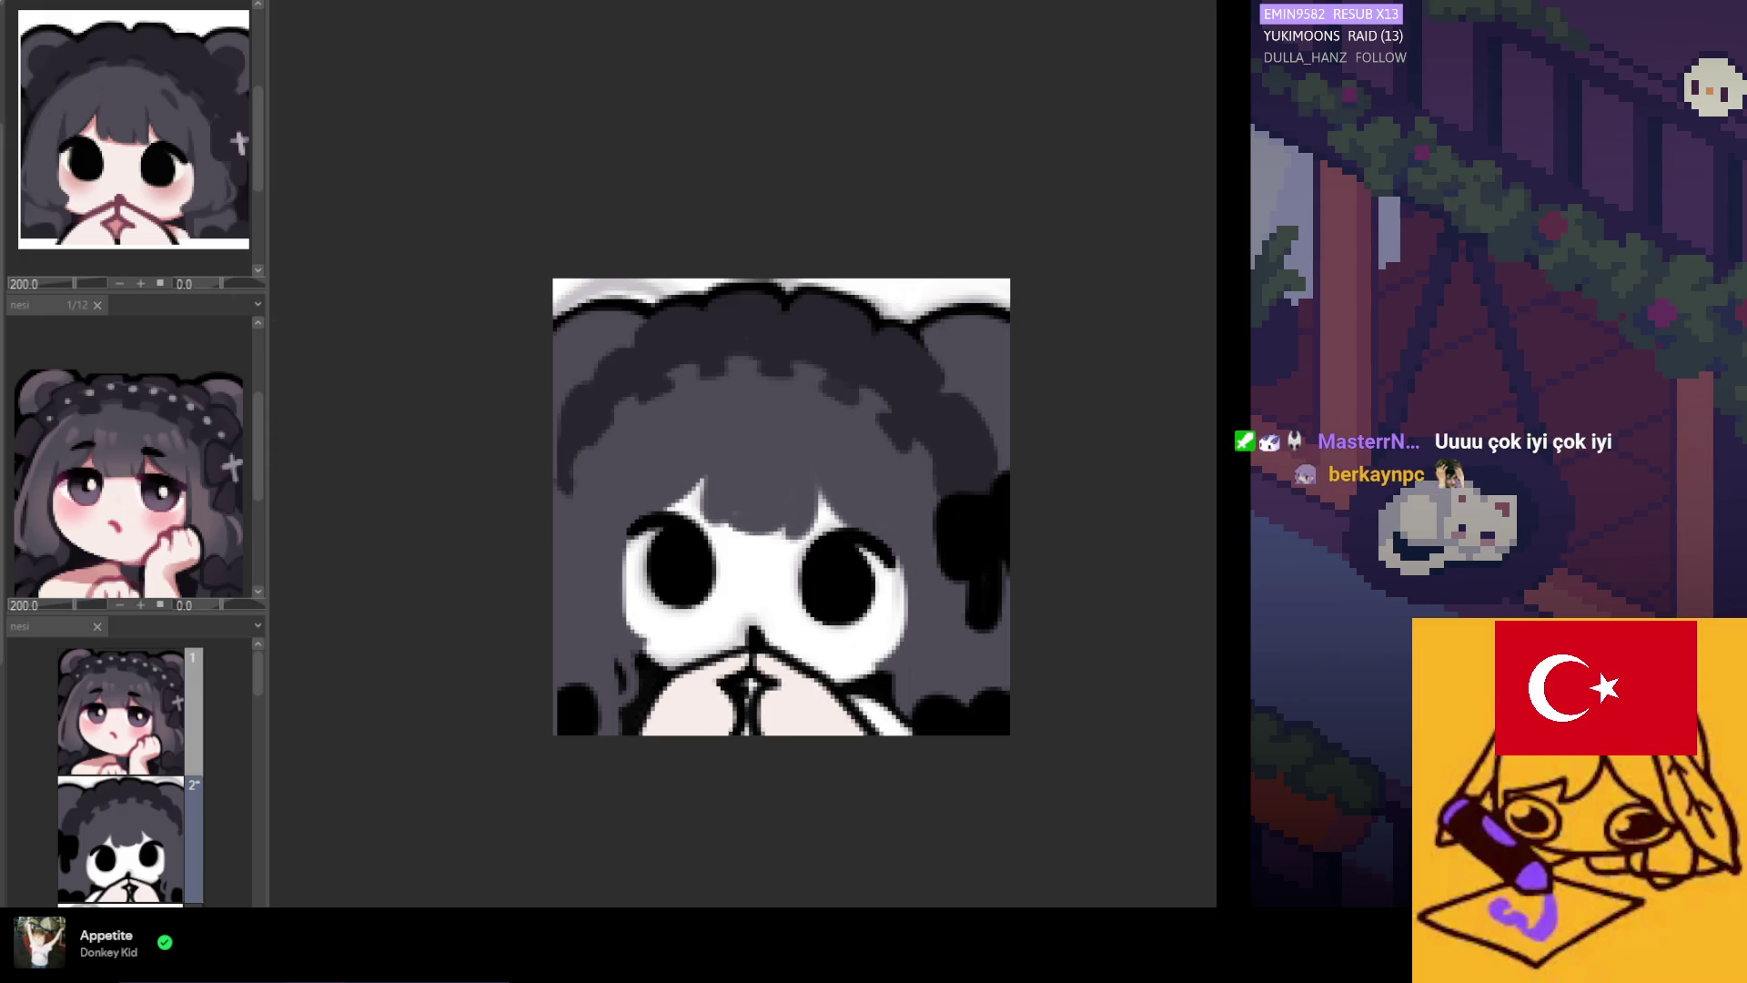
# Compare frames 1 and 2, then shift the frame-2 chibi artwork slightly right.
pyautogui.press('Left')
pyautogui.press('Right')
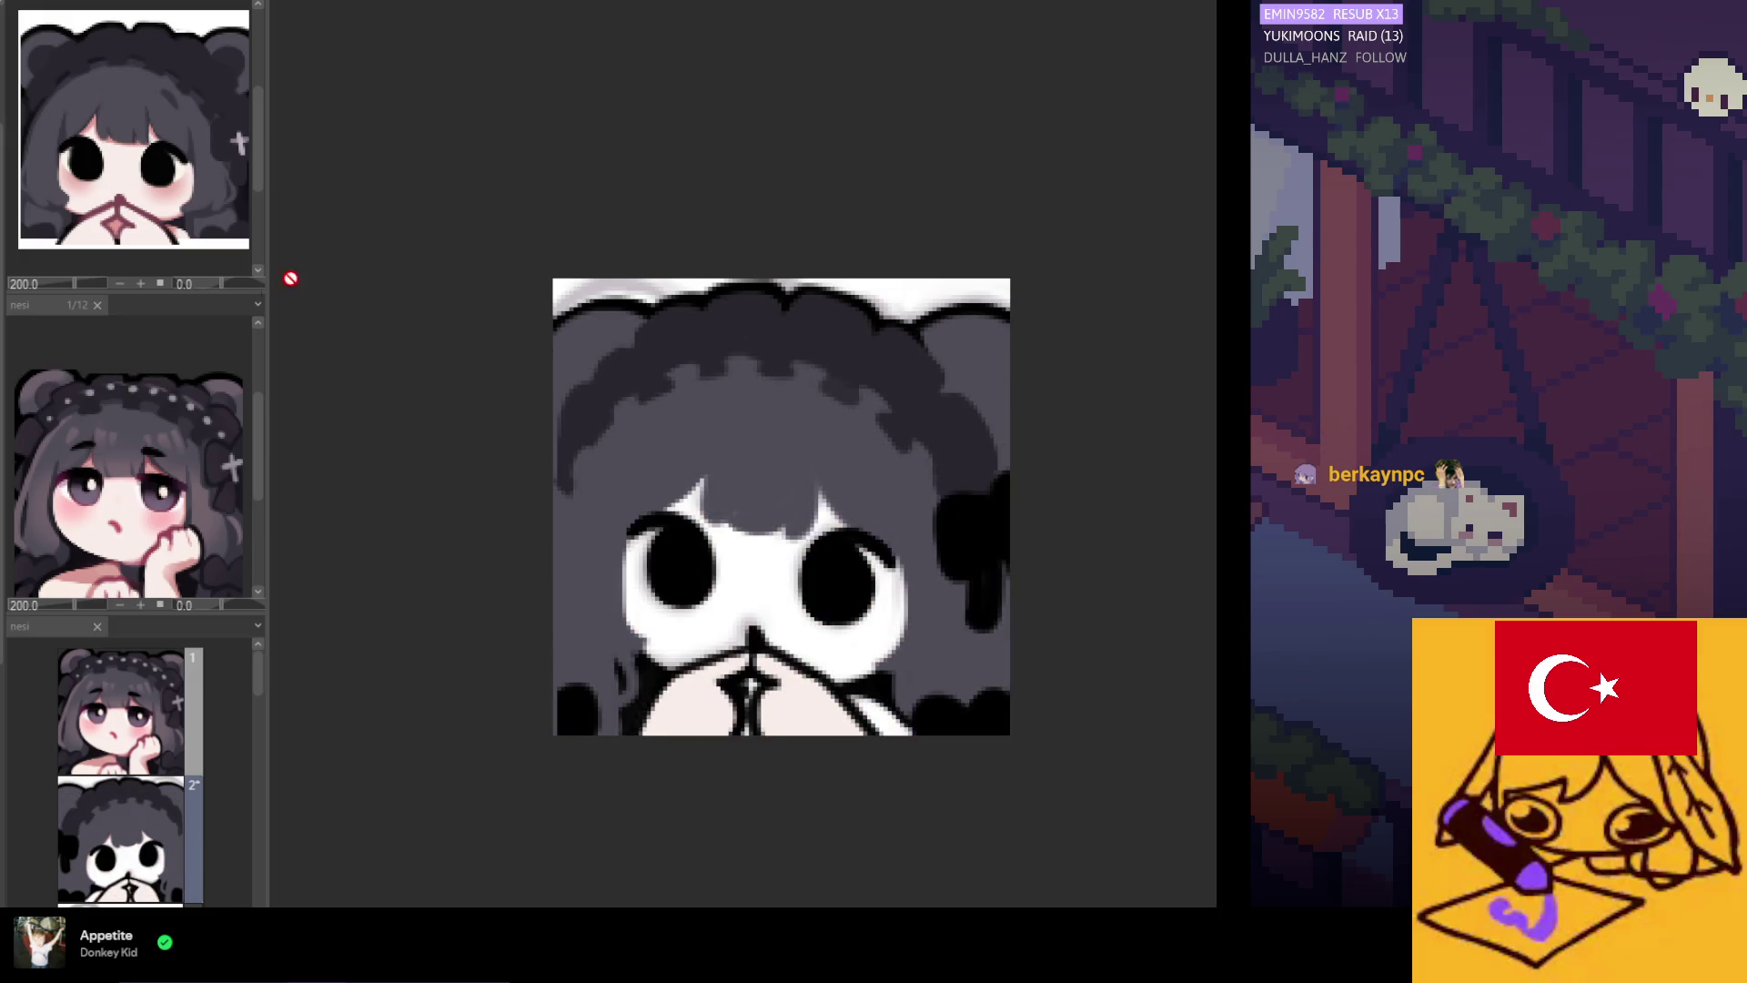
pyautogui.moveTo(847, 637); pyautogui.dragTo(857, 636)
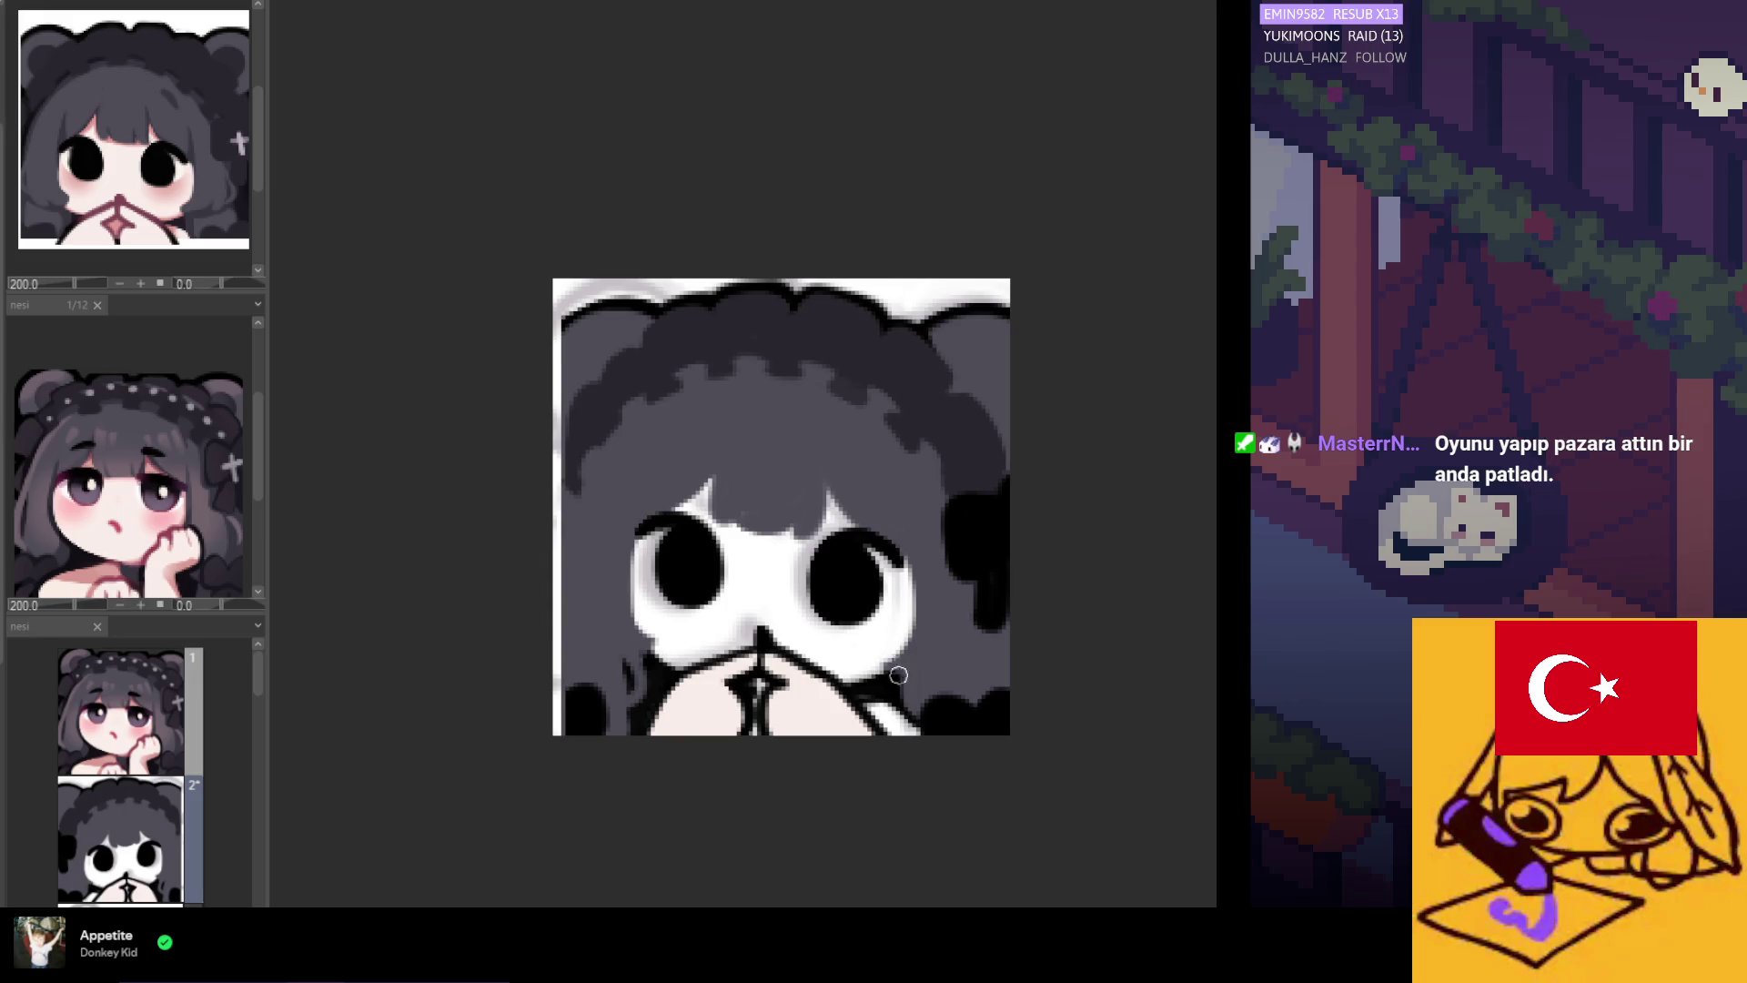
pyautogui.scroll(-2, 890, 580)
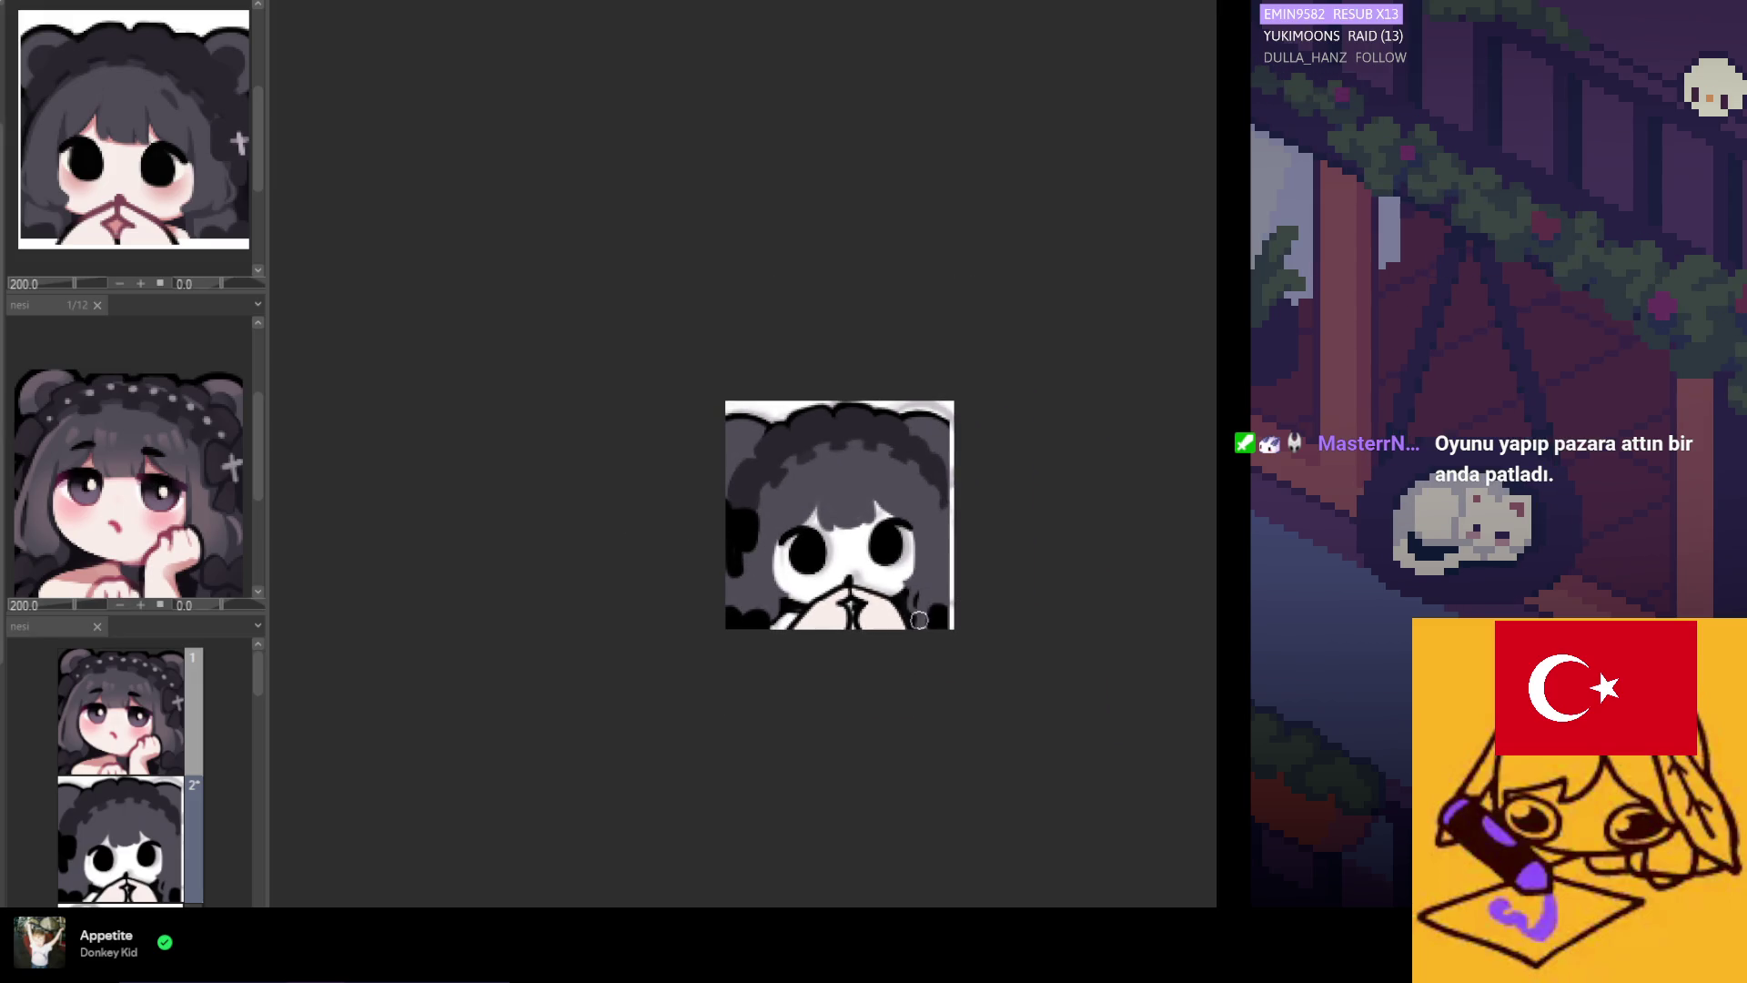
pyautogui.scroll(1, 925, 617)
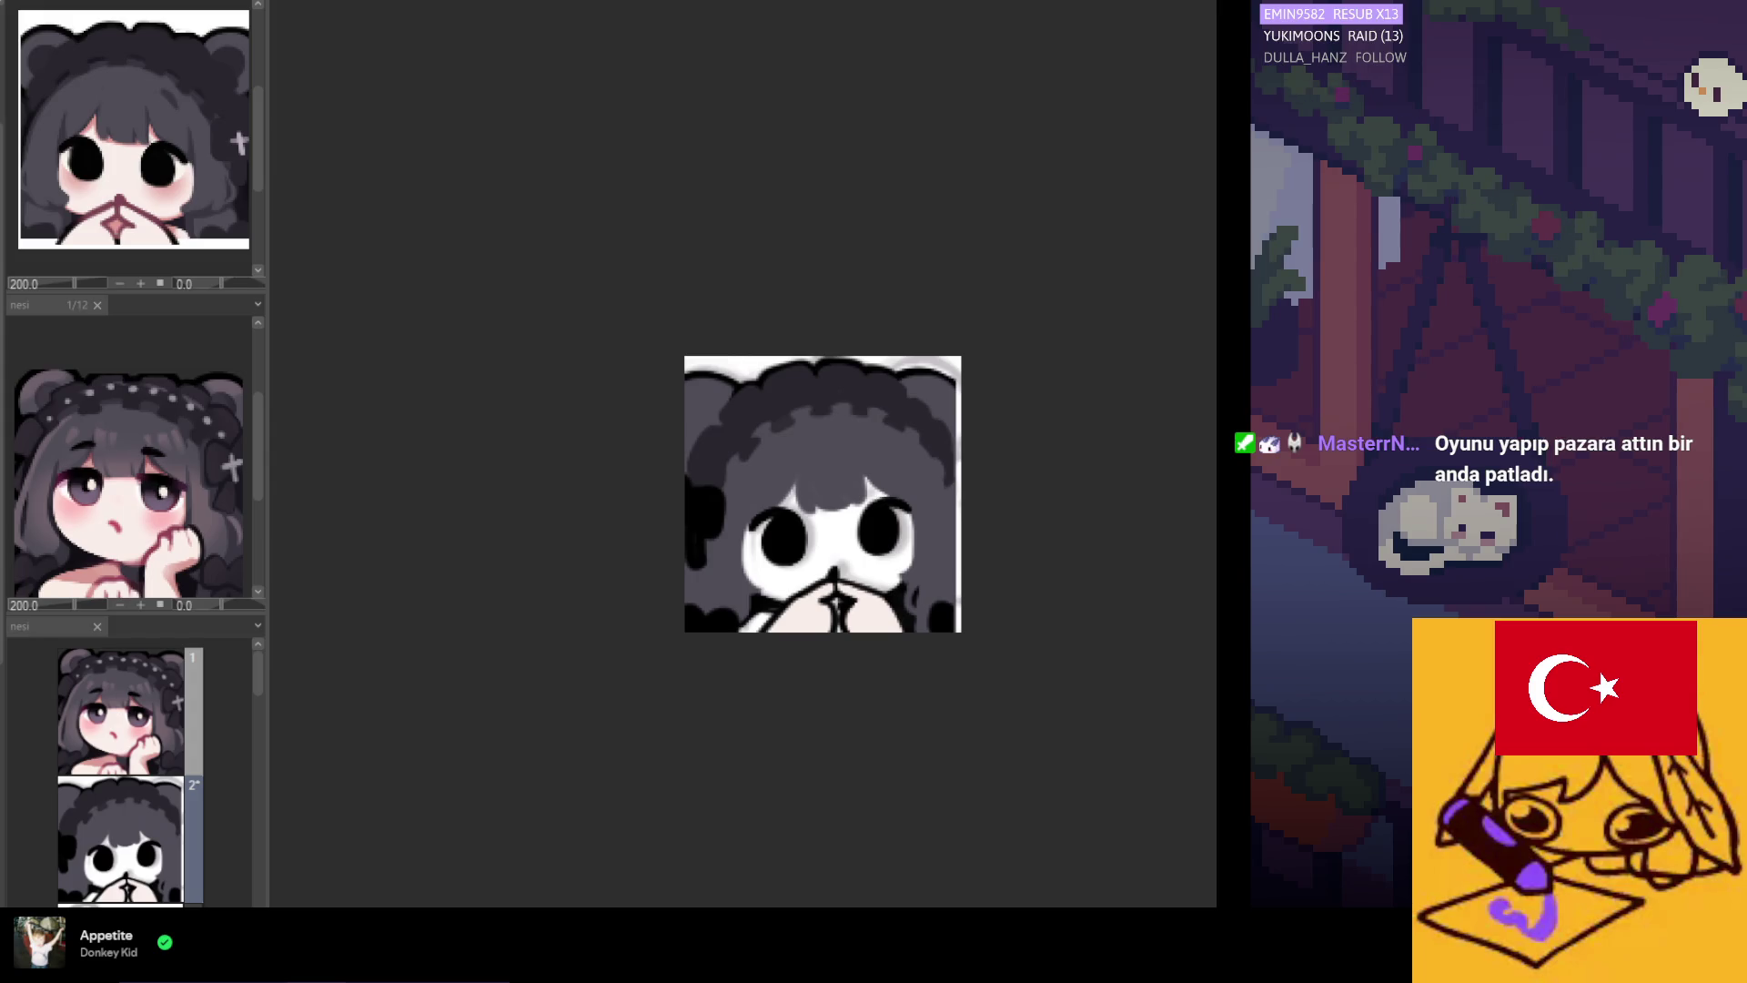
pyautogui.hotkey('ctrl', 'z')
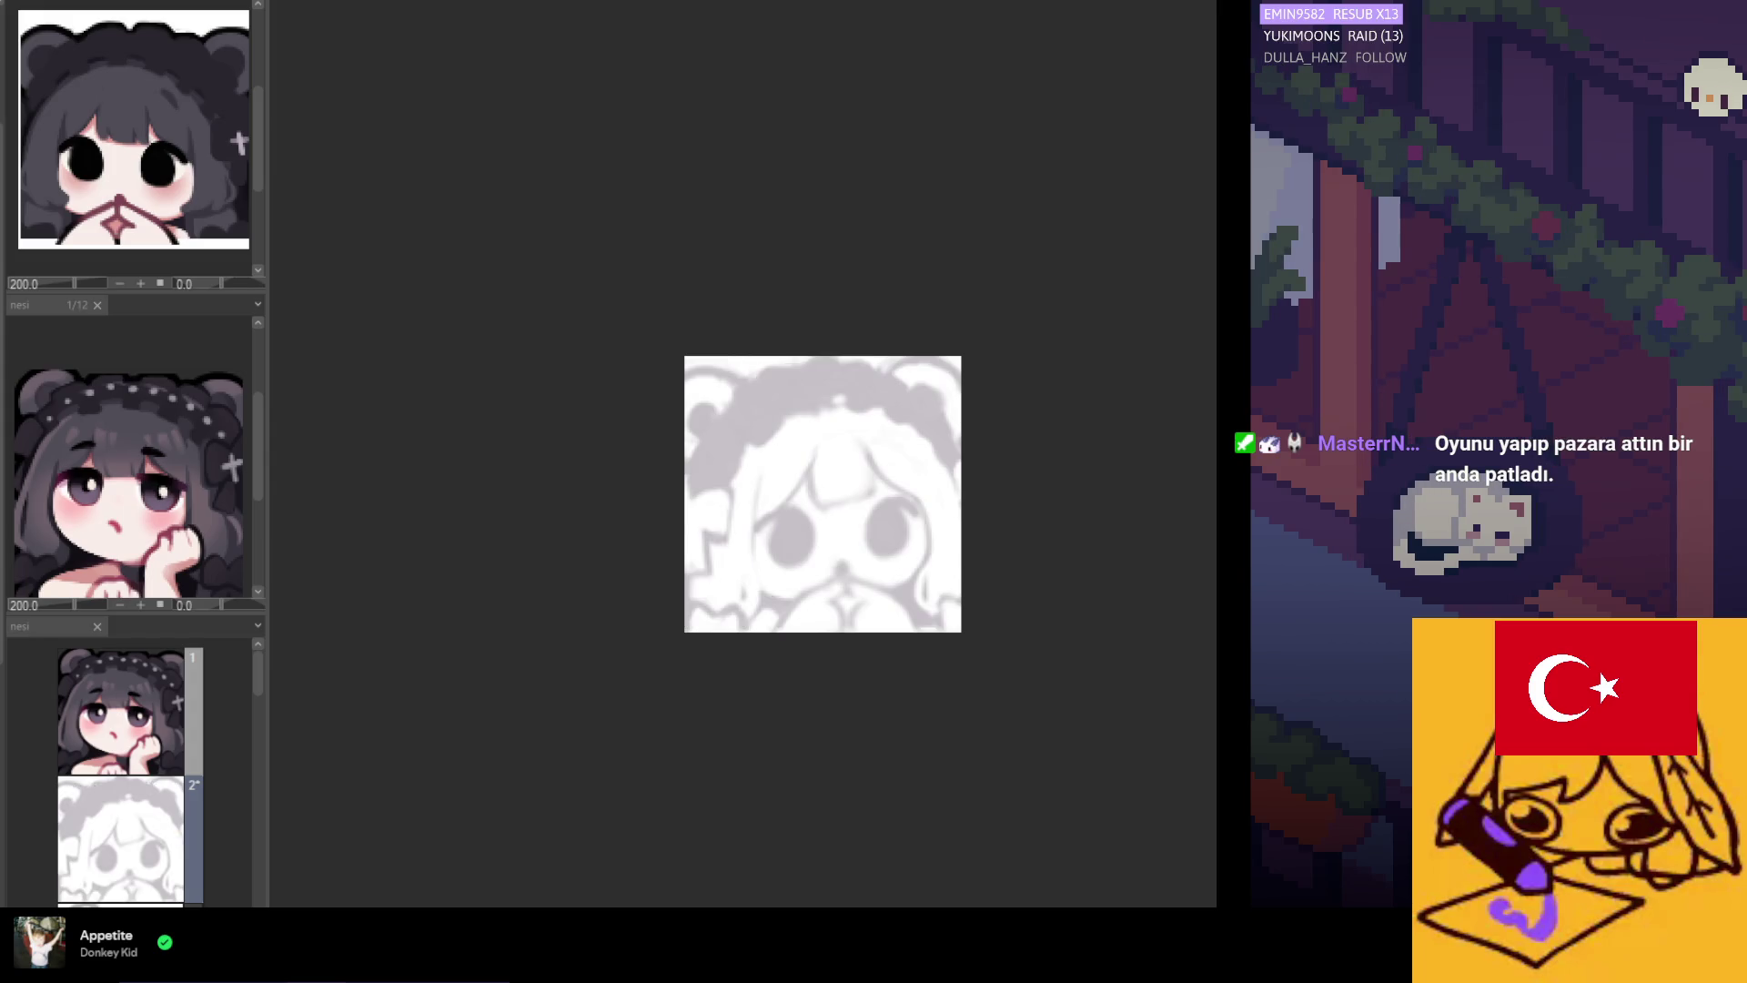
pyautogui.hotkey('ctrl', 'y')
pyautogui.scroll(-1, 869, 517)
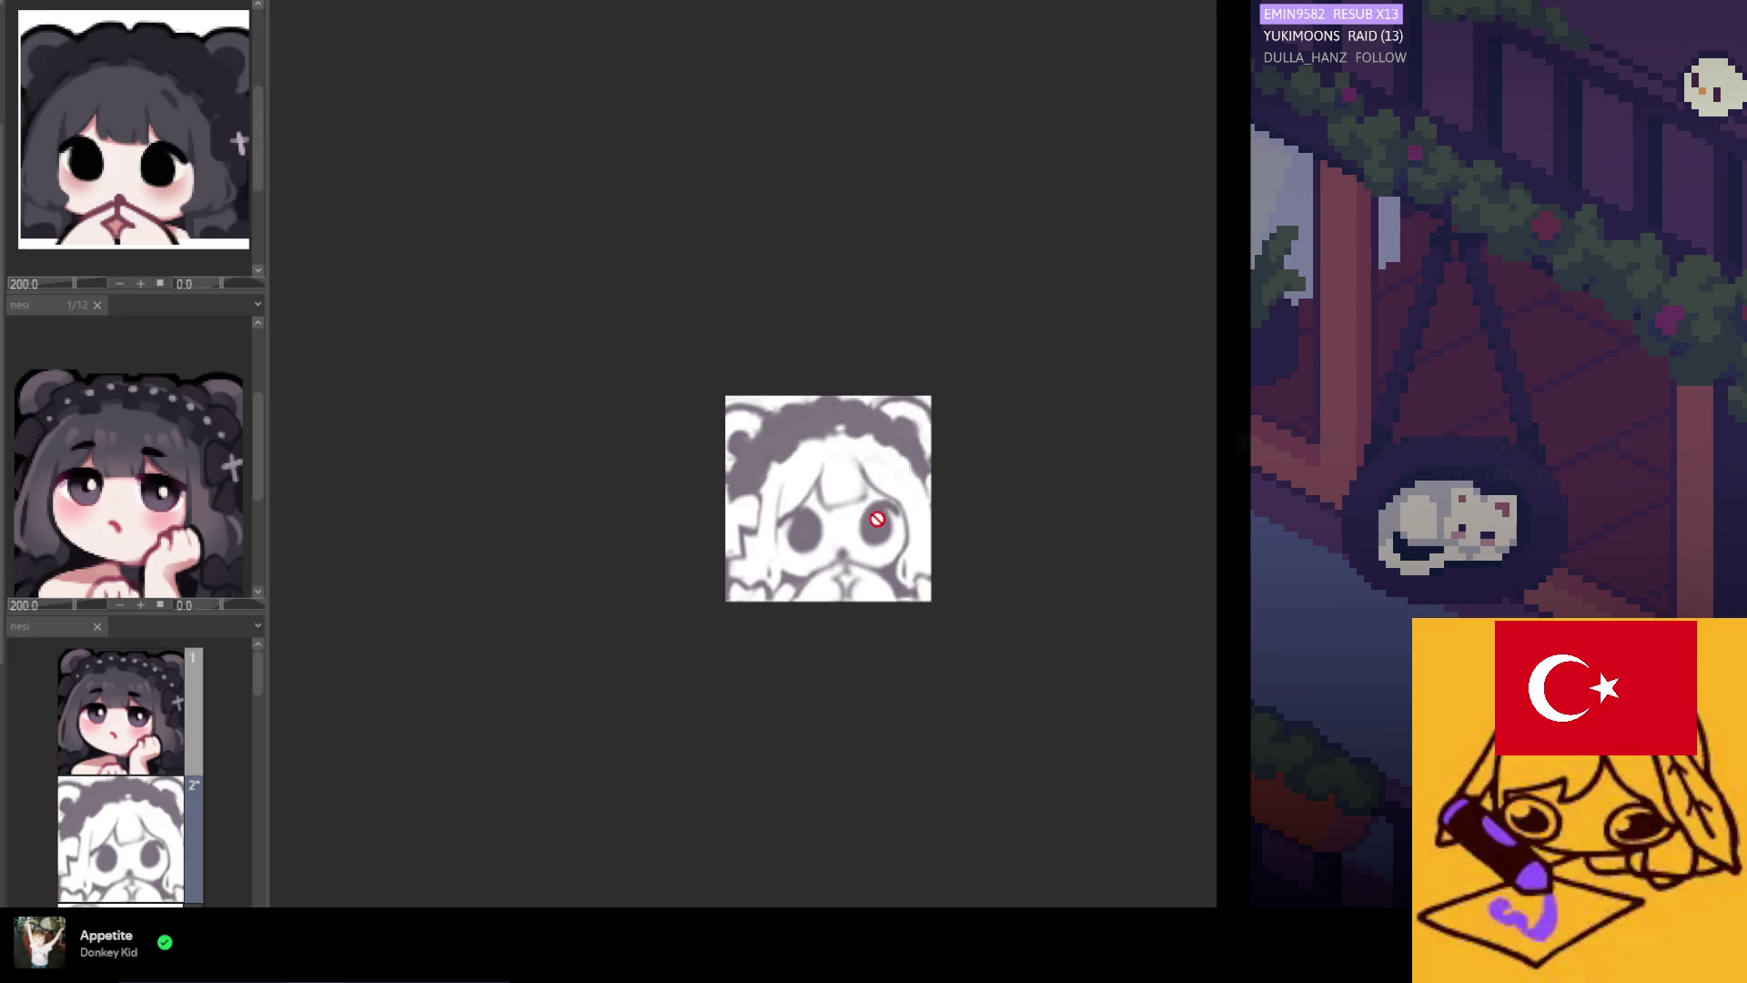
pyautogui.press('h')
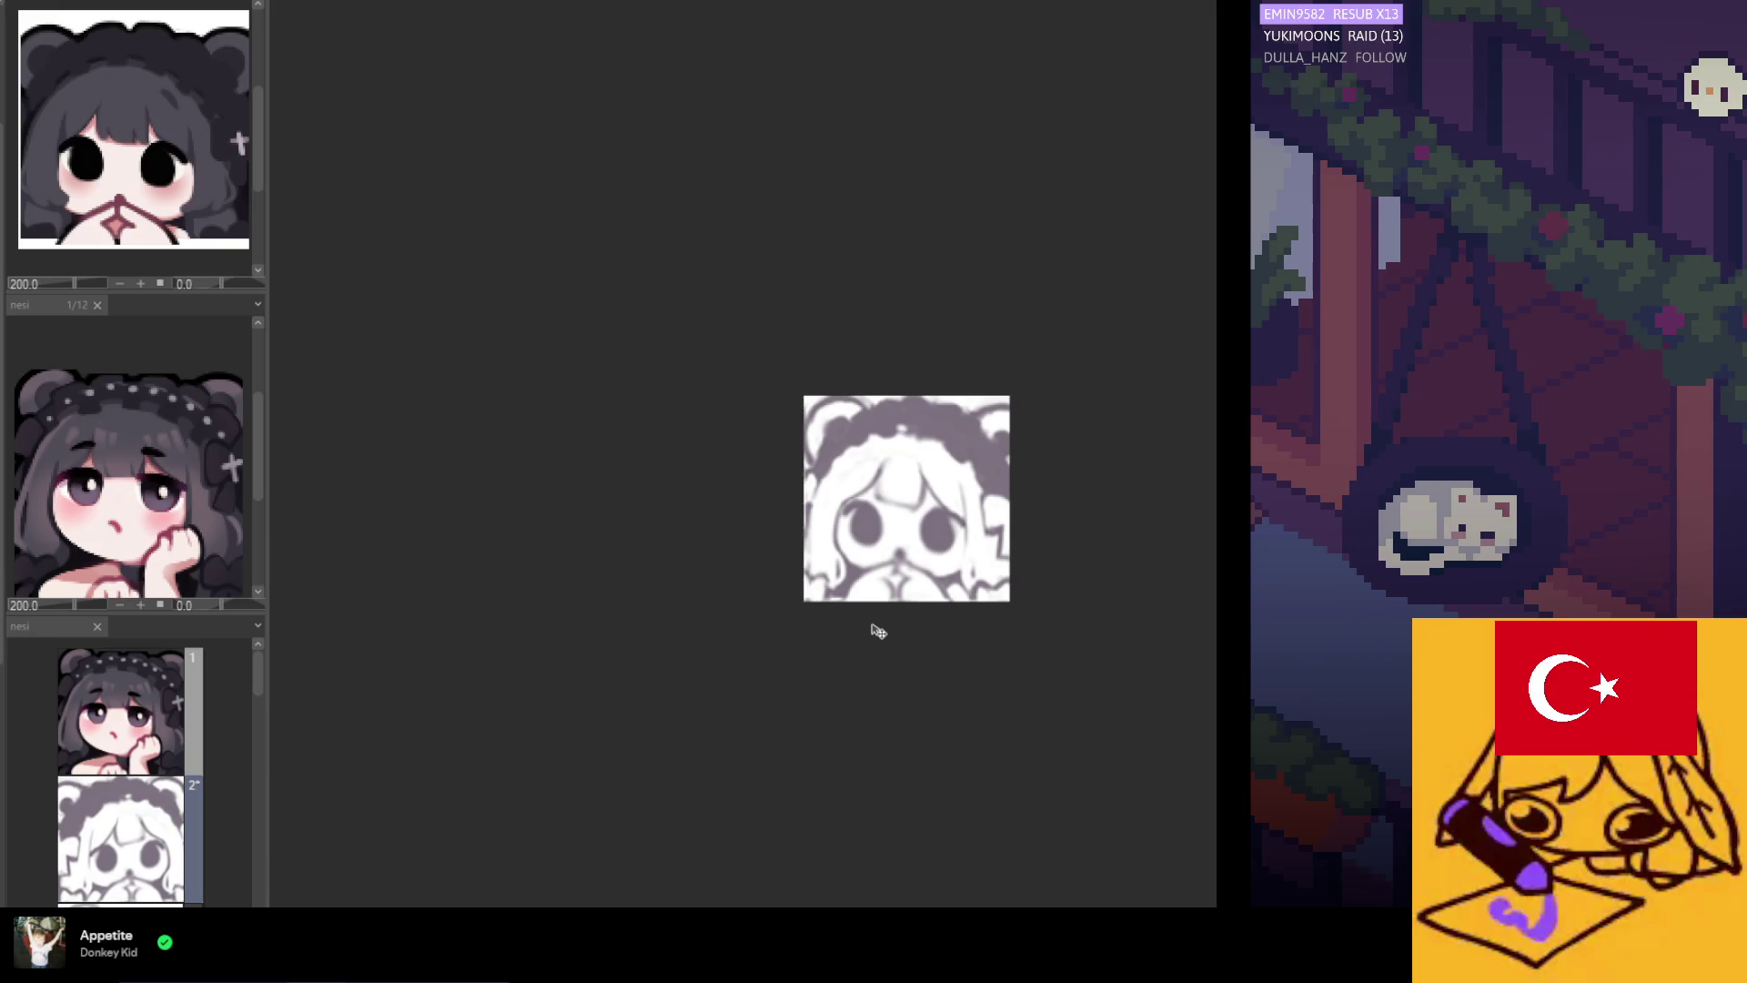
pyautogui.hscroll(2, 878, 631)
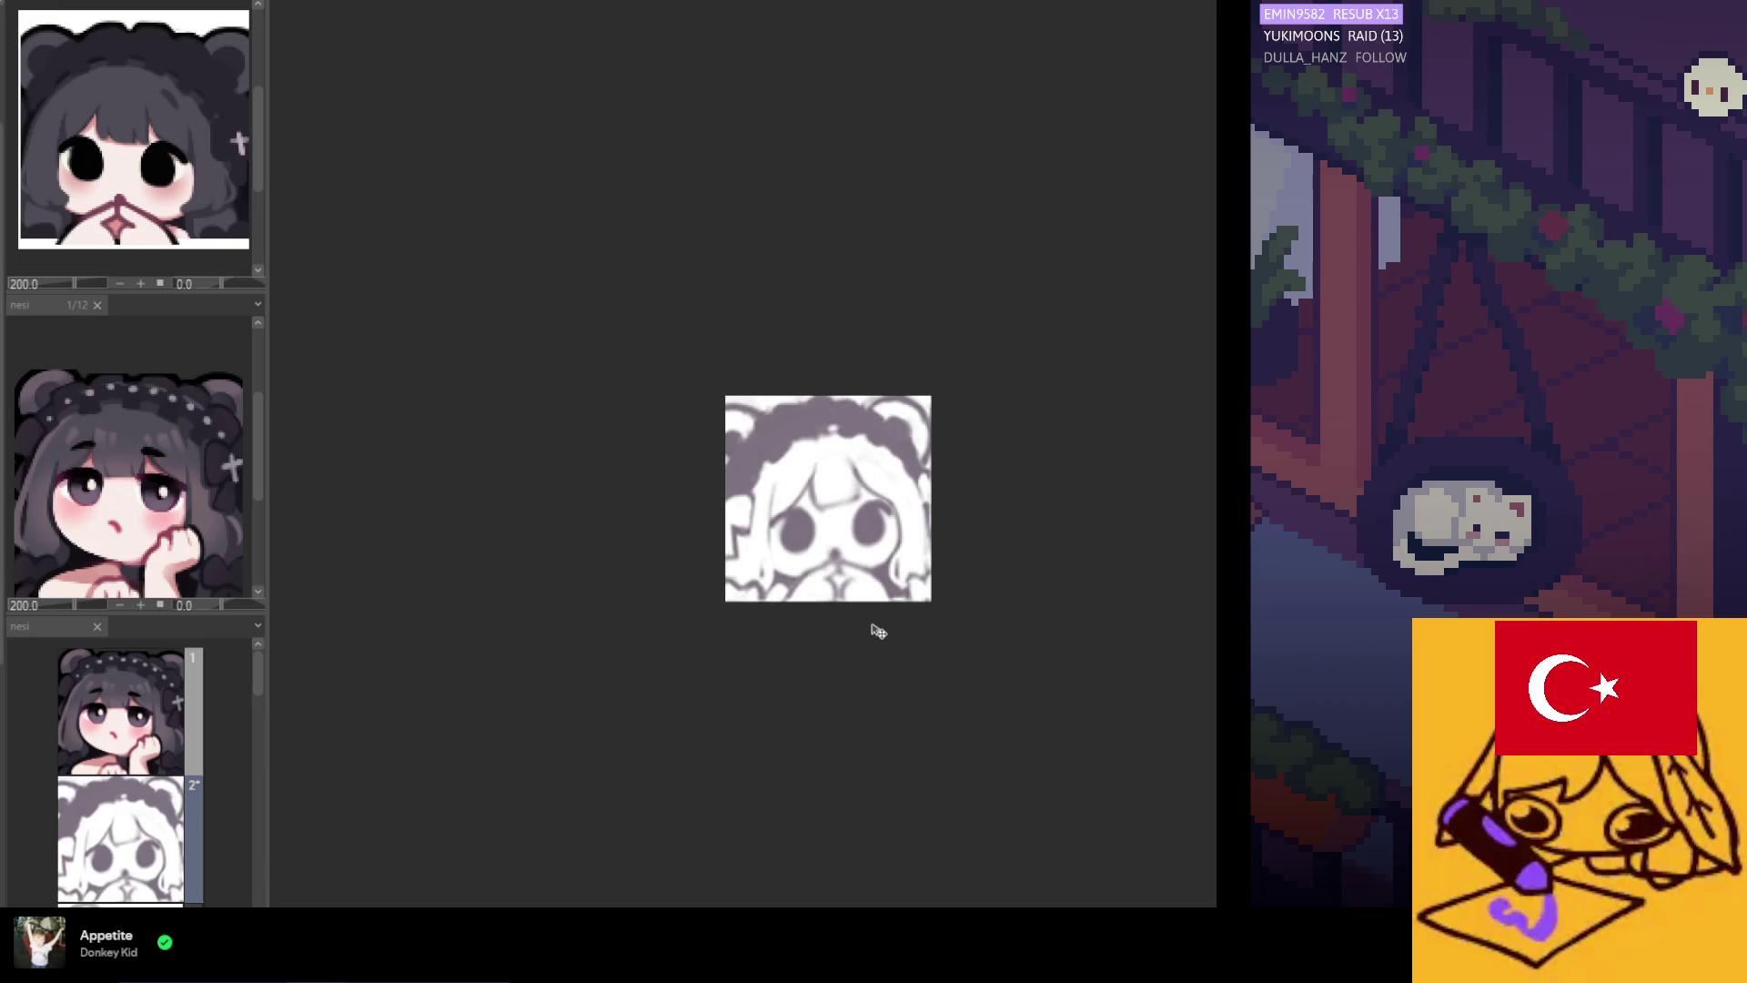
pyautogui.hscroll(-2, 878, 631)
pyautogui.hotkey('ctrl', 'z')
pyautogui.hotkey('ctrl', 'y')
pyautogui.hotkey('ctrl', 'z')
pyautogui.scroll(4, 1015, 533)
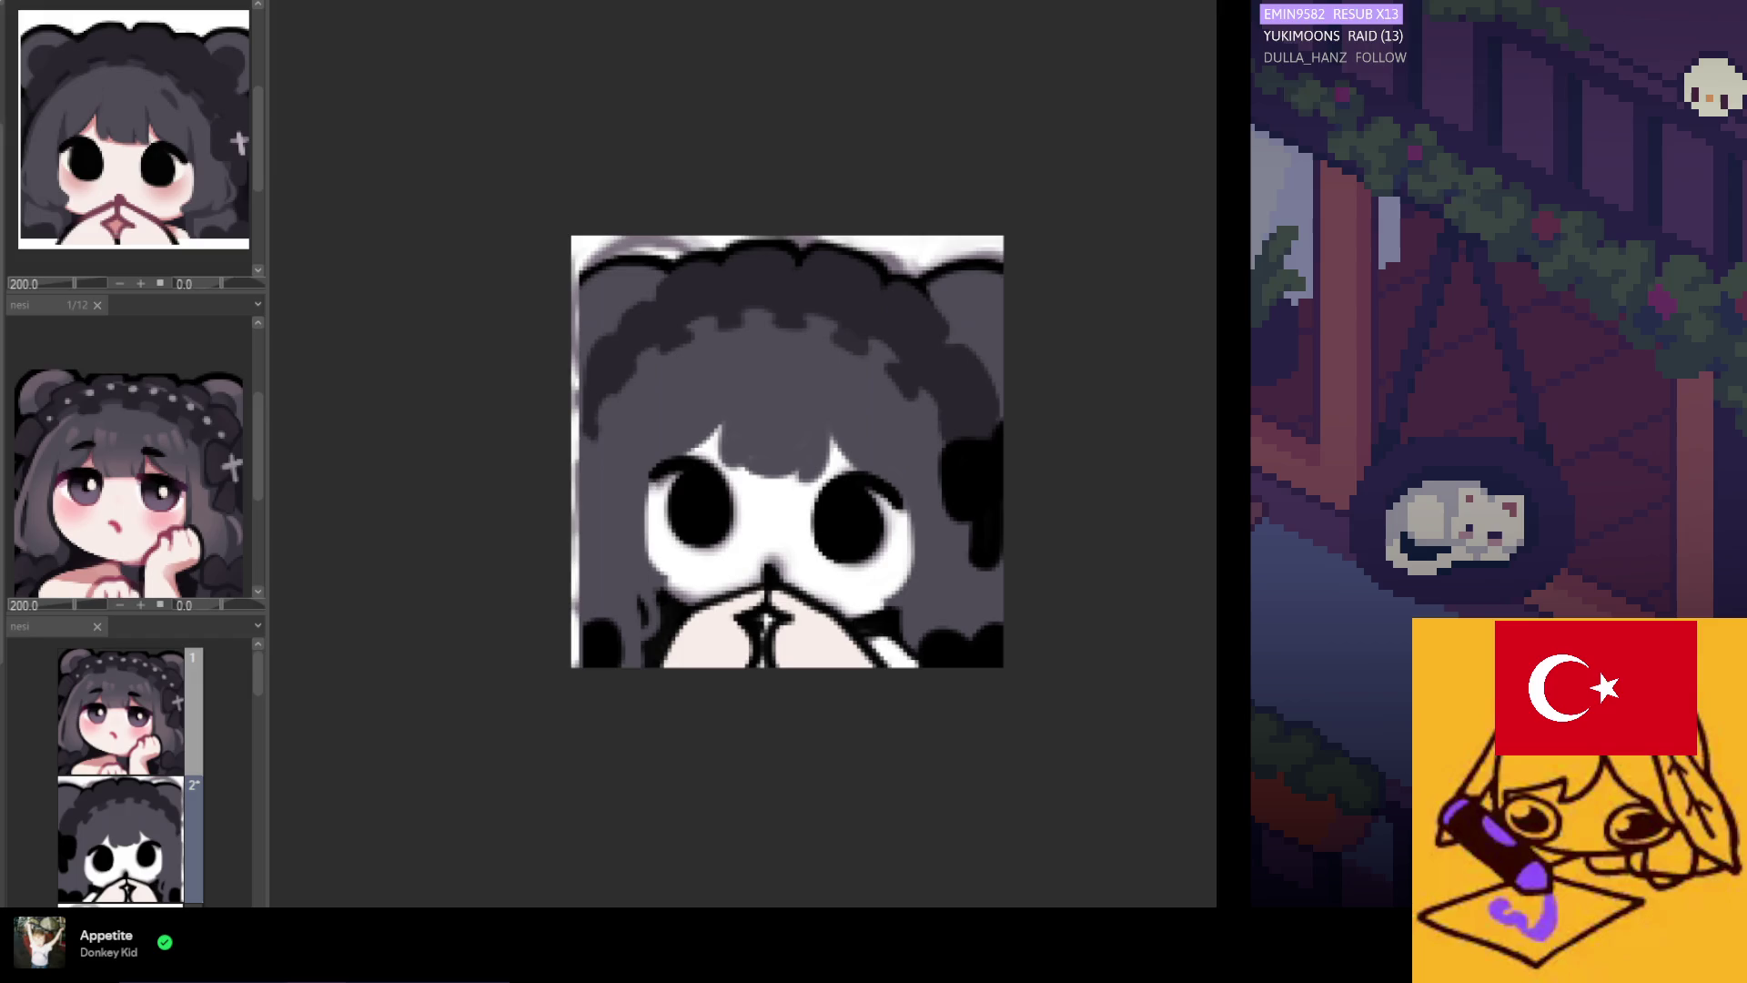
# Compare the faded and dark versions of frame 2 with undo/redo, keeping the dark one.
pyautogui.hotkey('ctrl', 'y')
pyautogui.hotkey('ctrl', 'z')
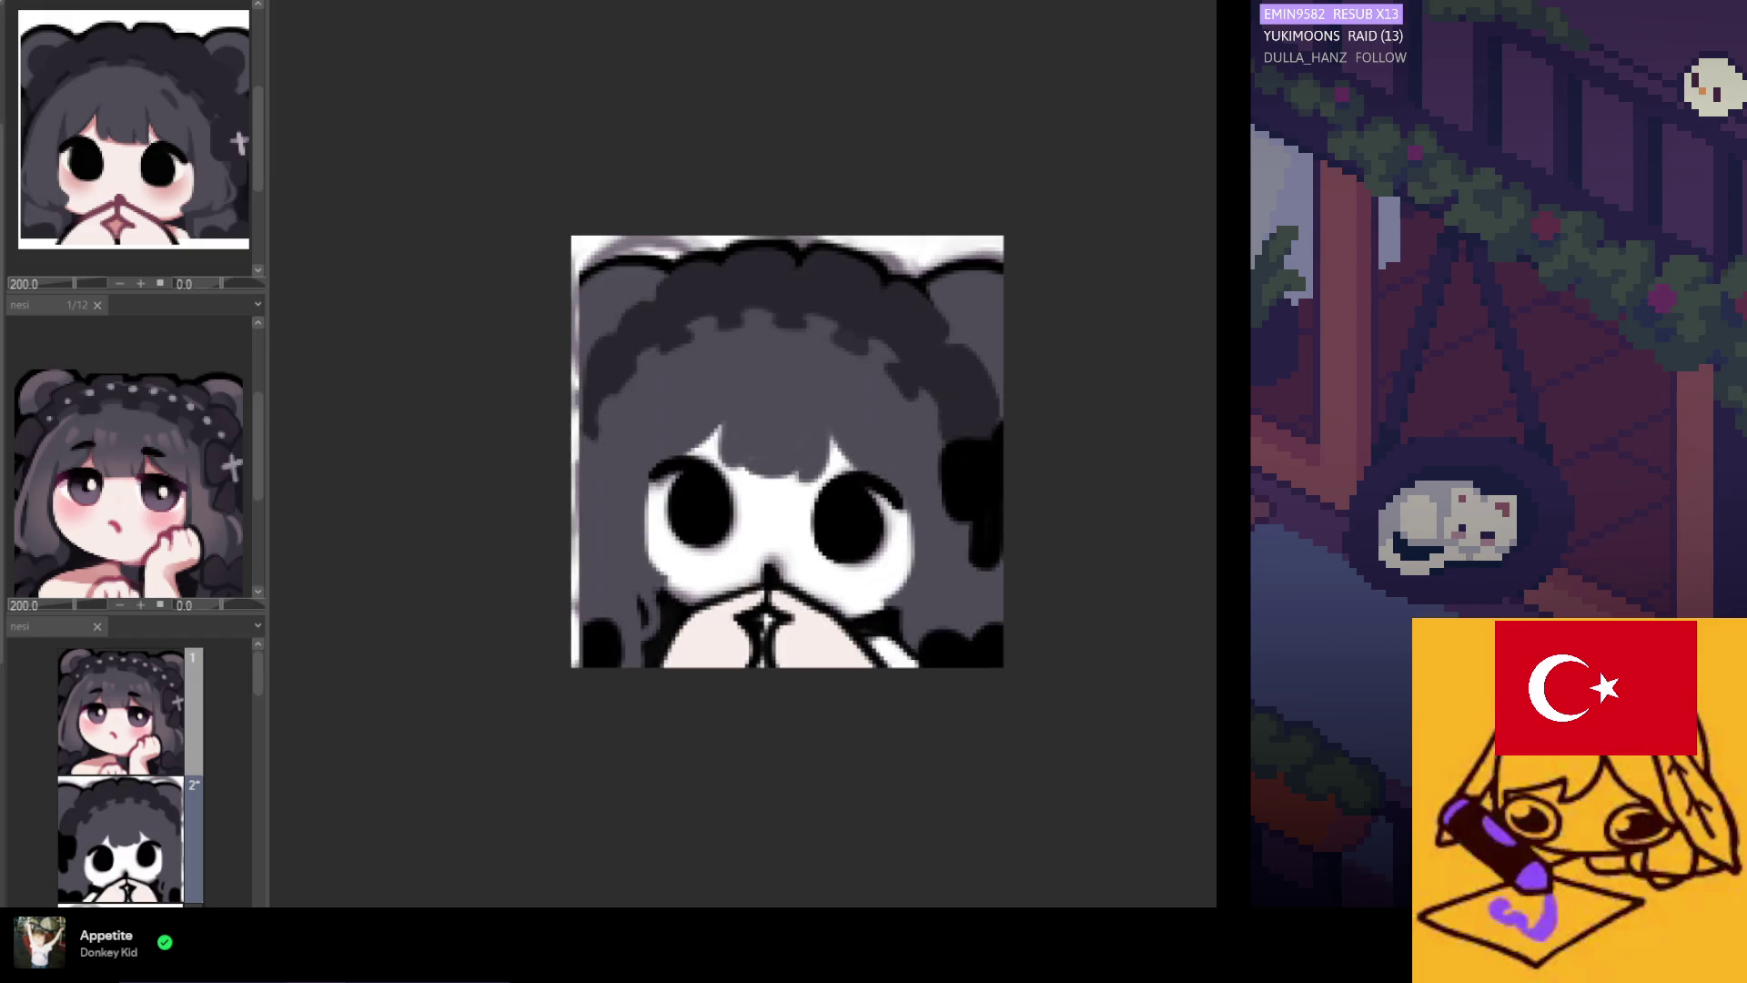
pyautogui.hotkey('ctrl', 'y')
pyautogui.hotkey('ctrl', 'z')
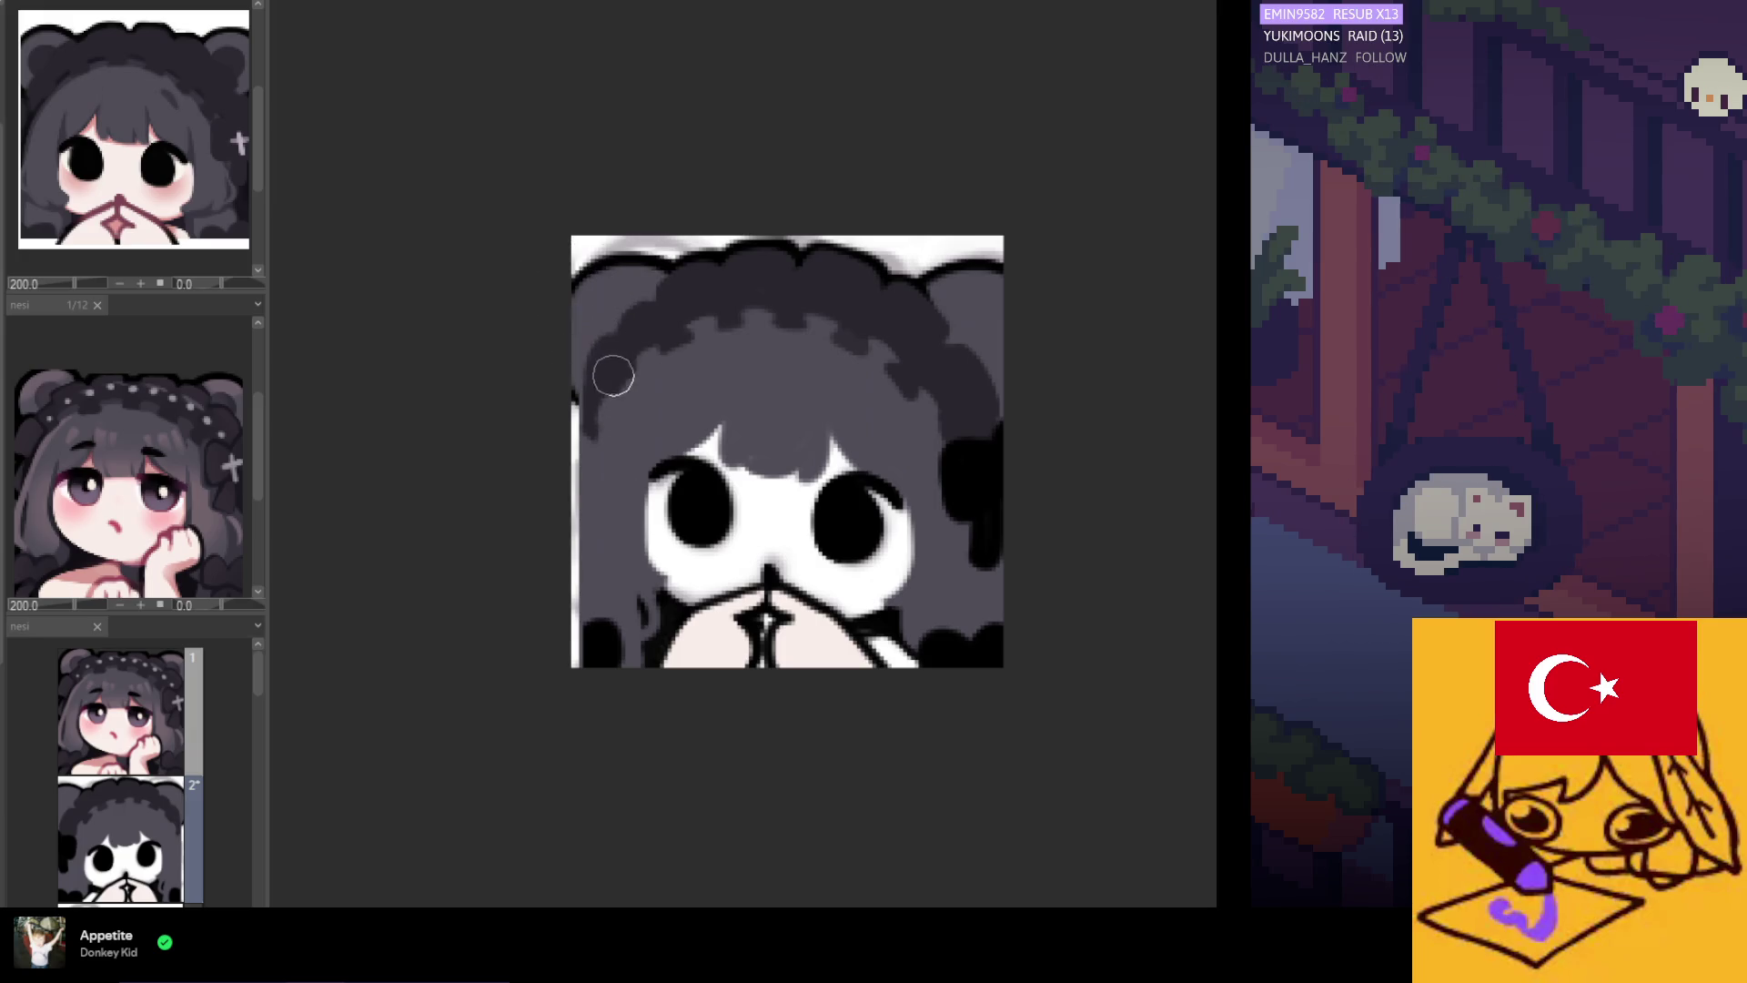
# Paint grey over the left-edge black strip, darken the white sliver, and remove the black outline.
pyautogui.moveTo(600, 293)
pyautogui.mouseDown()
pyautogui.moveTo(589, 391)
pyautogui.moveTo(589, 319)
pyautogui.mouseUp()
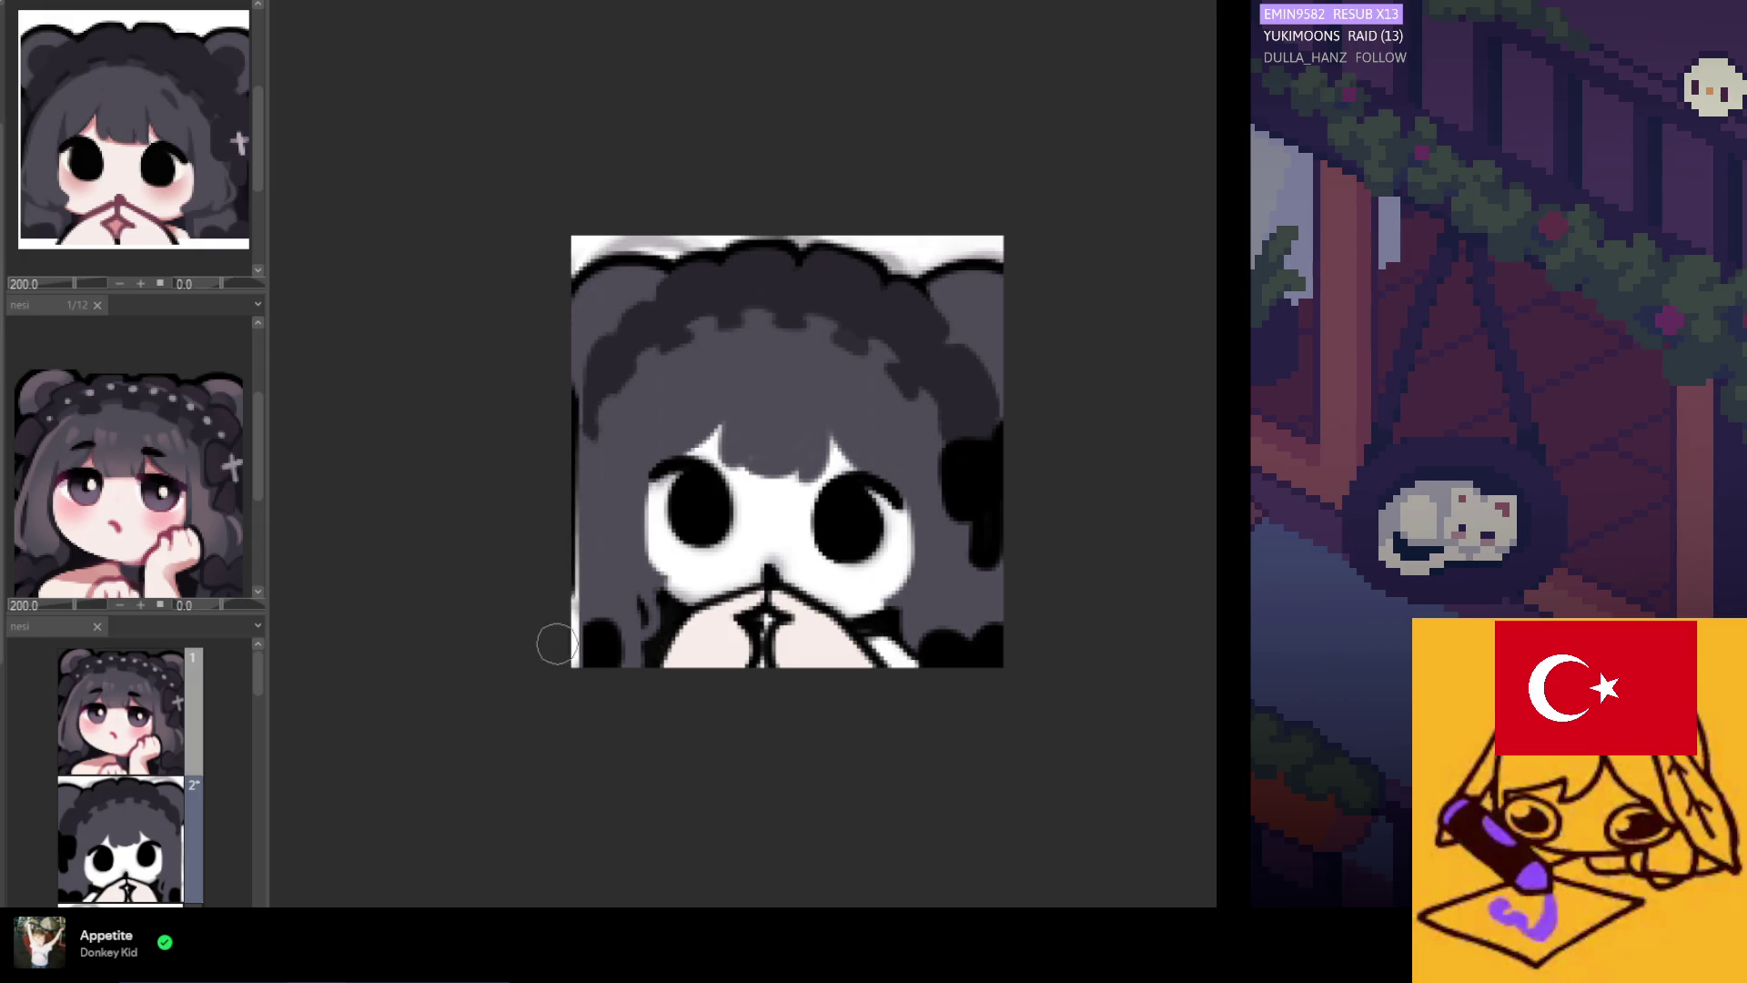
pyautogui.moveTo(577, 596); pyautogui.dragTo(569, 655)
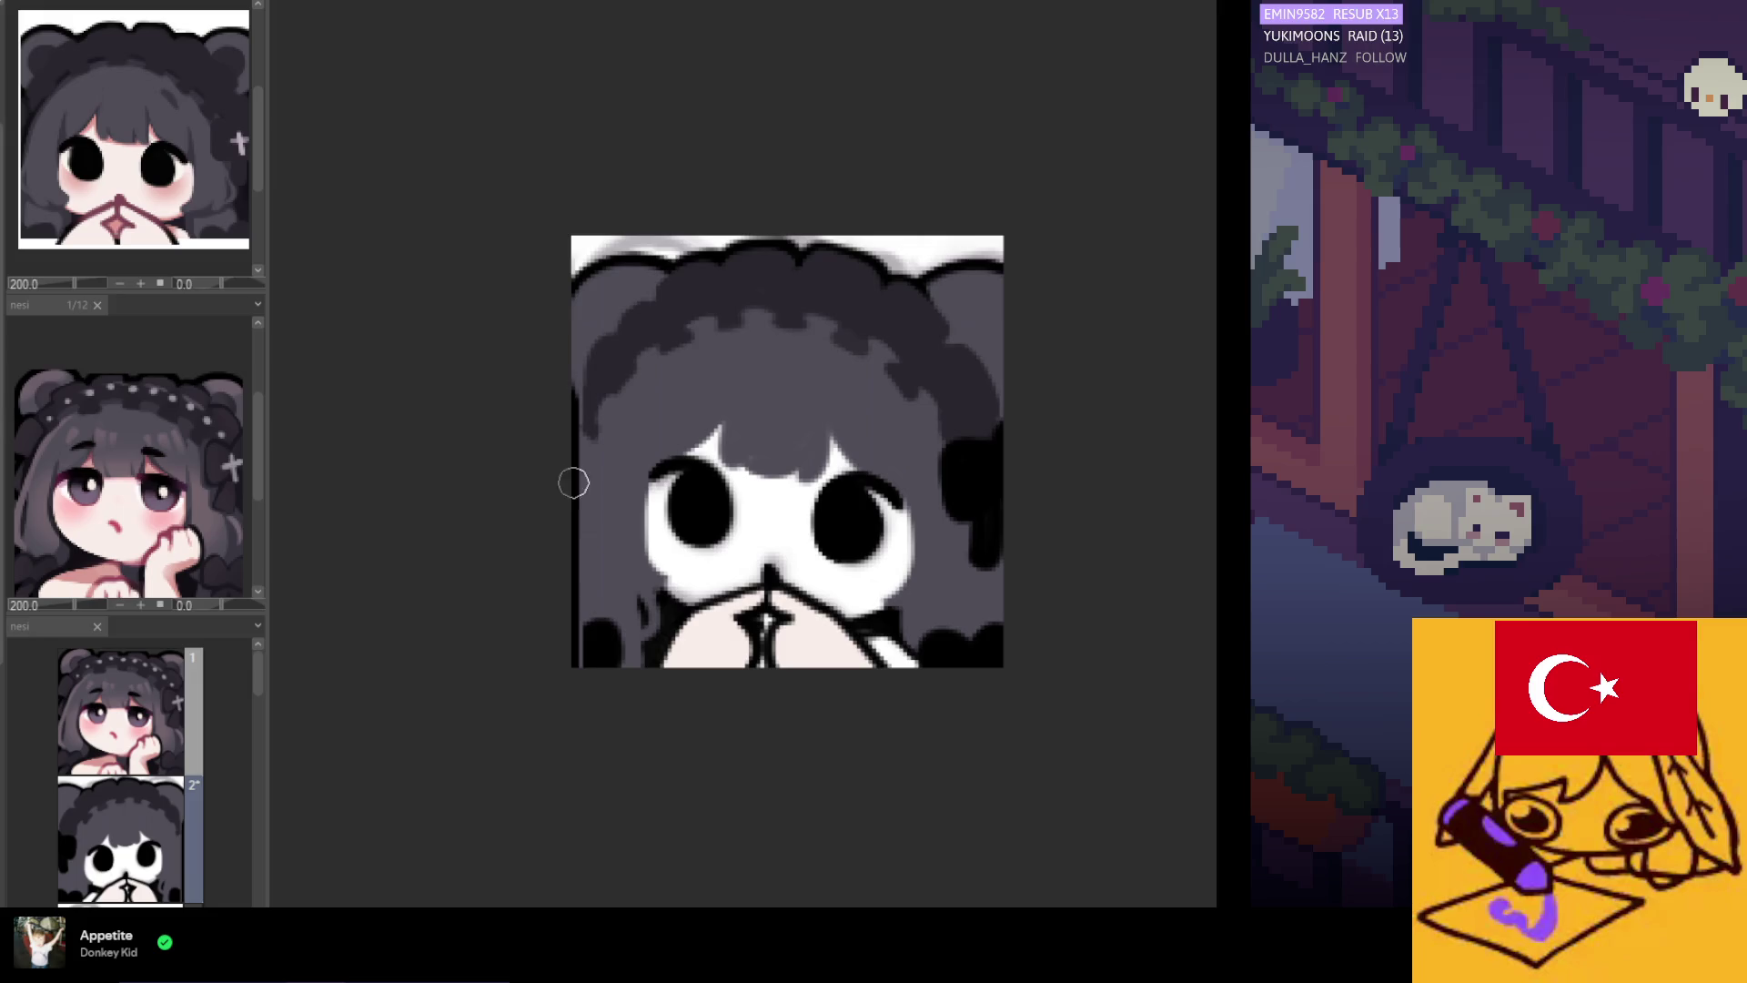
pyautogui.moveTo(613, 428); pyautogui.dragTo(579, 676)
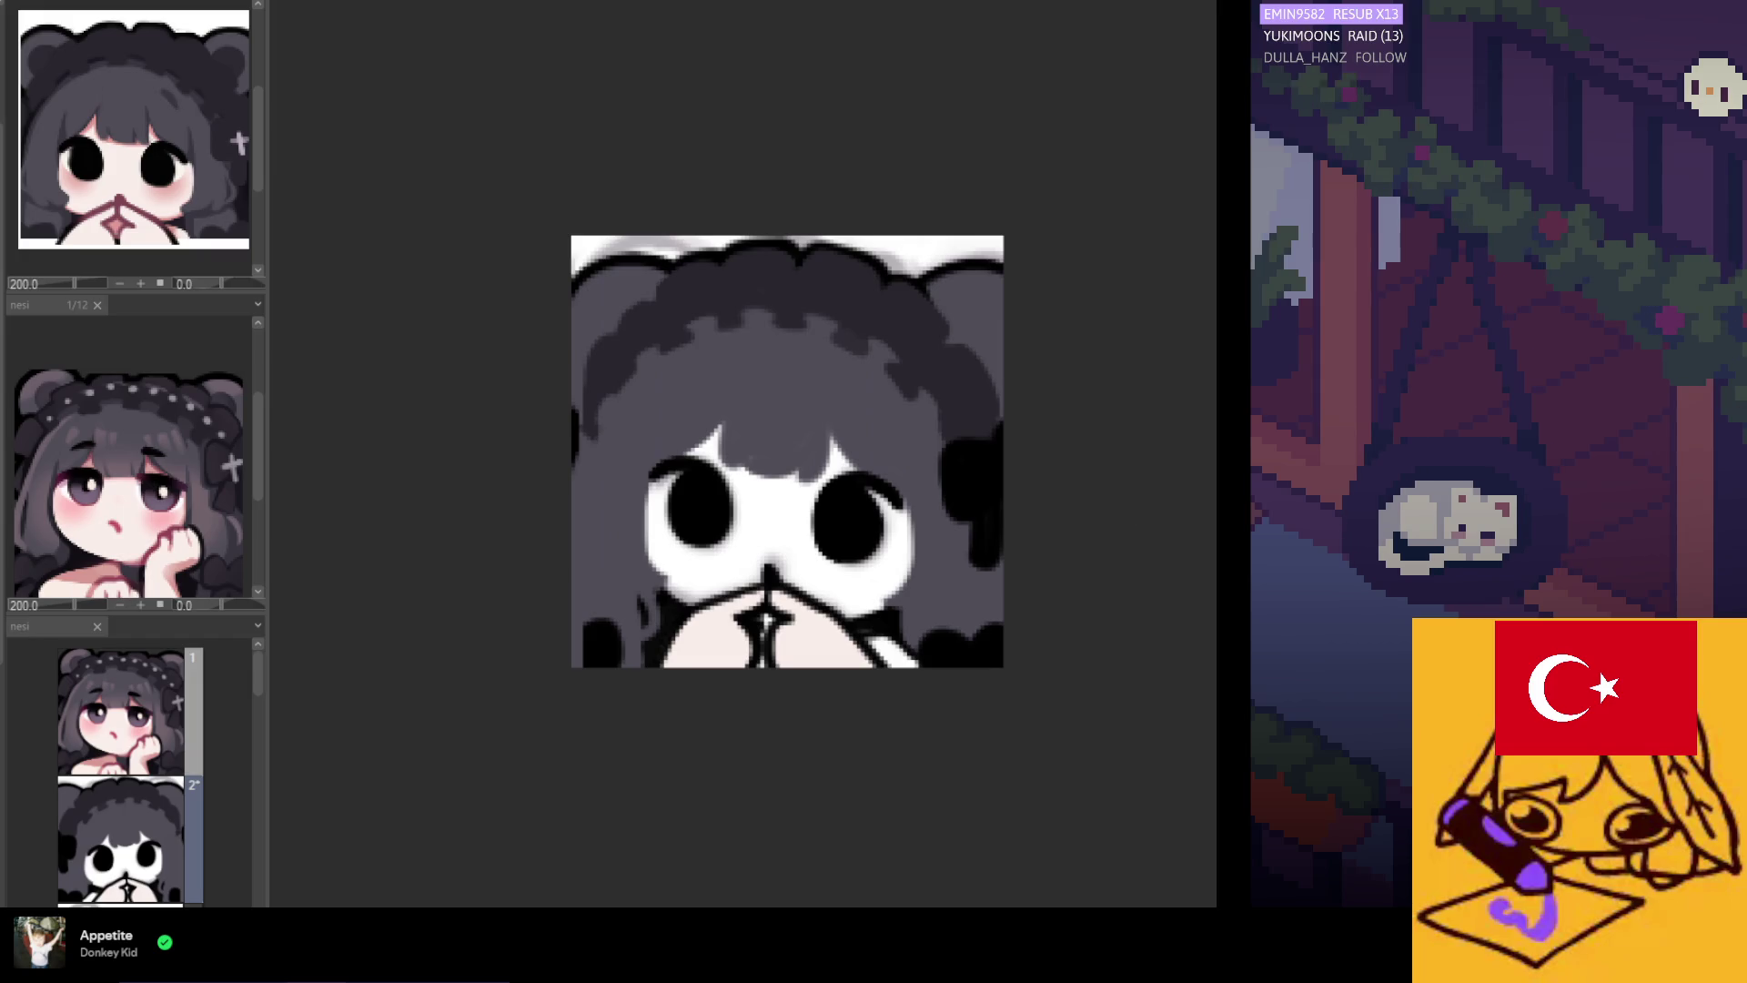
# Check the grey hair fill with undo/redo, then mirror the canvas horizontally and reposition the view.
pyautogui.hotkey('ctrl', 'z')
pyautogui.hotkey('ctrl', 'y')
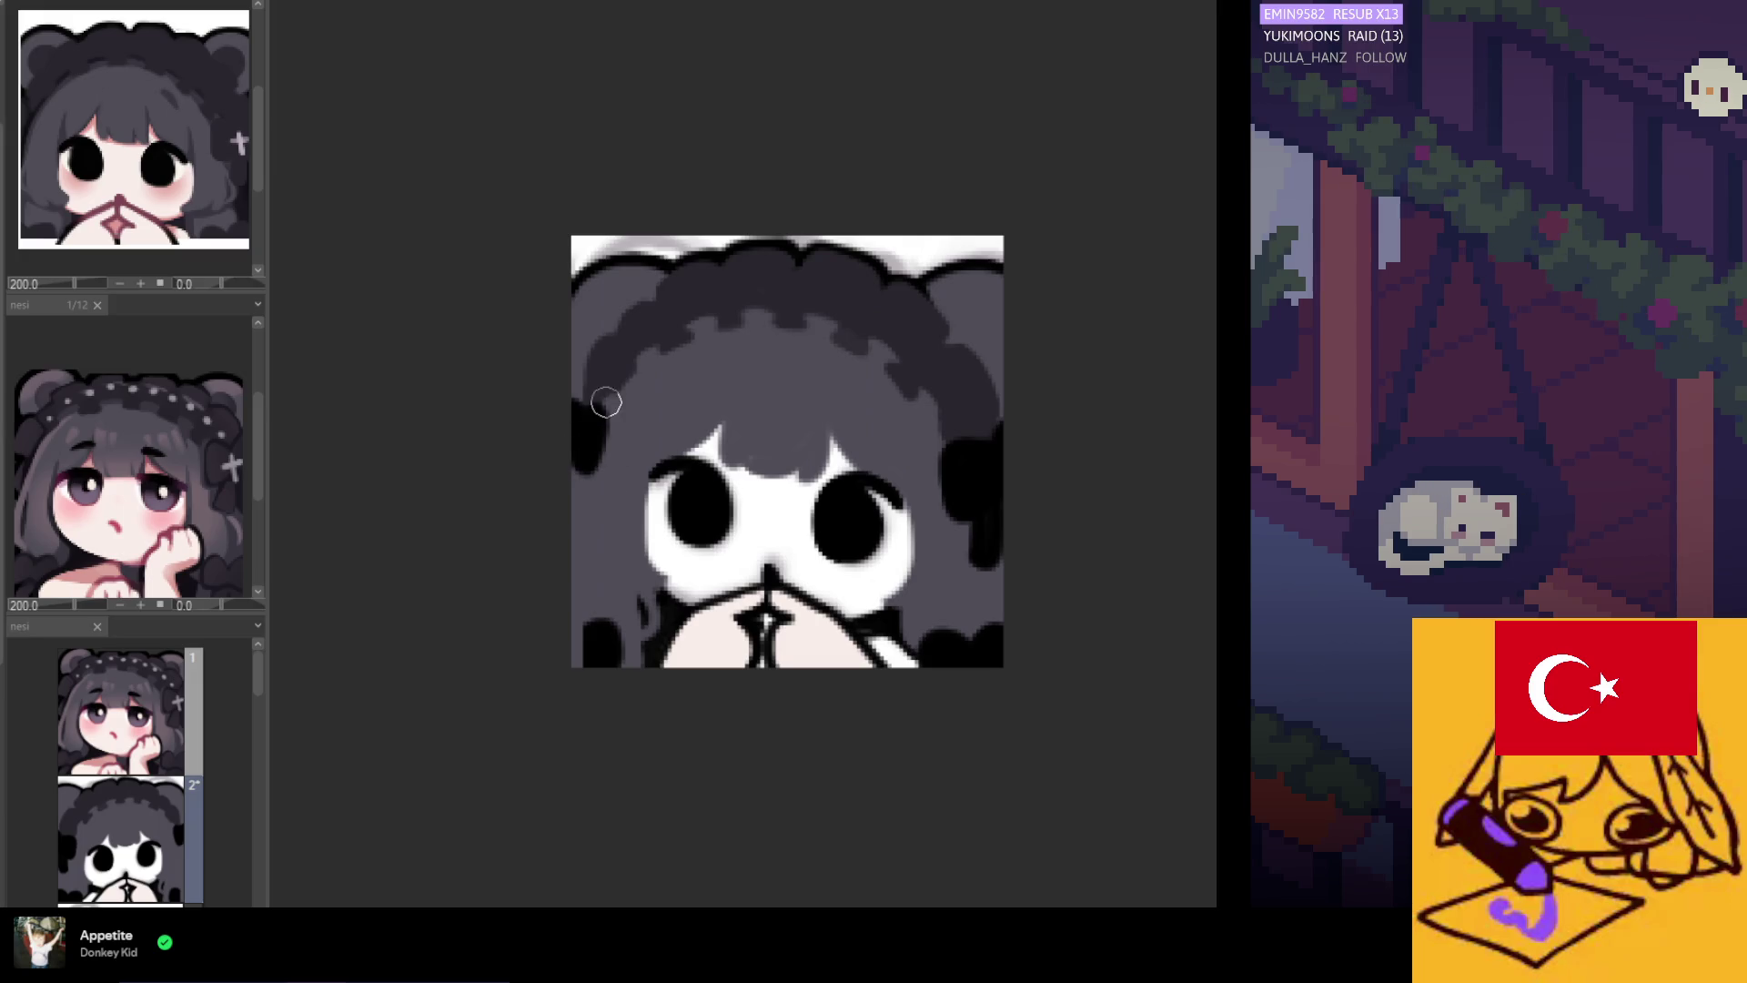
pyautogui.press('h')
pyautogui.scroll(-2, 488, 386)
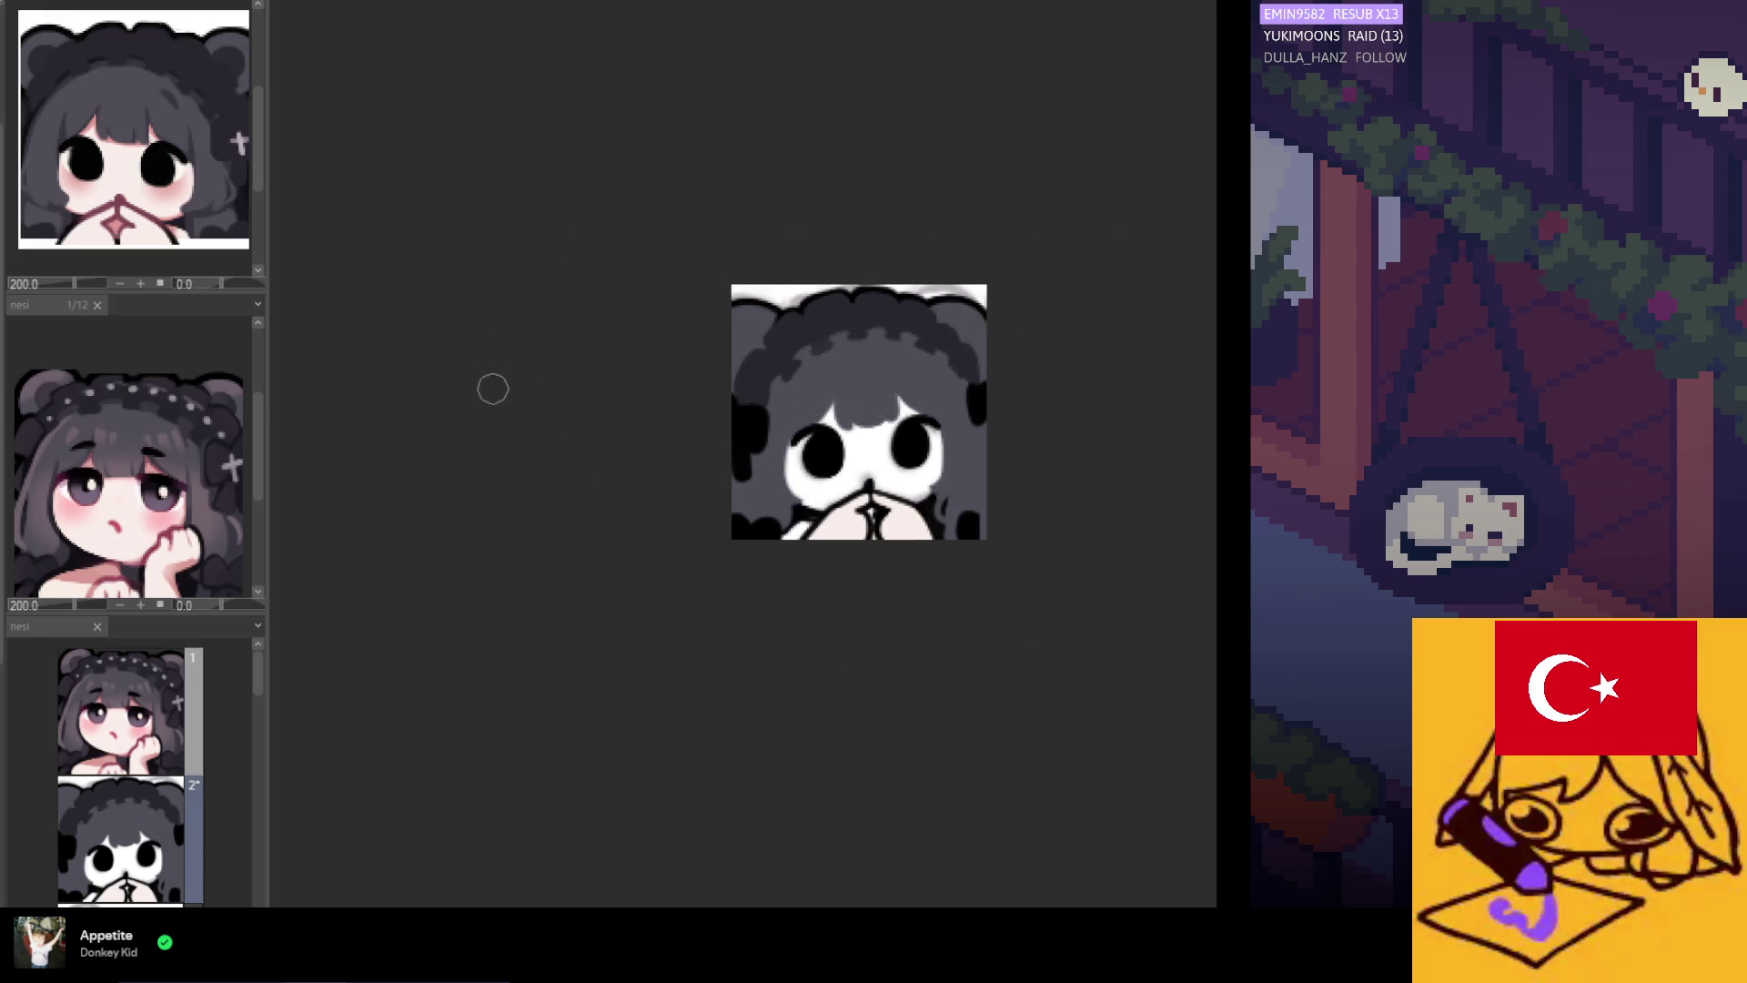
pyautogui.scroll(1, 780, 401)
pyautogui.moveTo(780, 401); pyautogui.dragTo(582, 405)
pyautogui.scroll(1, 582, 405)
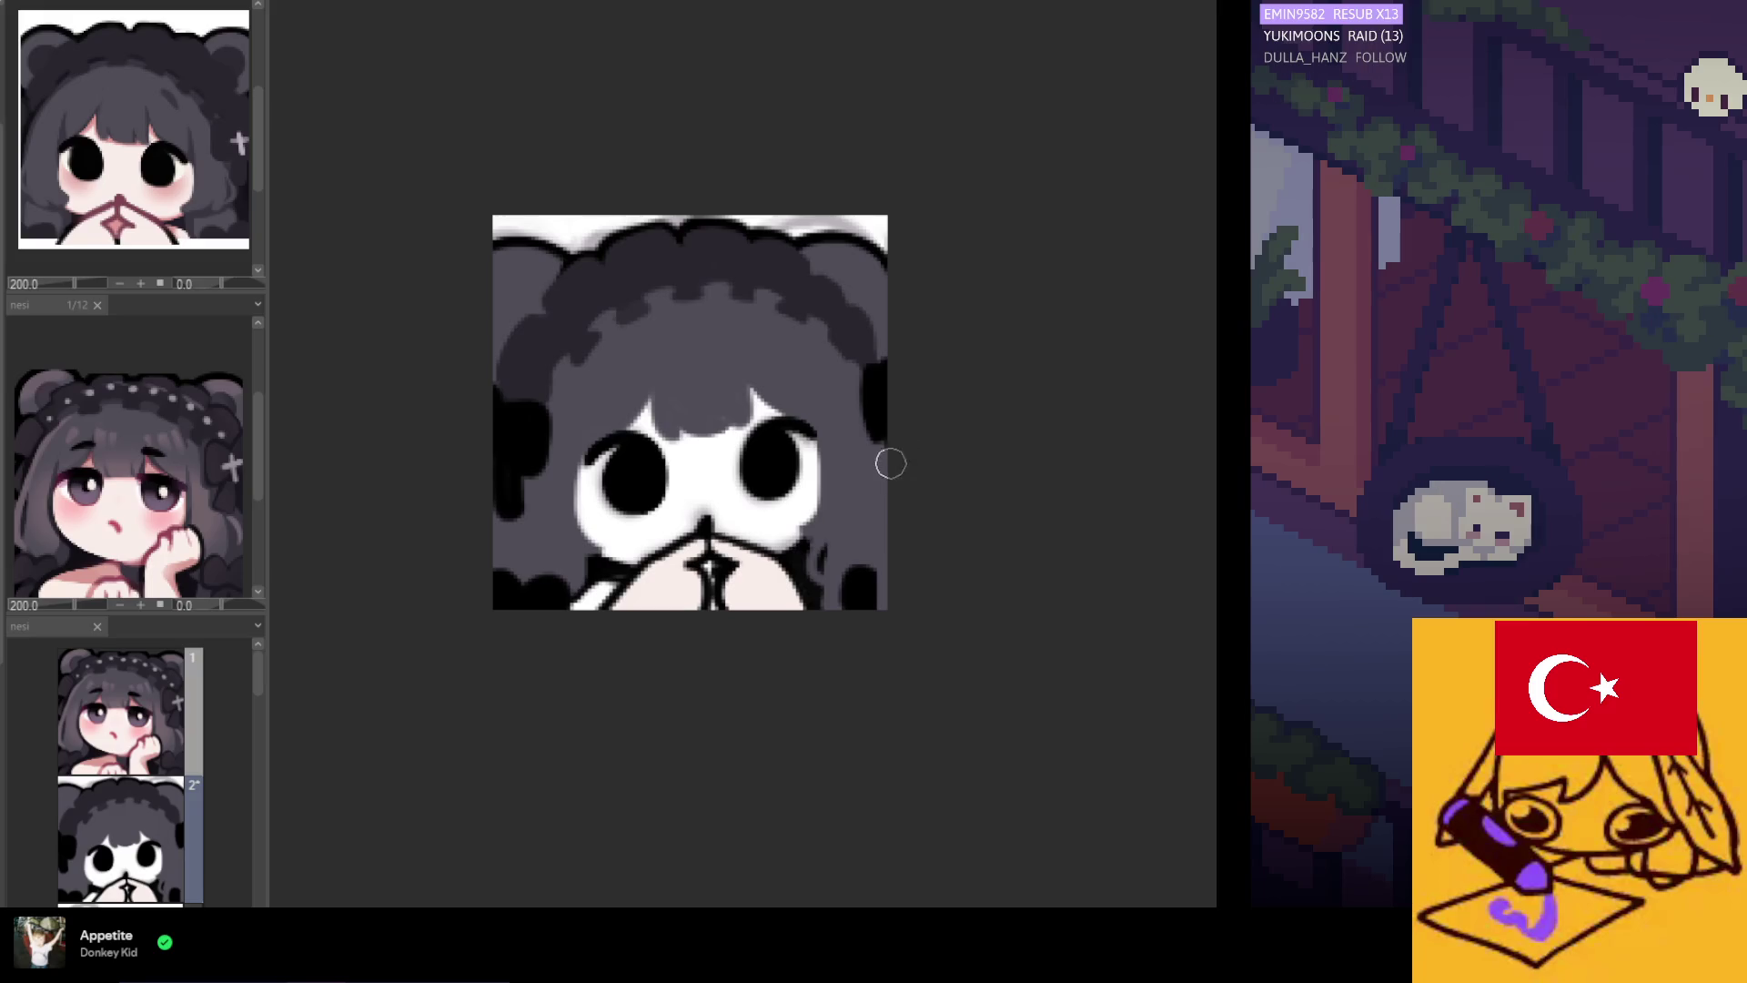
pyautogui.hscroll(-5, 883, 553)
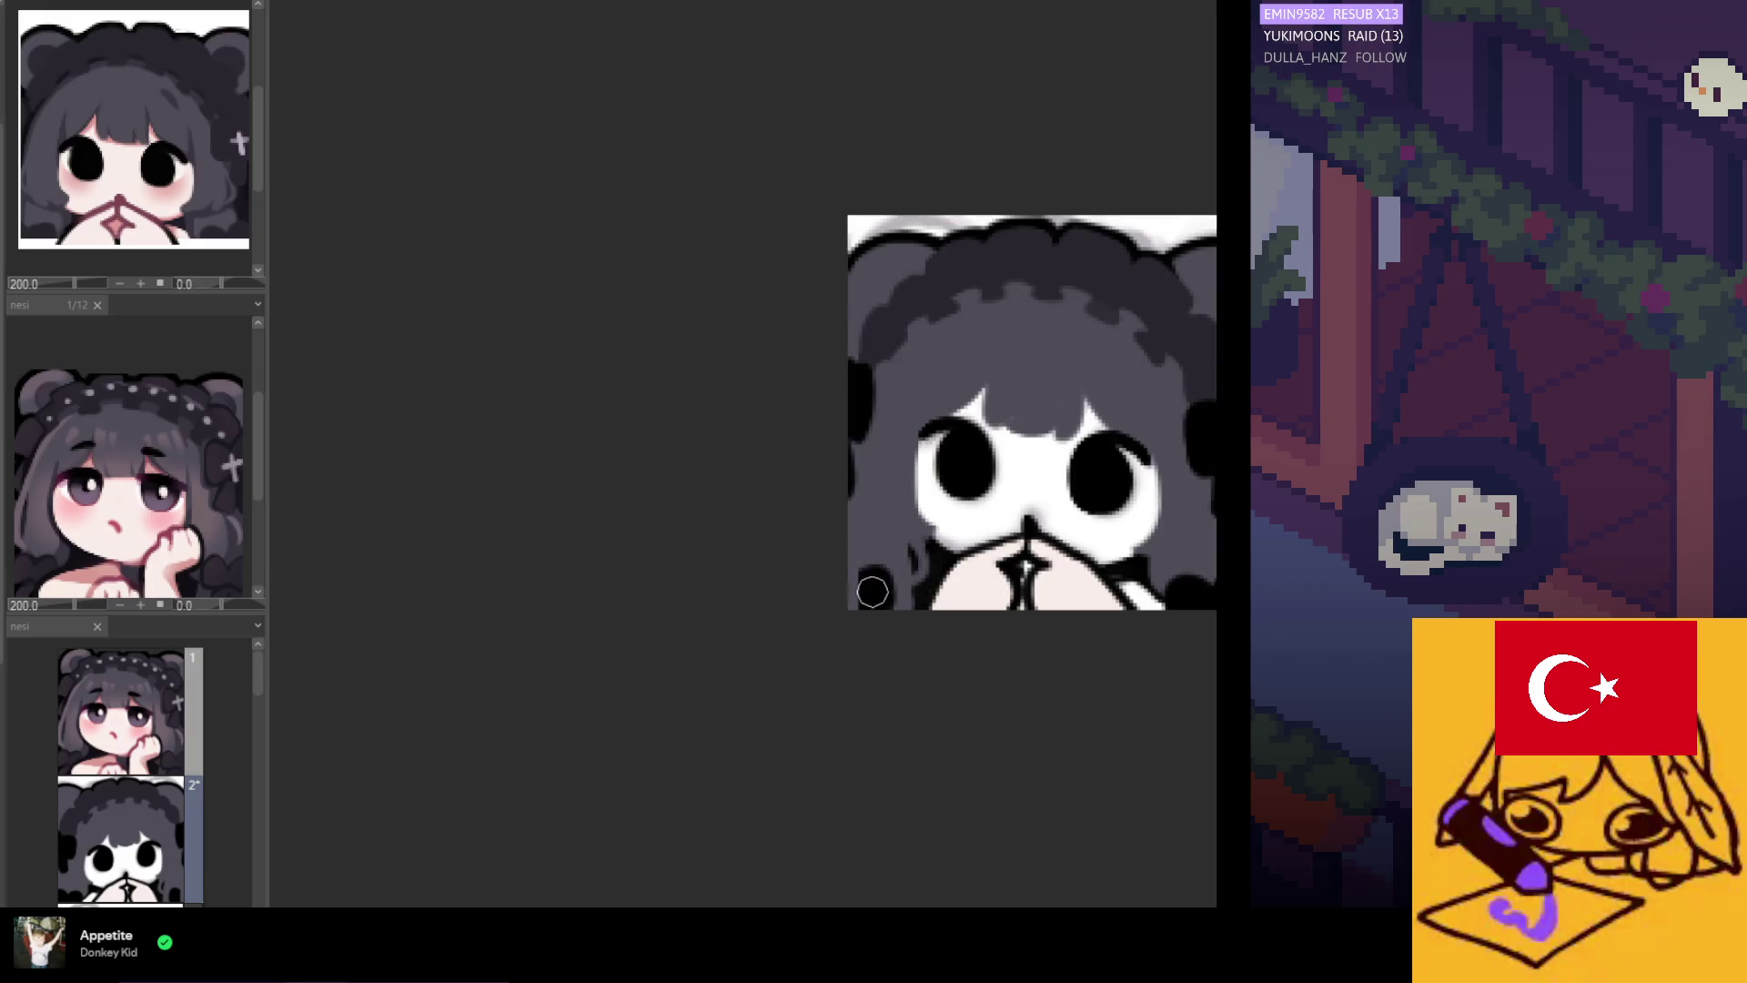
pyautogui.scroll(-2, 697, 551)
pyautogui.scroll(3, 870, 557)
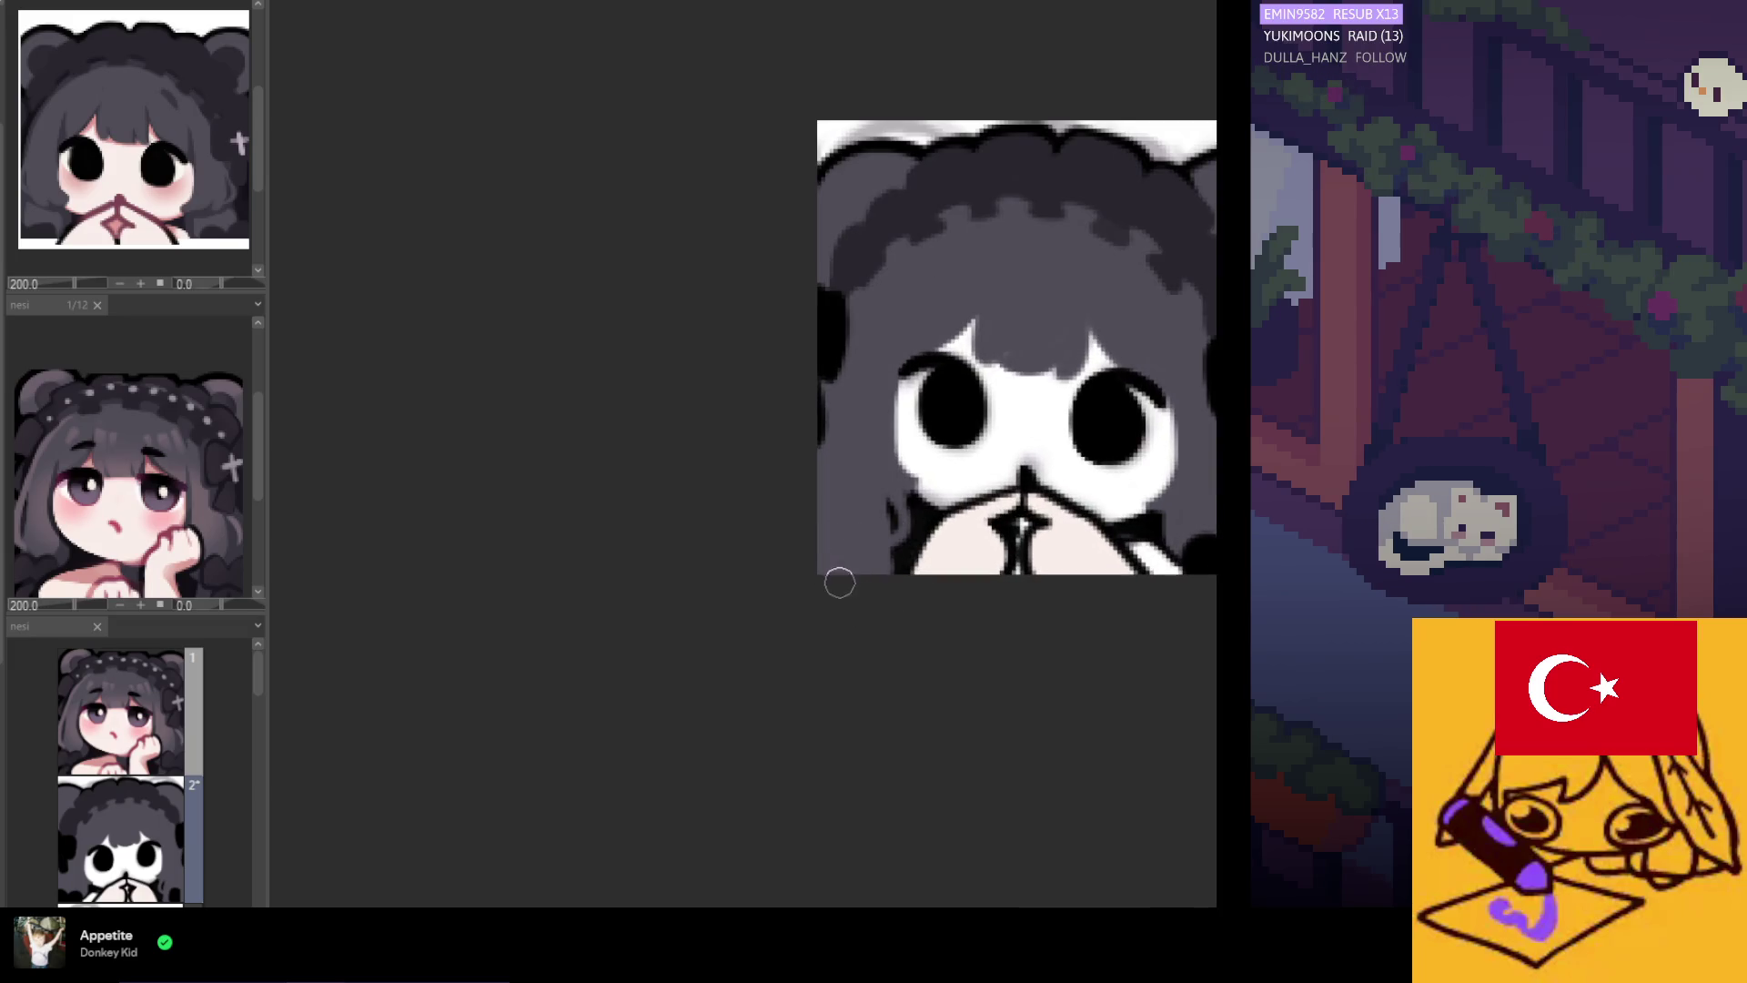
# Paint black hair into the lower corner beside the chibi's hands.
pyautogui.moveTo(840, 557); pyautogui.dragTo(888, 529)
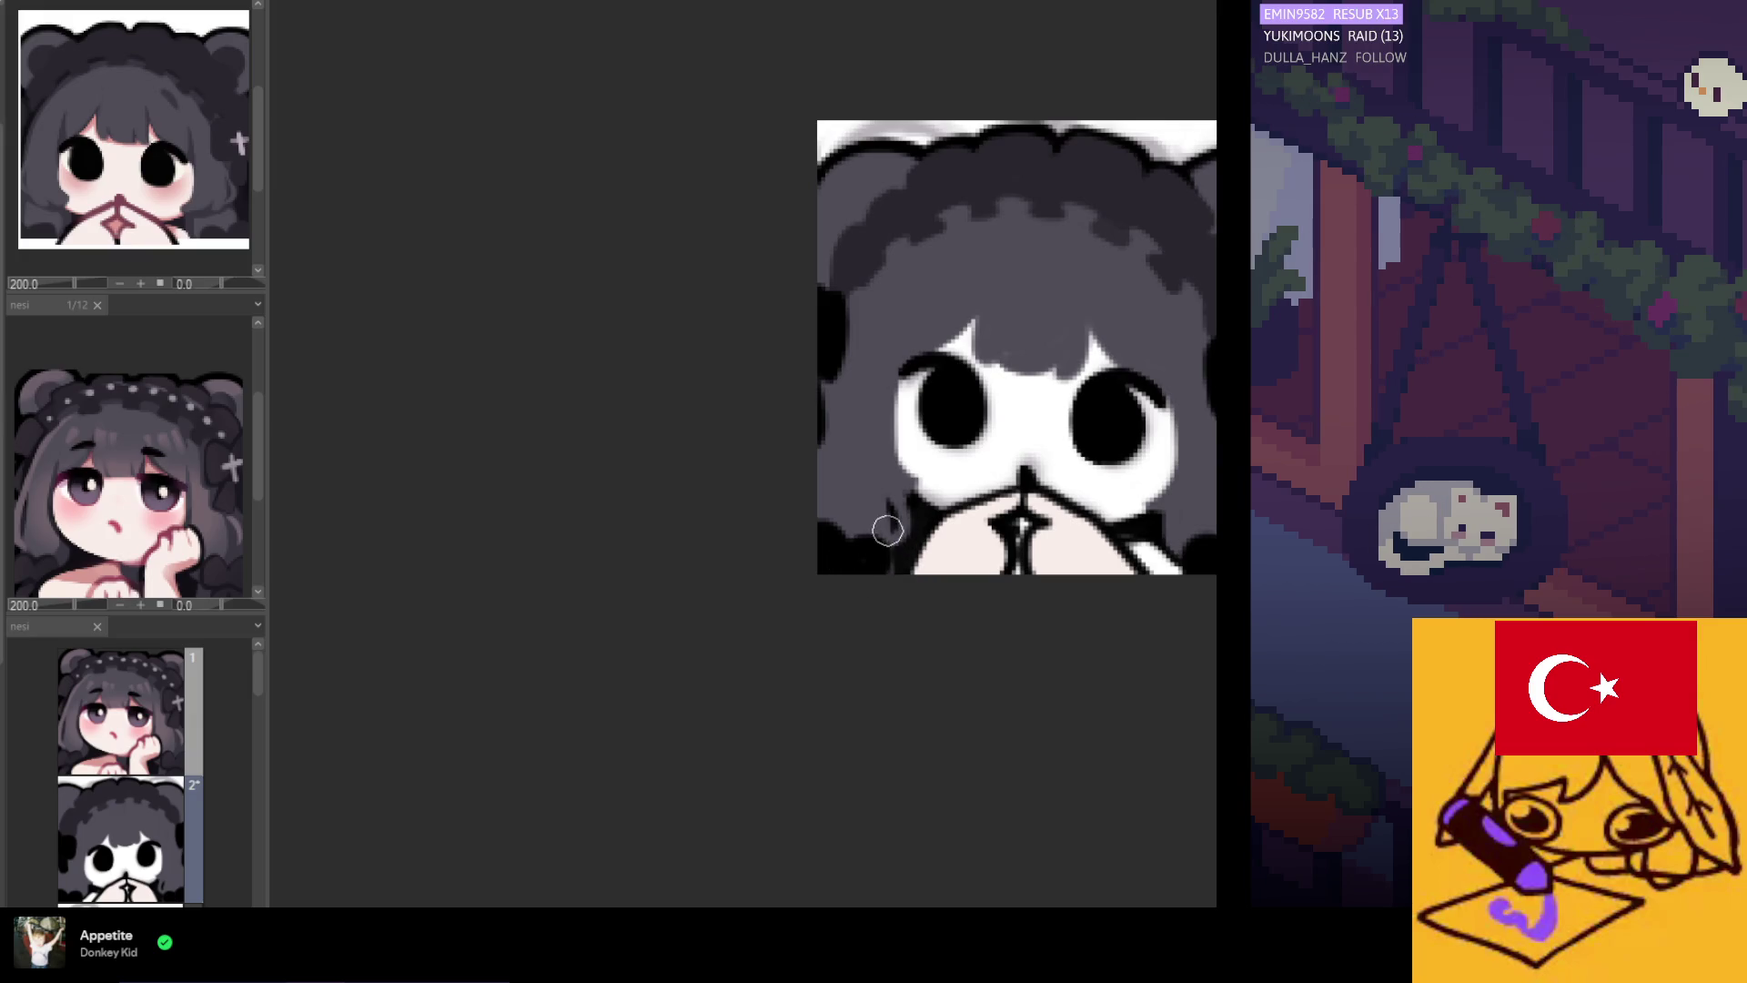
pyautogui.scroll(-3, 818, 594)
pyautogui.scroll(3, 1005, 612)
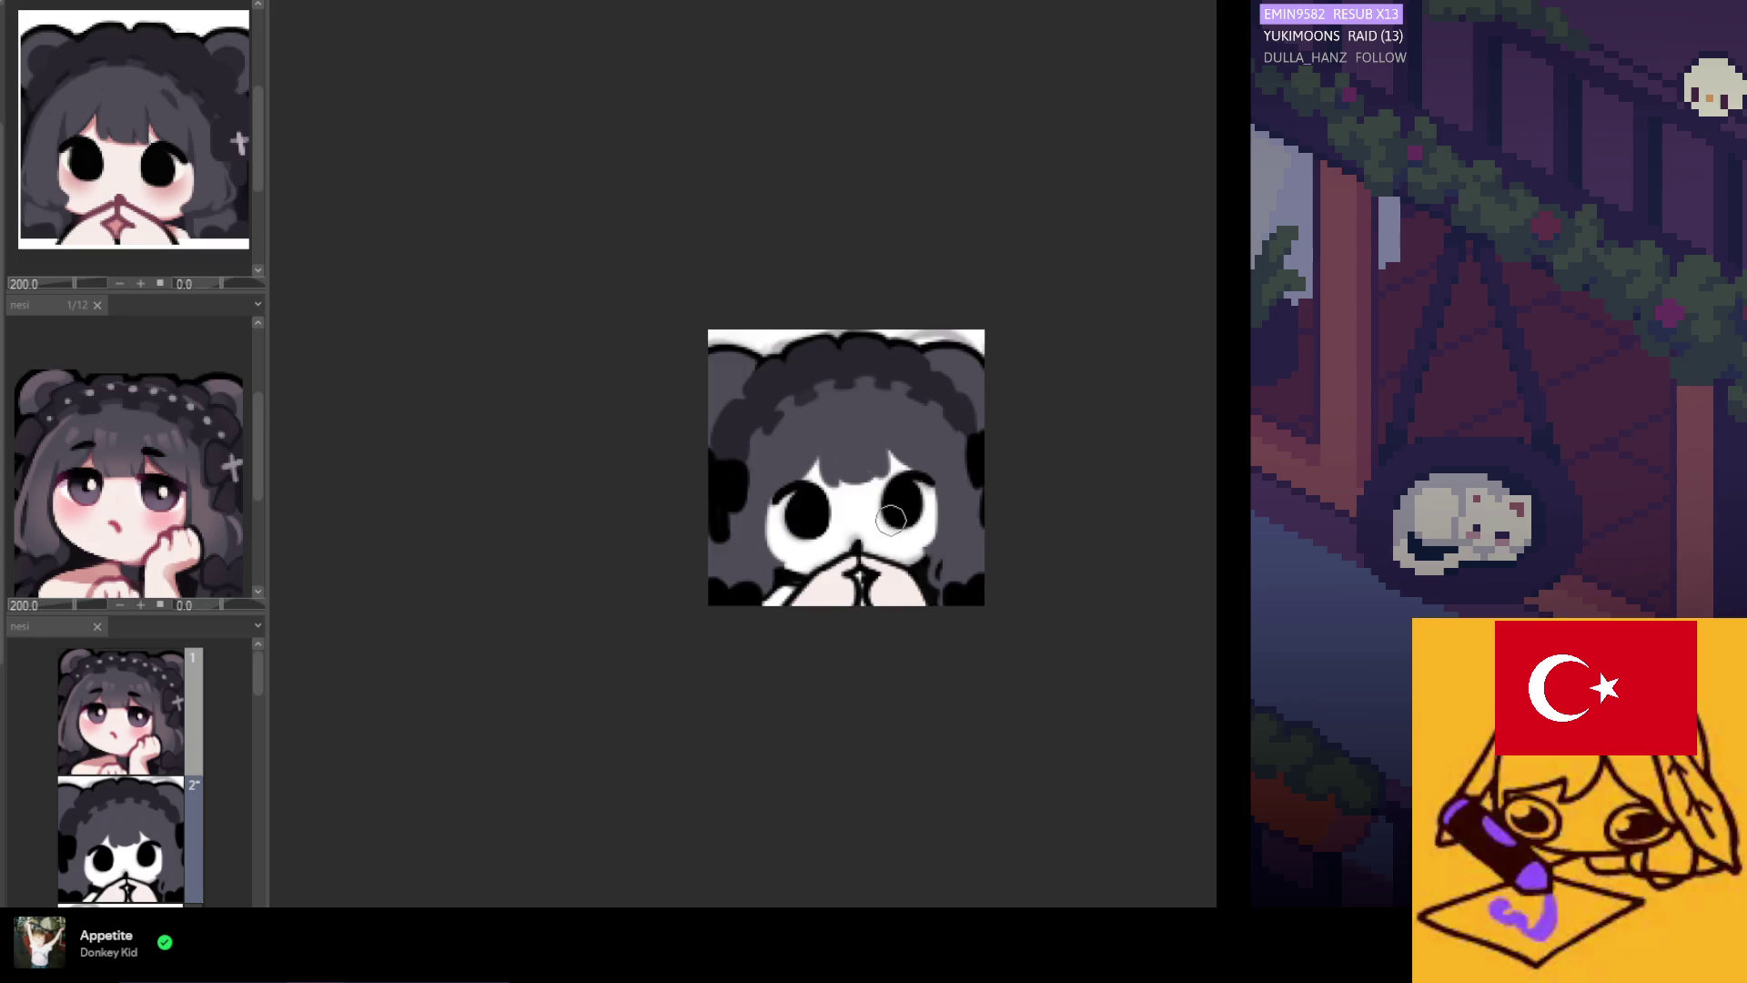
pyautogui.scroll(1, 1005, 611)
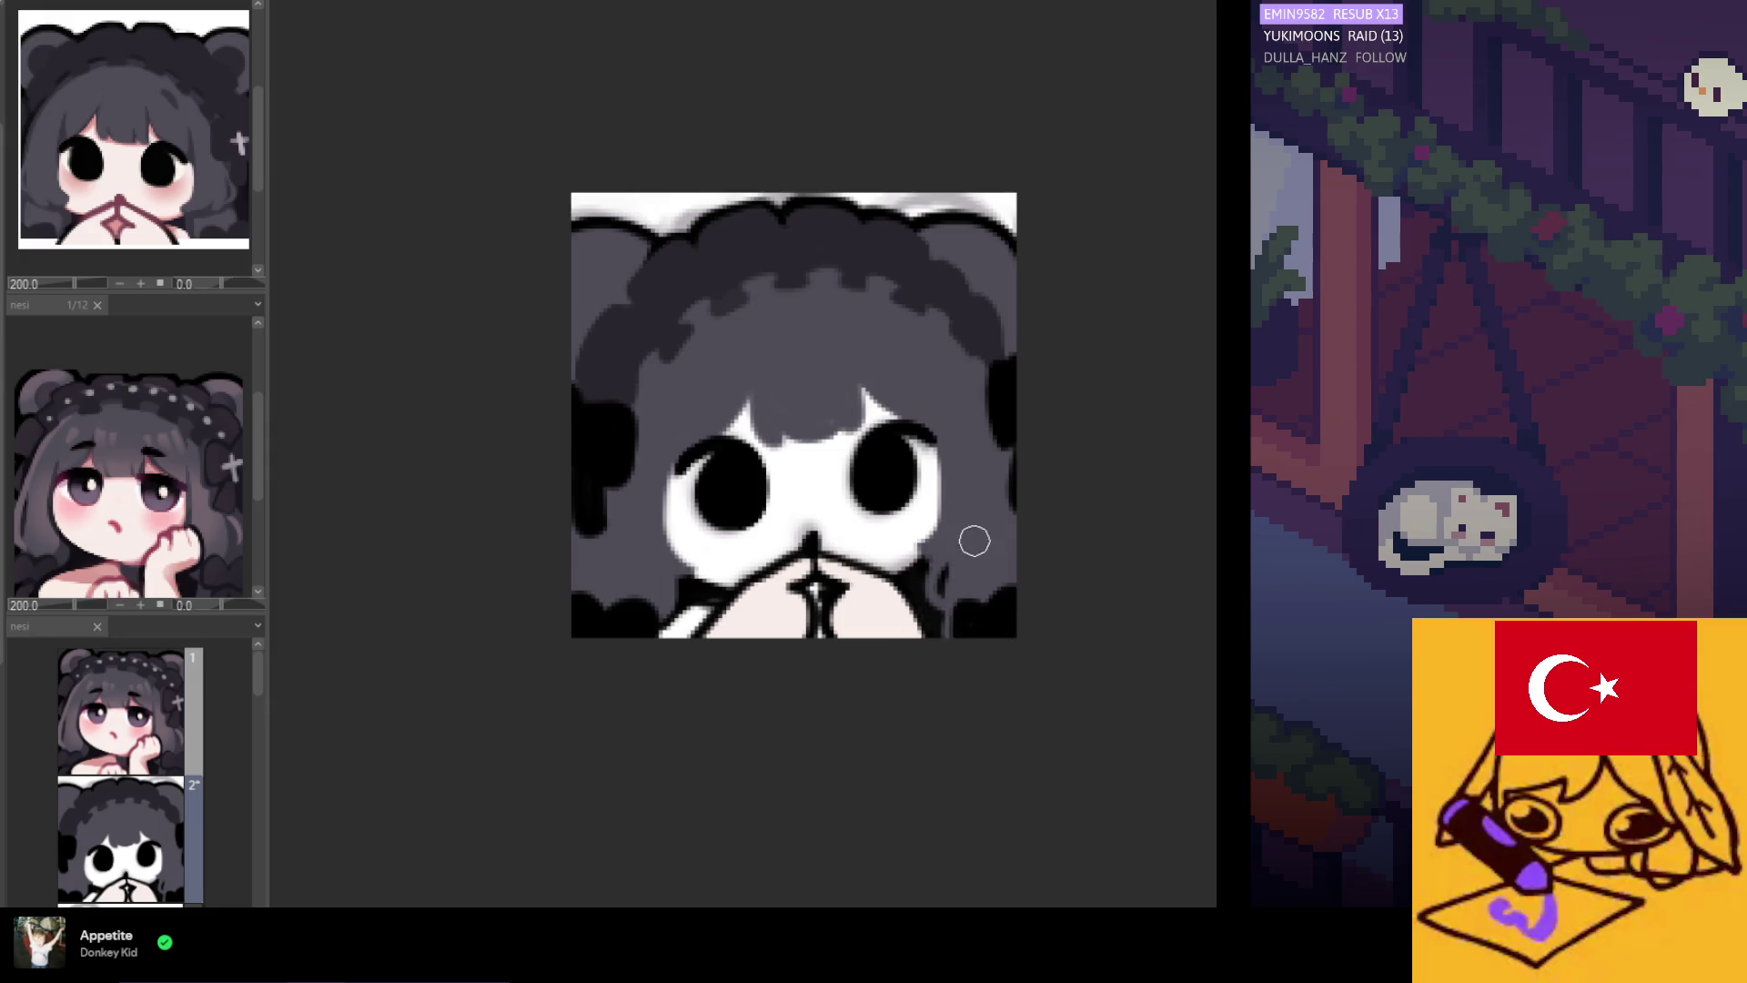
pyautogui.scroll(-1, 676, 598)
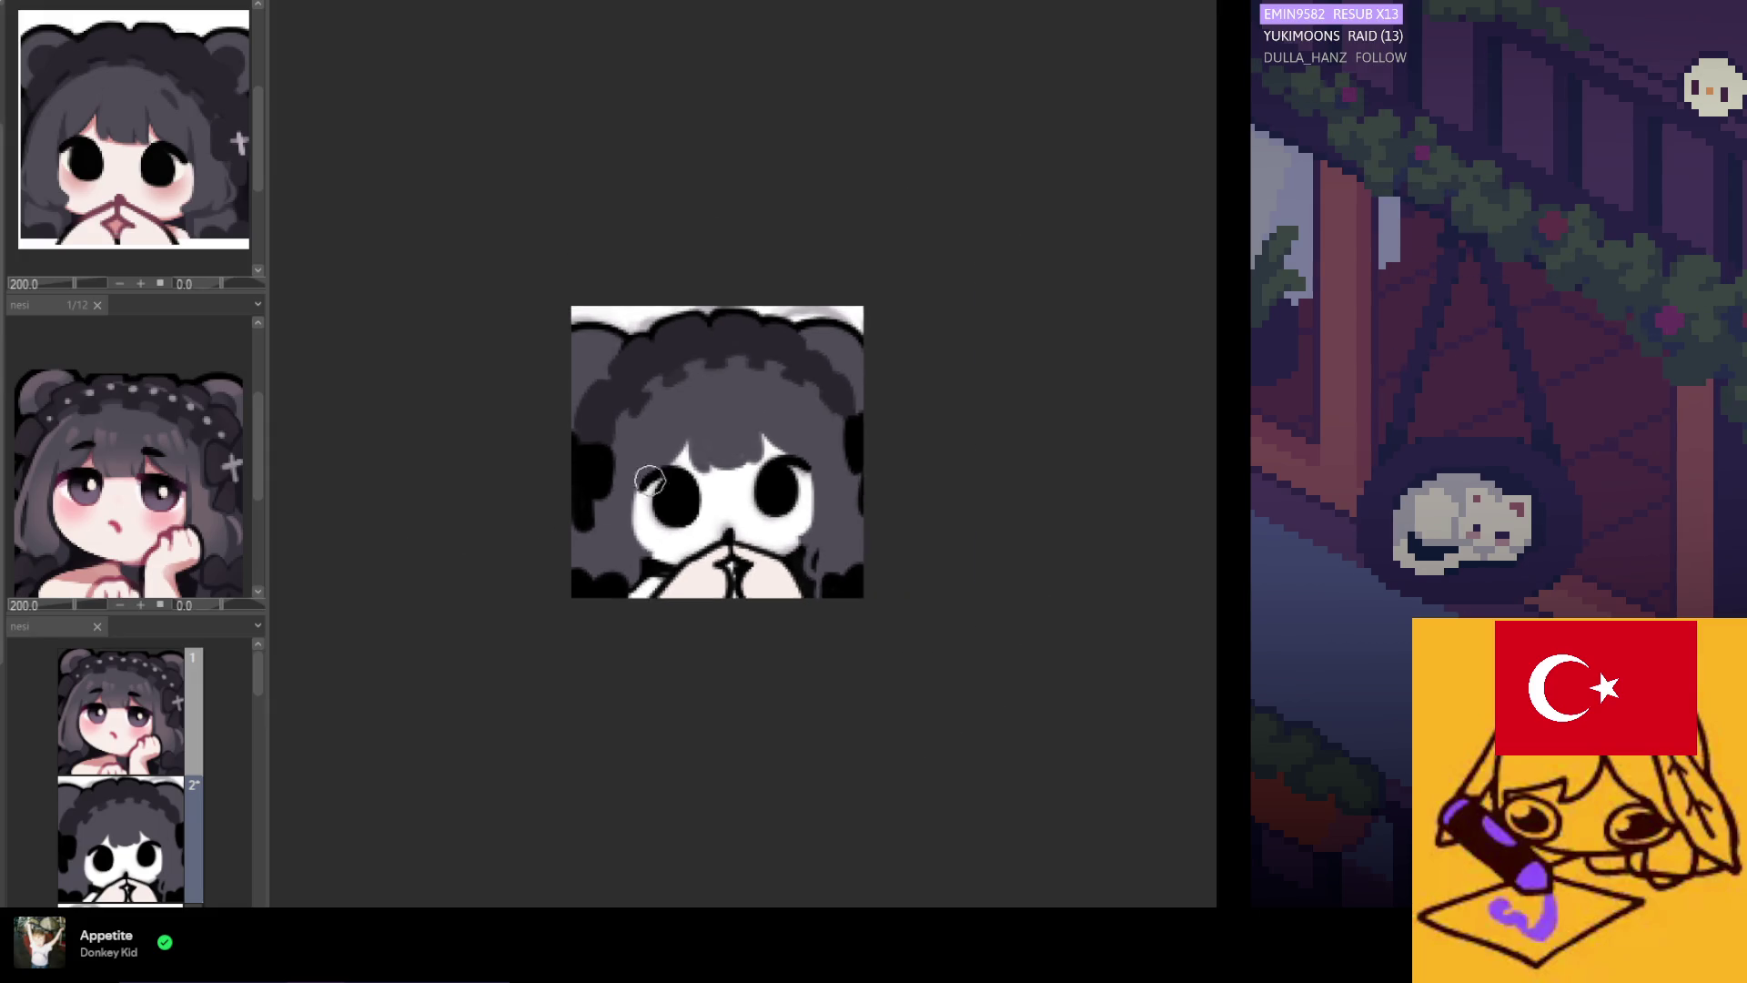
pyautogui.scroll(2, 676, 598)
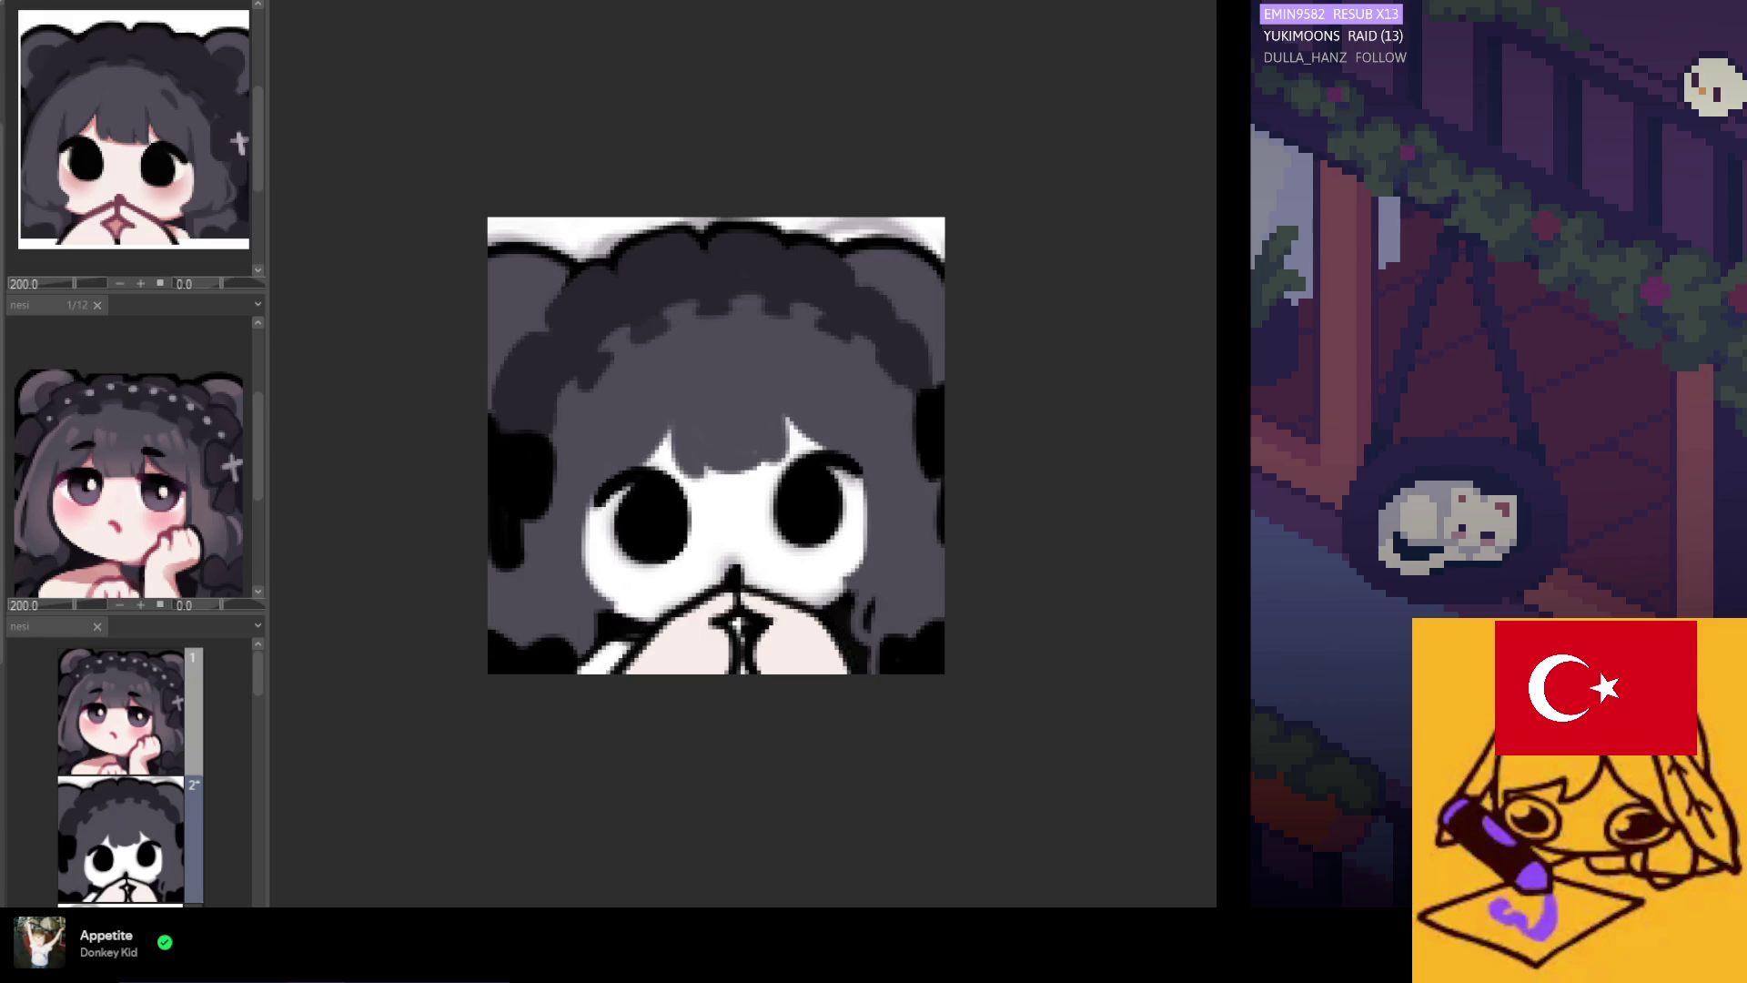
# Cover the white stroke near the neck with black.
pyautogui.moveTo(632, 632)
pyautogui.mouseDown()
pyautogui.moveTo(595, 649)
pyautogui.moveTo(630, 645)
pyautogui.mouseUp()
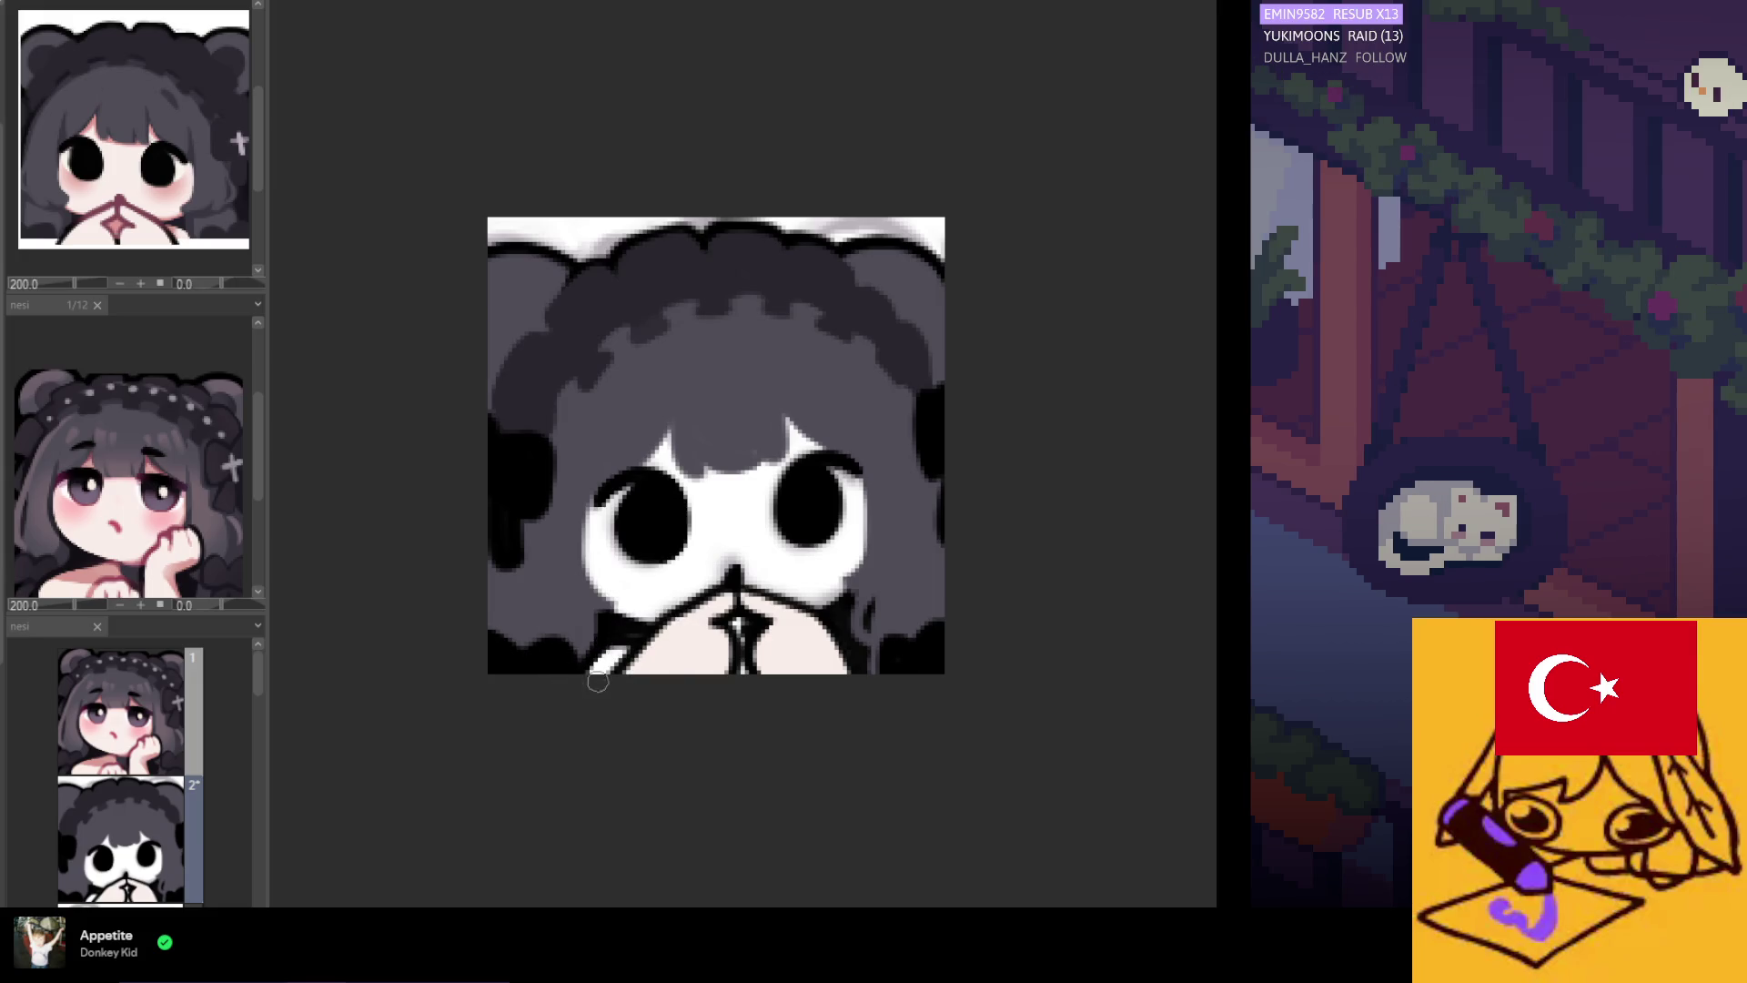
pyautogui.scroll(-1, 637, 546)
pyautogui.scroll(1, 734, 619)
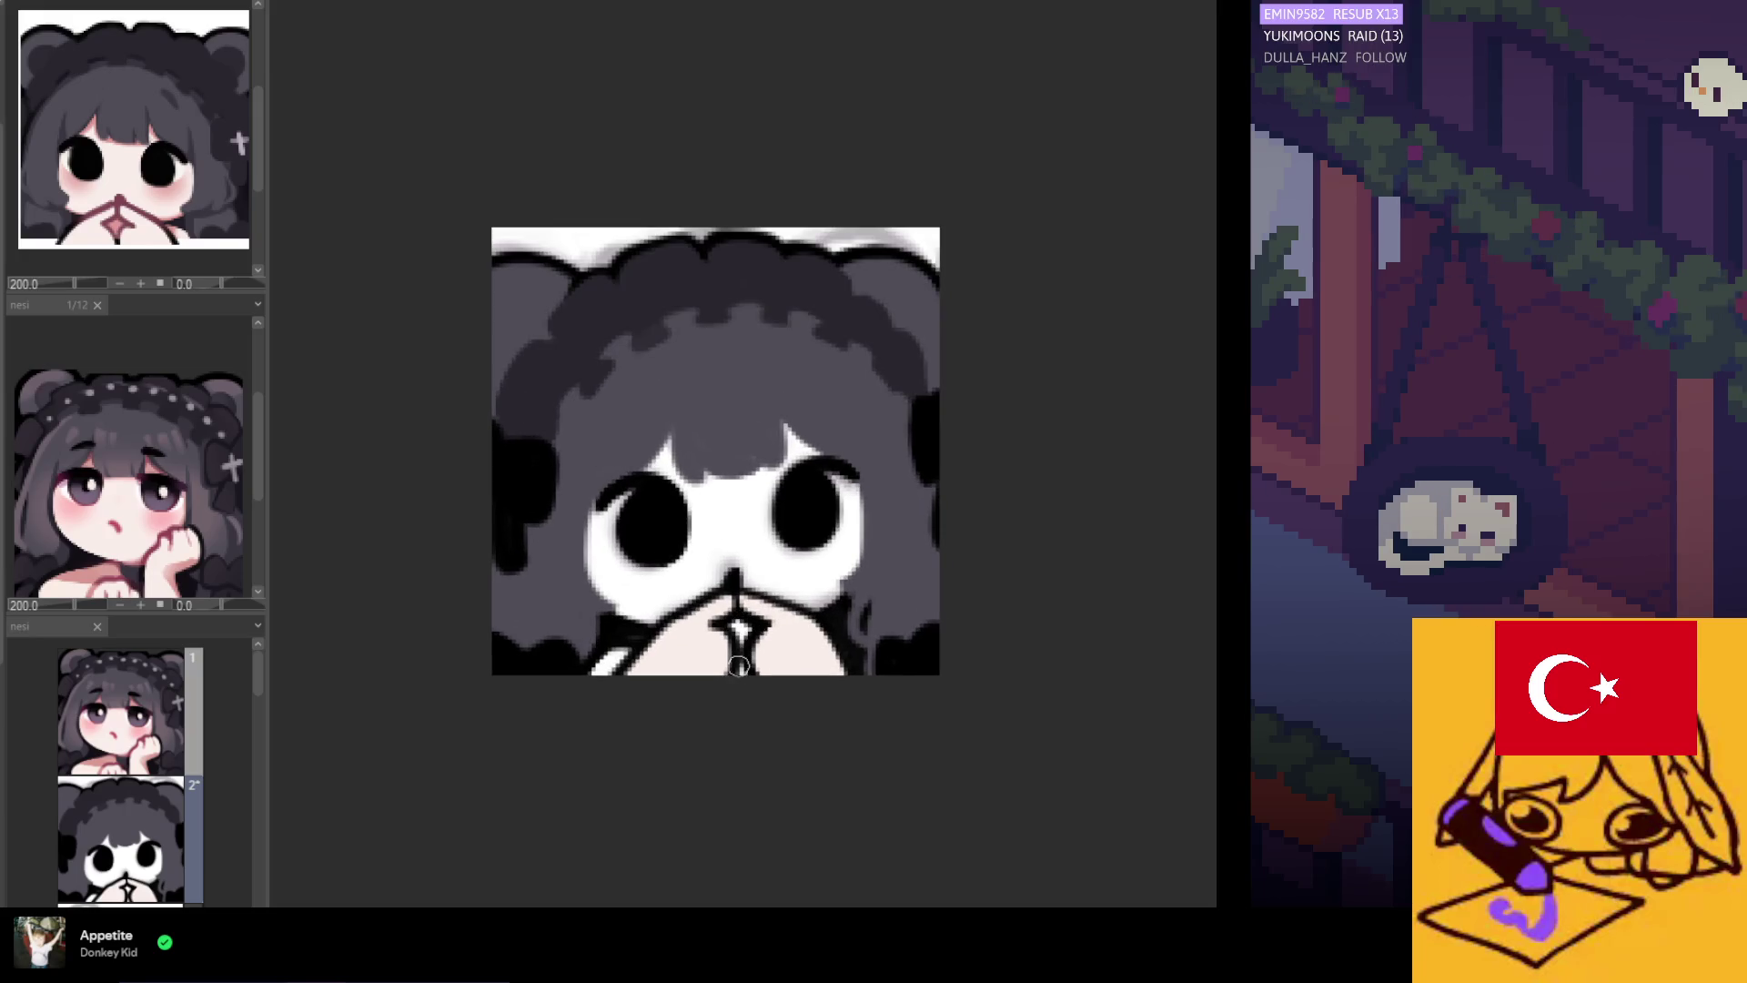
pyautogui.scroll(1, 738, 665)
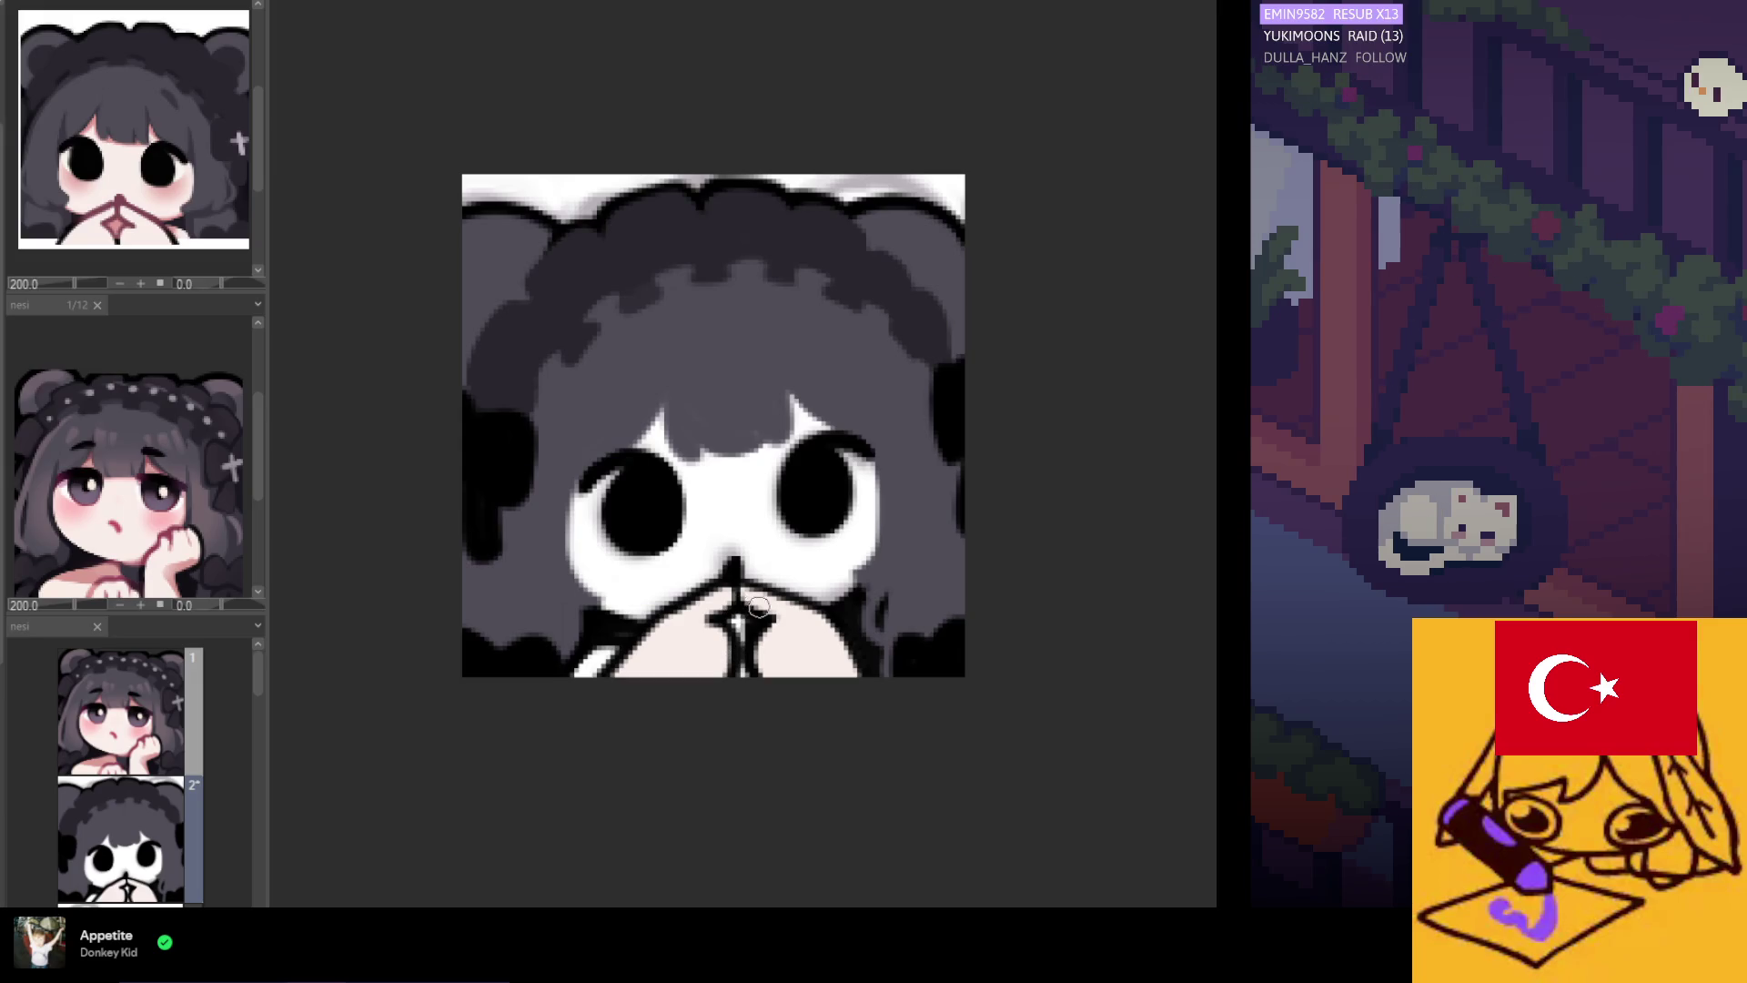
pyautogui.scroll(-5, 781, 592)
pyautogui.scroll(4, 694, 563)
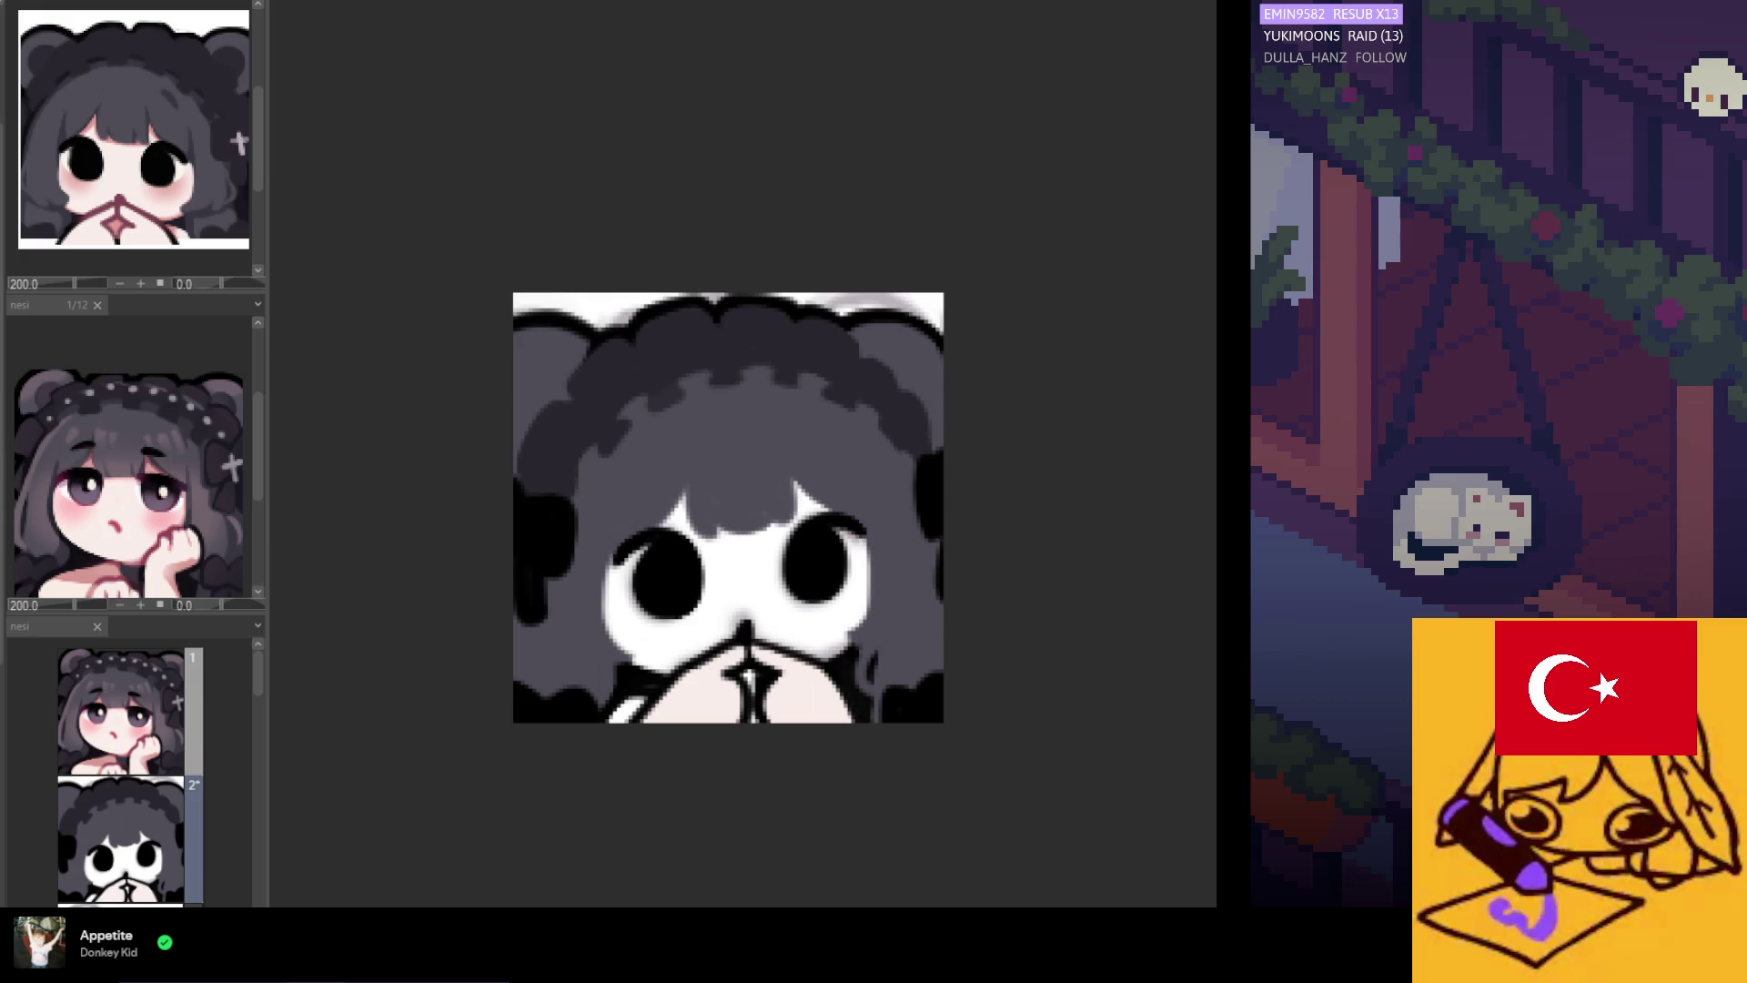
# Darken and extend the dark hair outline along the upper-left and down the left edge.
pyautogui.moveTo(537, 351); pyautogui.dragTo(585, 394)
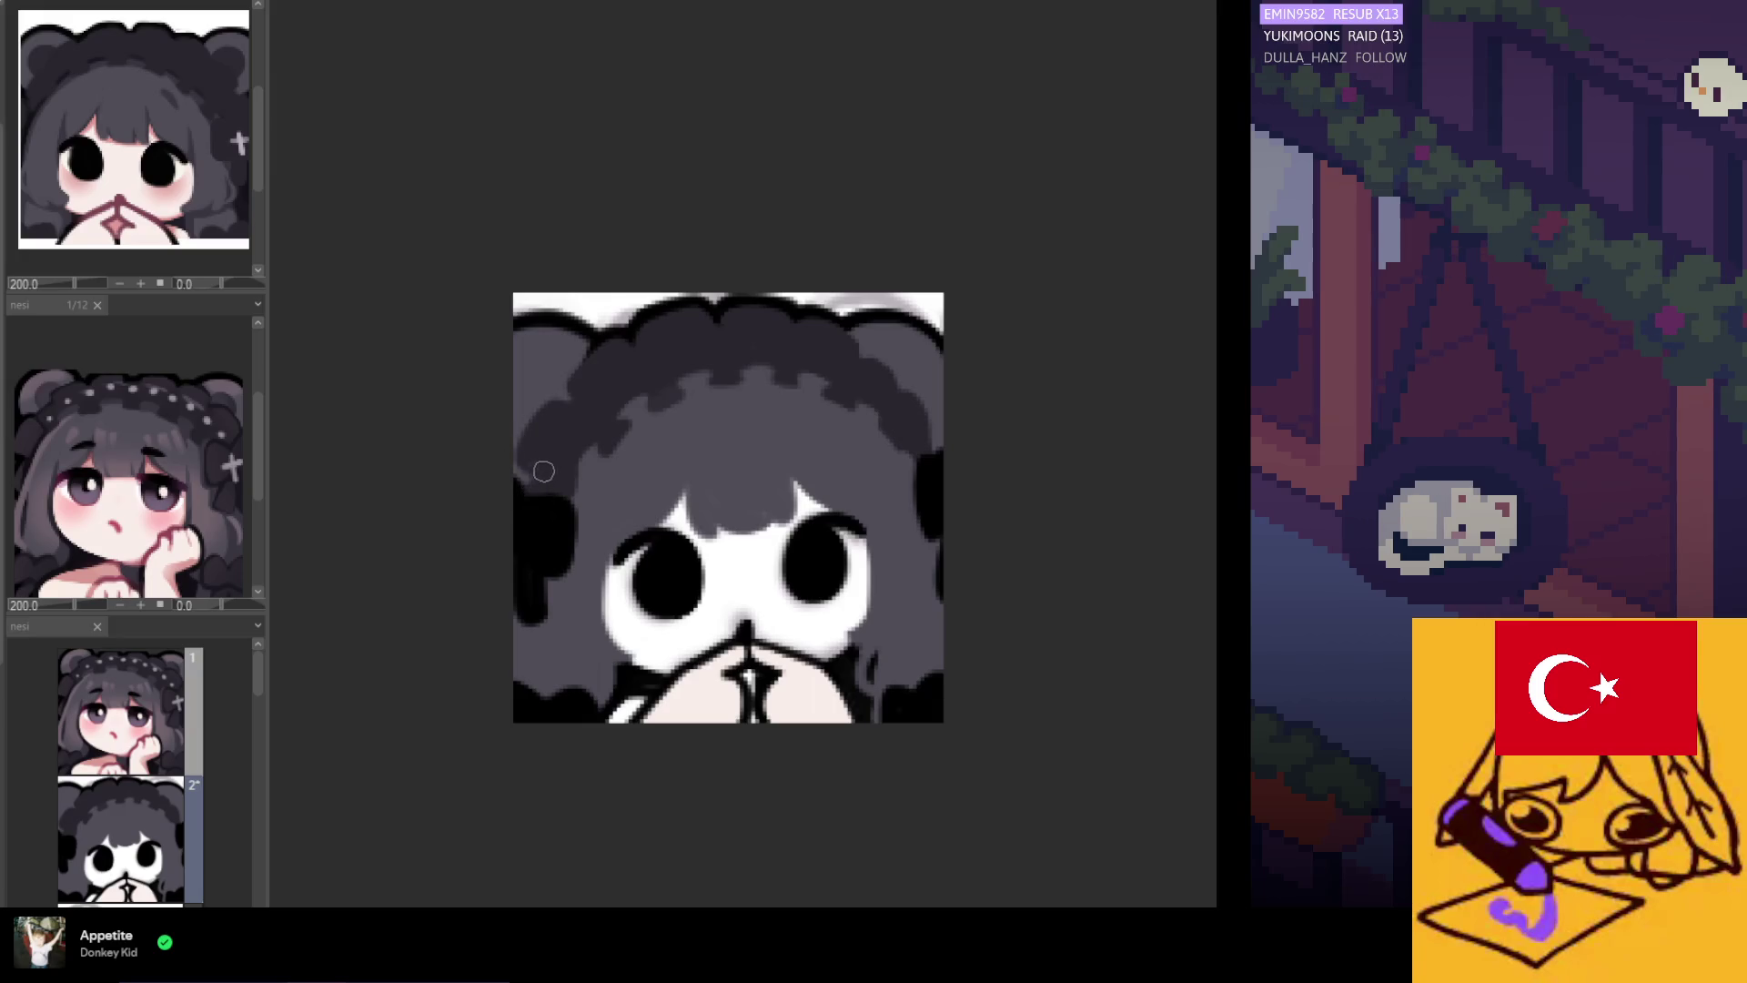
pyautogui.moveTo(519, 467); pyautogui.dragTo(585, 489)
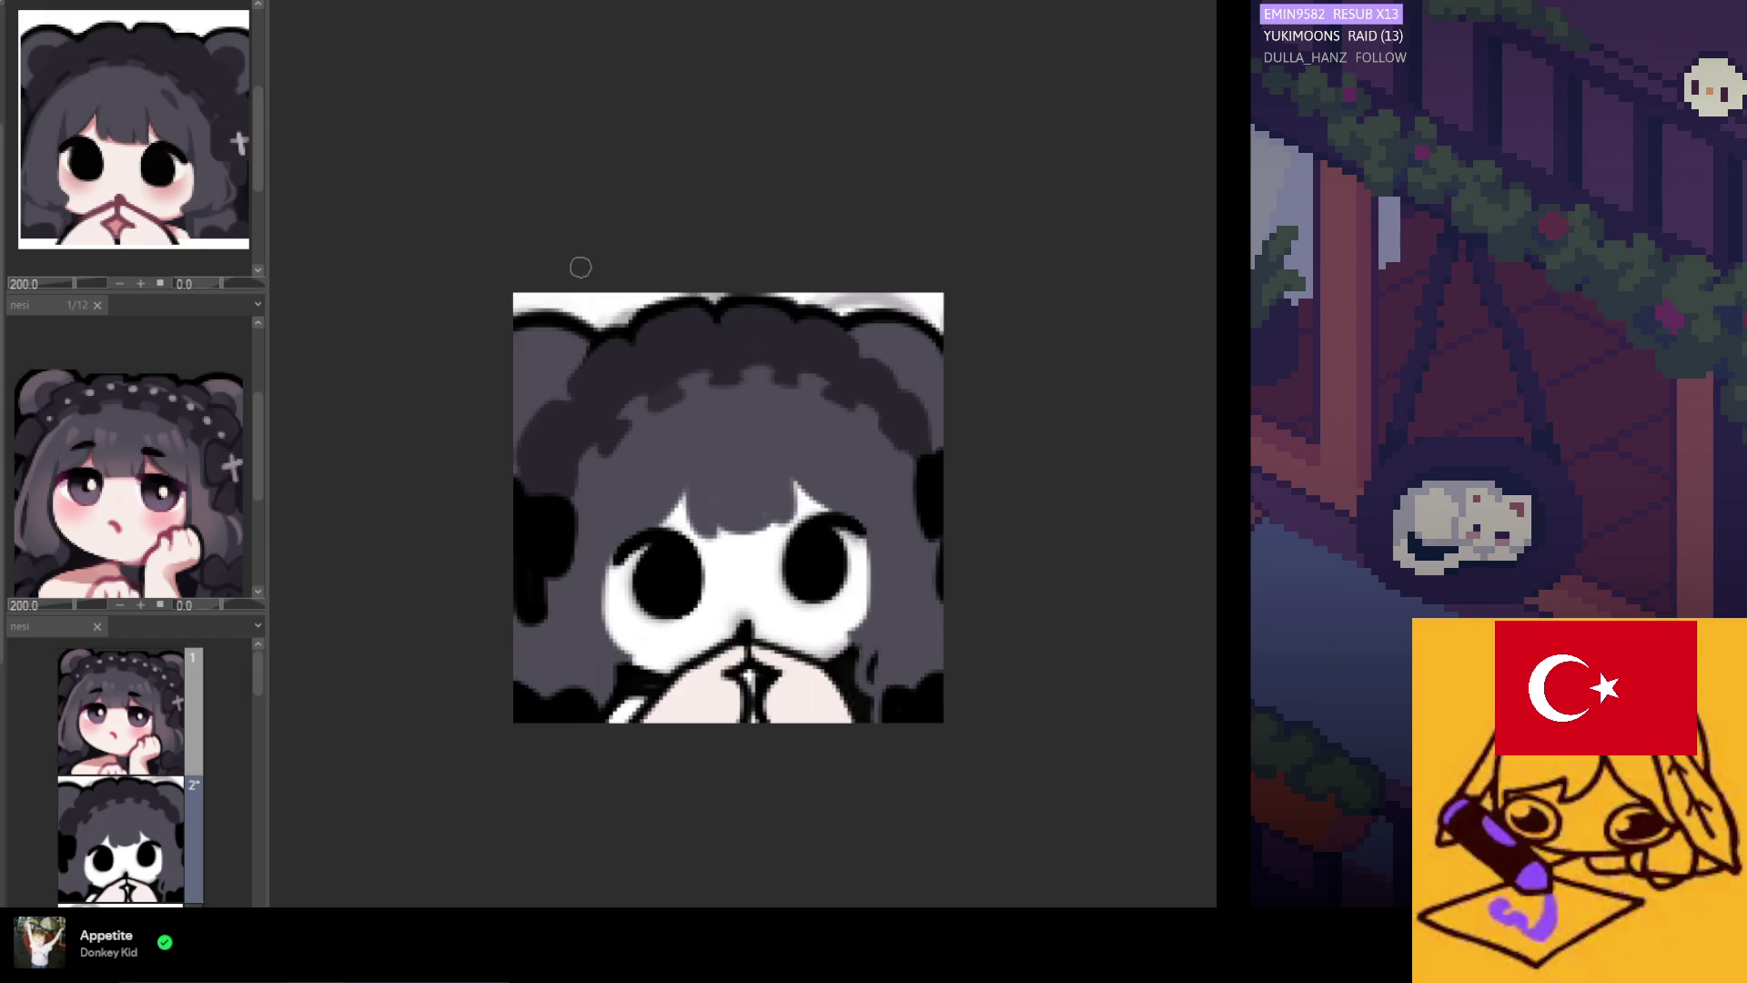
pyautogui.scroll(-1, 626, 459)
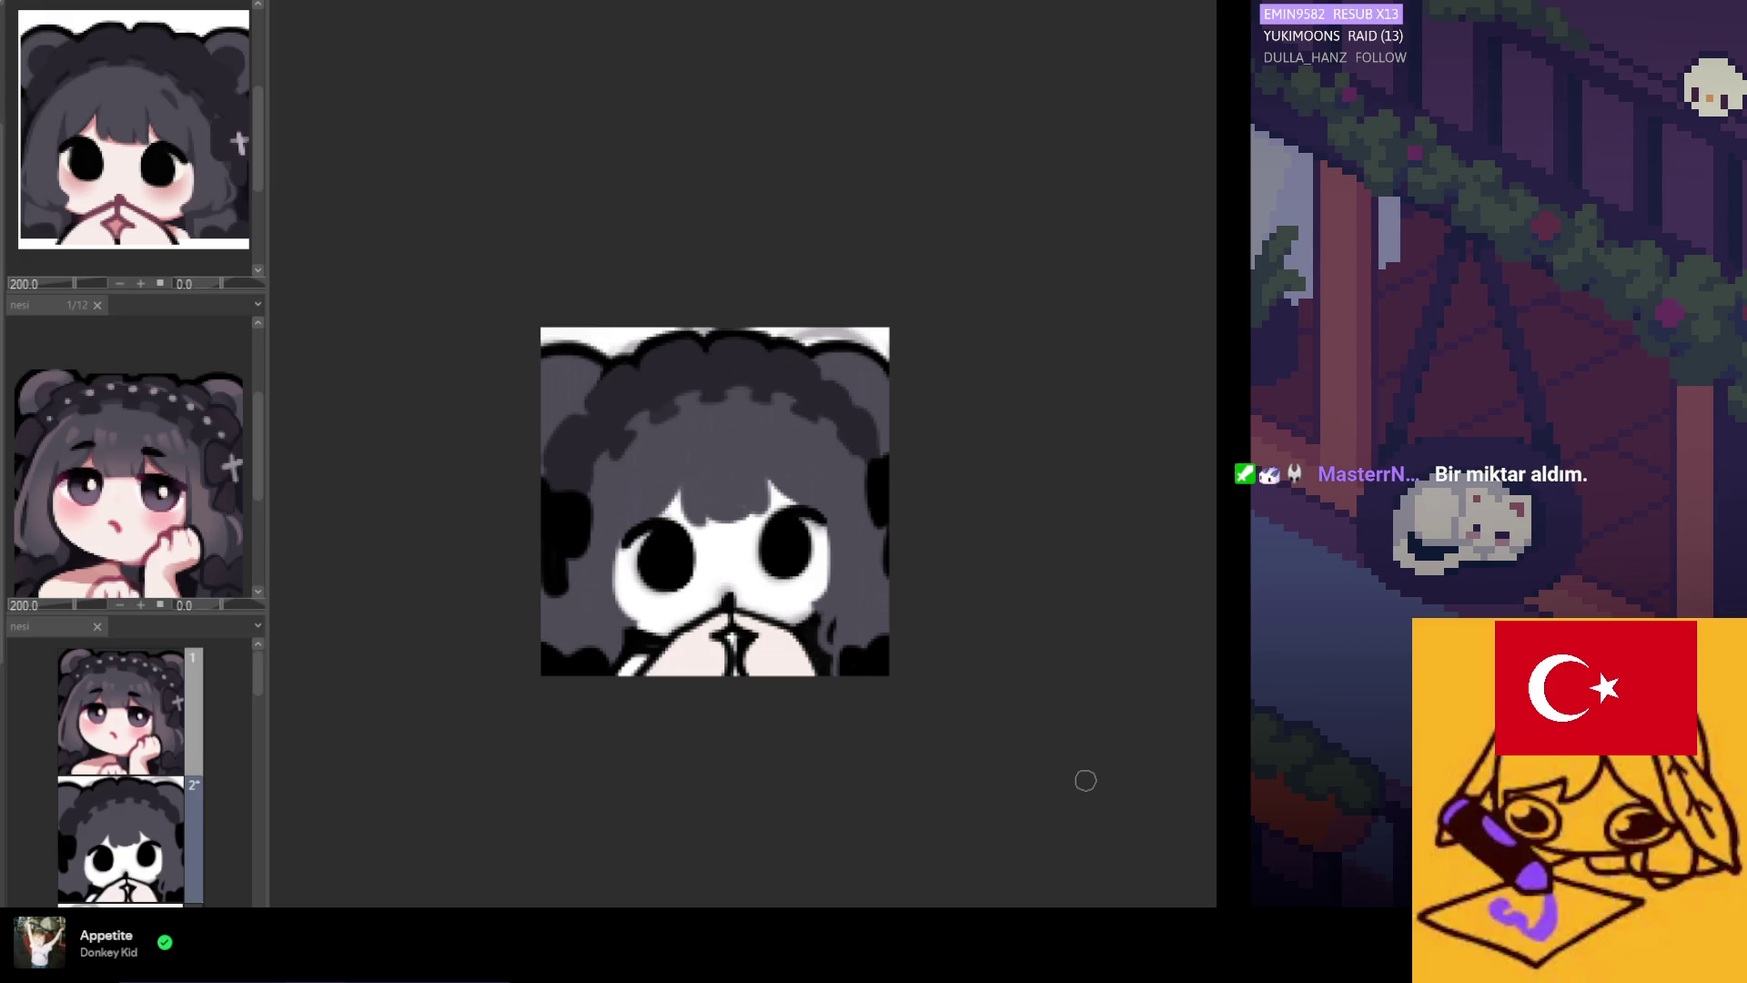
pyautogui.scroll(2, 678, 453)
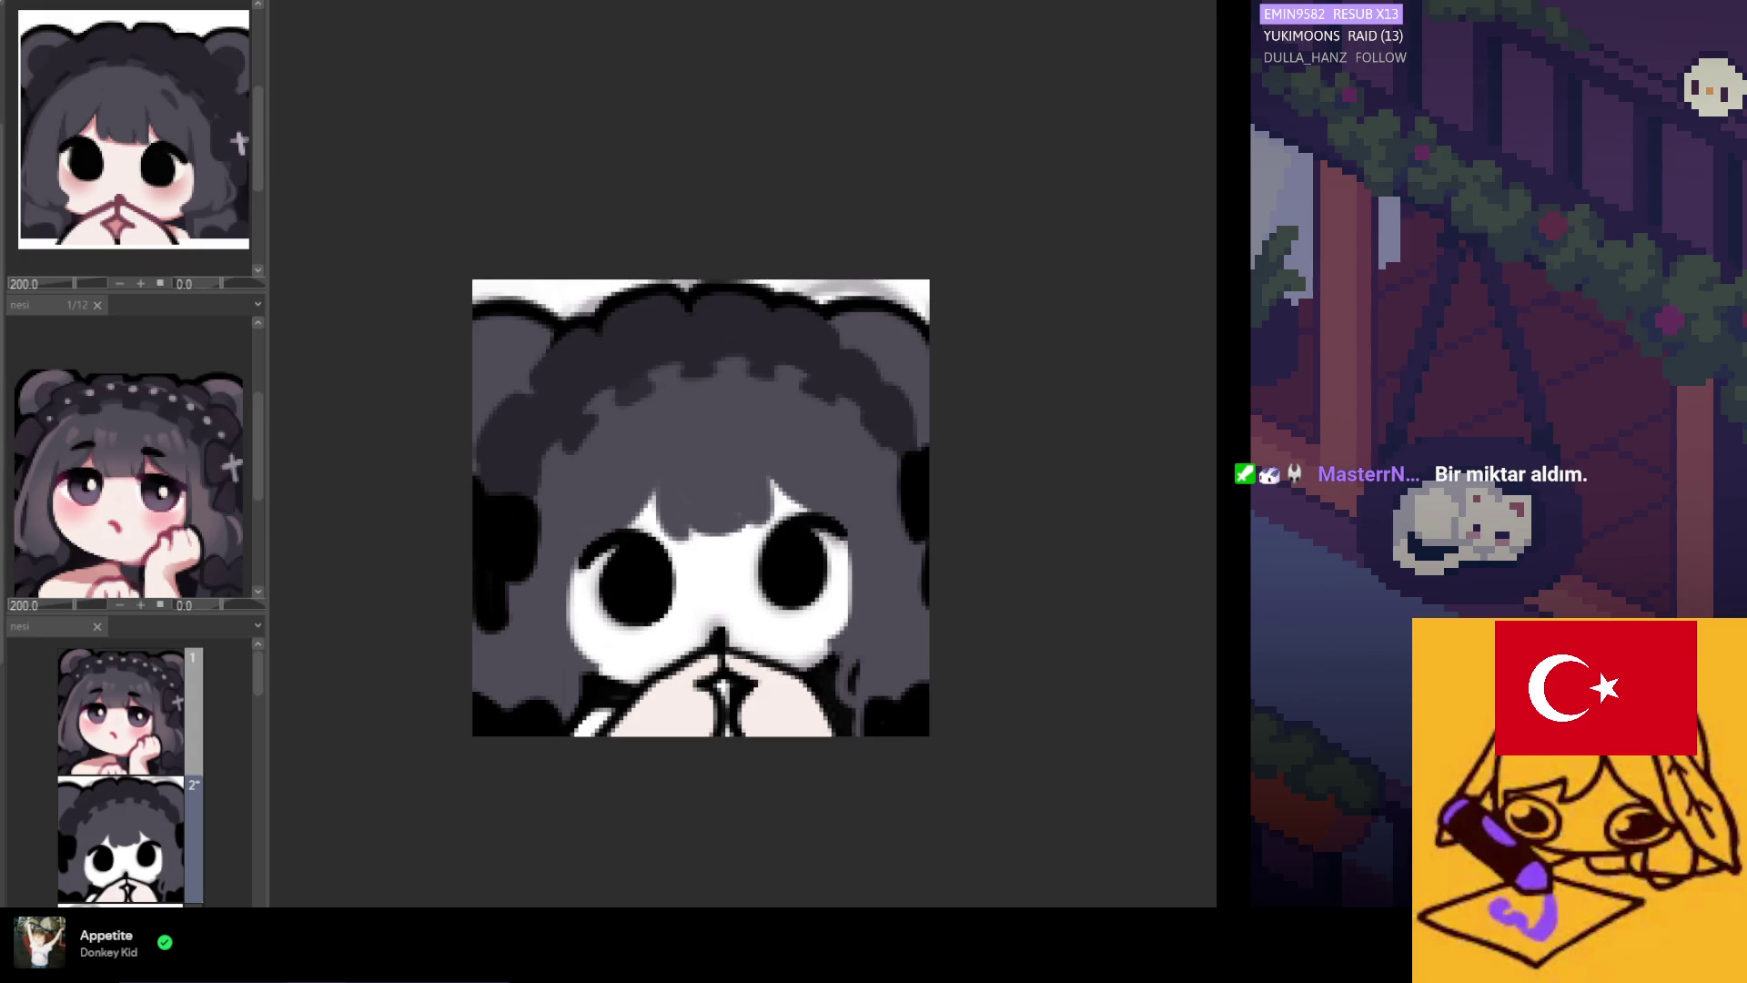
pyautogui.hotkey('ctrl', 'z')
pyautogui.hotkey('ctrl', 'y')
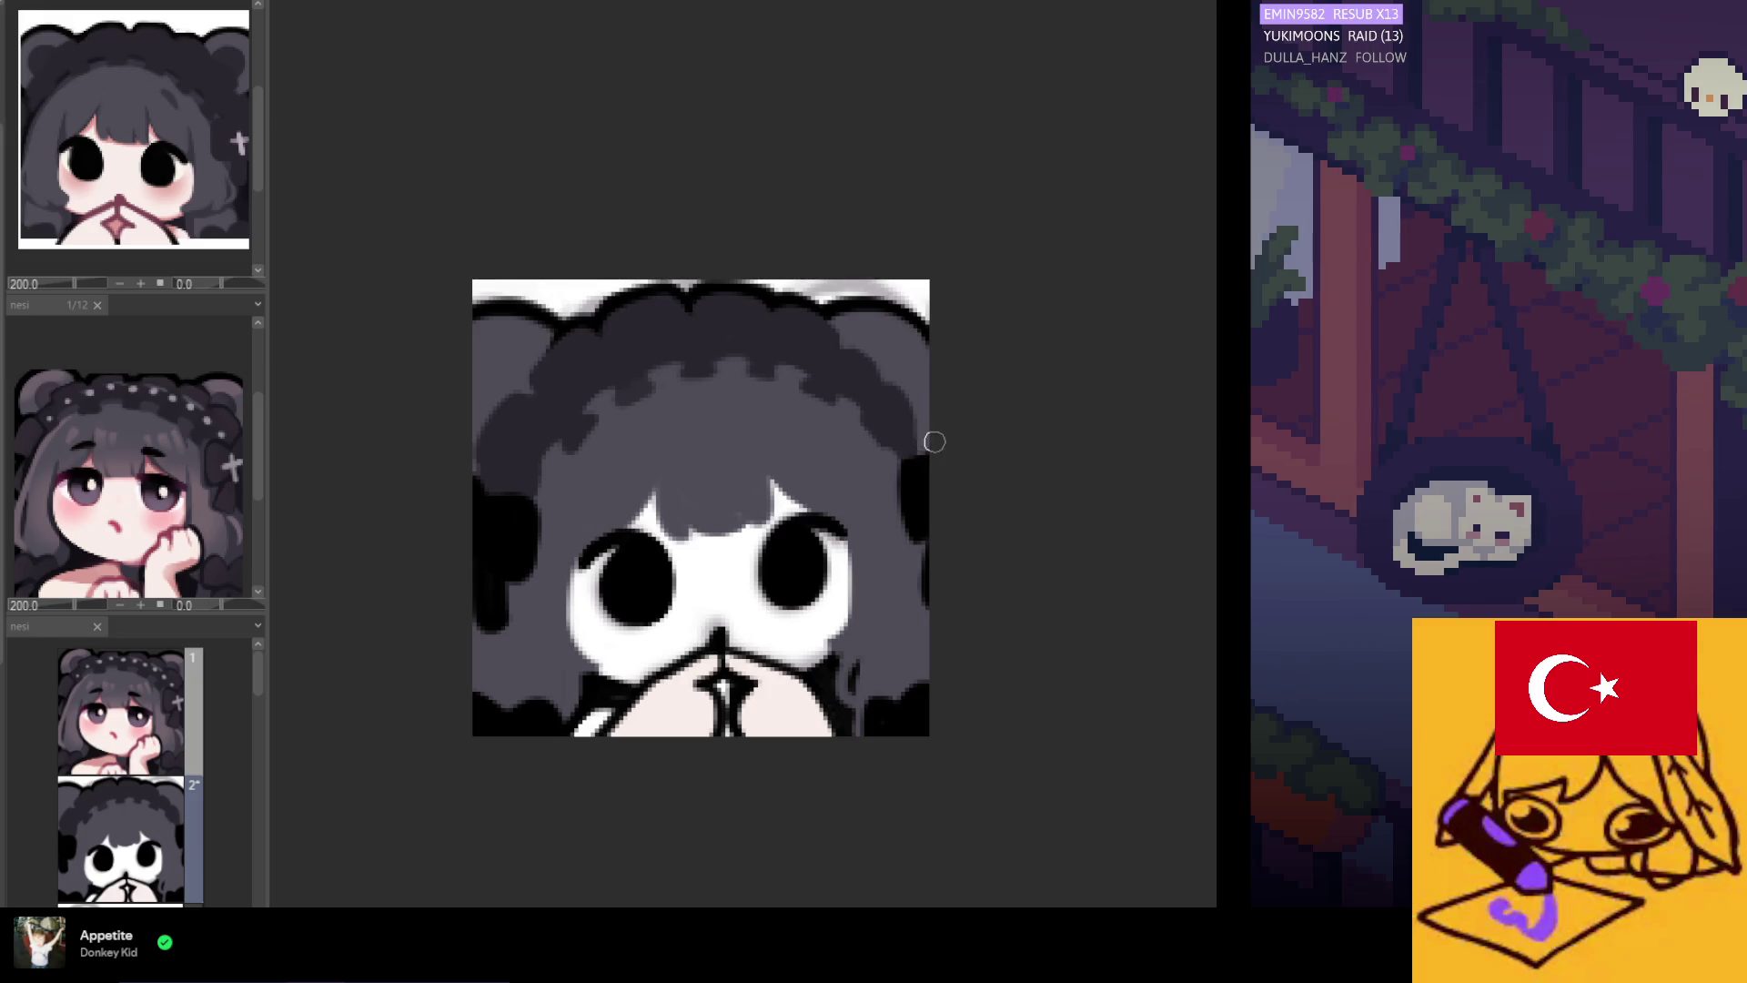
# Shade the lower face around the nose and cheeks with grey.
pyautogui.scroll(-5, 722, 556)
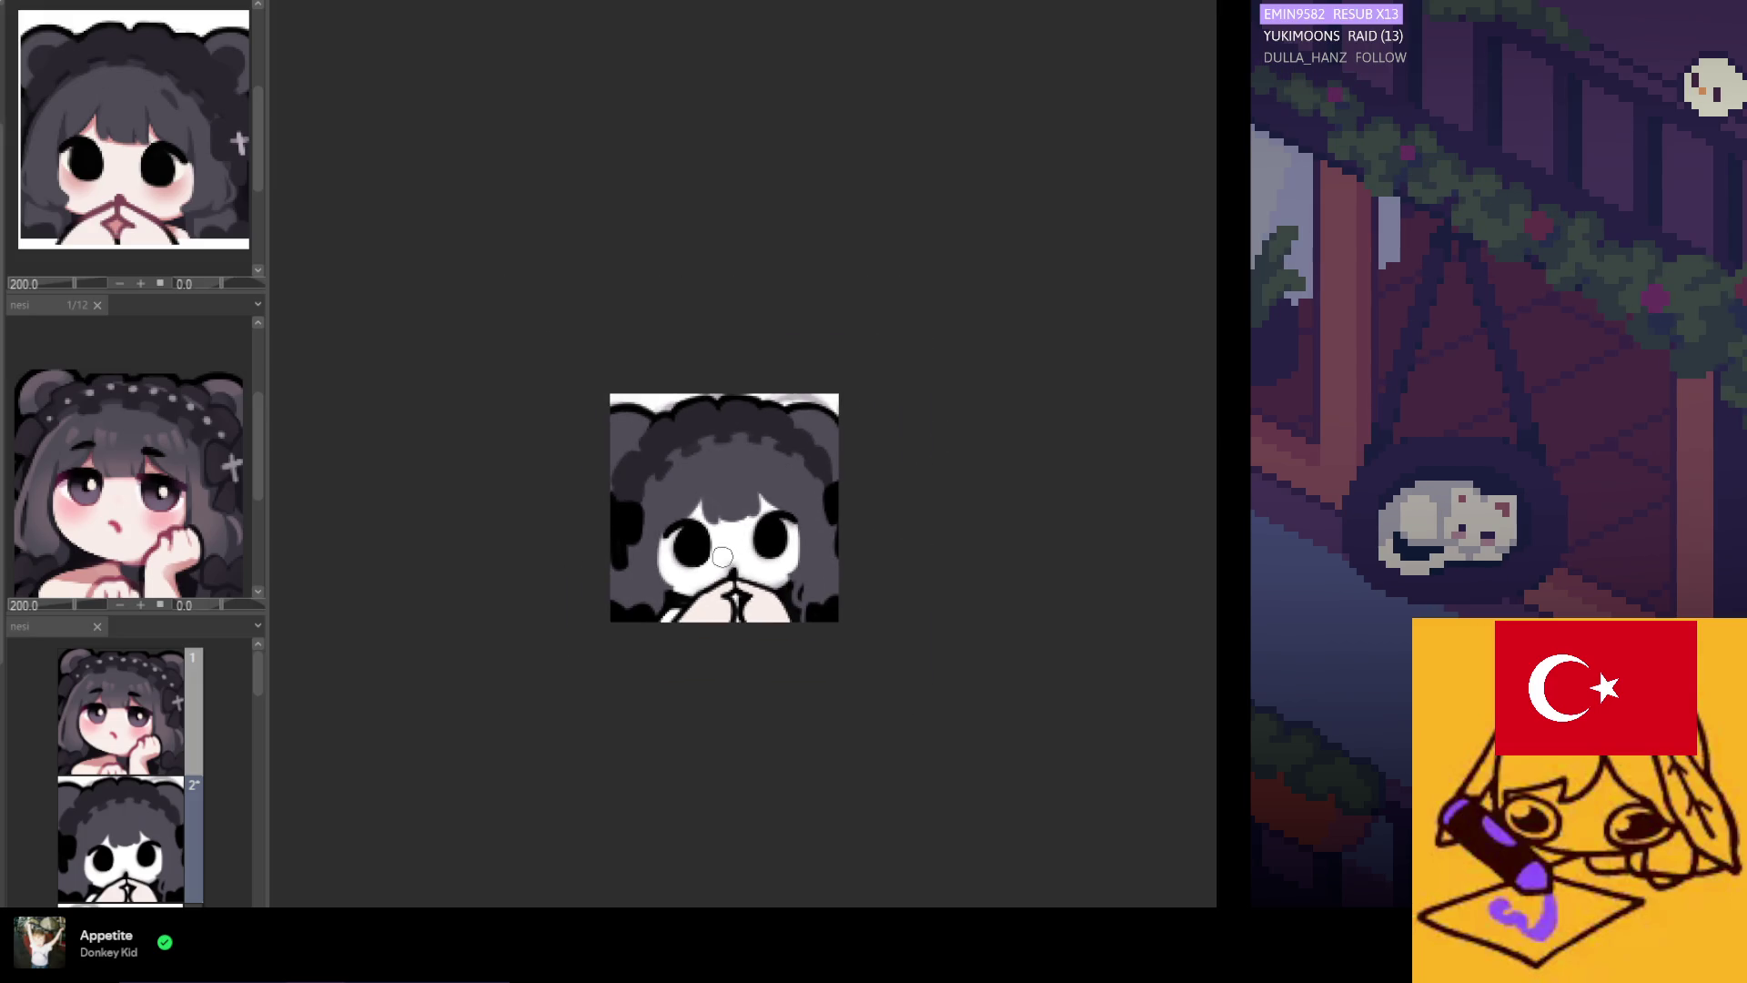
pyautogui.scroll(5, 710, 476)
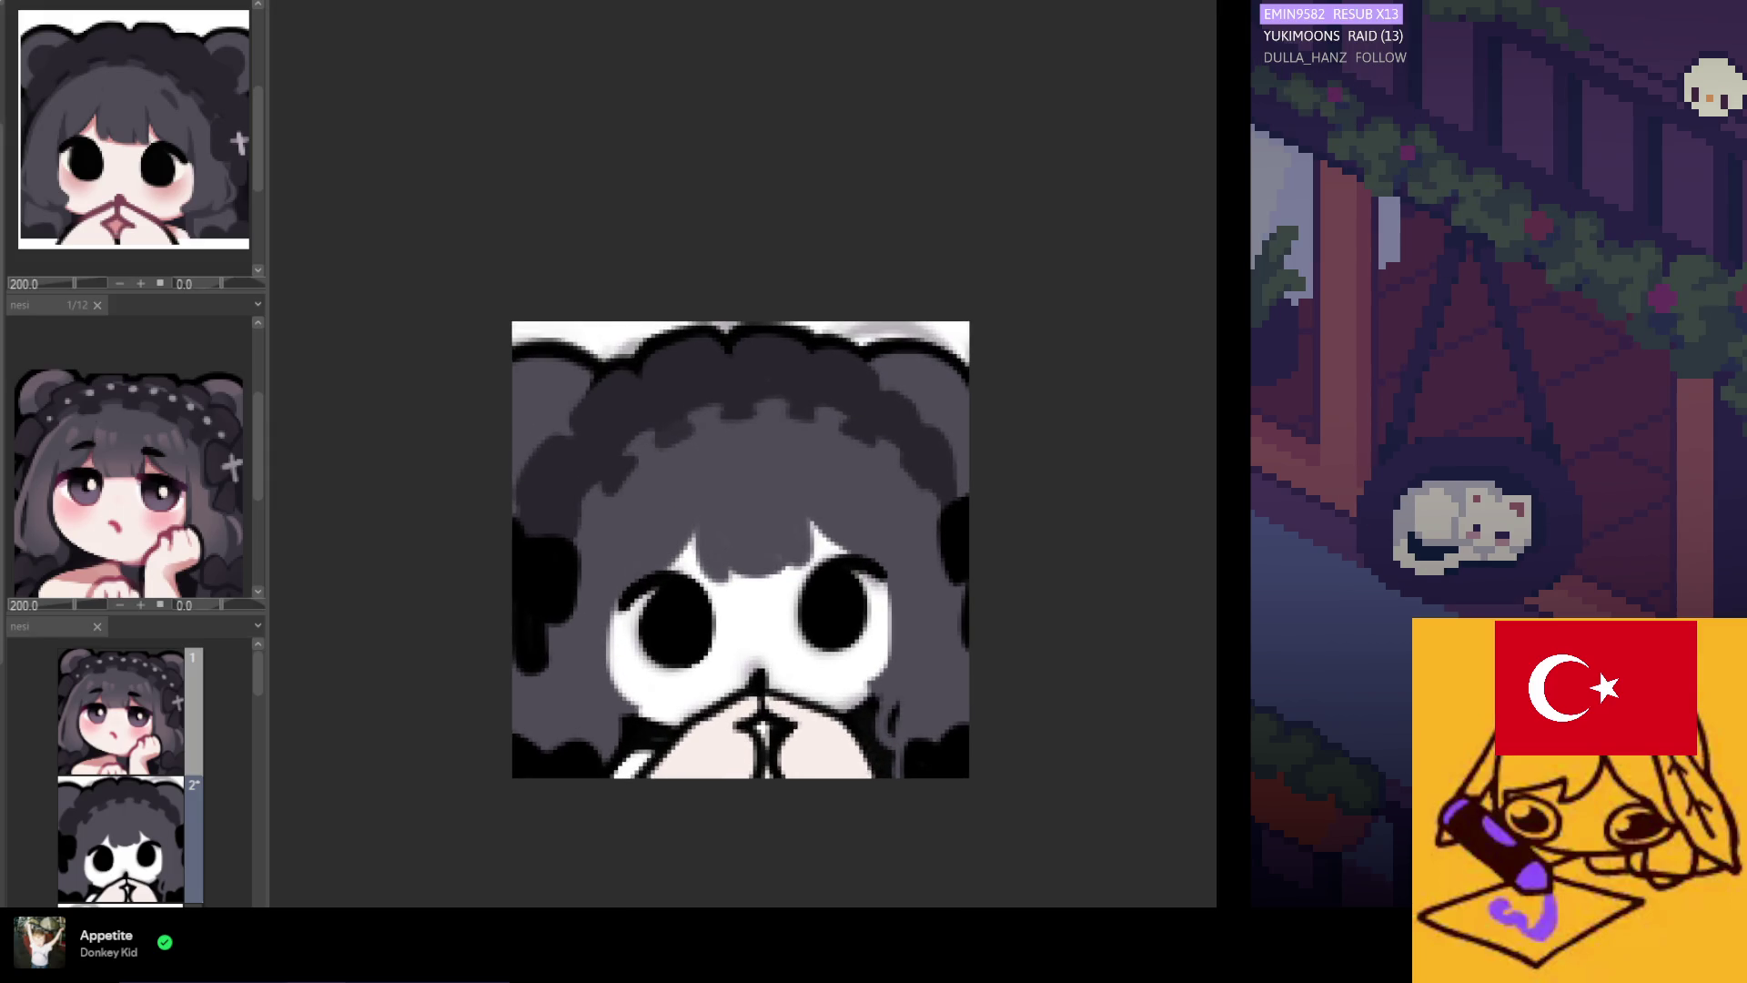
pyautogui.scroll(-2, 898, 507)
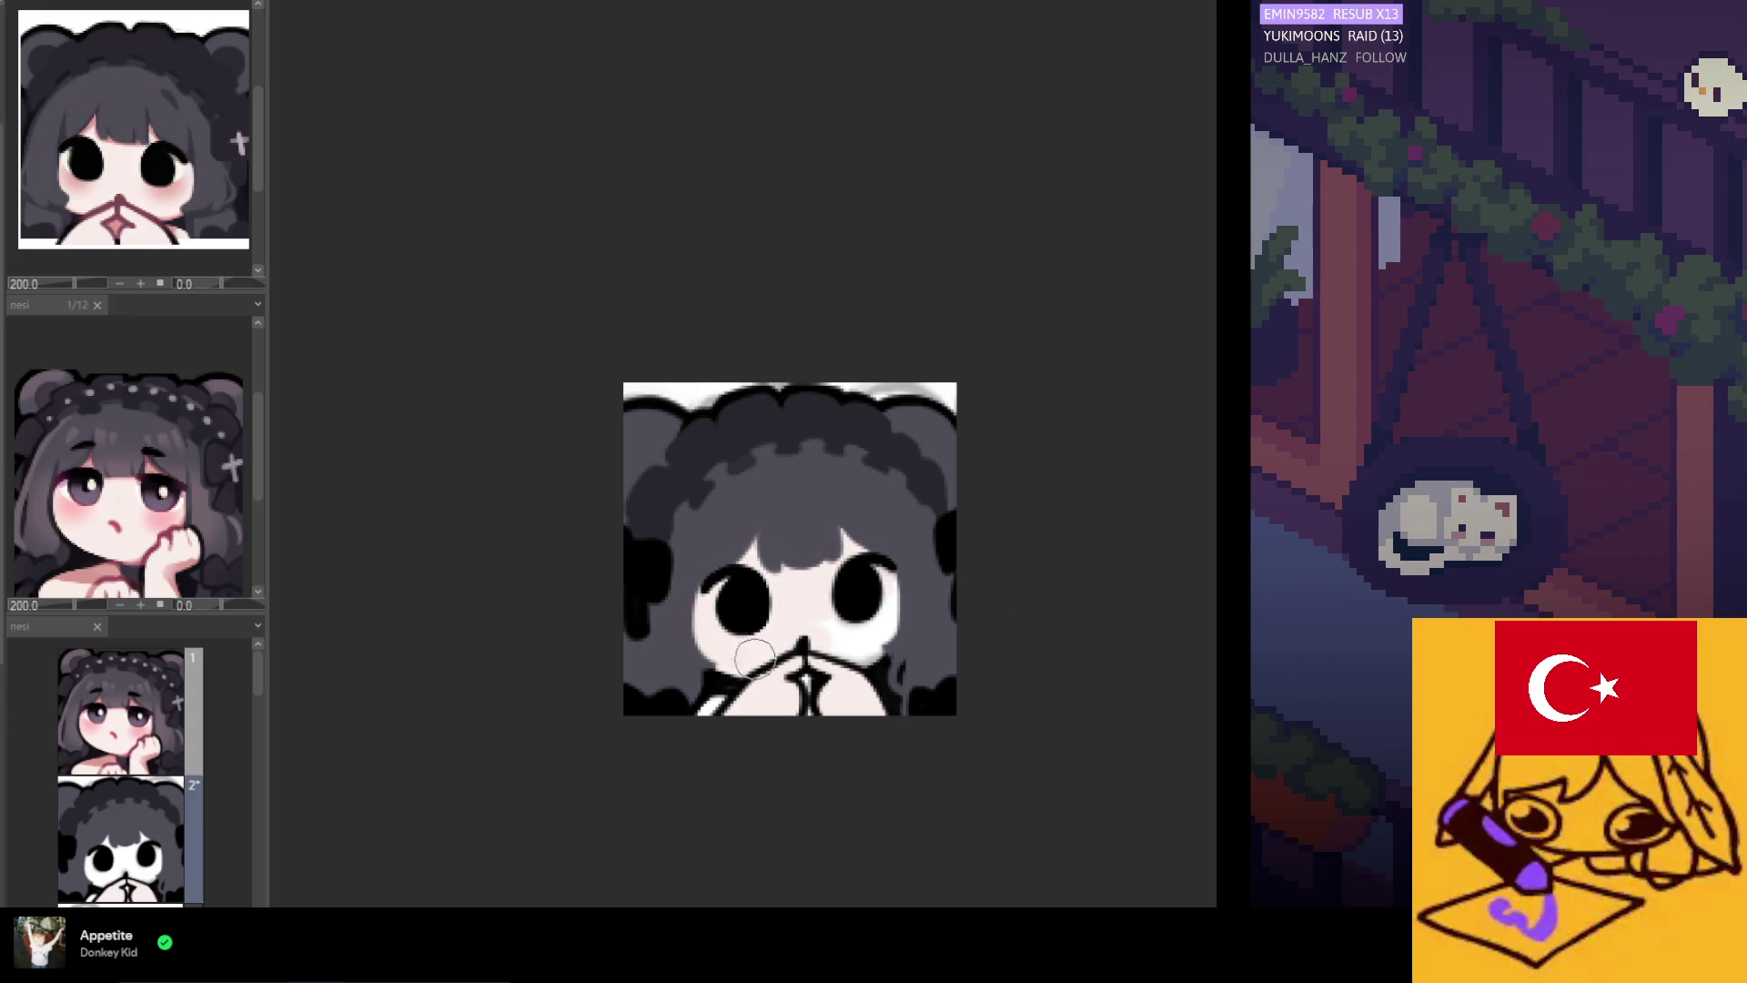
pyautogui.moveTo(692, 658); pyautogui.dragTo(786, 653)
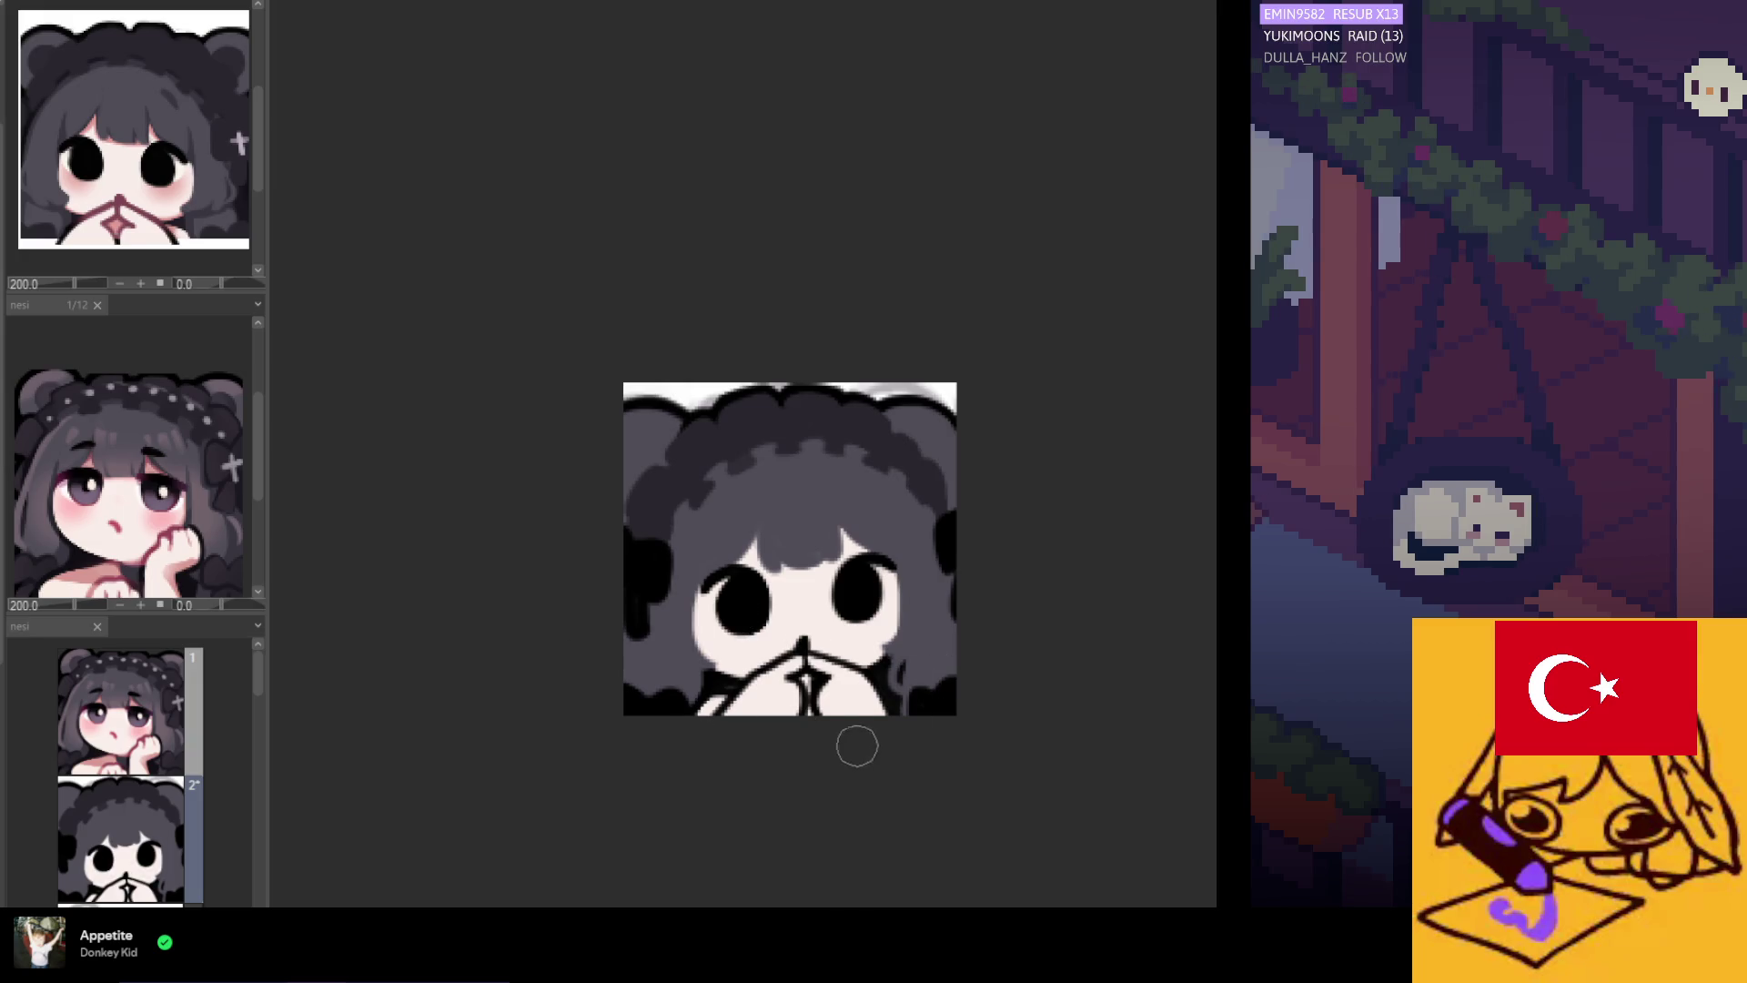
pyautogui.scroll(3, 854, 741)
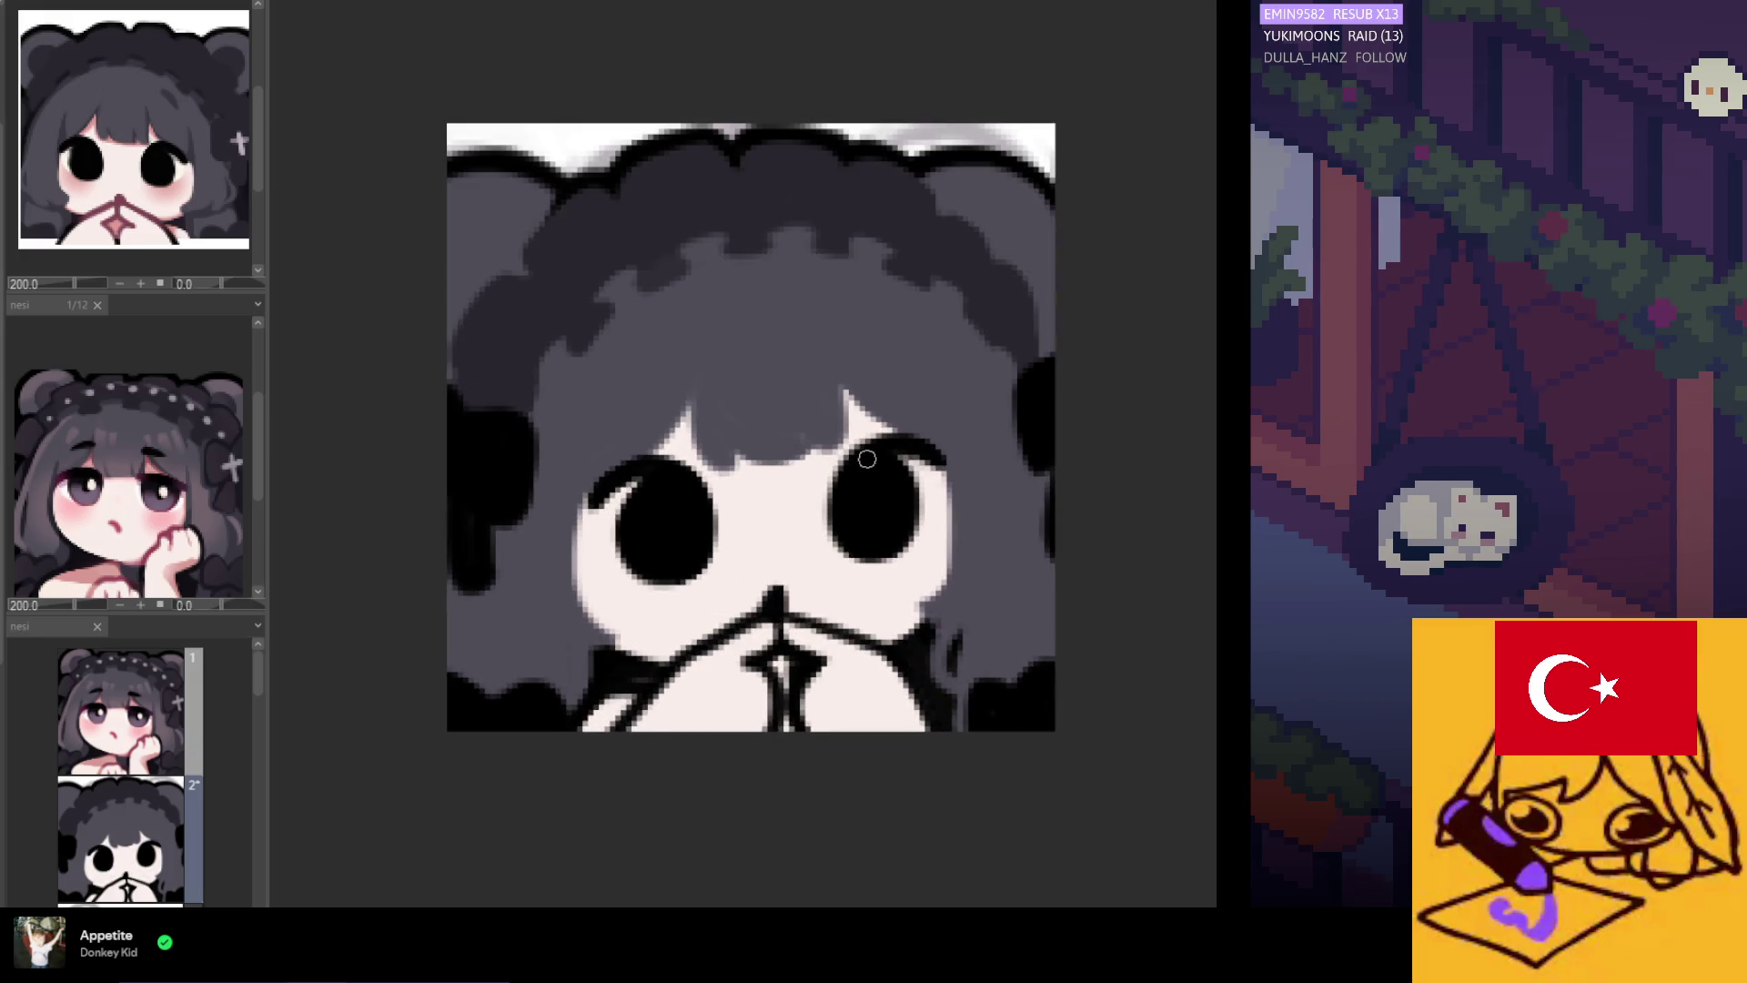
# Extend the dark outline beside the chibi's left eye.
pyautogui.scroll(-2, 964, 641)
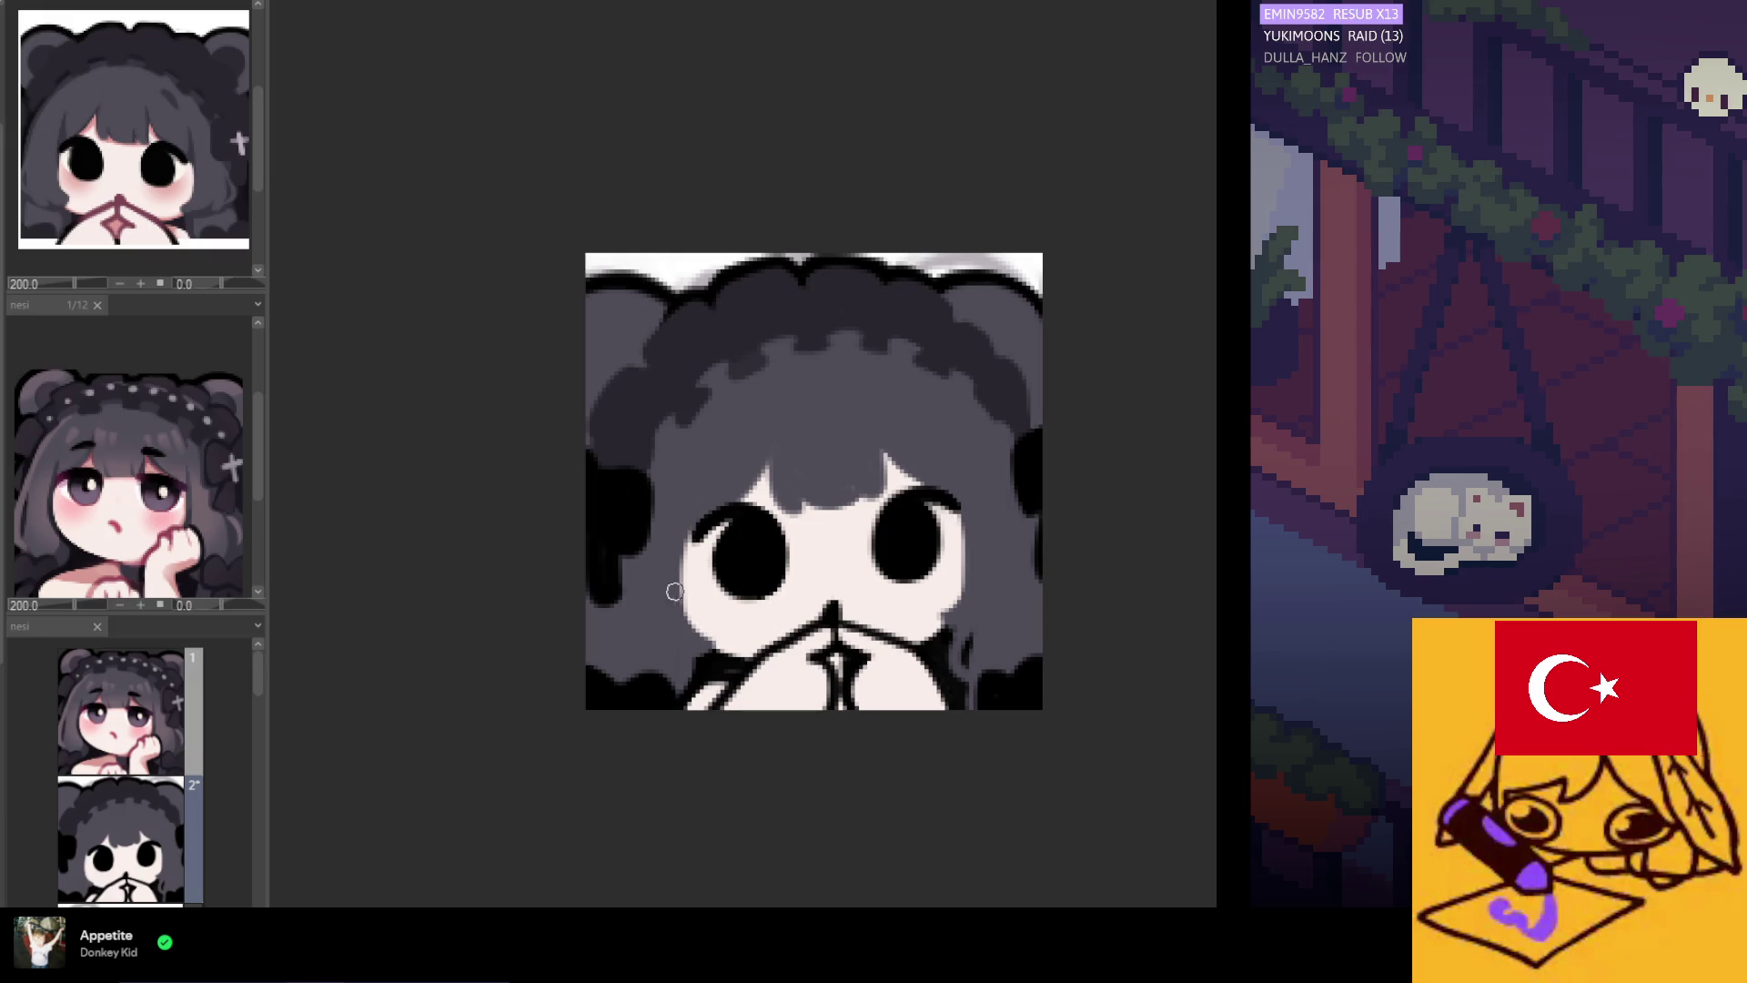
pyautogui.moveTo(723, 503); pyautogui.dragTo(697, 525)
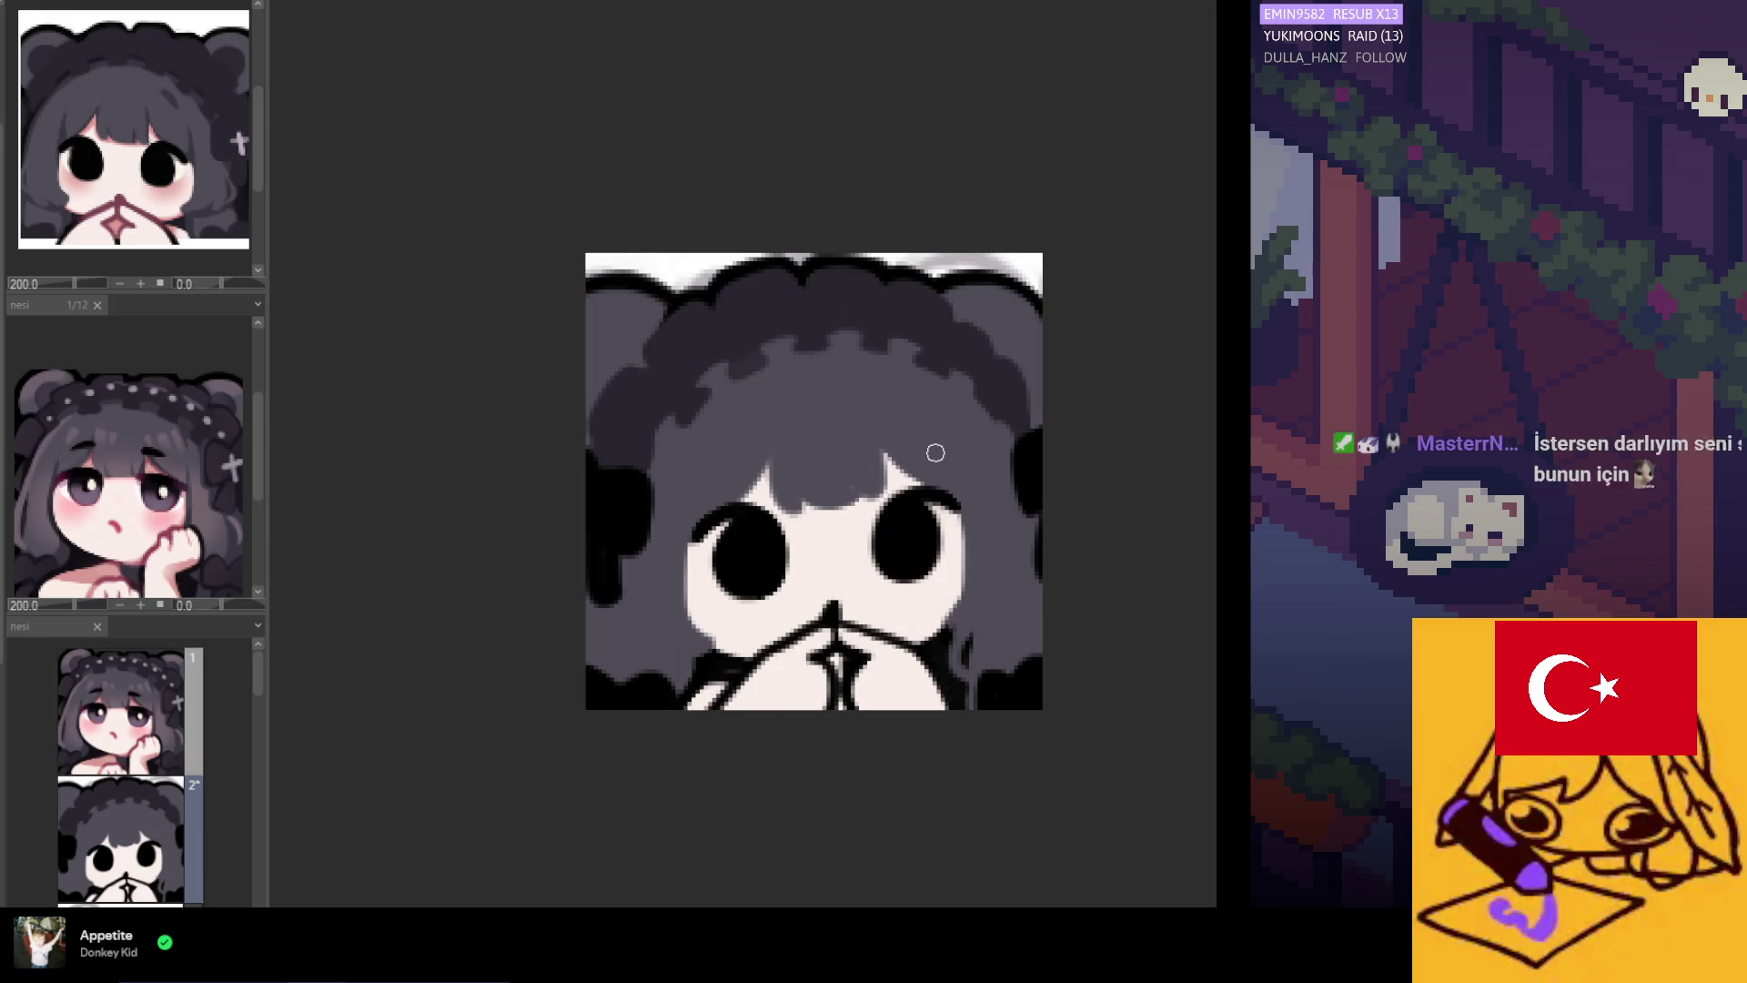
pyautogui.scroll(-3, 774, 537)
pyautogui.scroll(4, 849, 517)
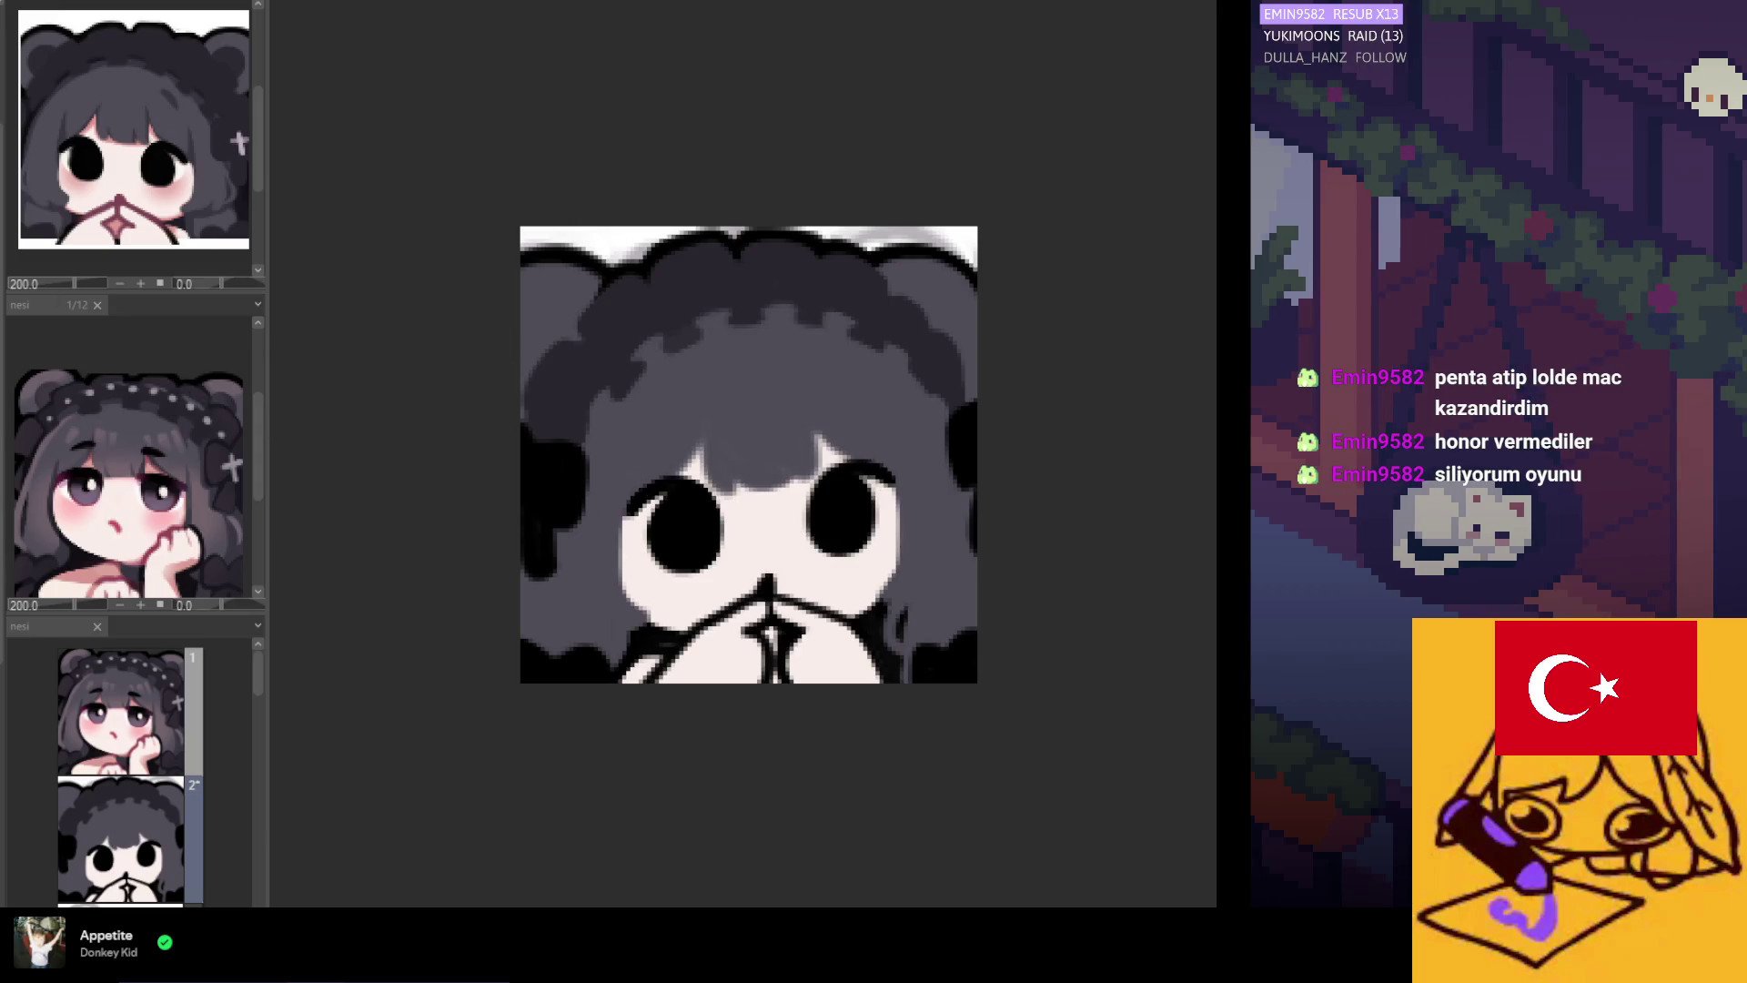
pyautogui.scroll(1, 978, 528)
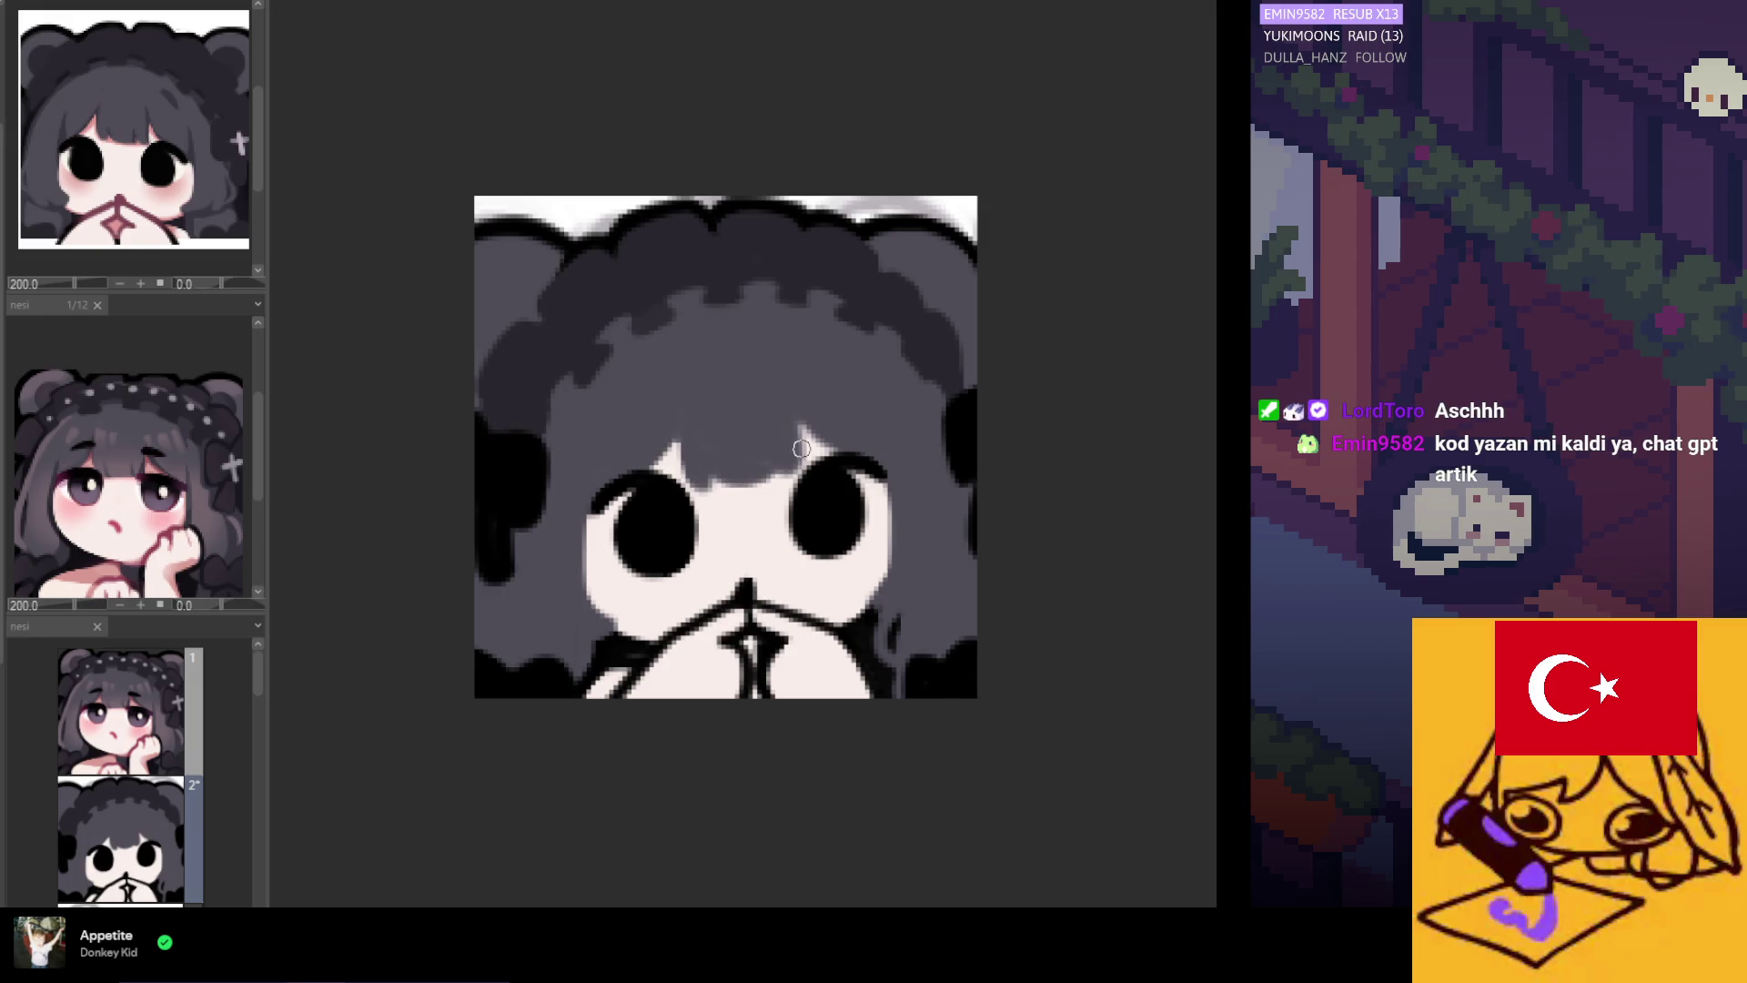
# Paint a skin-coloured gap through the bangs and cover the light stroke with dark.
pyautogui.moveTo(801, 432); pyautogui.dragTo(799, 428)
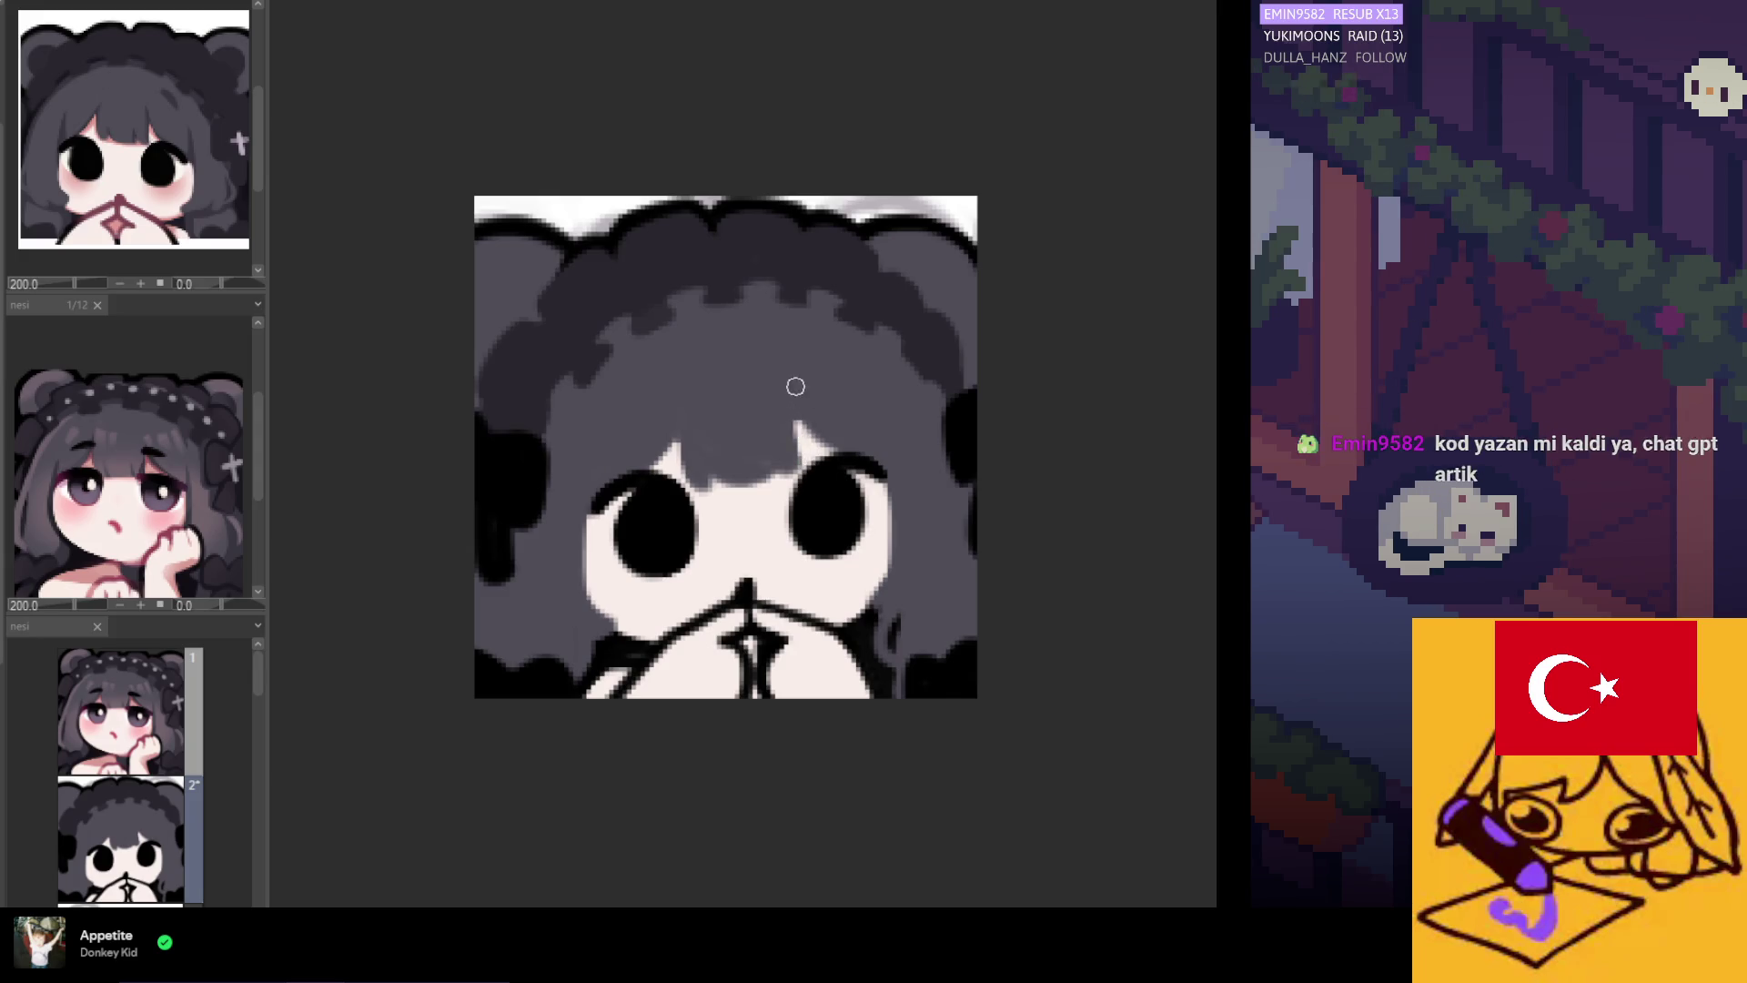
pyautogui.moveTo(795, 415); pyautogui.dragTo(832, 451)
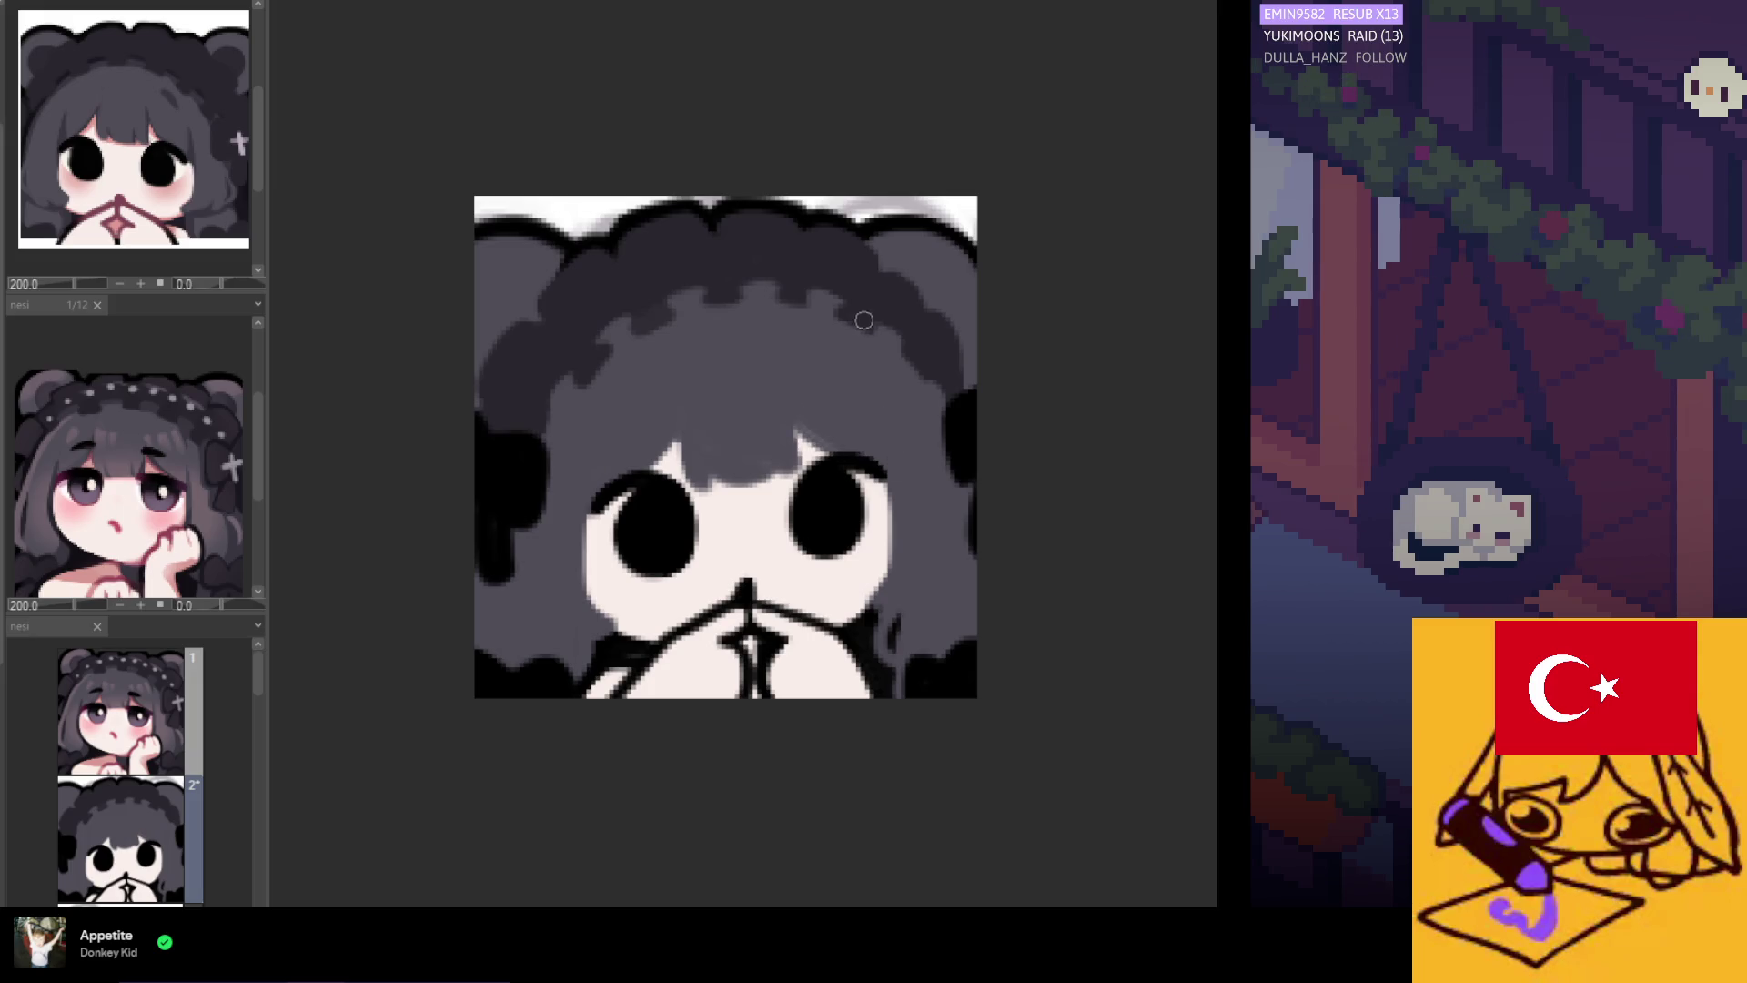
pyautogui.scroll(-2, 769, 682)
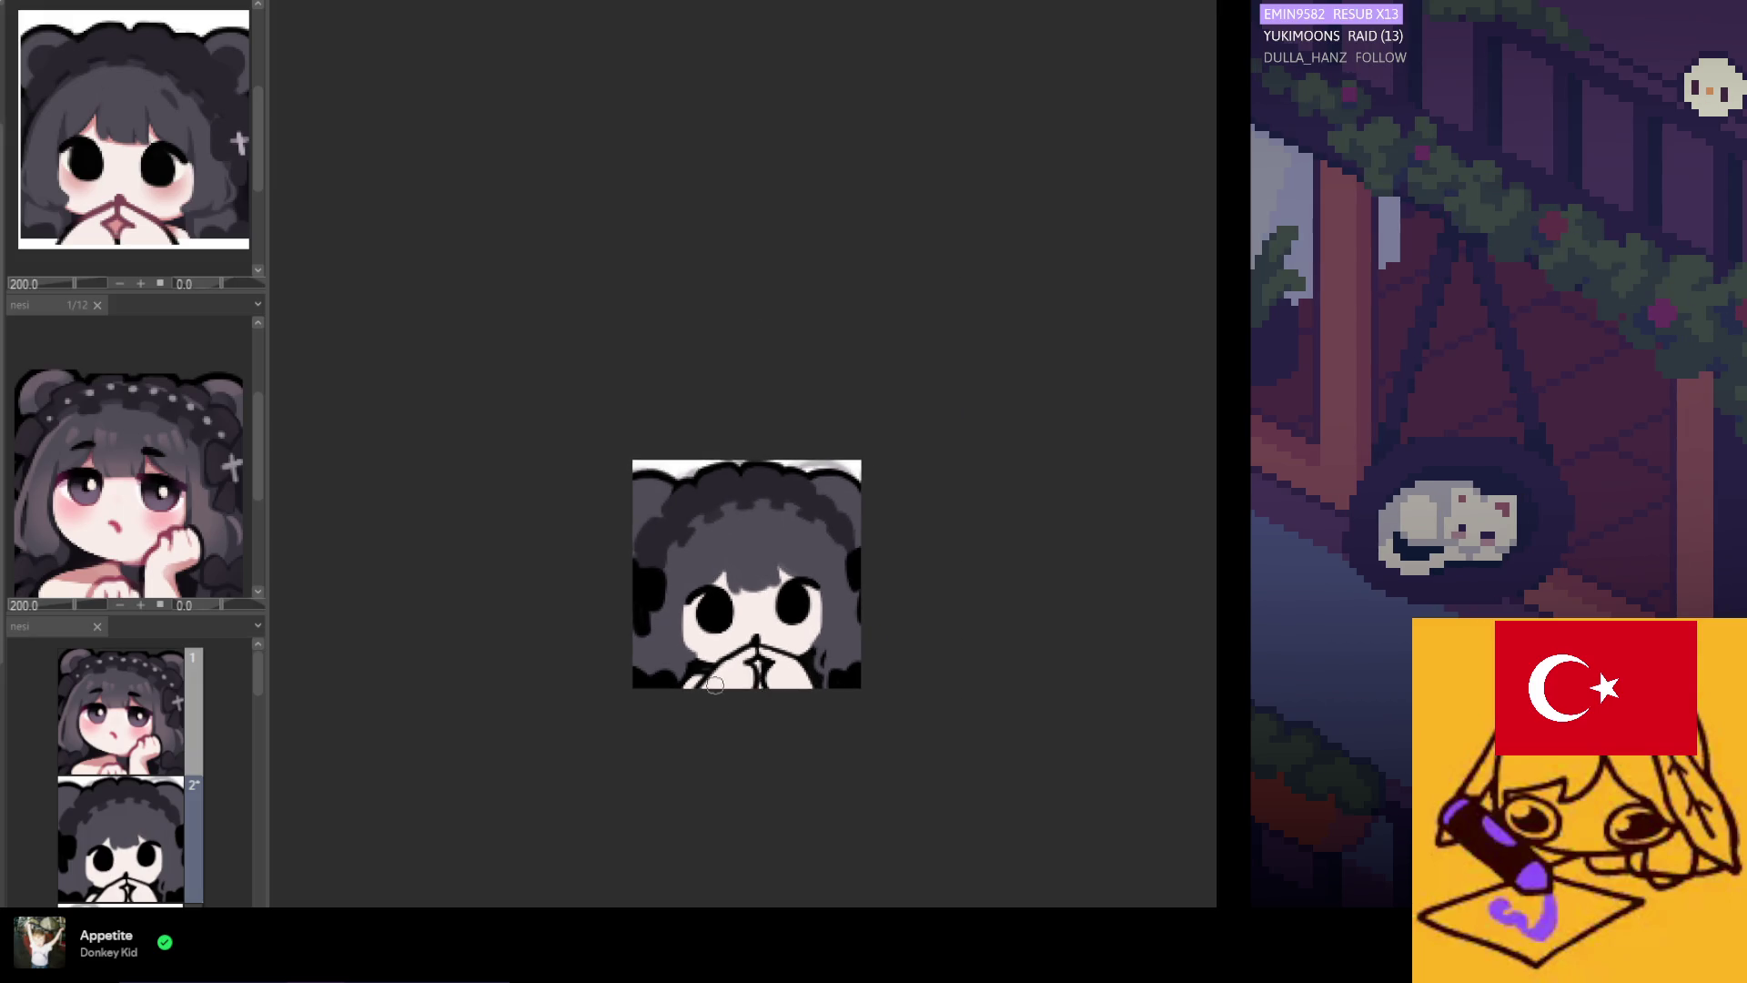
# Mirror the view to check the drawing, then draw dark red lines over the hands and chin.
pyautogui.press('h')
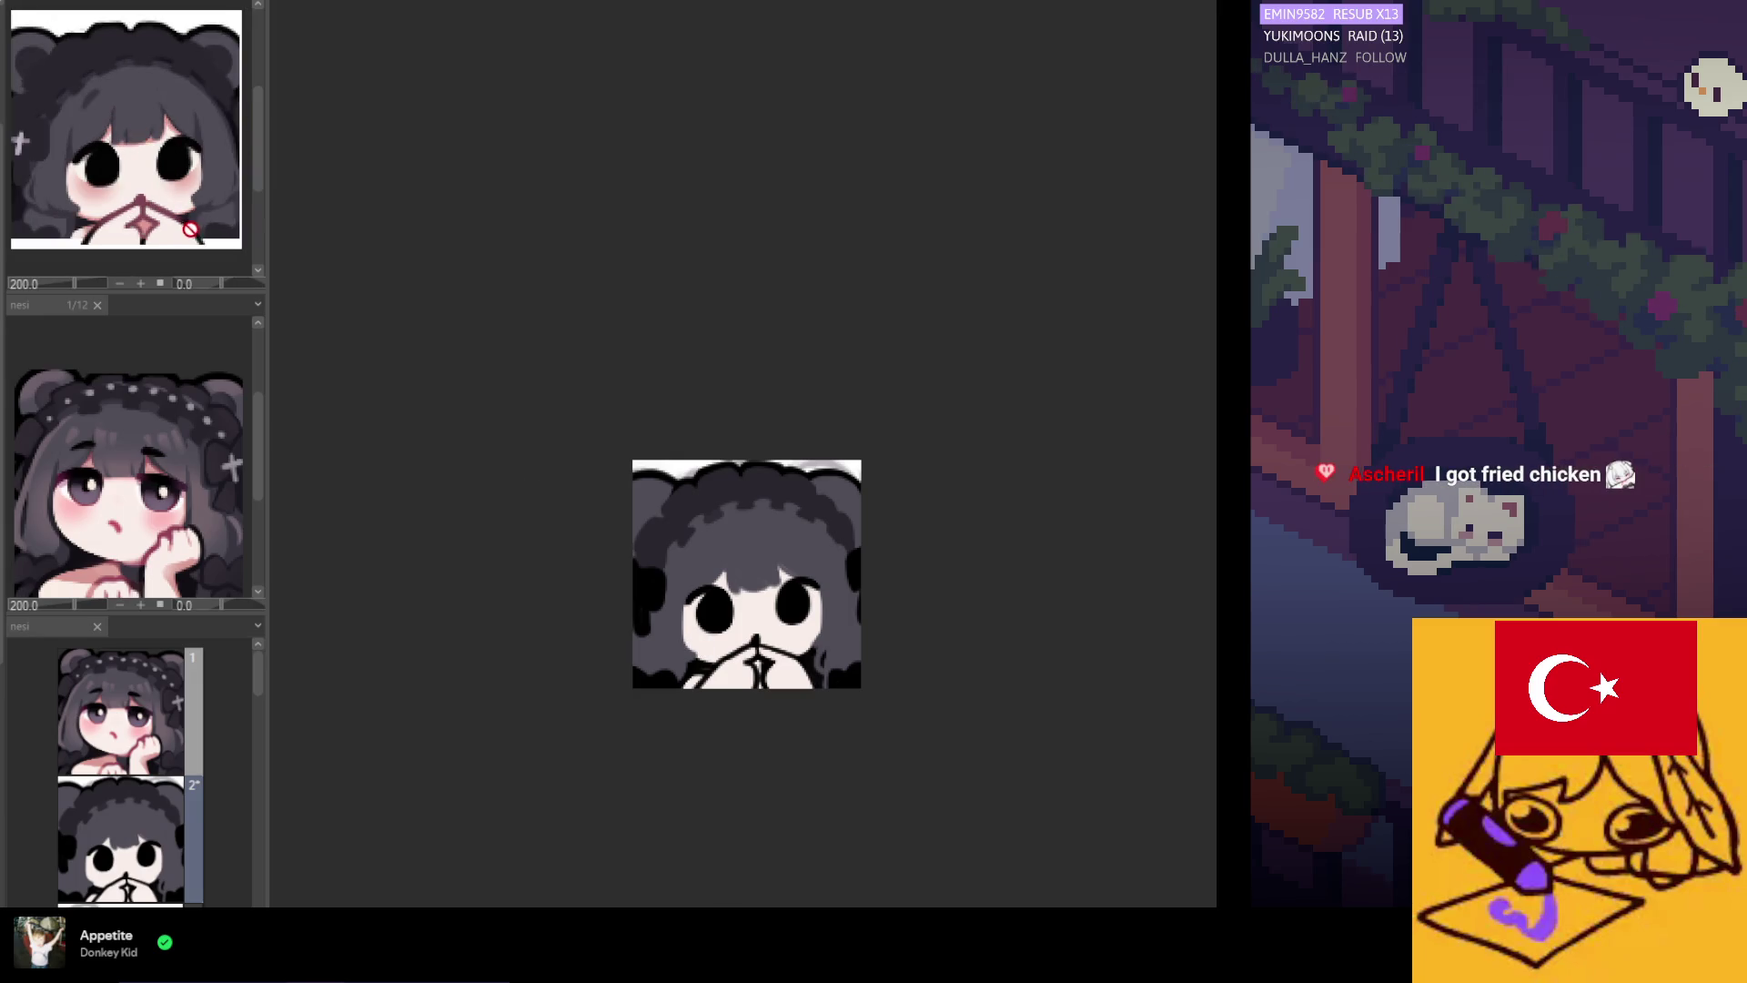
pyautogui.scroll(1, 743, 645)
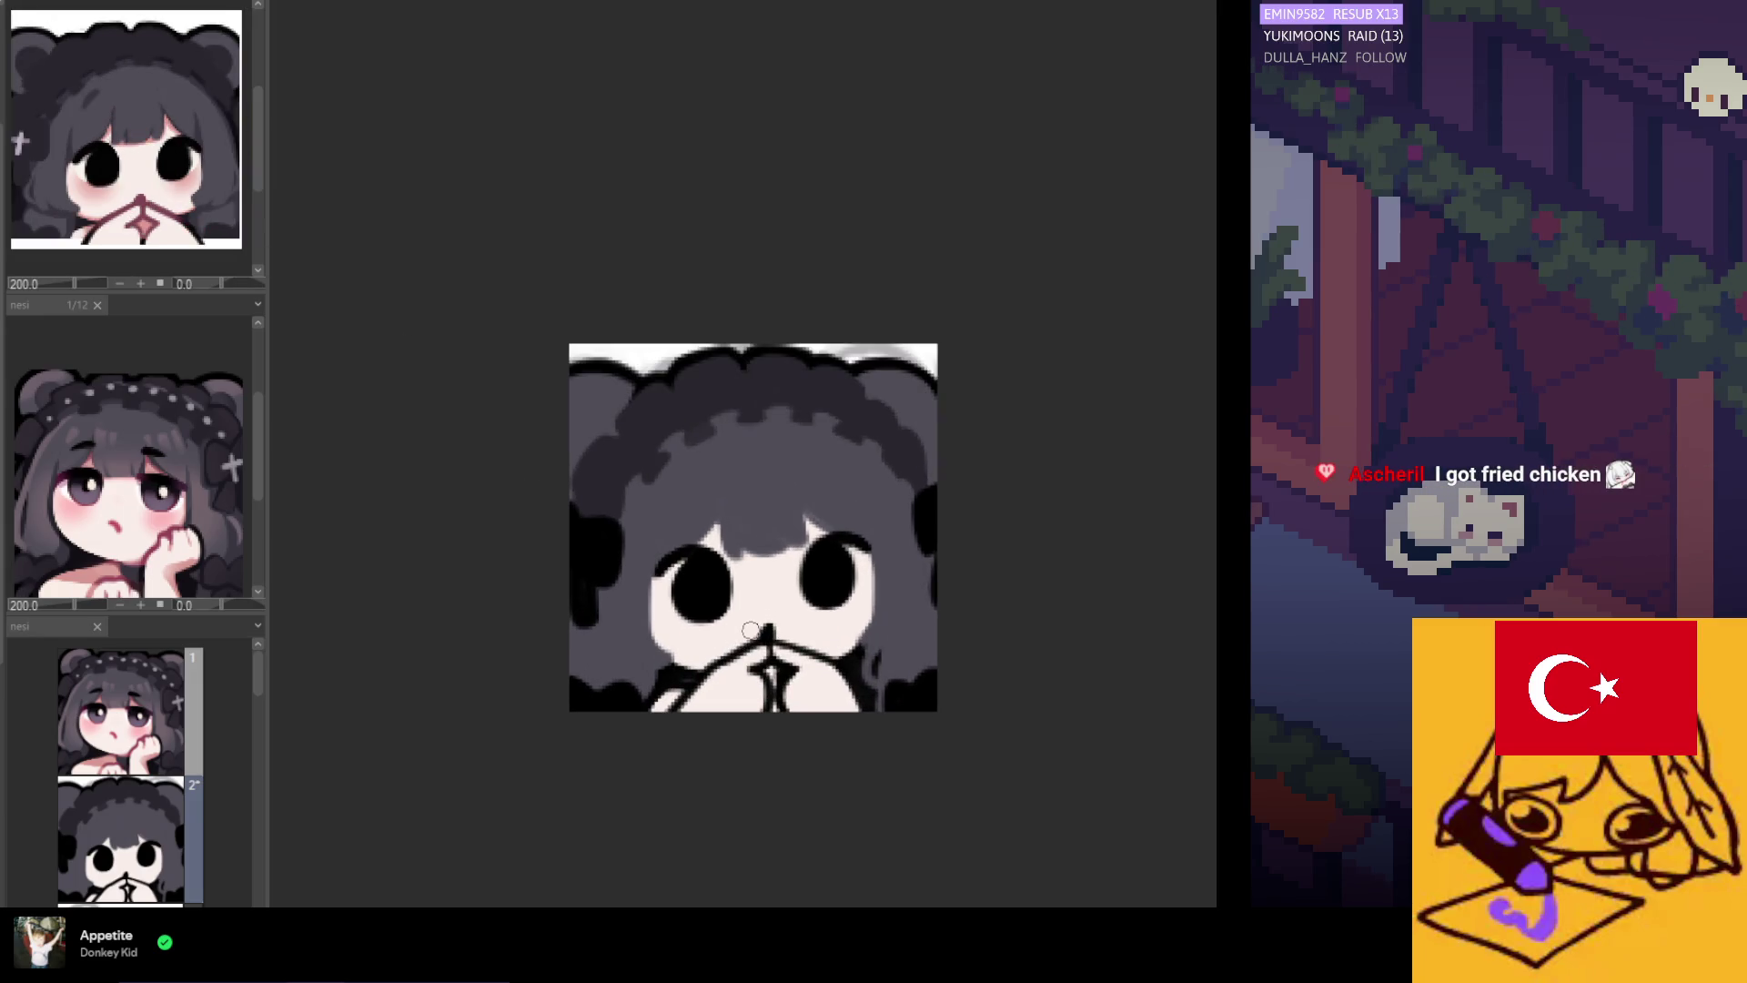
pyautogui.scroll(-1, 703, 554)
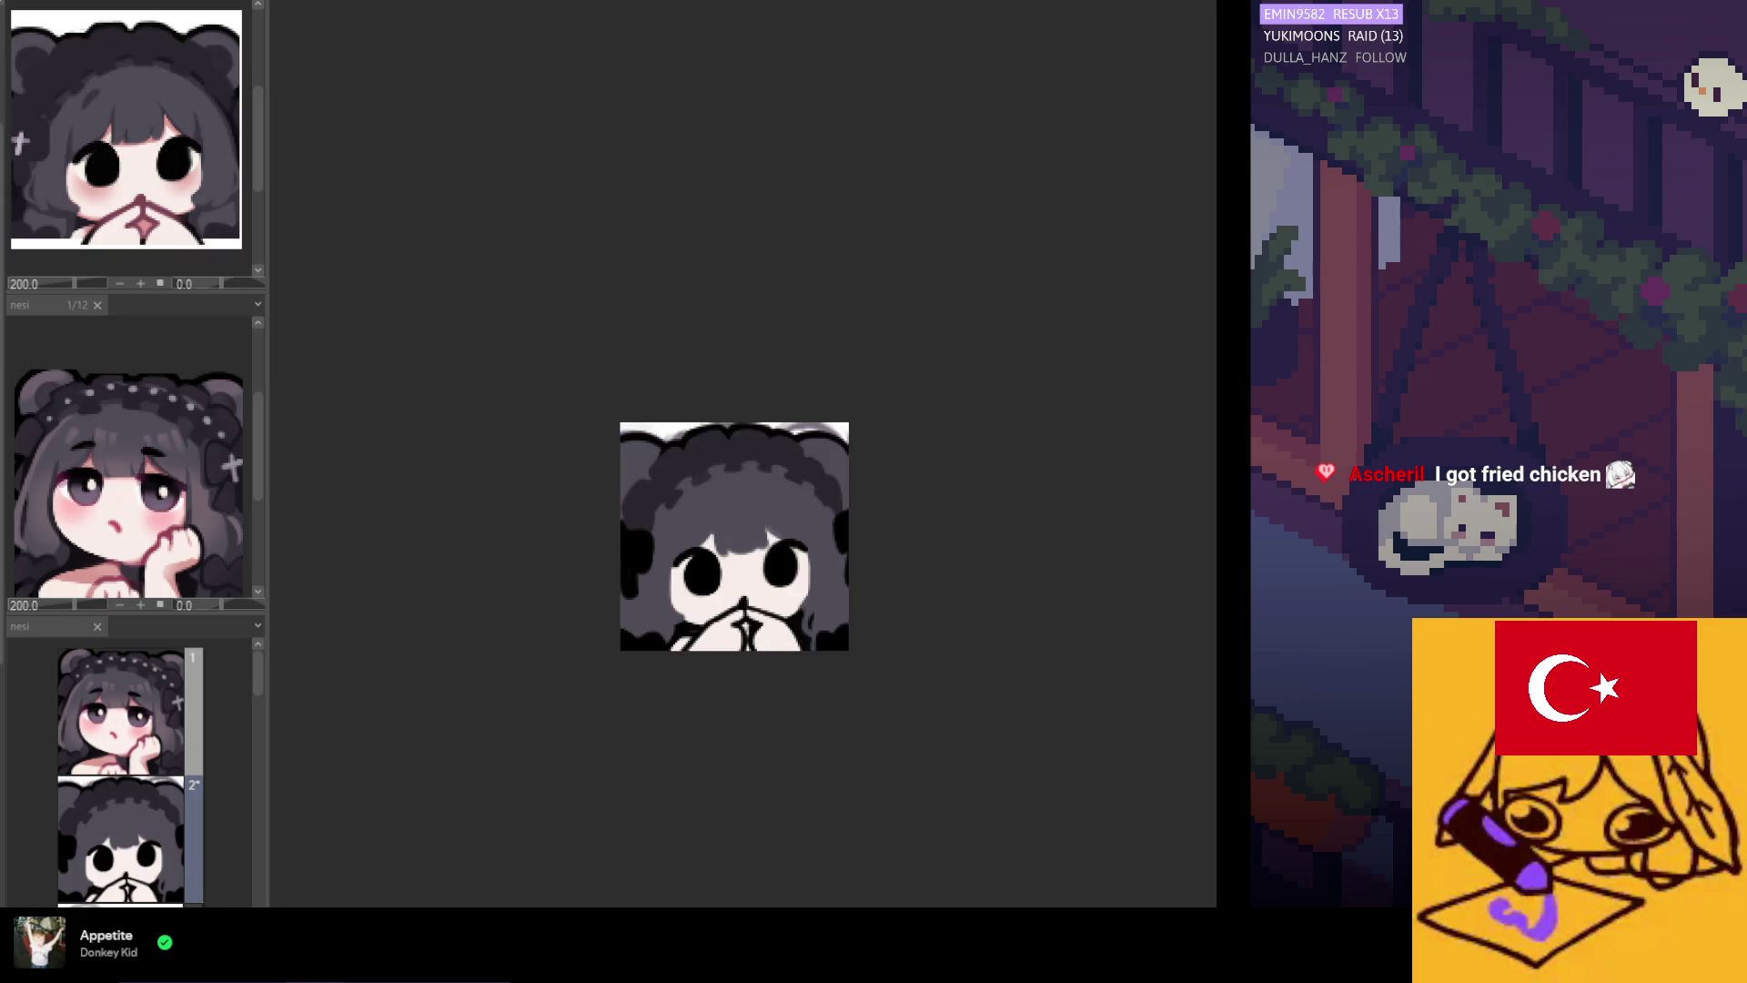
pyautogui.scroll(1, 767, 603)
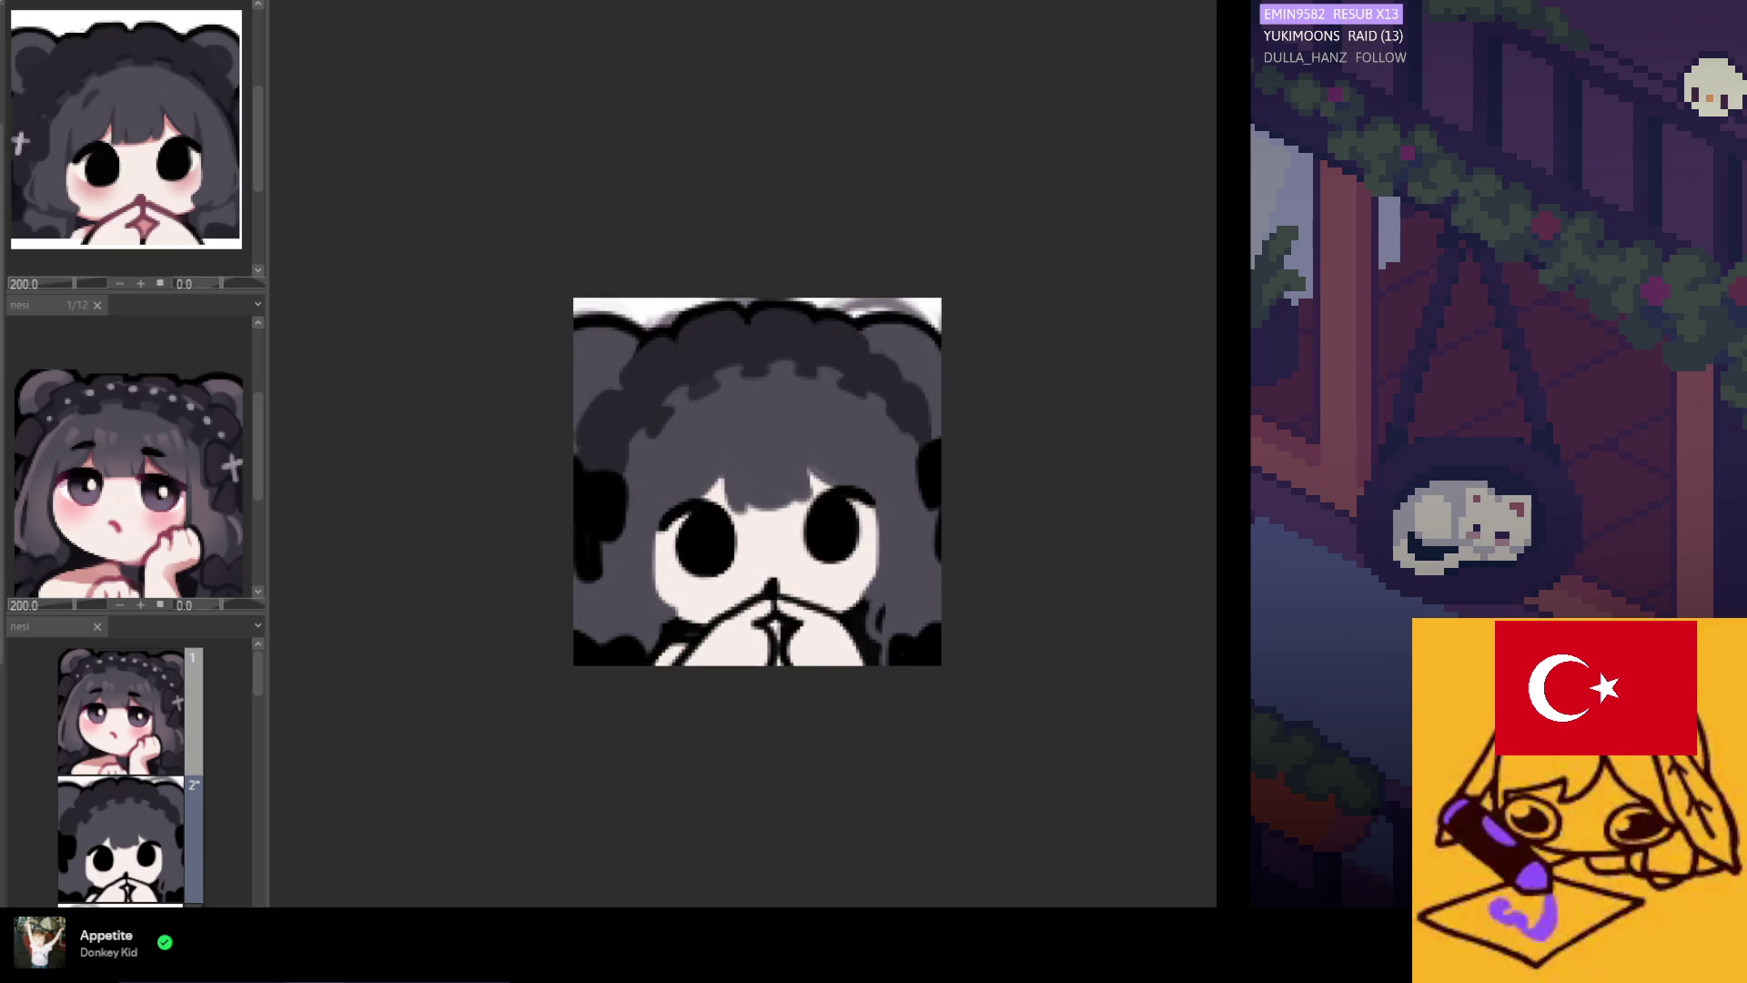
pyautogui.scroll(1, 692, 535)
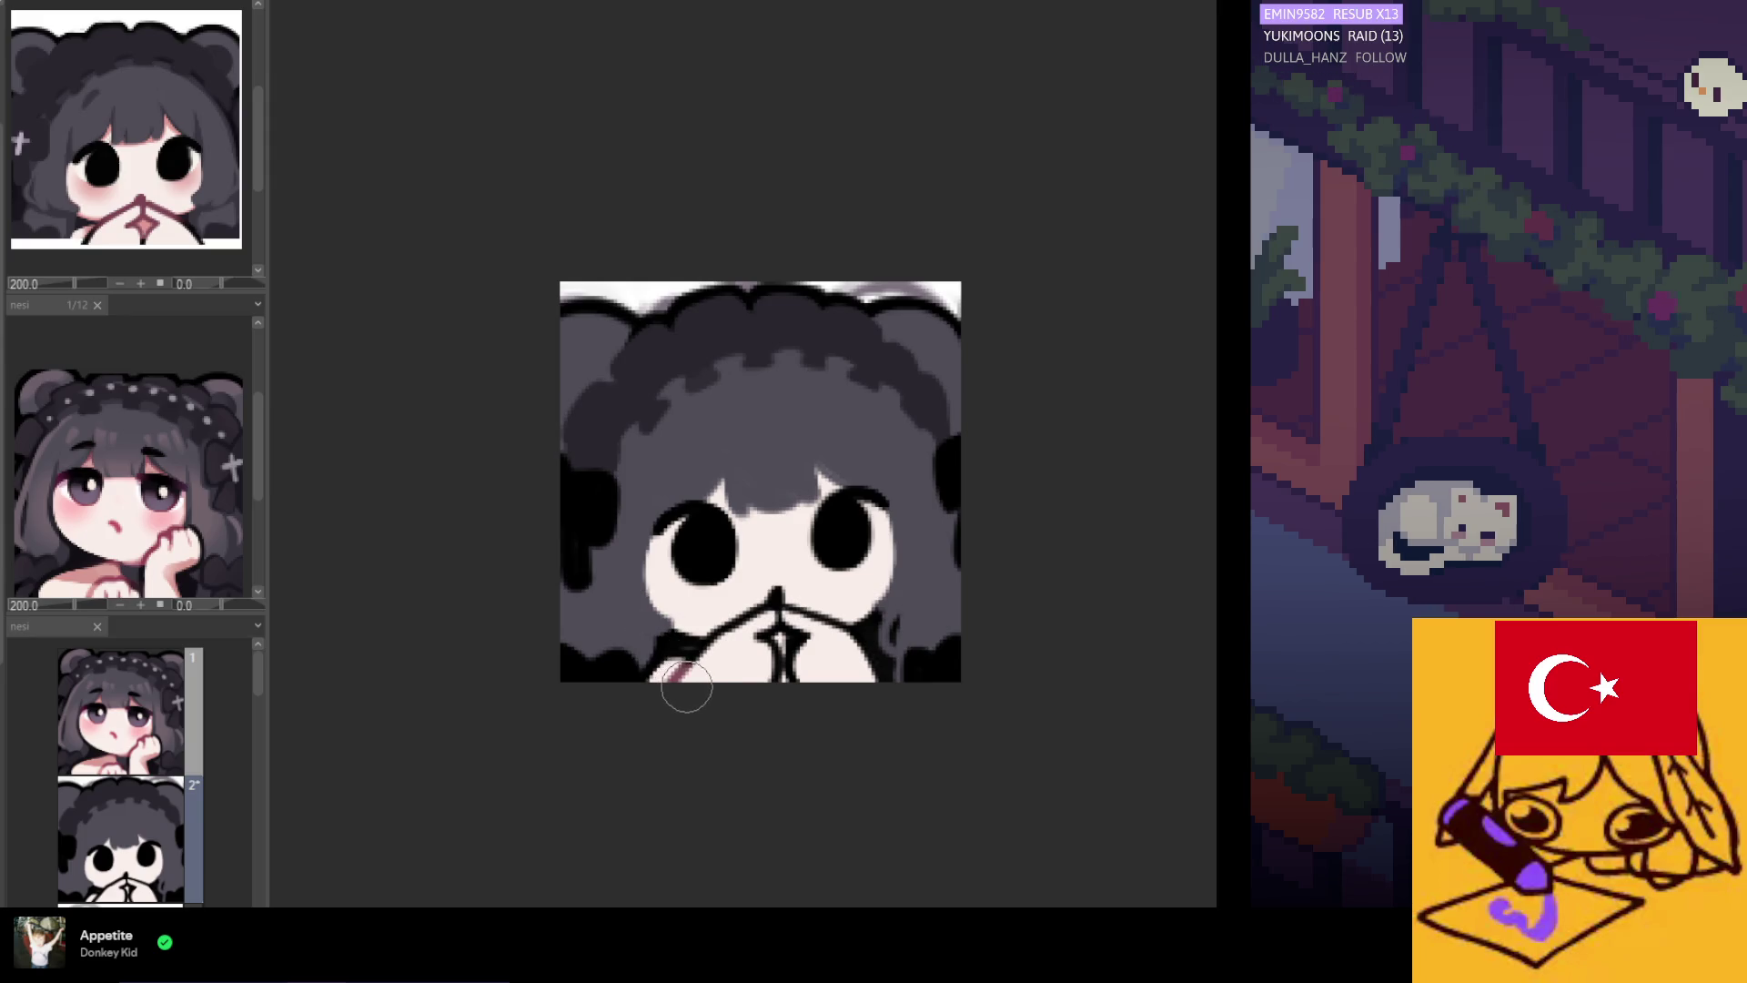
pyautogui.moveTo(728, 683)
pyautogui.mouseDown()
pyautogui.moveTo(779, 671)
pyautogui.moveTo(774, 644)
pyautogui.moveTo(848, 628)
pyautogui.mouseUp()
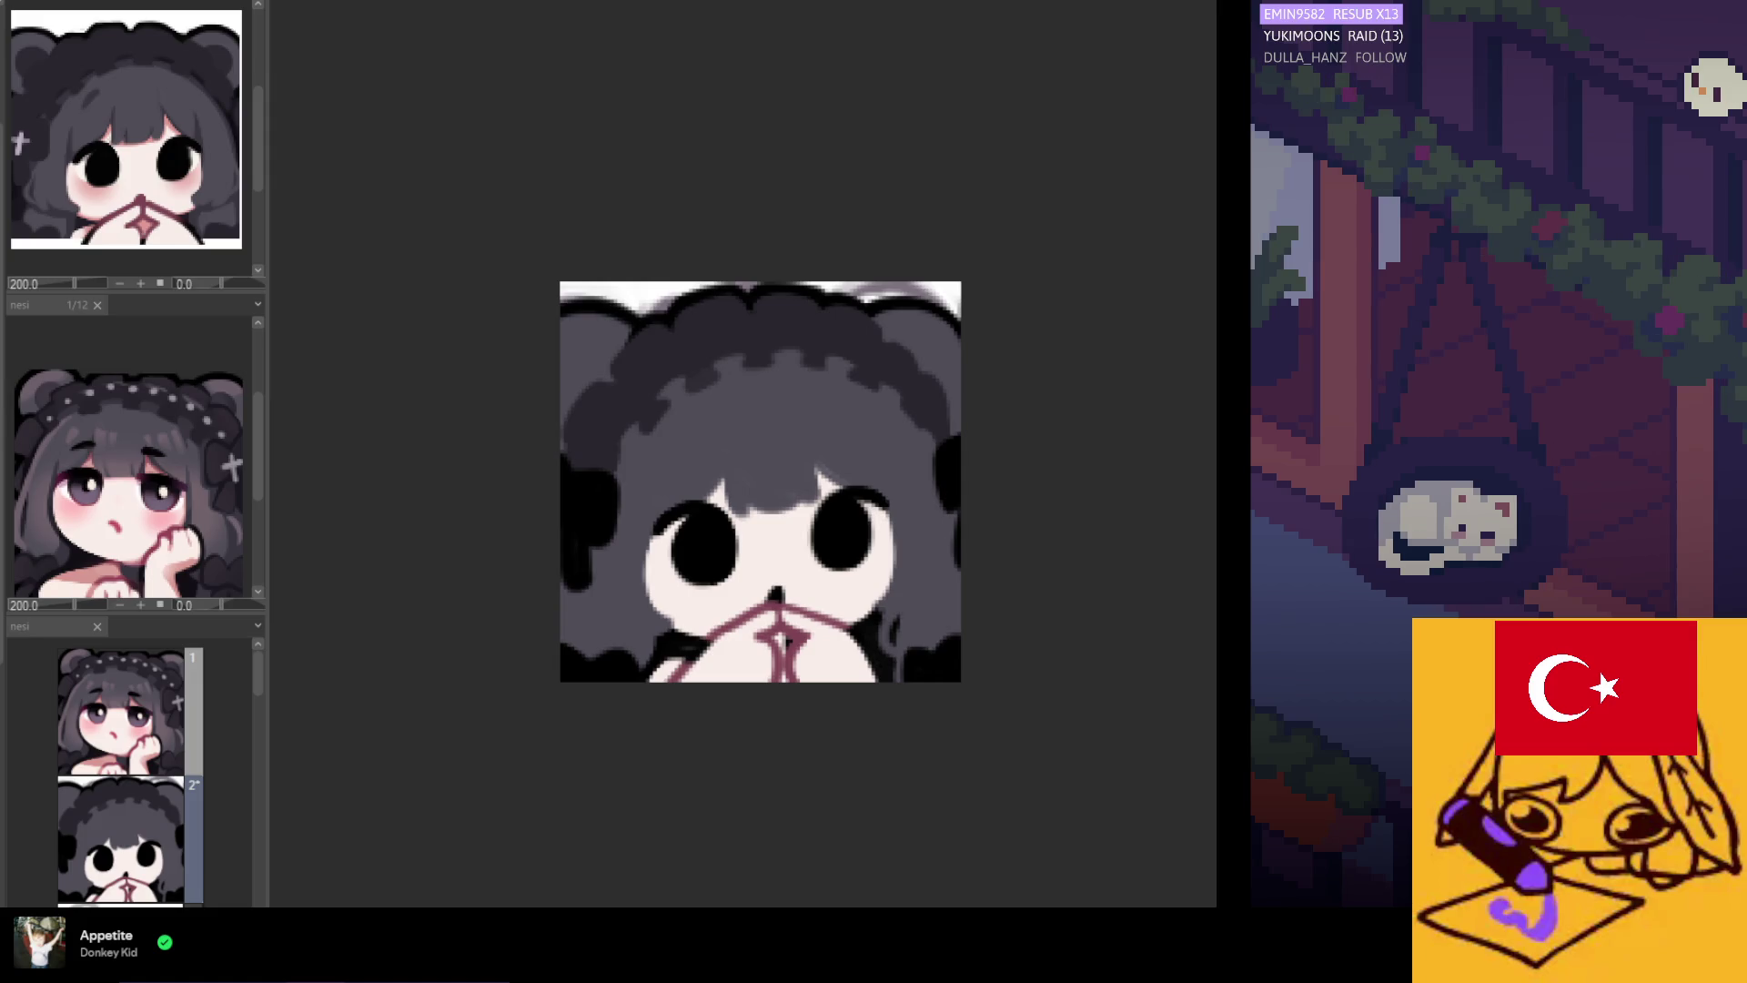
# Fade out the red hand lines and paint dark around the lower-left hand.
pyautogui.hotkey('ctrl', 'z')
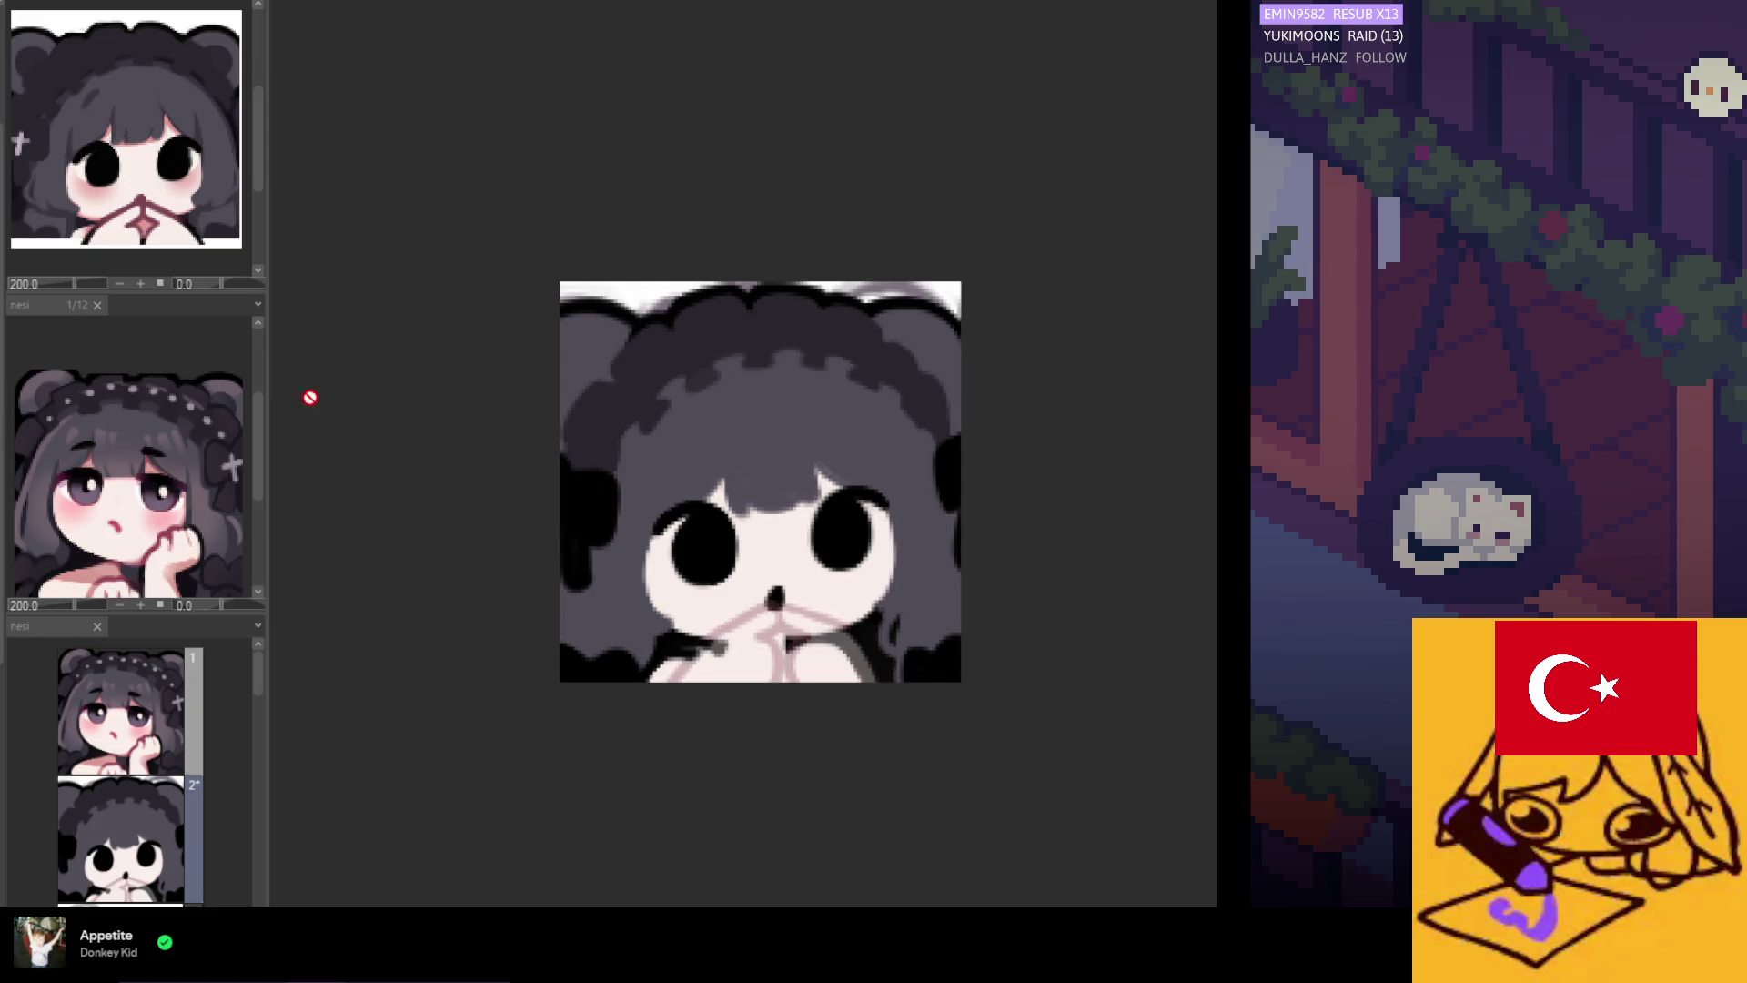
pyautogui.scroll(1, 1006, 700)
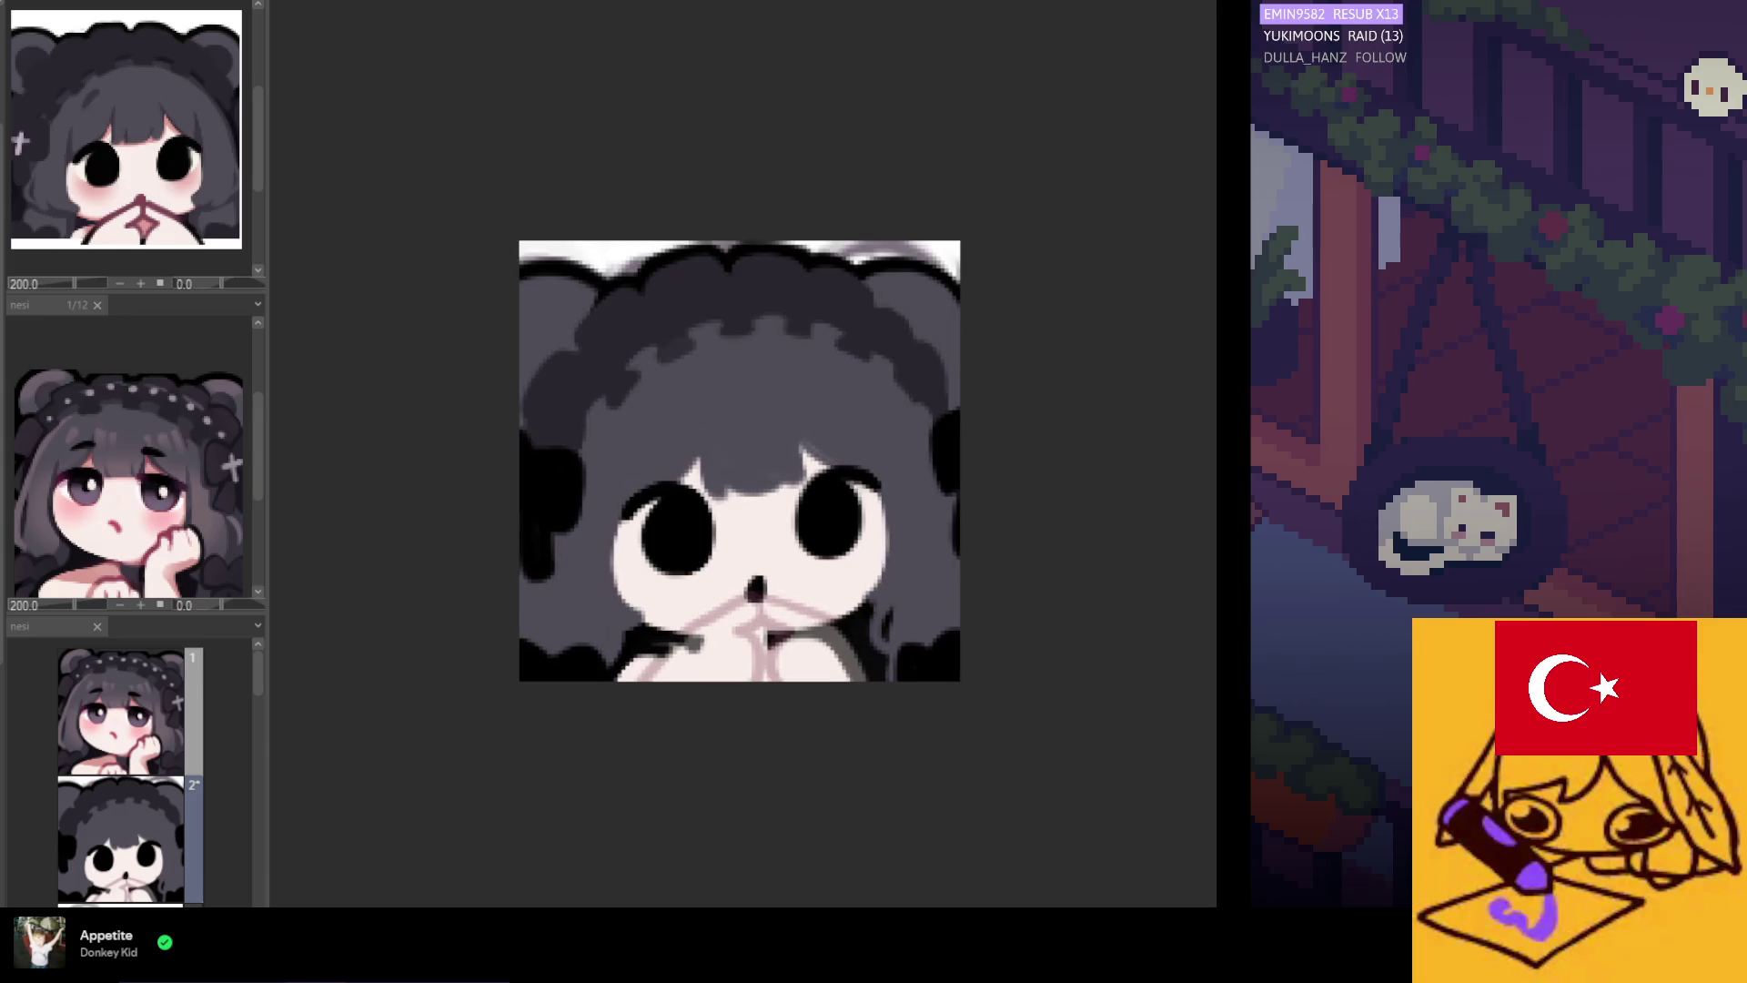
pyautogui.scroll(1, 869, 673)
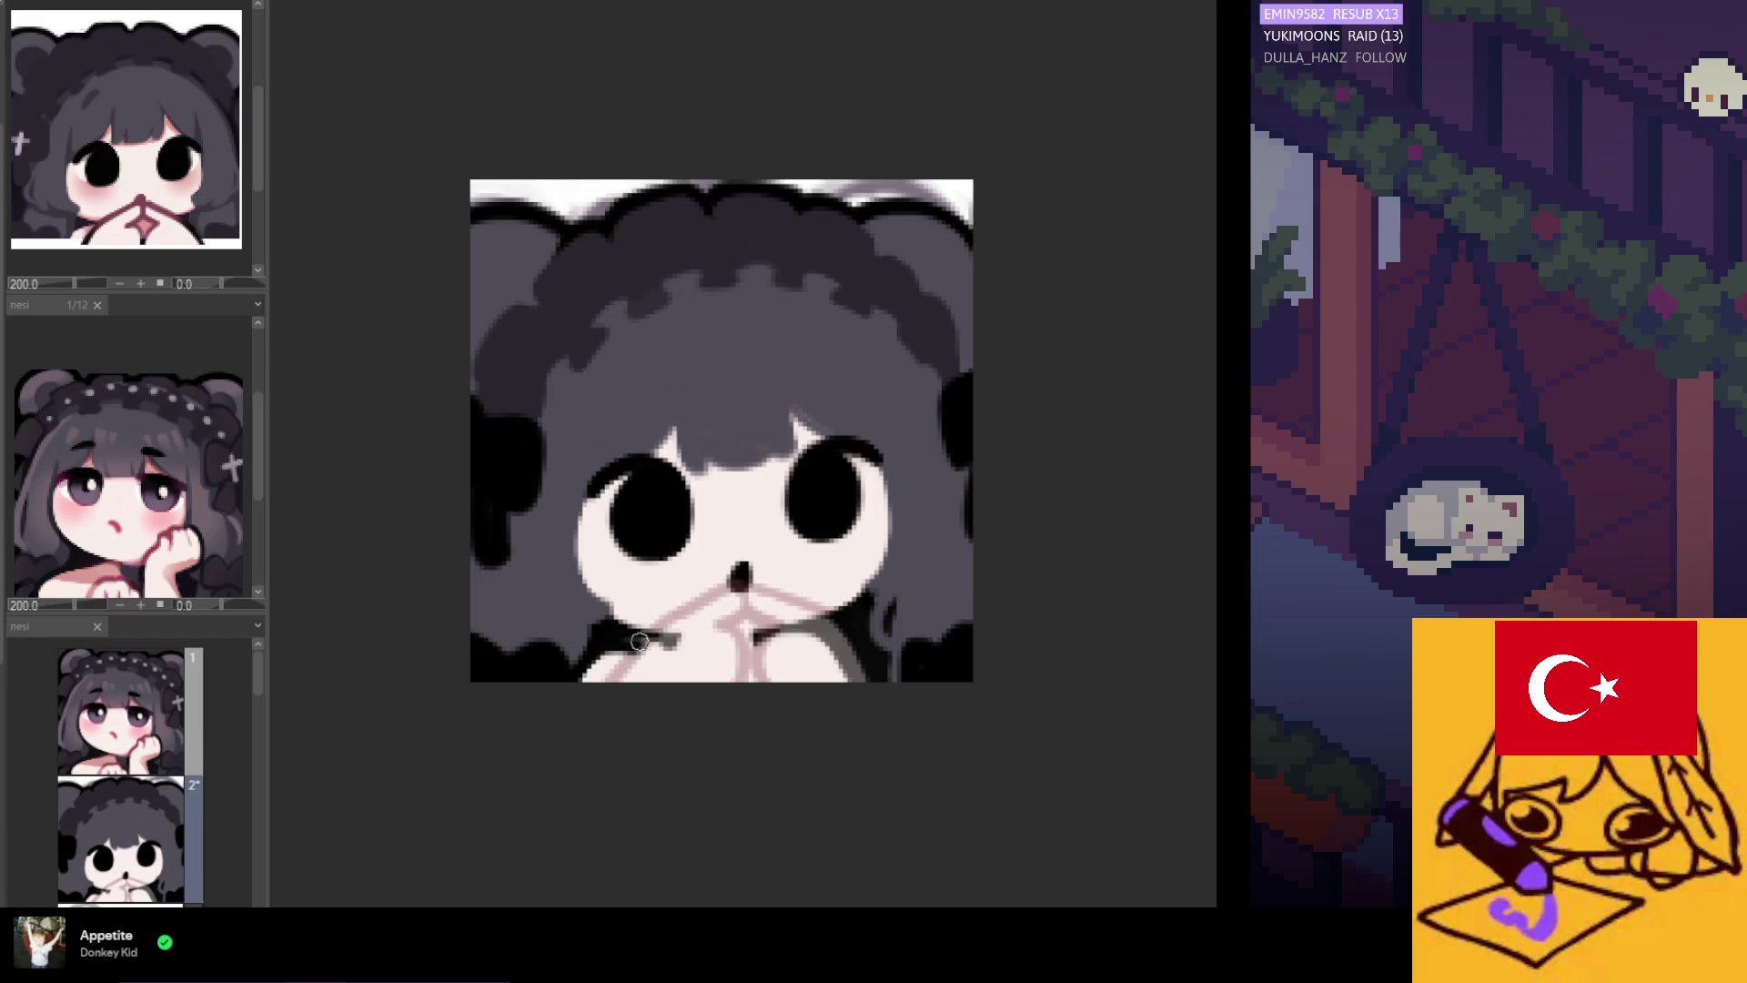
pyautogui.moveTo(608, 641)
pyautogui.mouseDown()
pyautogui.moveTo(660, 648)
pyautogui.moveTo(593, 687)
pyautogui.moveTo(627, 656)
pyautogui.mouseUp()
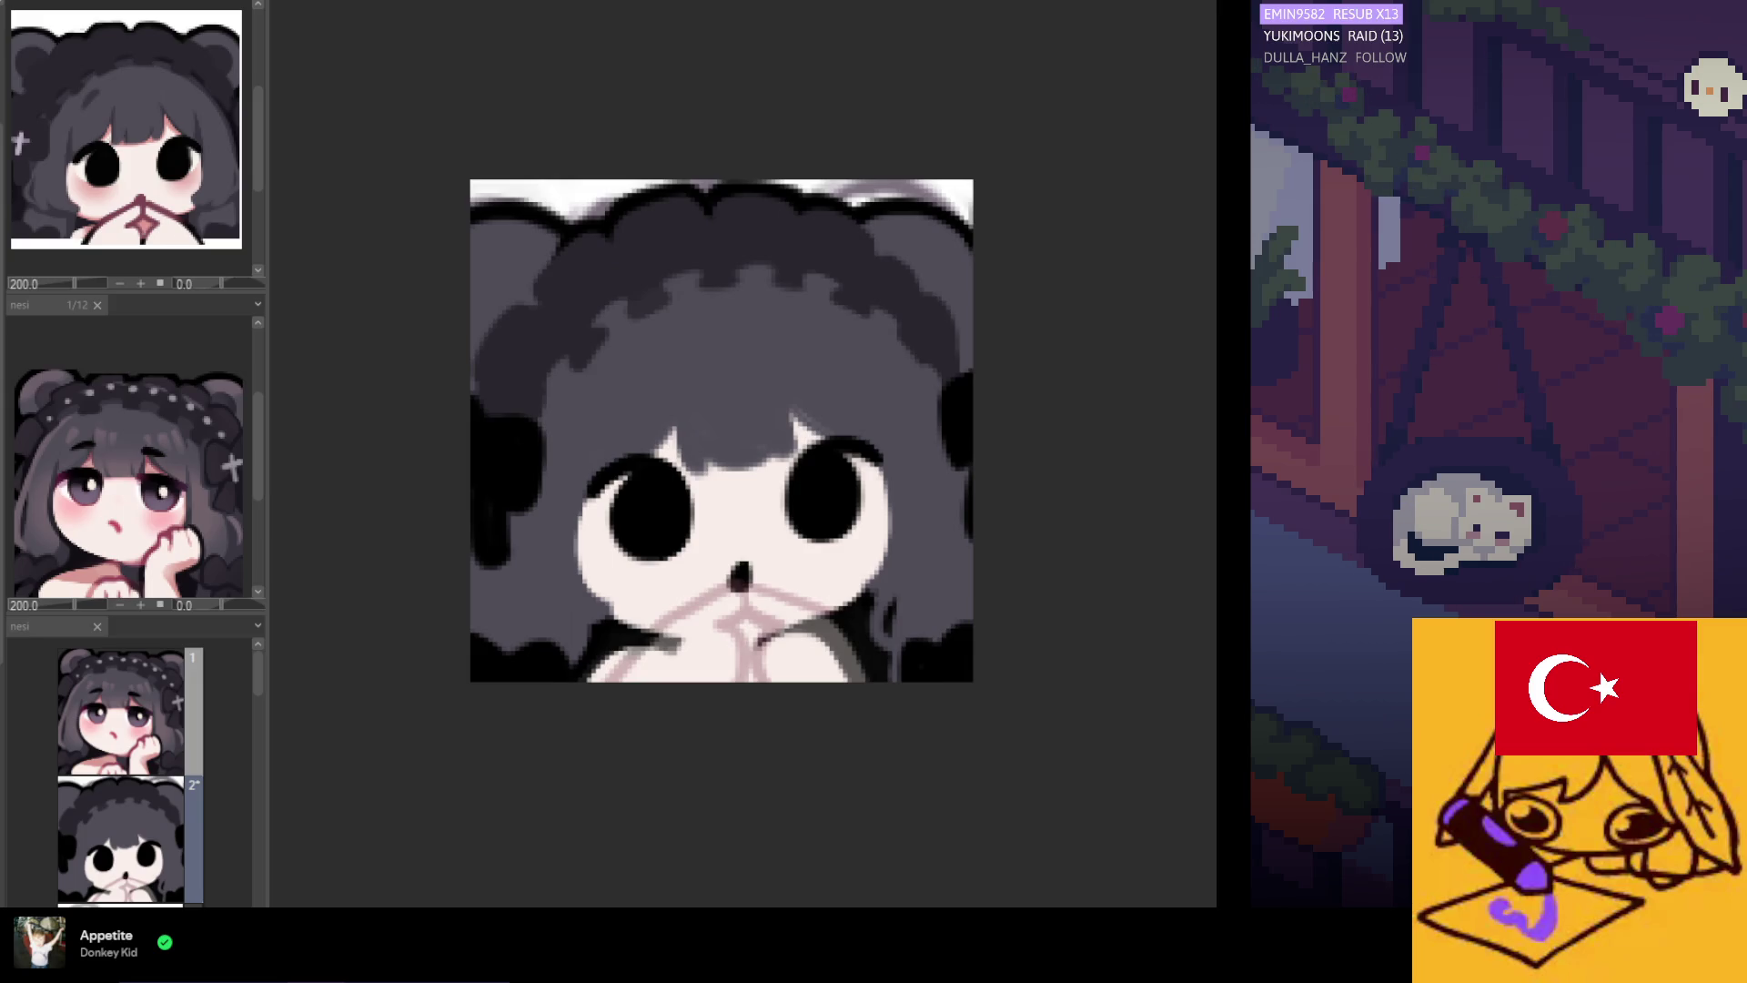
# Brush pink over the hands as a mouth, then undo to restore the original hands.
pyautogui.moveTo(628, 678); pyautogui.dragTo(819, 655)
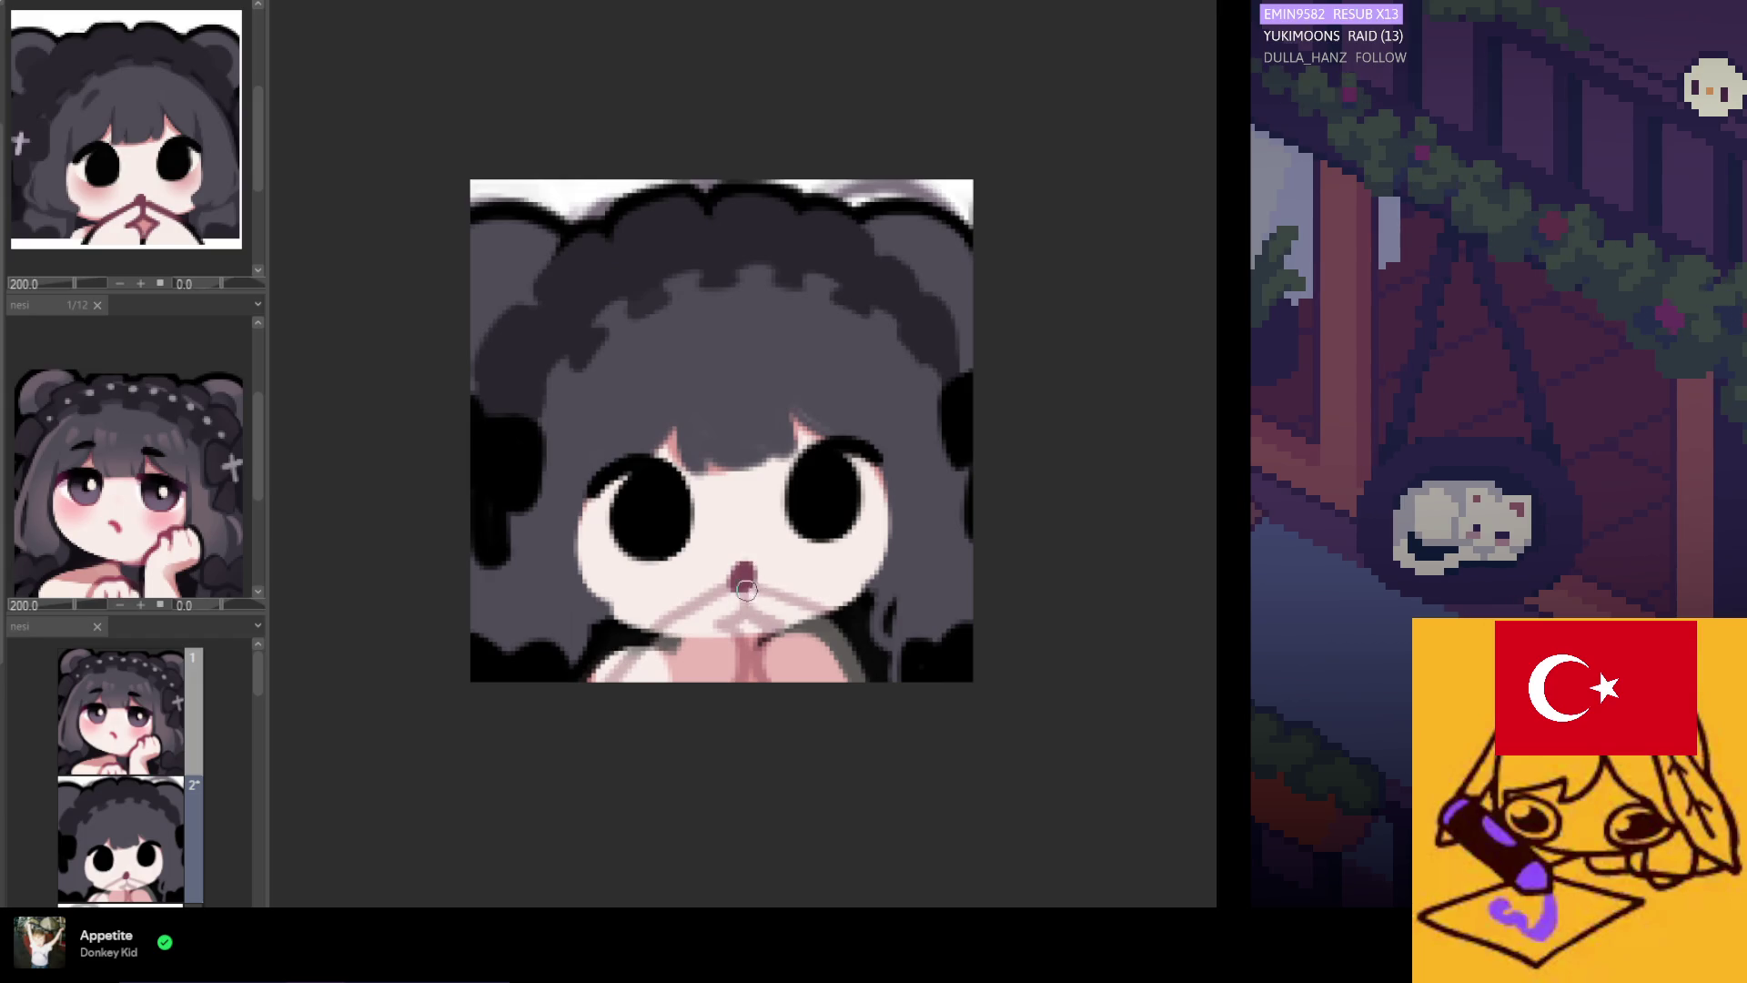
pyautogui.scroll(-1, 927, 428)
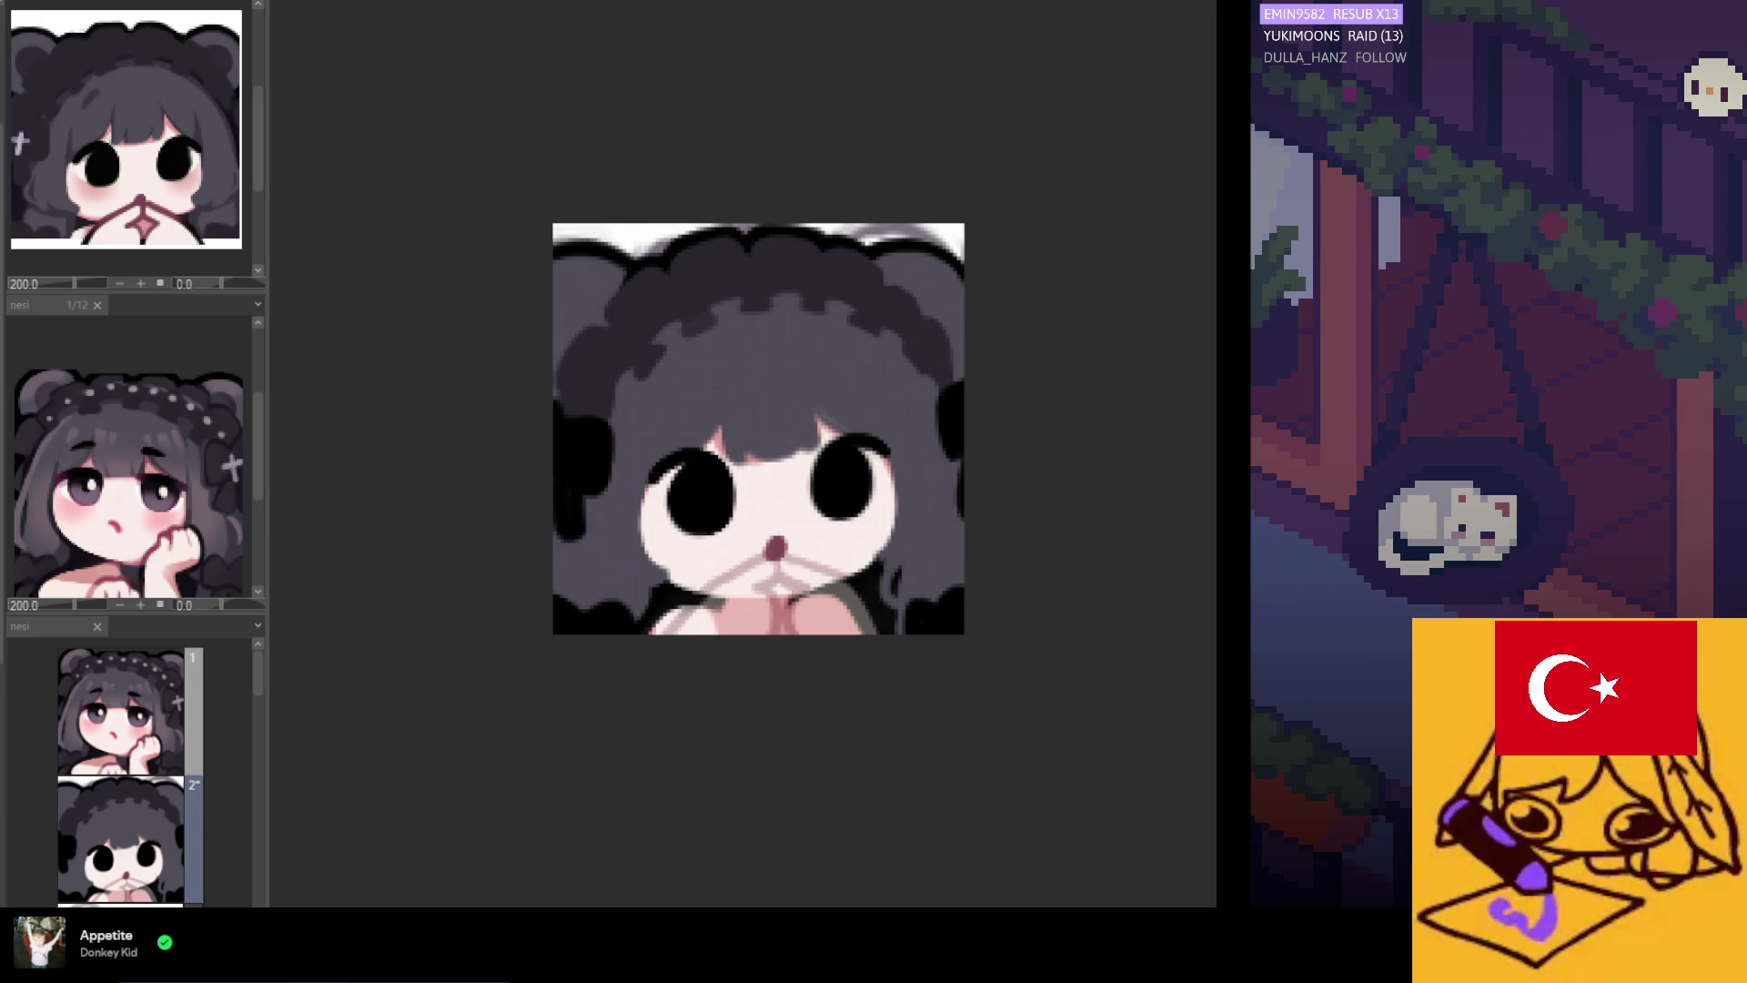
pyautogui.hotkey('ctrl', 'z')
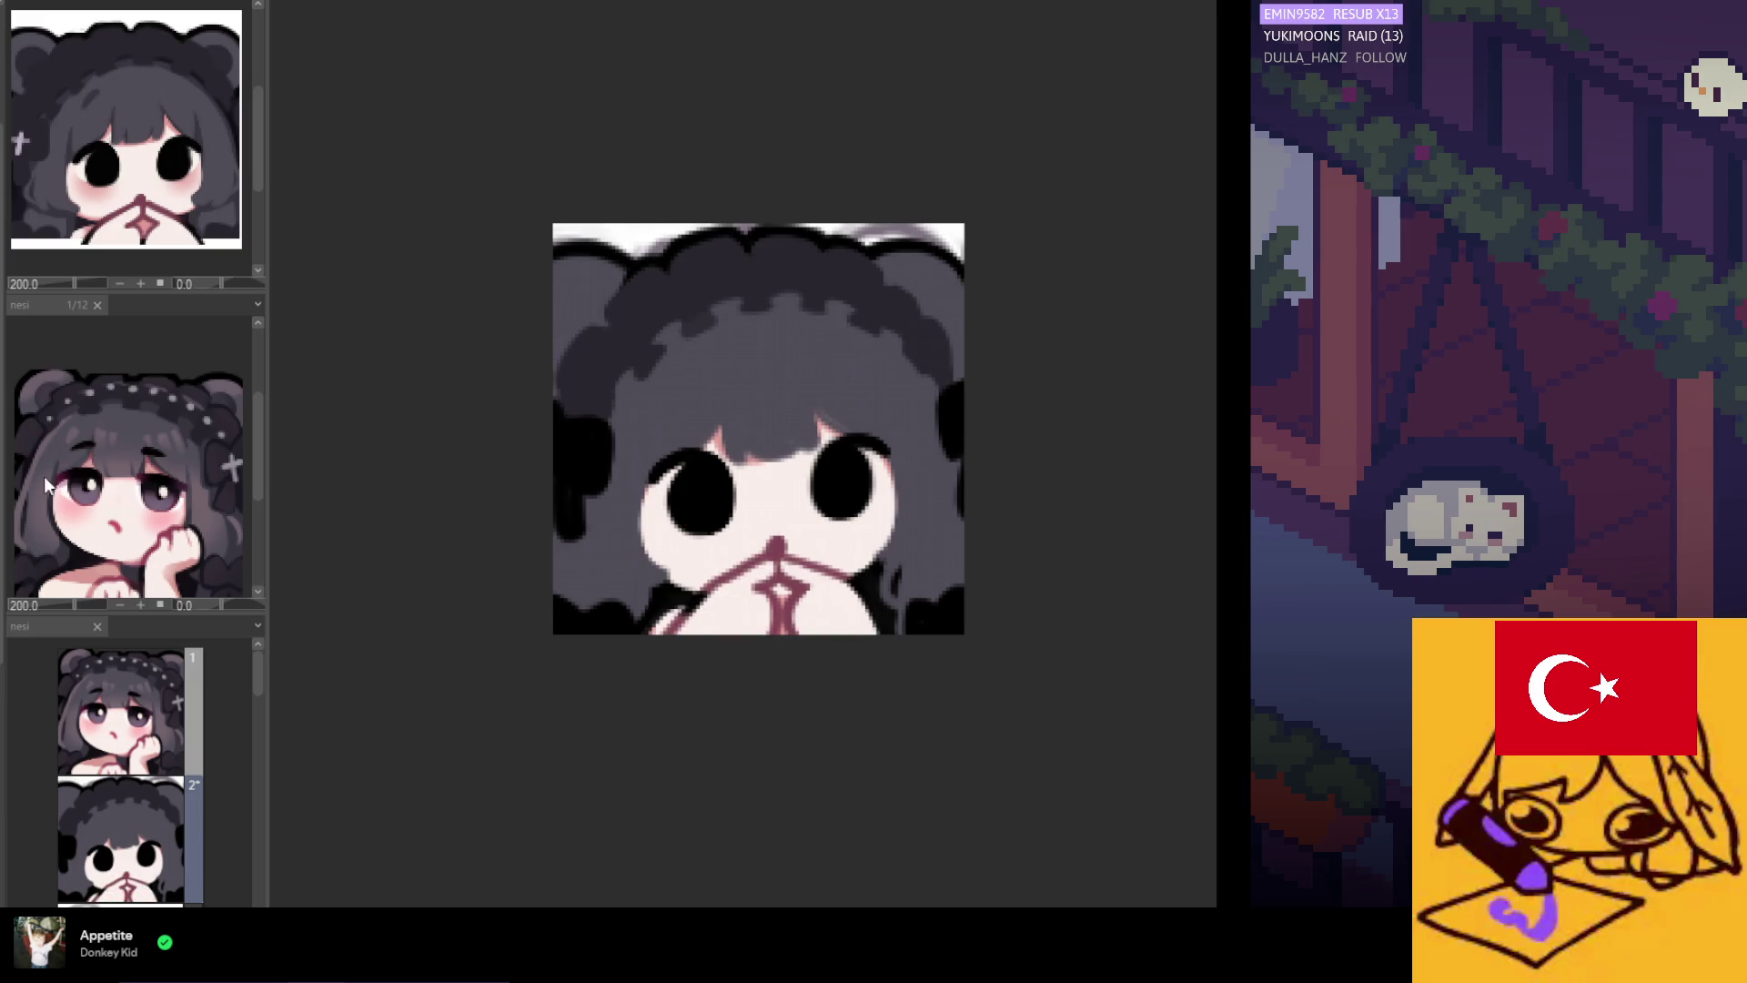
# Undo the stray dark stroke and paint skin pink over the dark bottom-left edge.
pyautogui.scroll(1, 925, 587)
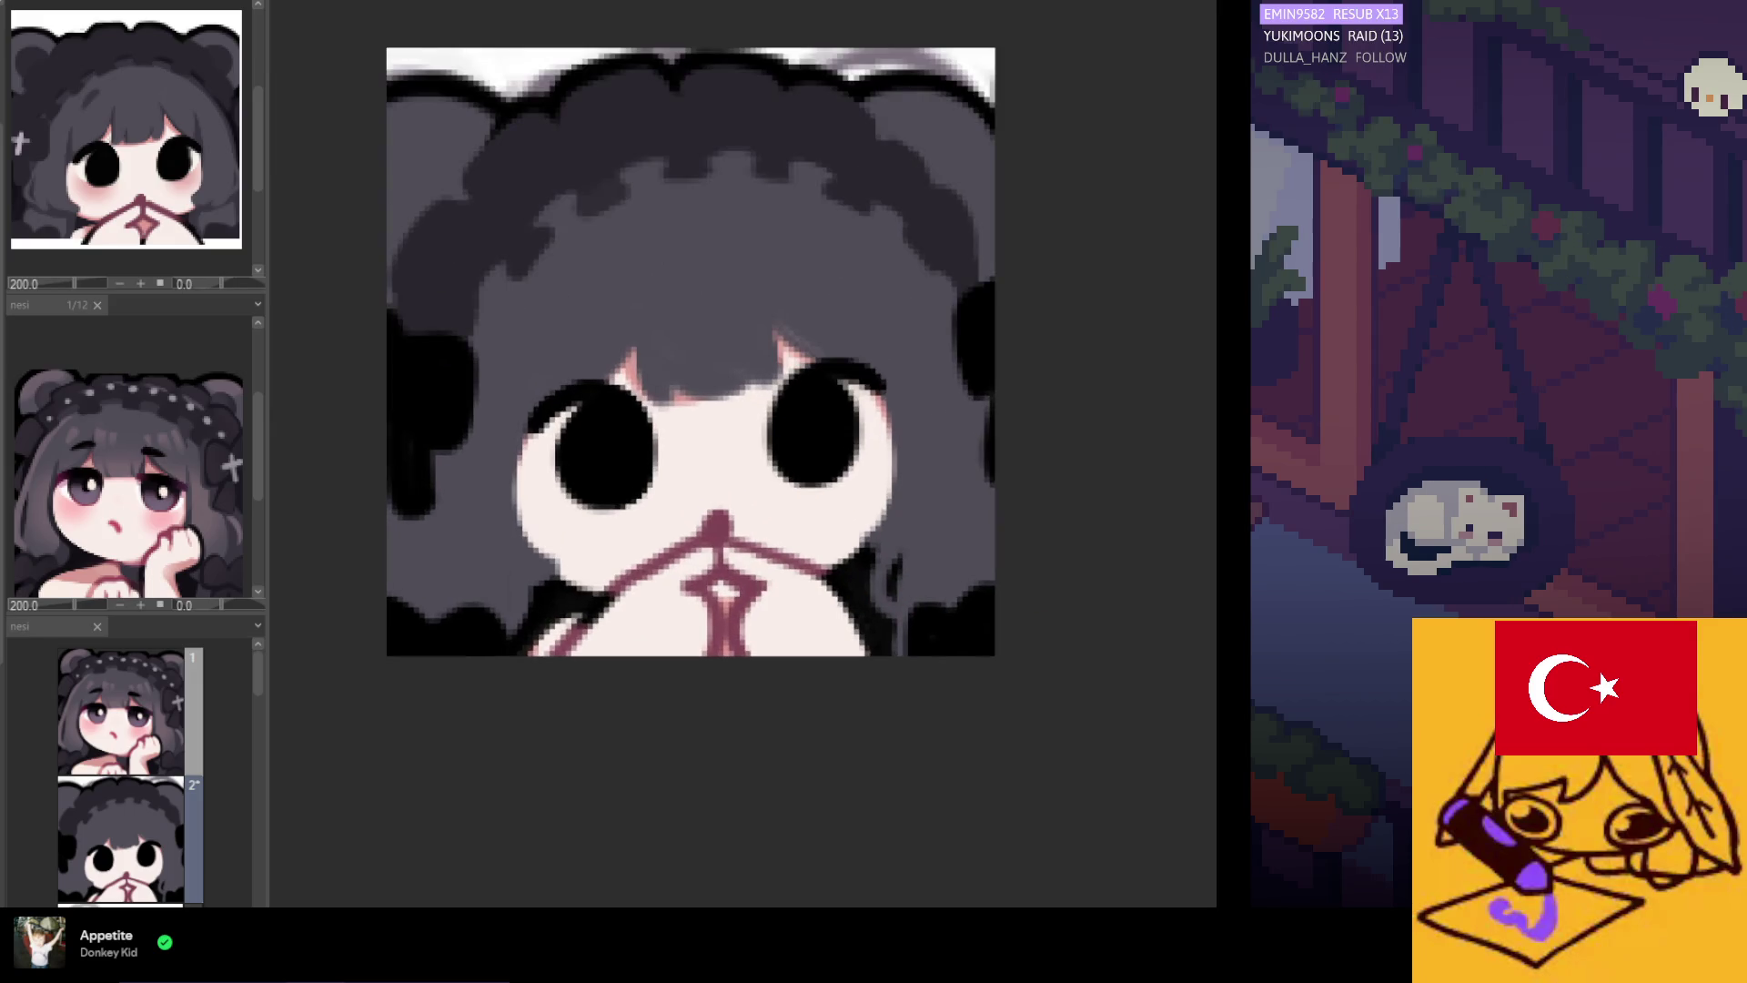
pyautogui.scroll(1, 811, 611)
pyautogui.scroll(-1, 562, 561)
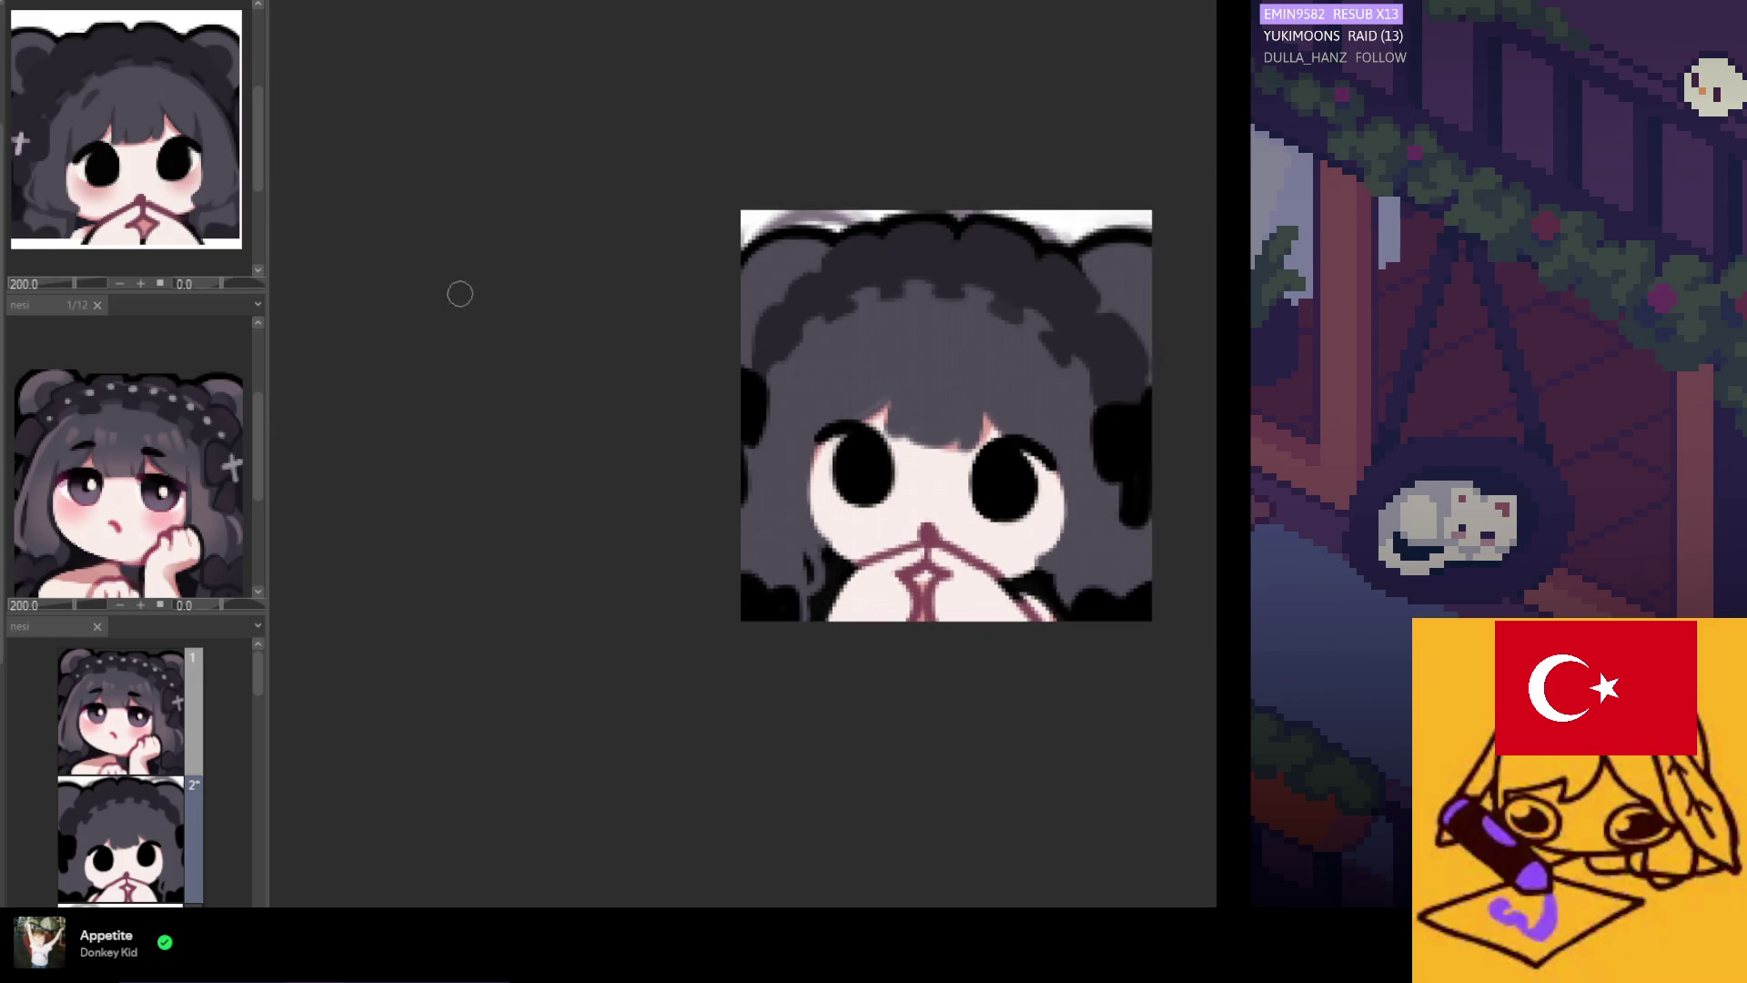
pyautogui.scroll(-1, 801, 586)
pyautogui.scroll(1, 819, 583)
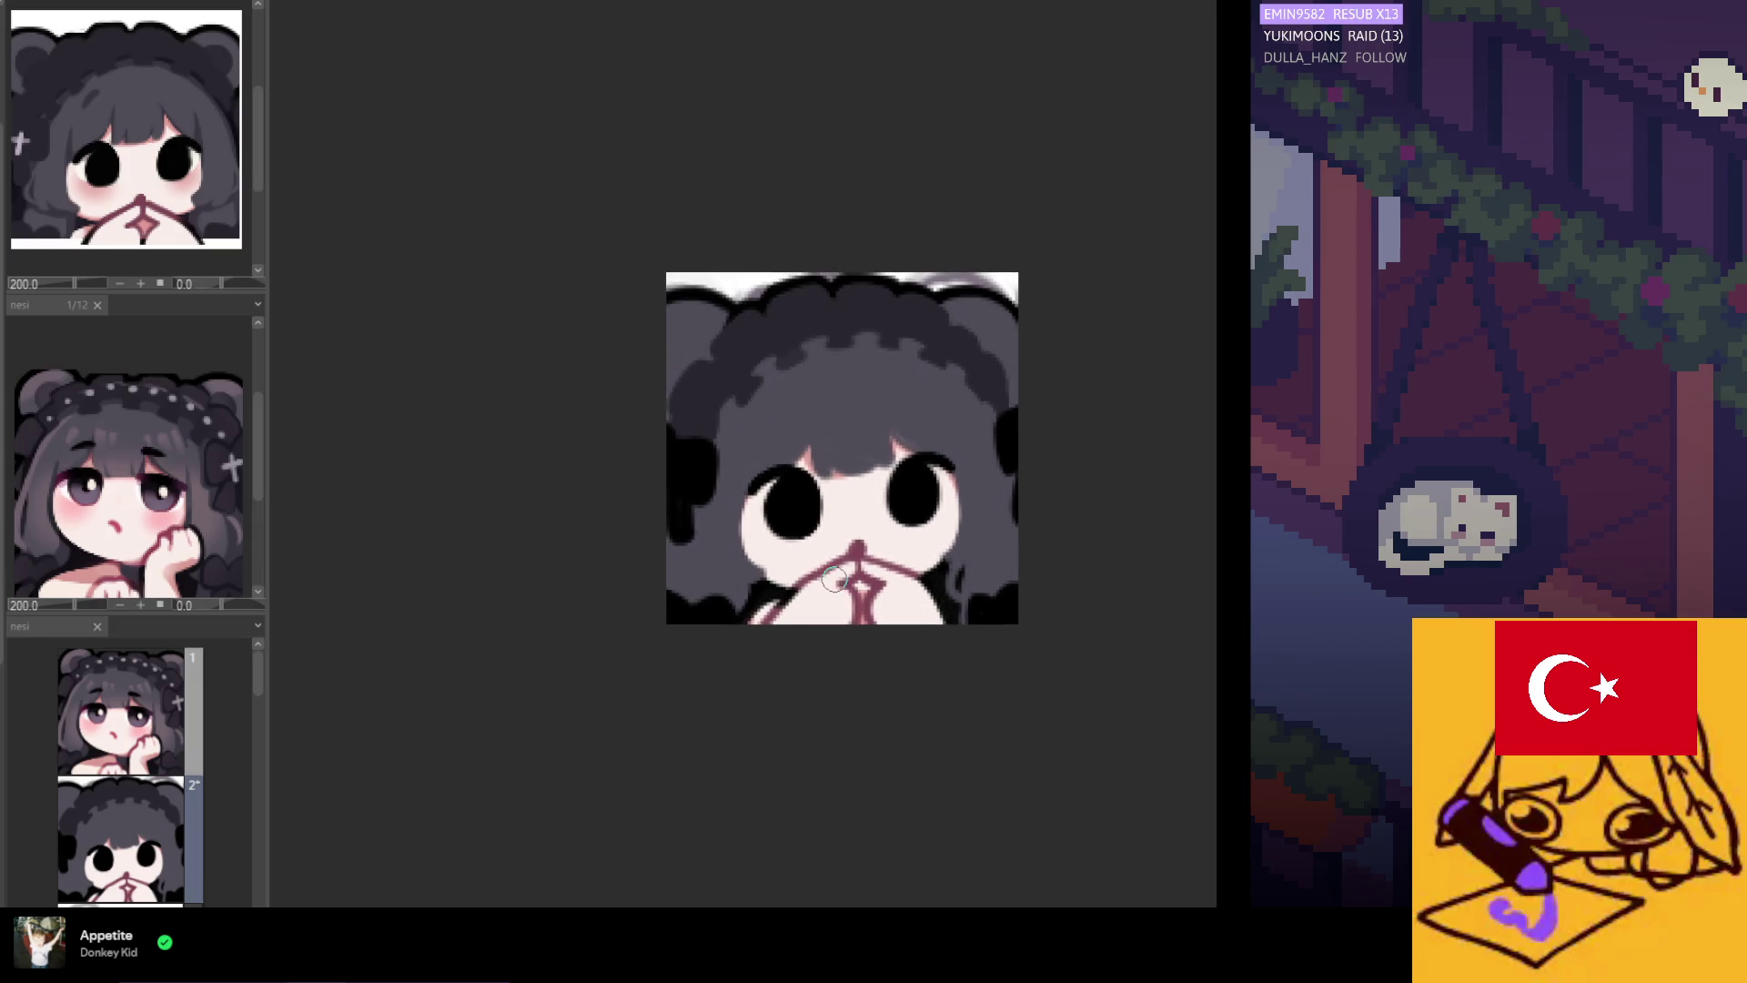
pyautogui.scroll(2, 874, 587)
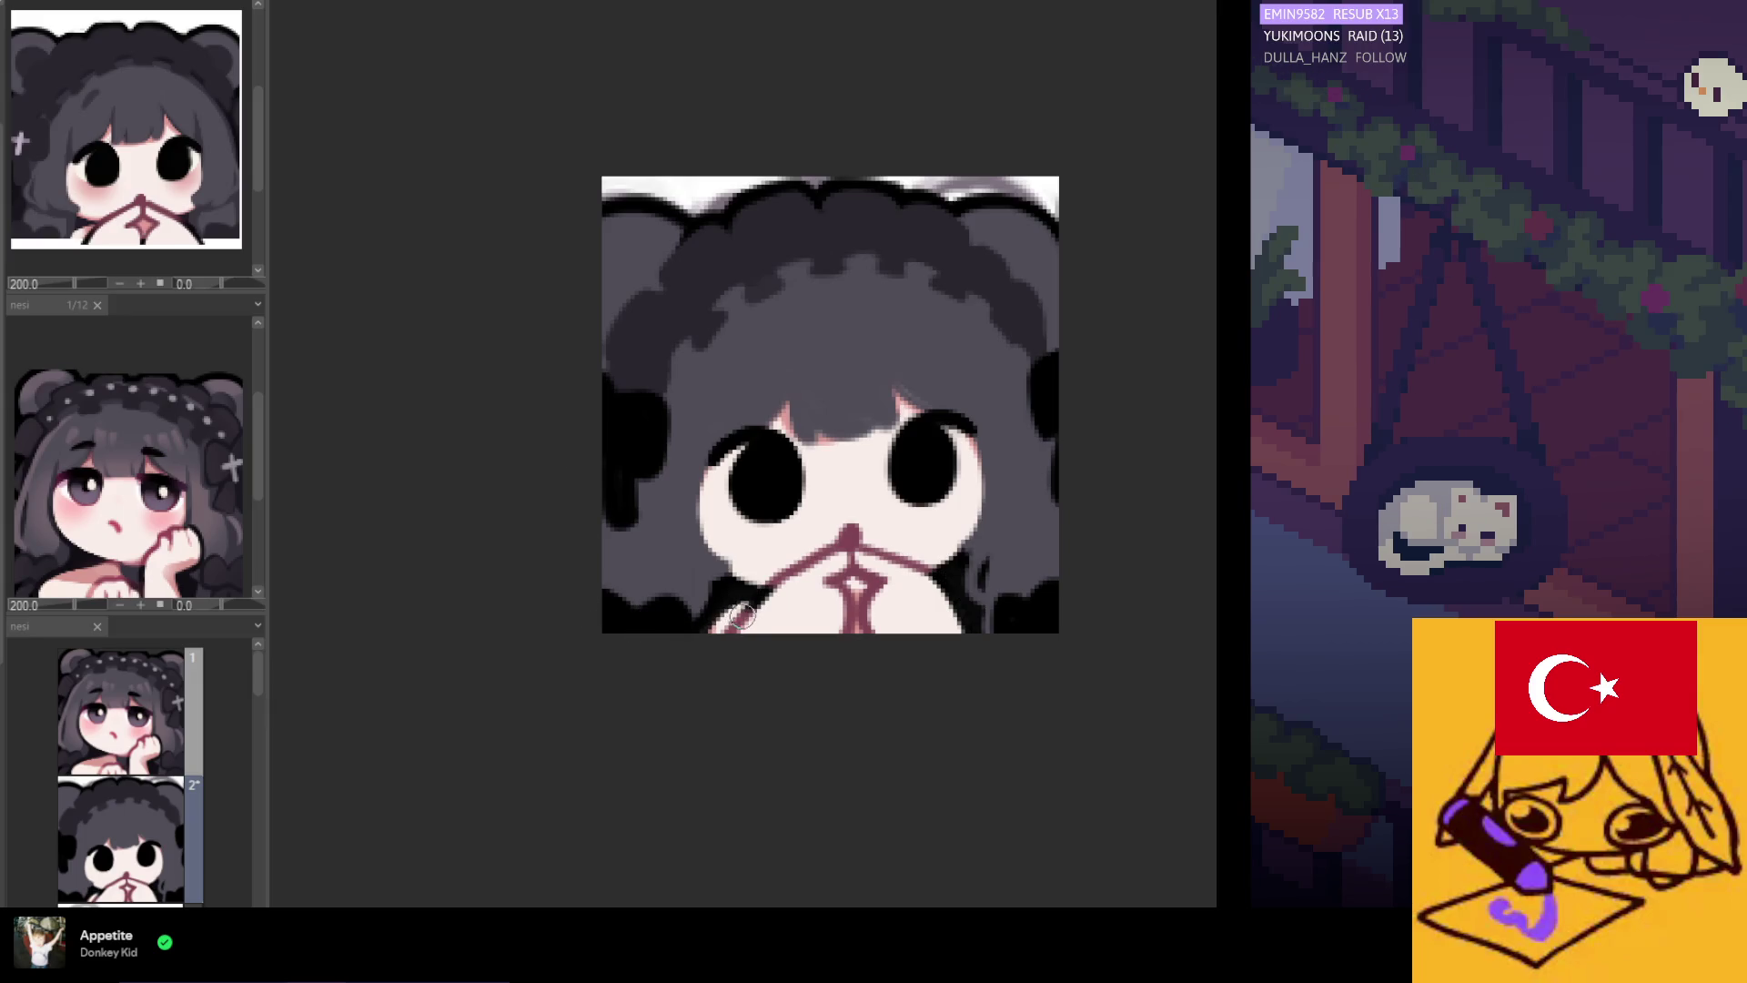
pyautogui.hotkey('ctrl', 'z')
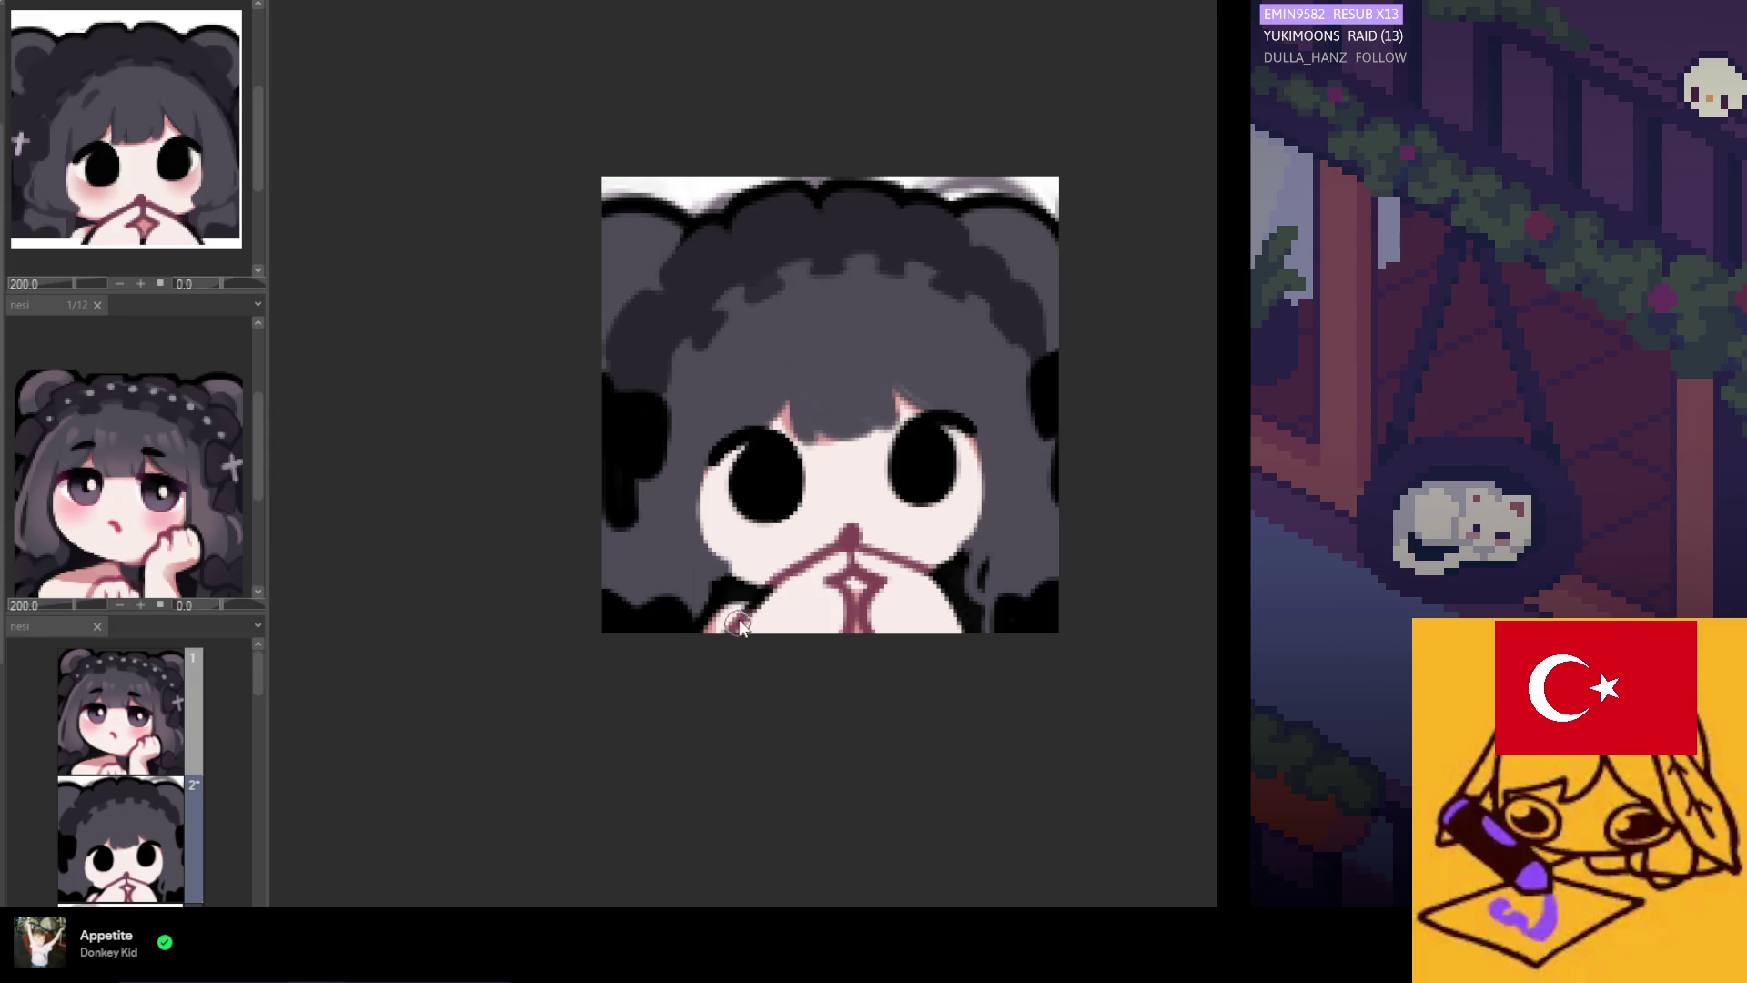
pyautogui.moveTo(737, 621); pyautogui.dragTo(706, 642)
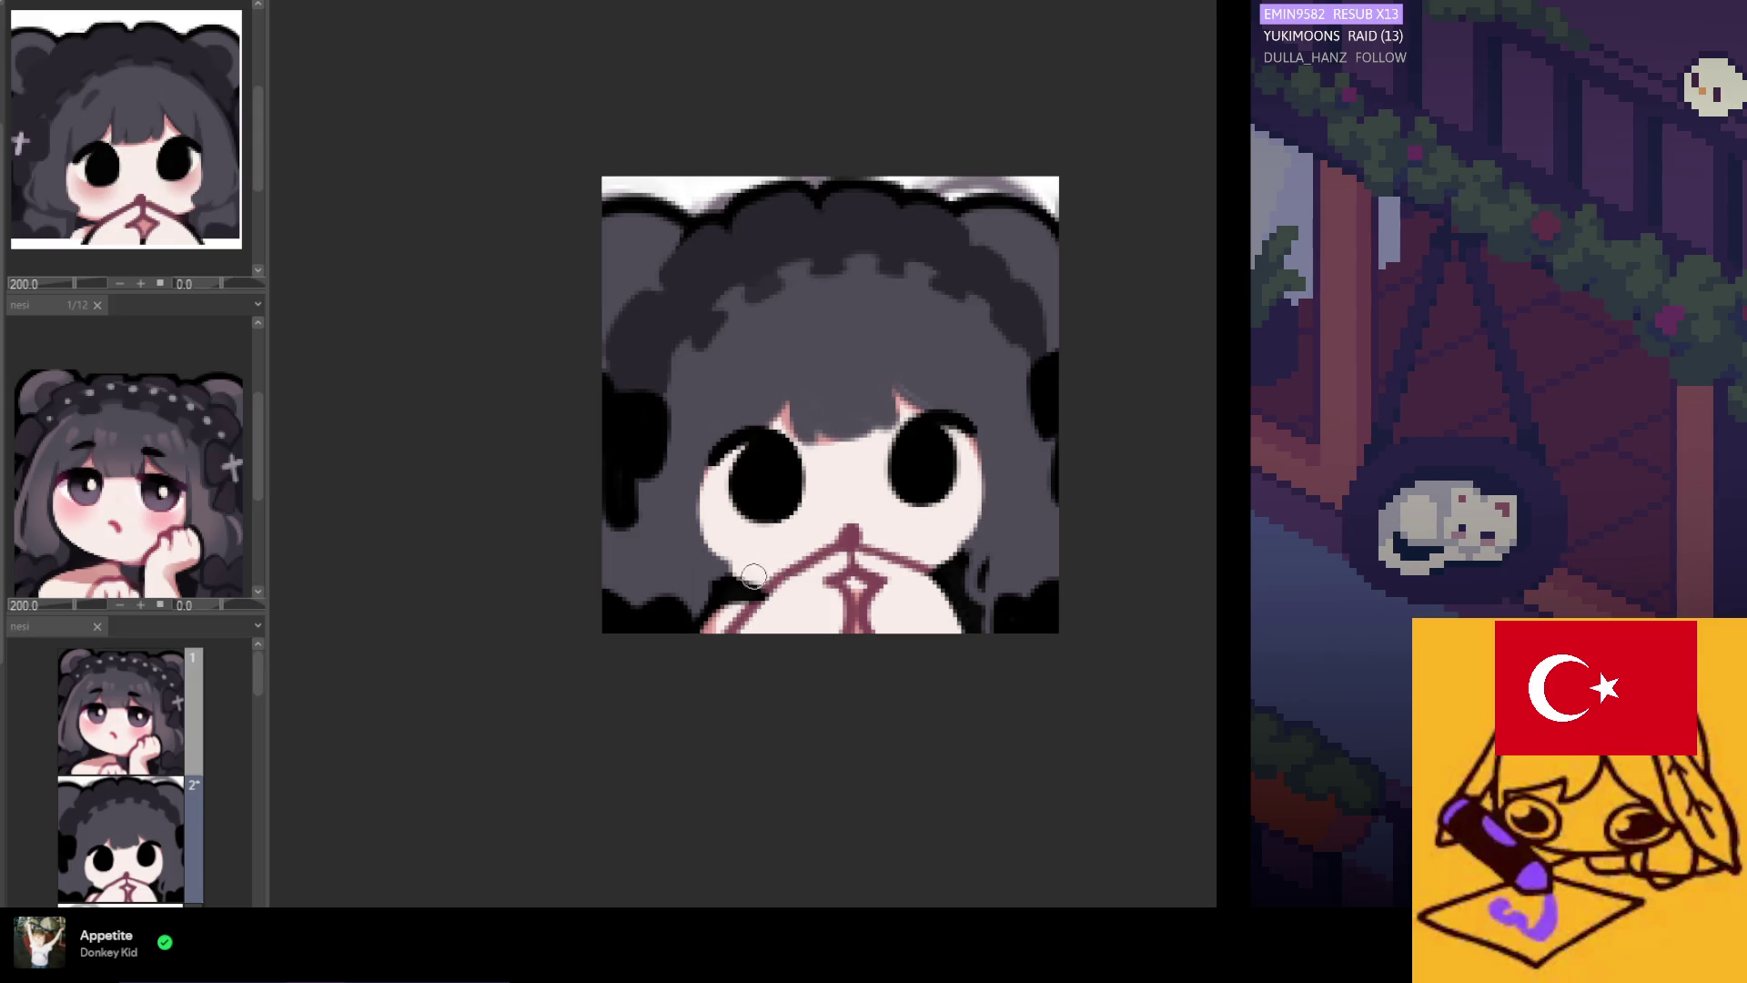
# Retouch the black hair outline across the top of the head, undoing the last stroke.
pyautogui.scroll(-3, 792, 582)
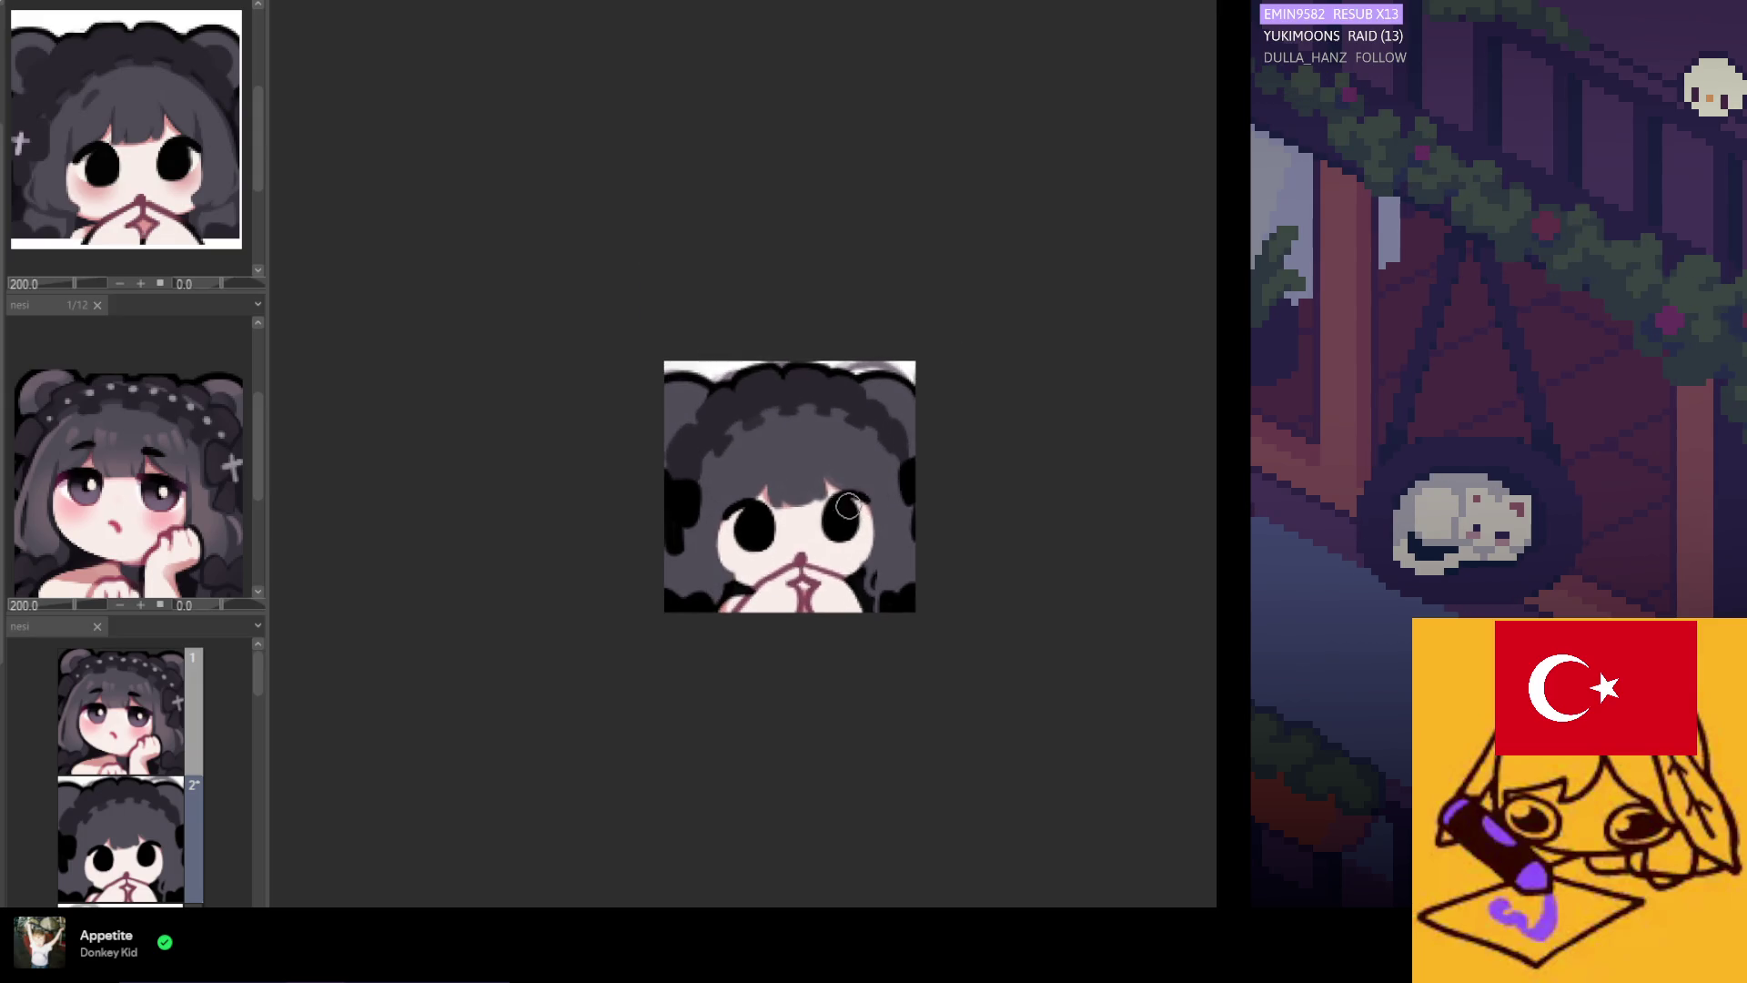
pyautogui.scroll(1, 819, 537)
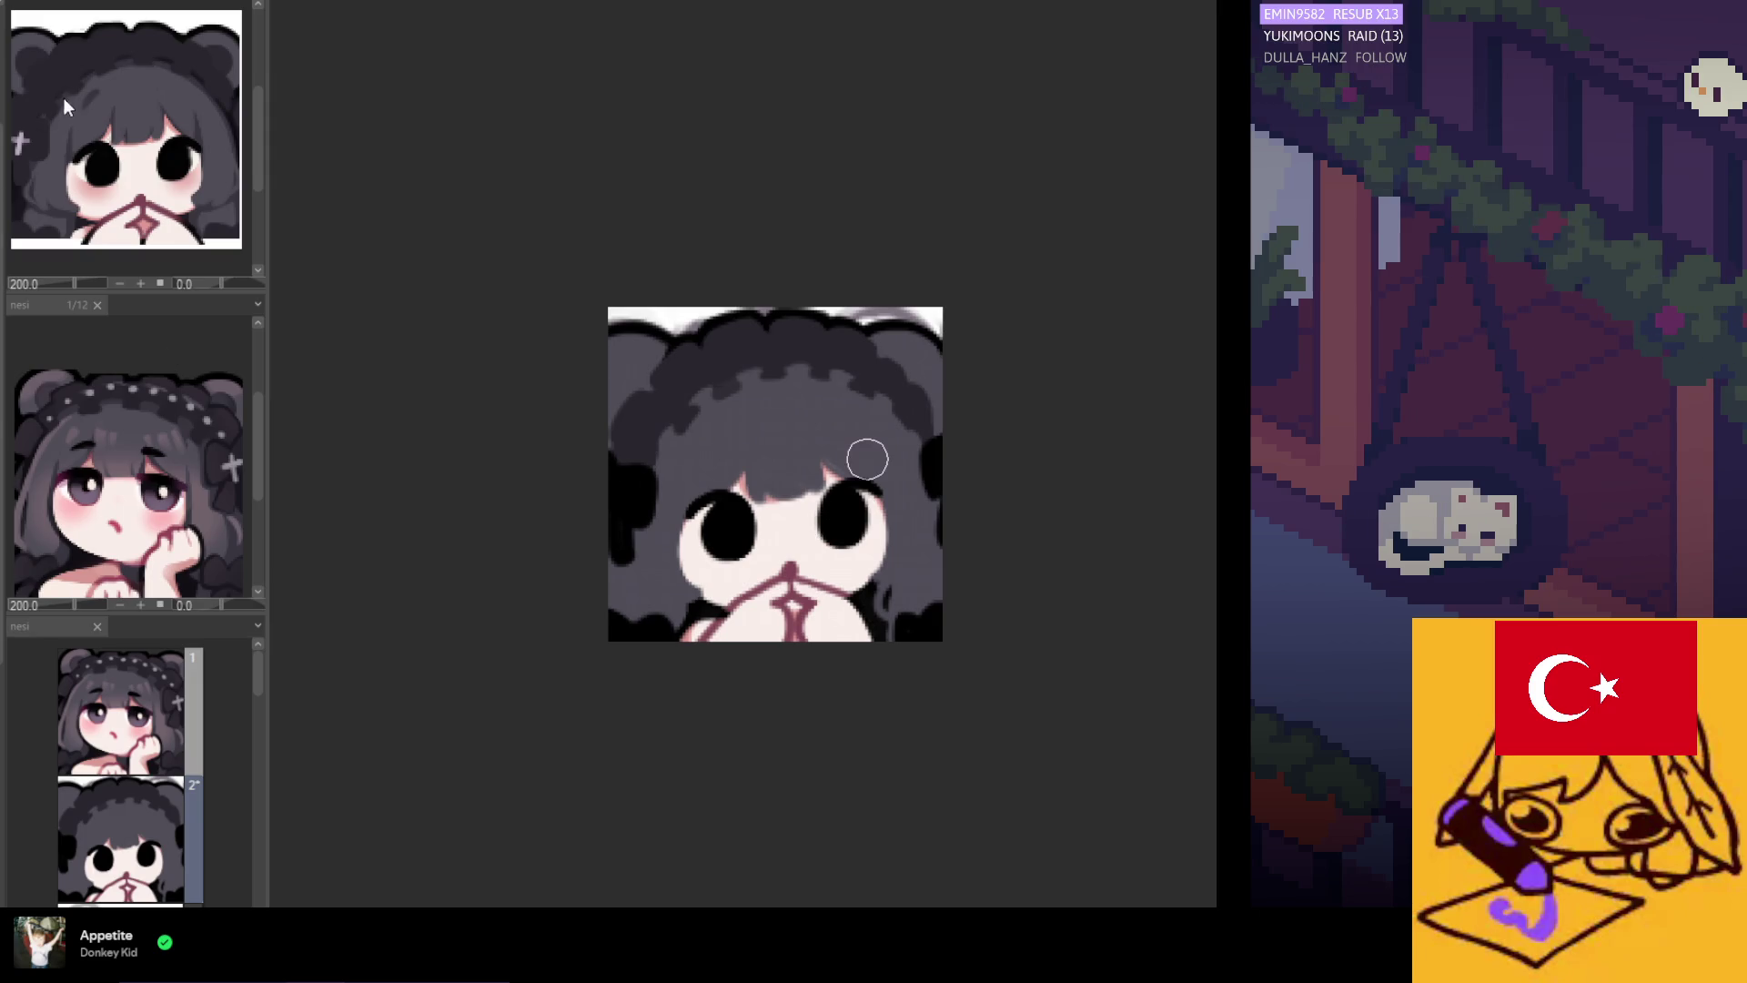
pyautogui.scroll(-1, 69, 170)
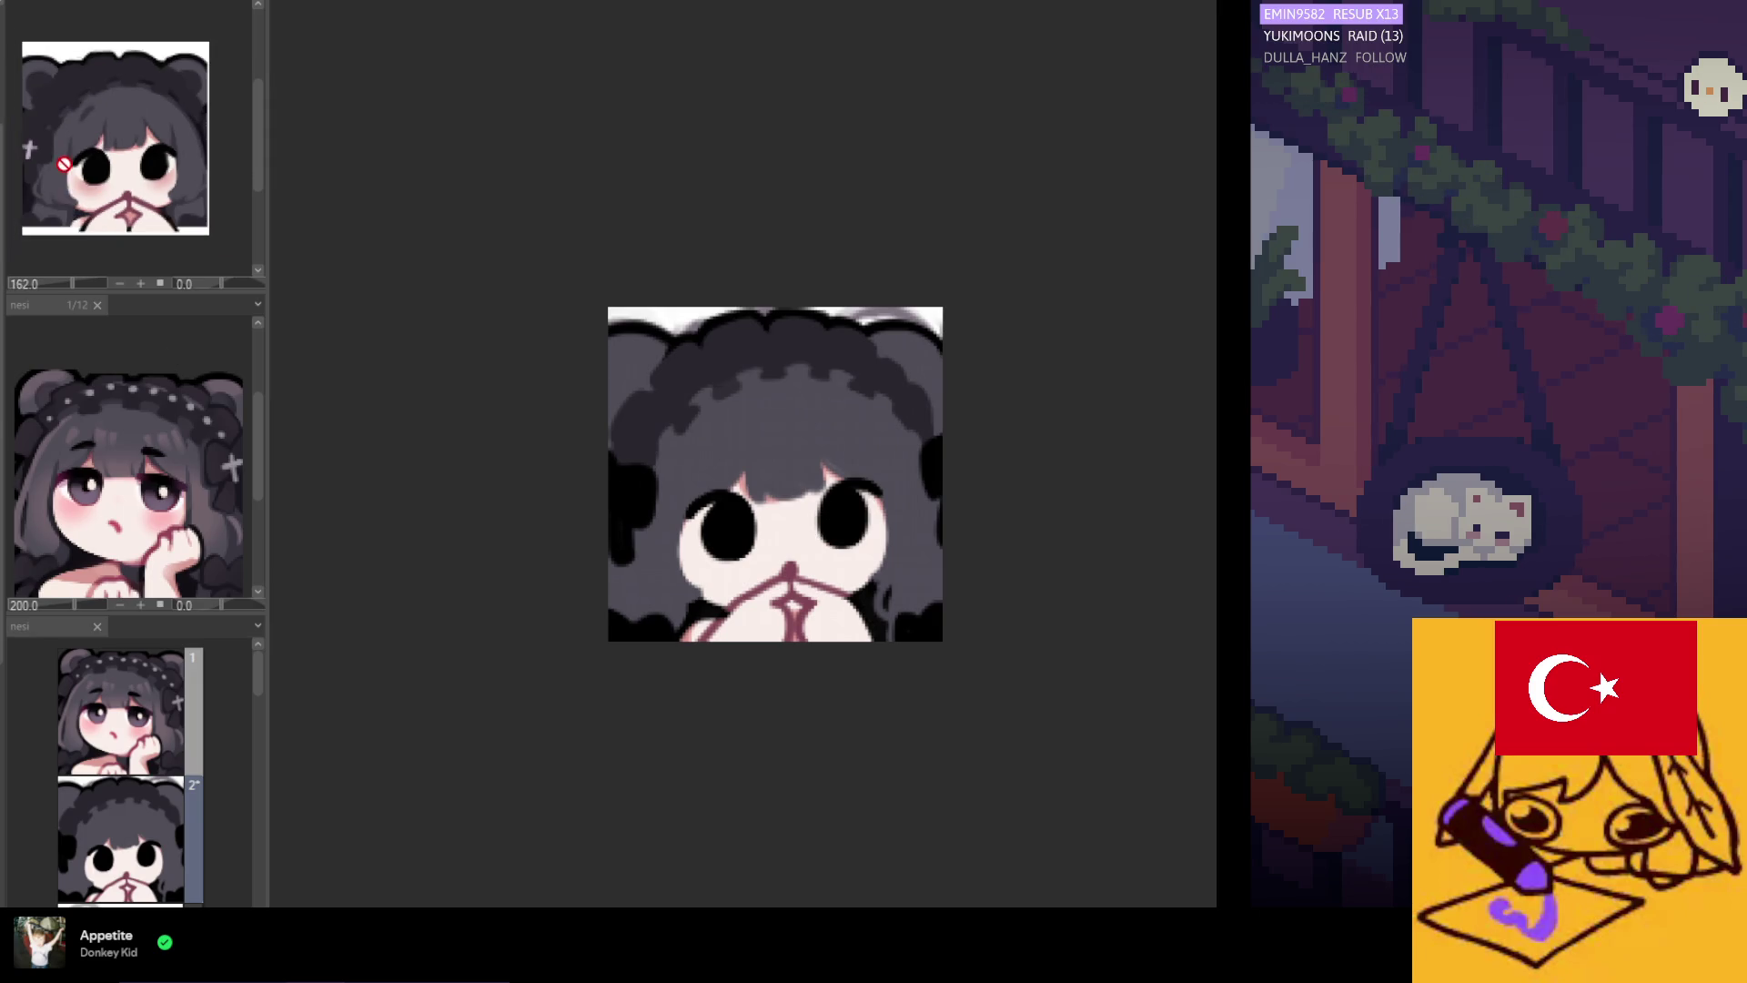
pyautogui.click(203, 564)
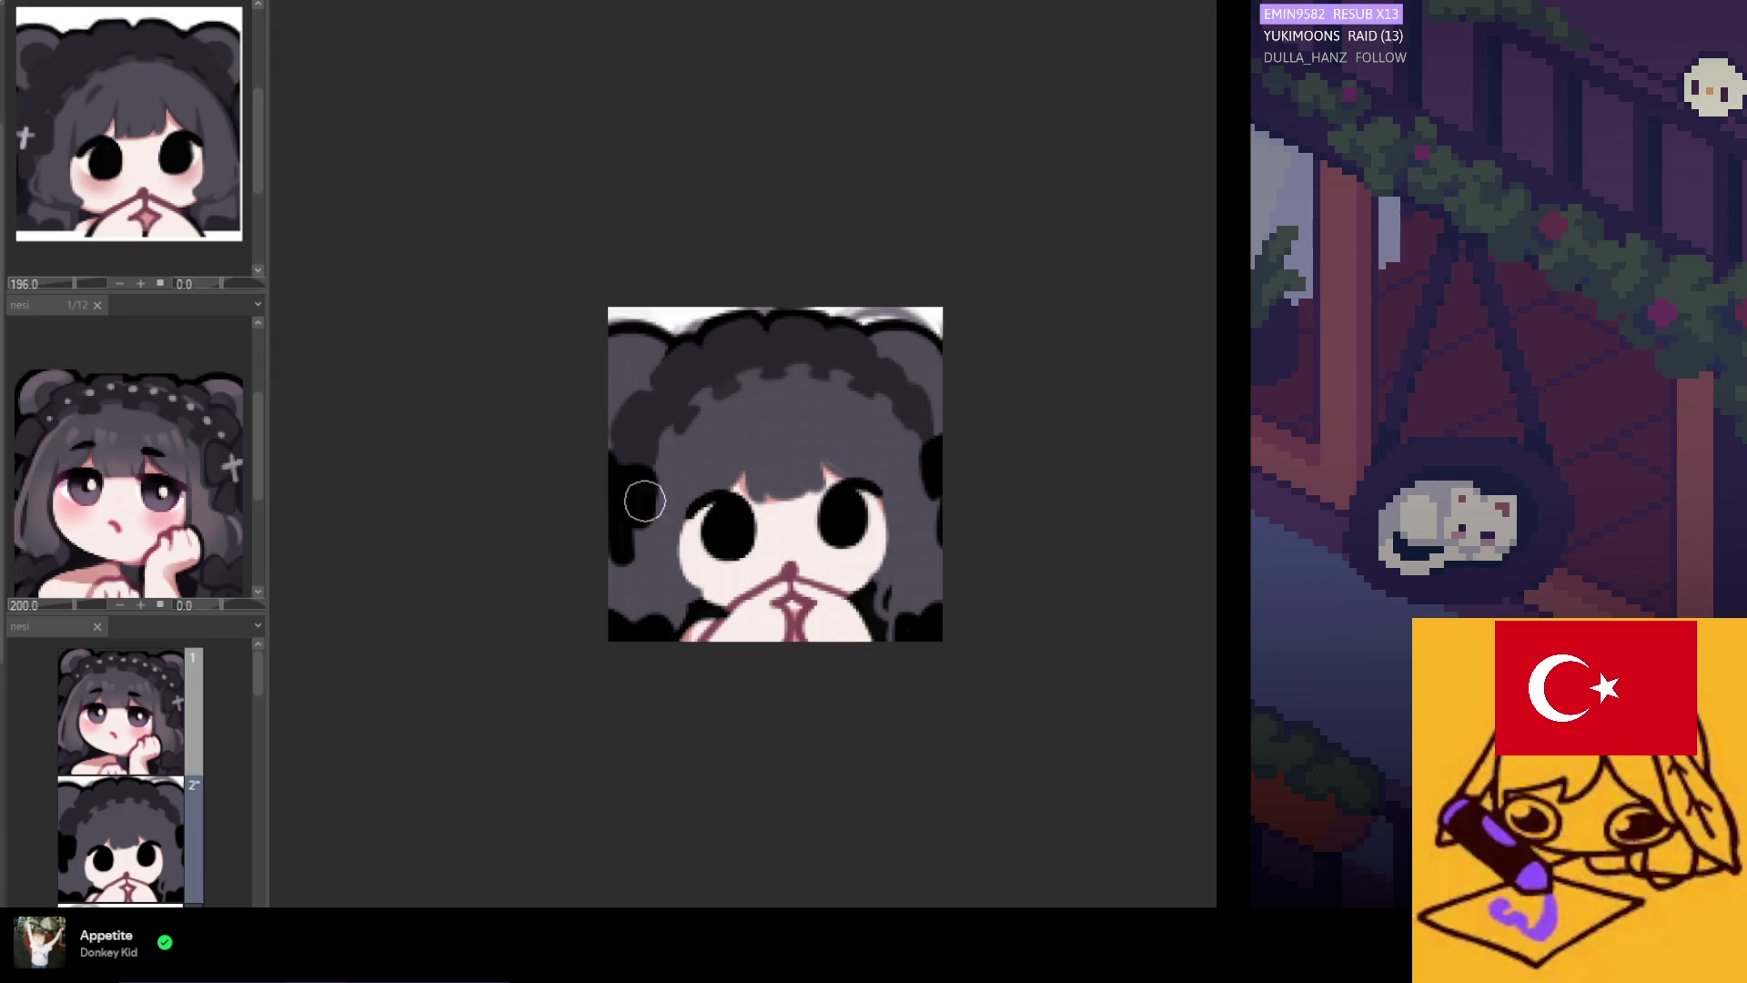
pyautogui.scroll(-2, 630, 523)
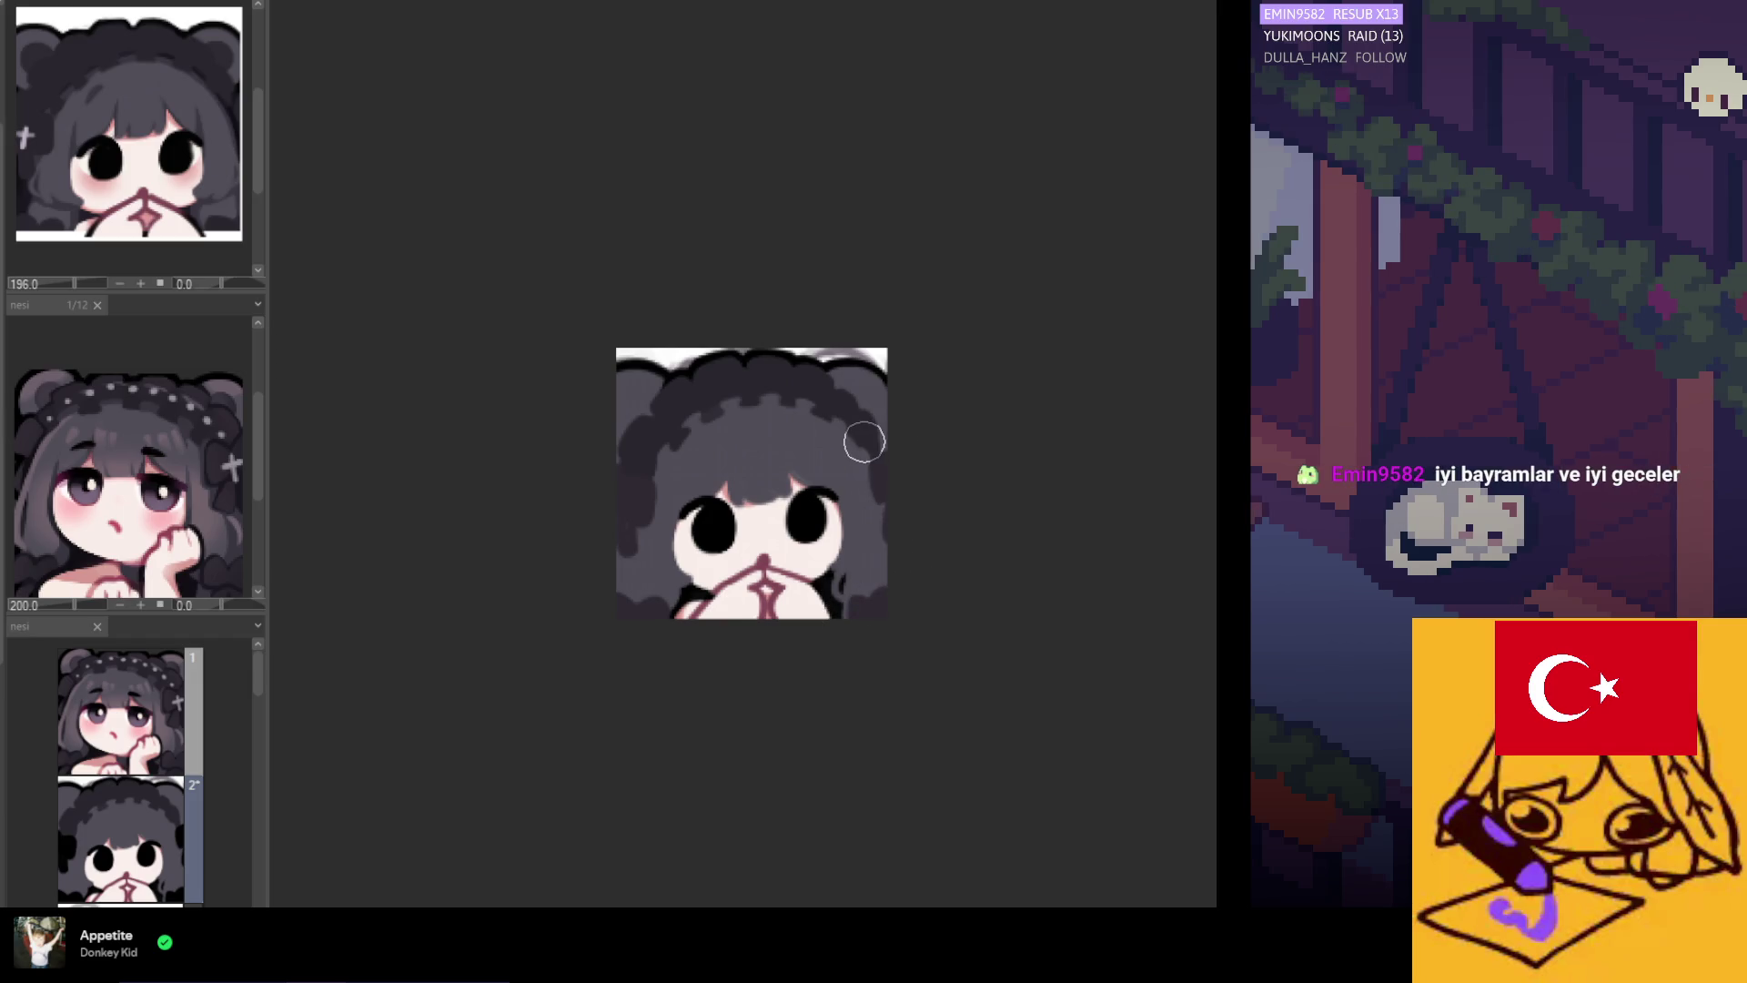
pyautogui.scroll(2, 664, 455)
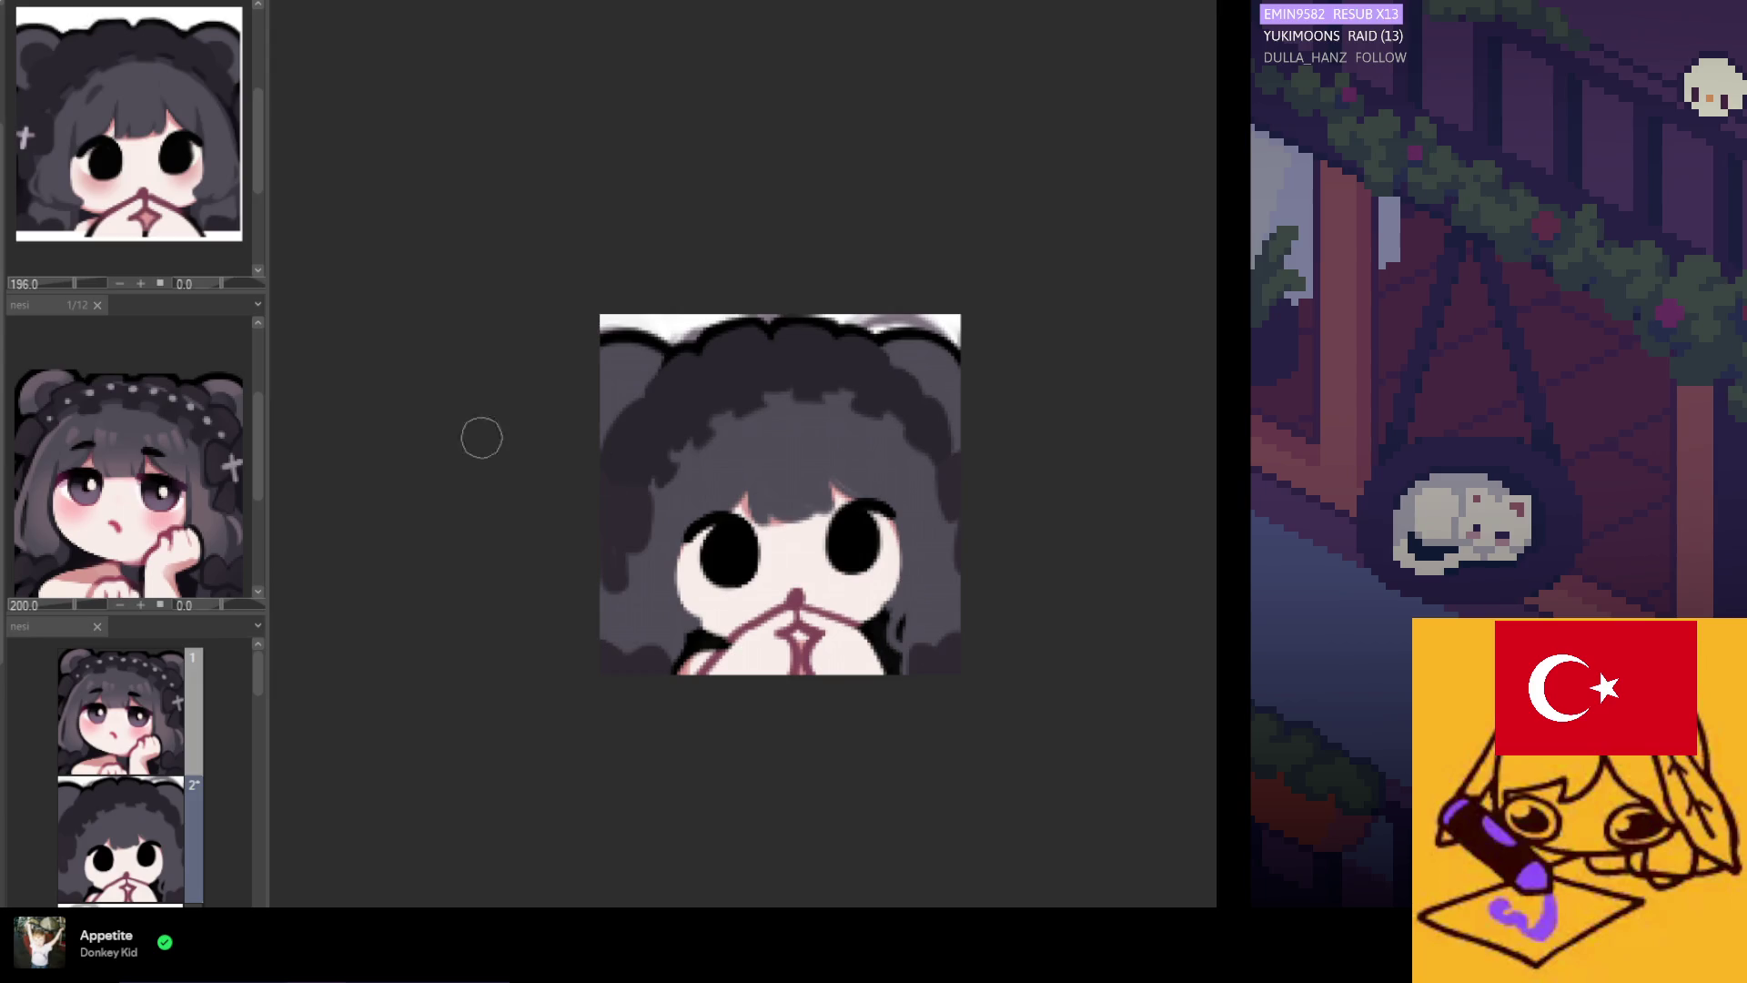
pyautogui.scroll(1, 844, 521)
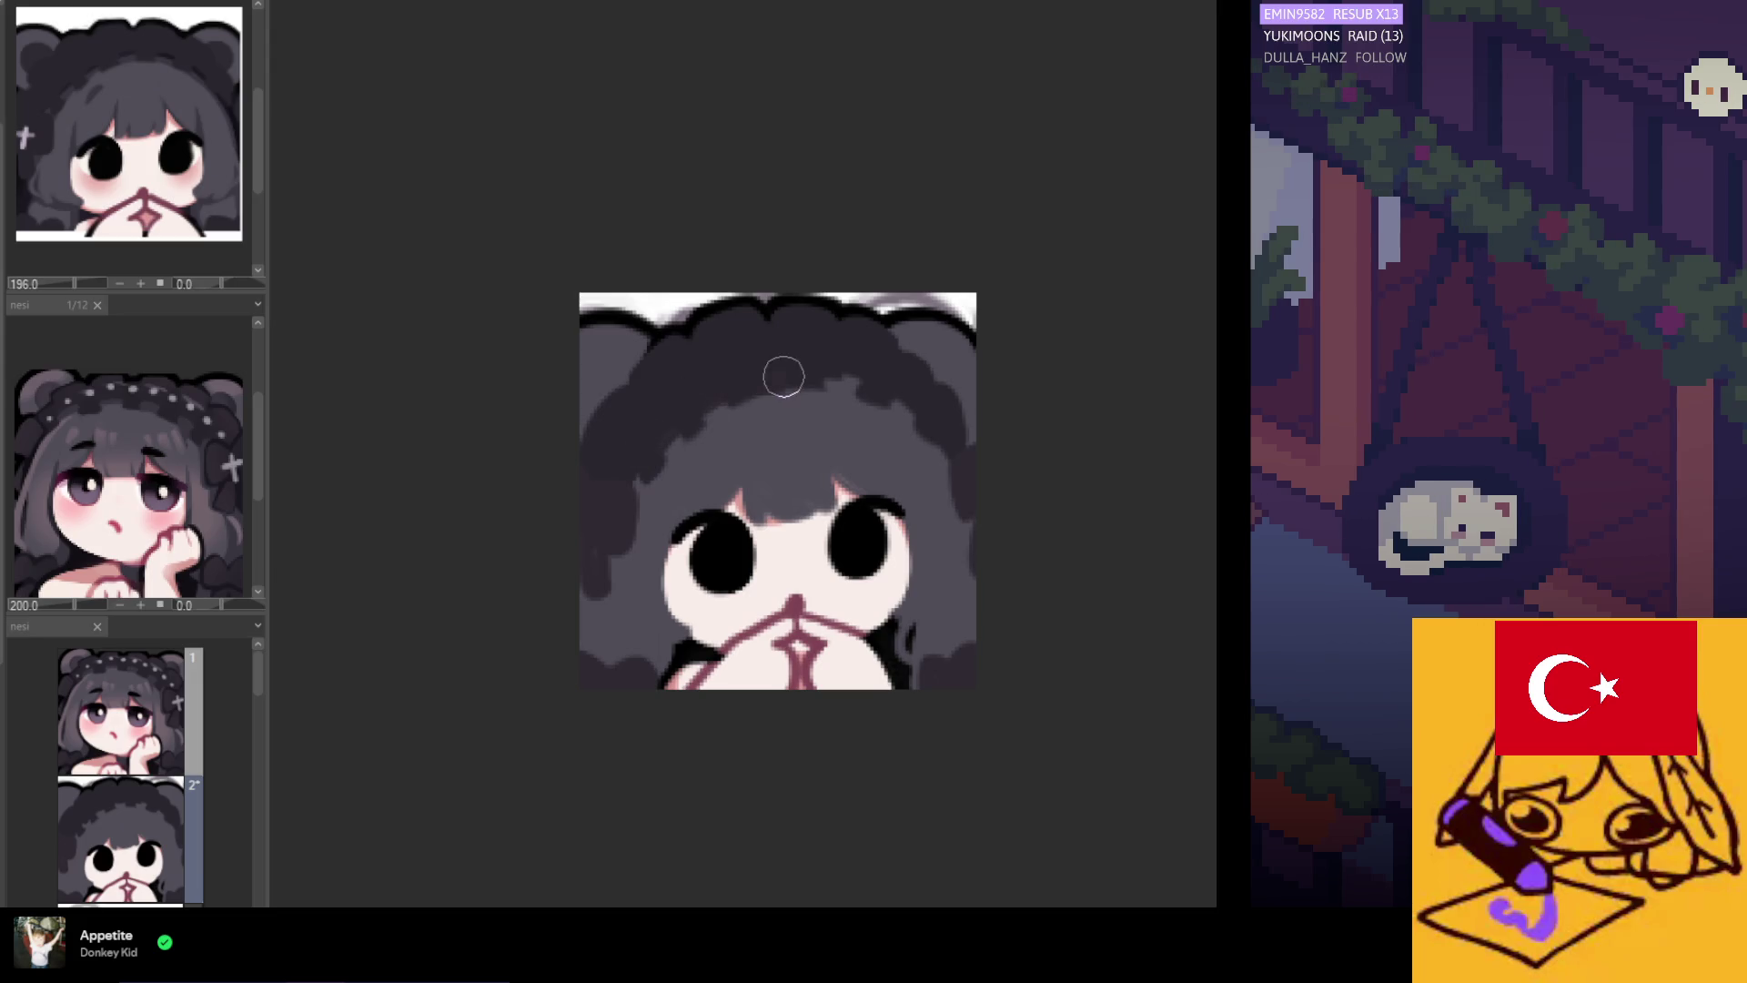
pyautogui.scroll(-1, 946, 546)
pyautogui.scroll(1, 908, 505)
pyautogui.scroll(1, 907, 505)
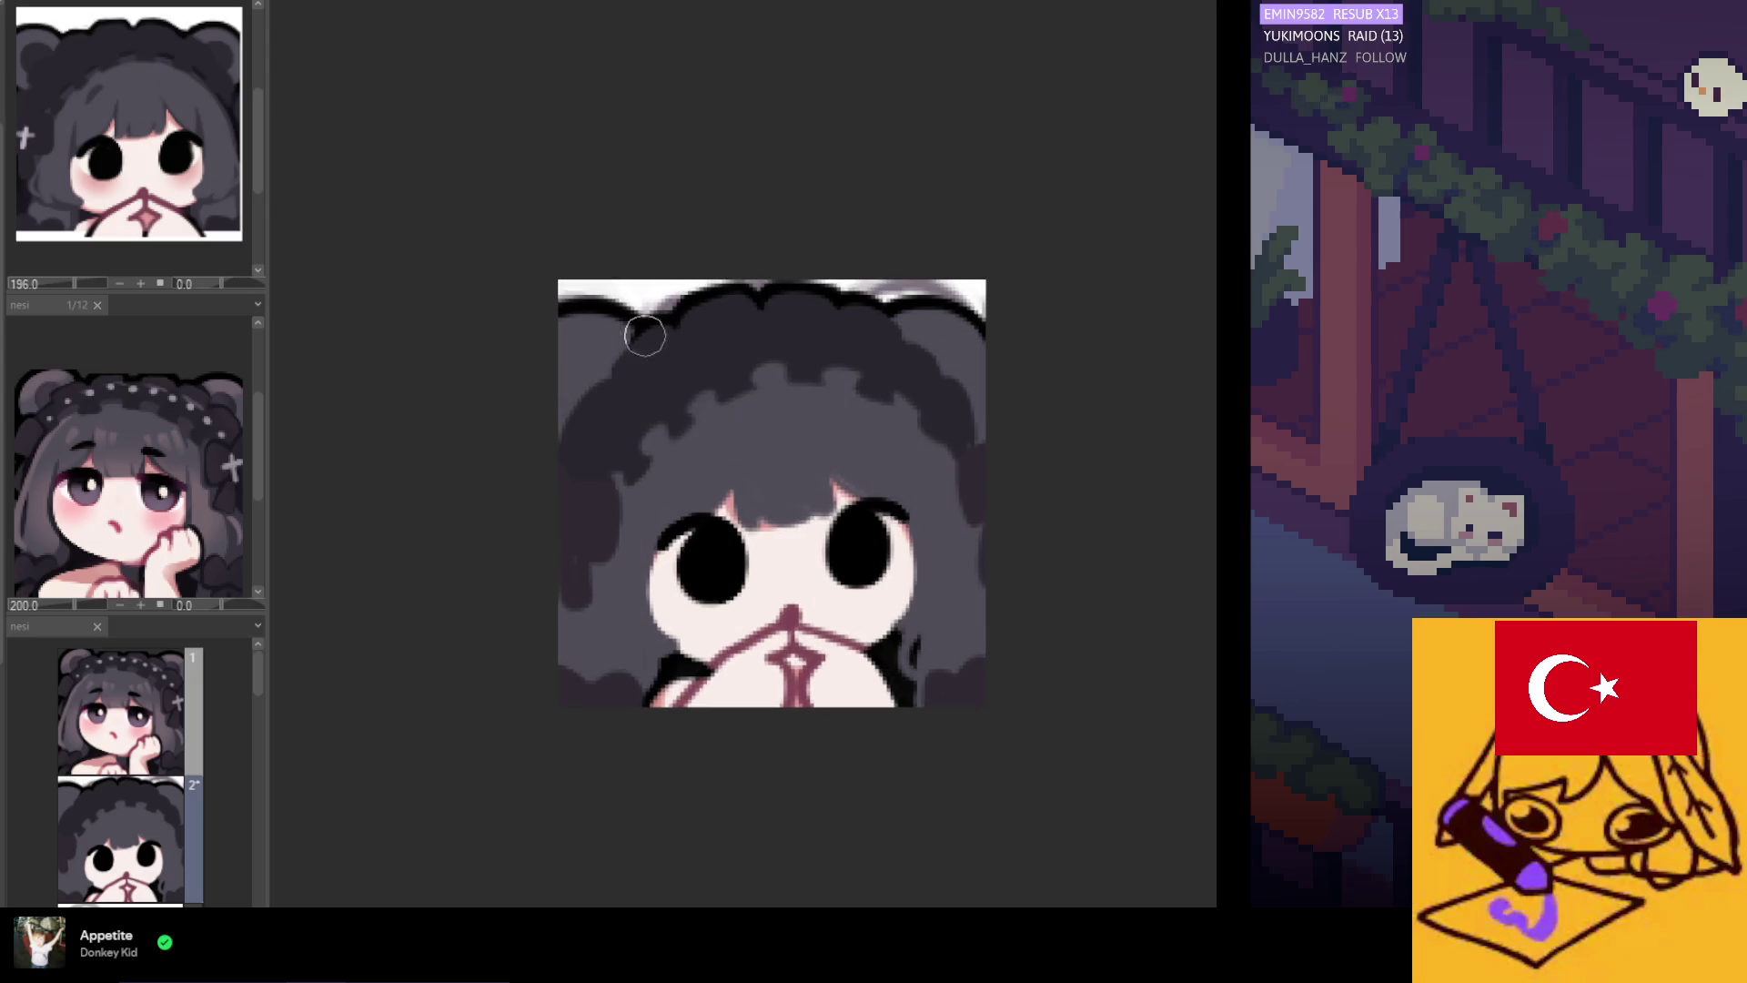
pyautogui.hotkey('ctrl', 'z')
pyautogui.hotkey('ctrl', 'z')
pyautogui.hotkey('ctrl', 'z')
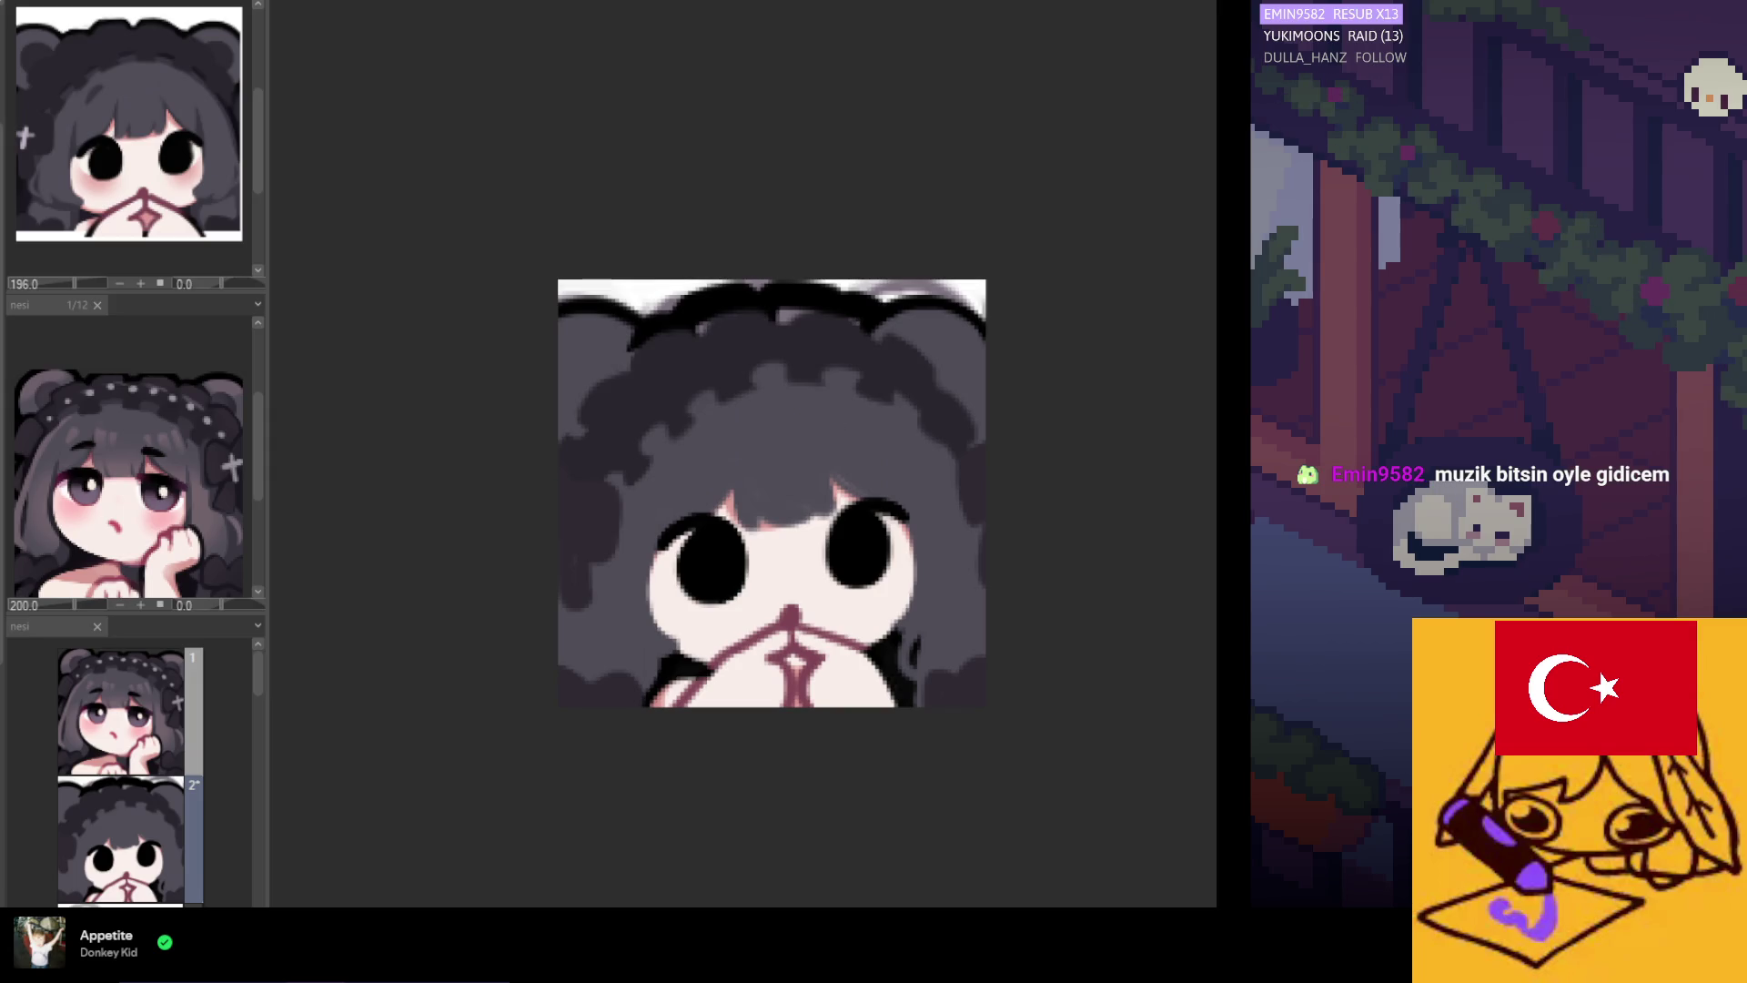
# Lasso the hair arch between the ears, transform it, and compare before and after.
pyautogui.moveTo(1029, 465)
pyautogui.mouseDown()
pyautogui.moveTo(975, 456)
pyautogui.moveTo(924, 379)
pyautogui.moveTo(865, 343)
pyautogui.moveTo(763, 337)
pyautogui.moveTo(667, 382)
pyautogui.moveTo(526, 495)
pyautogui.moveTo(582, 192)
pyautogui.mouseUp()
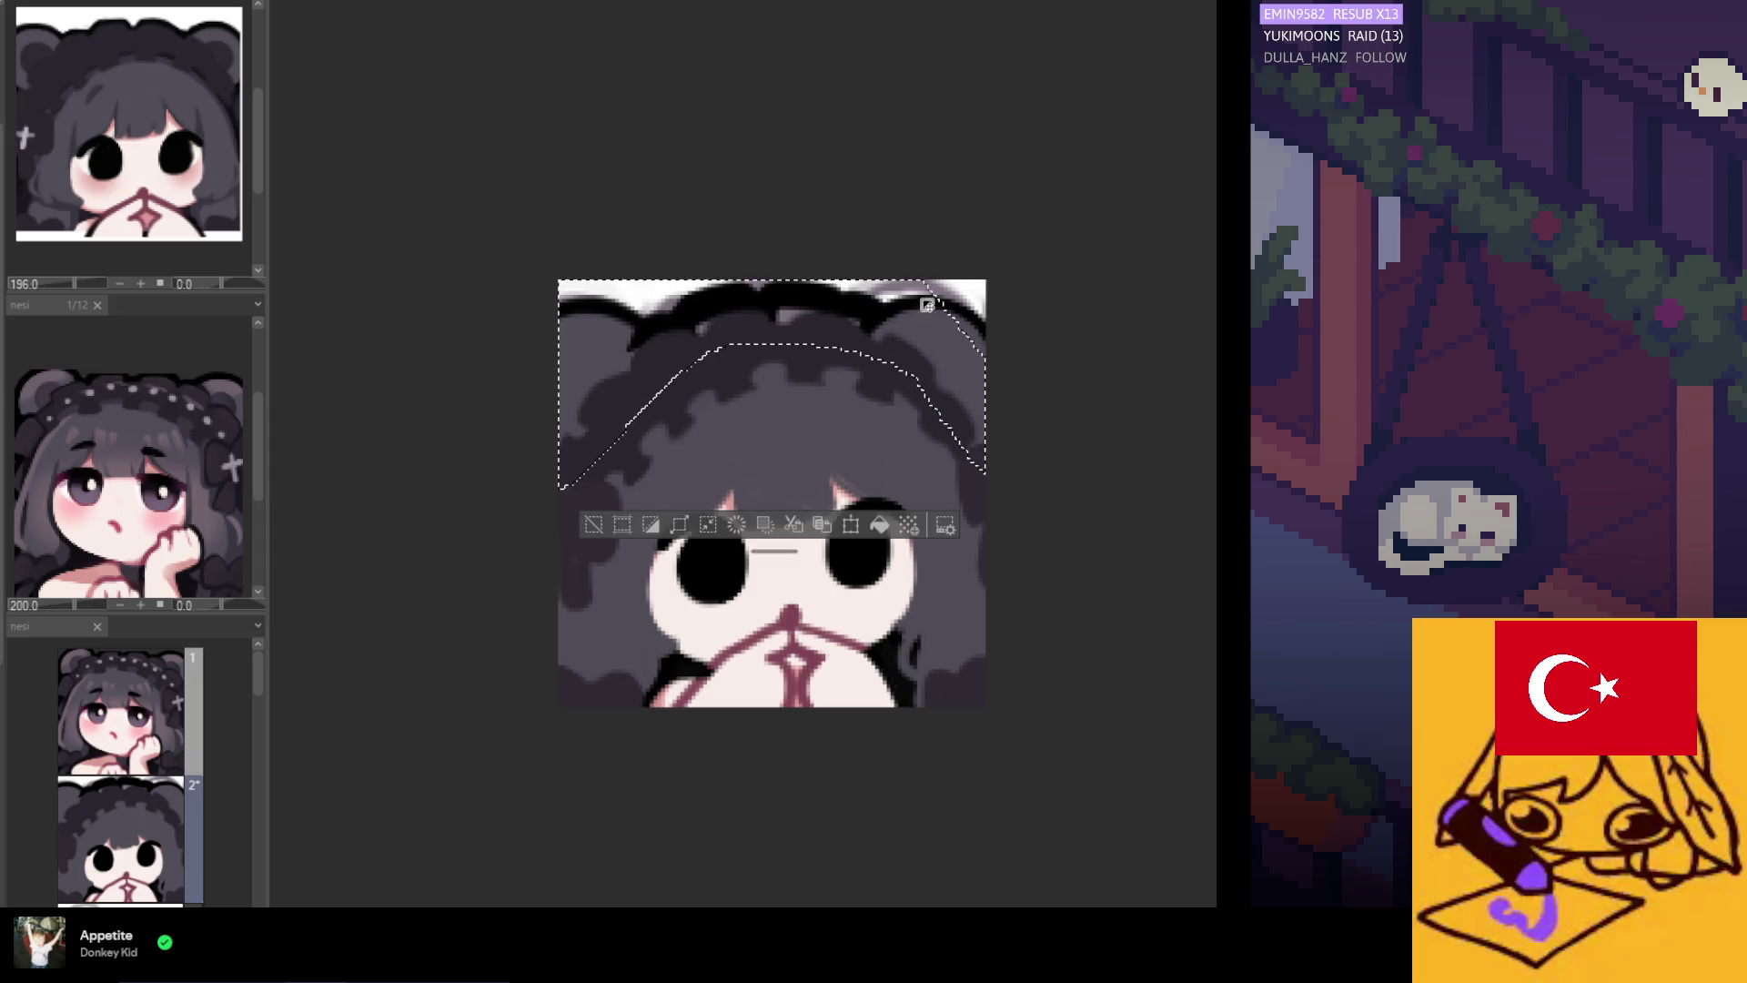
pyautogui.click(867, 533)
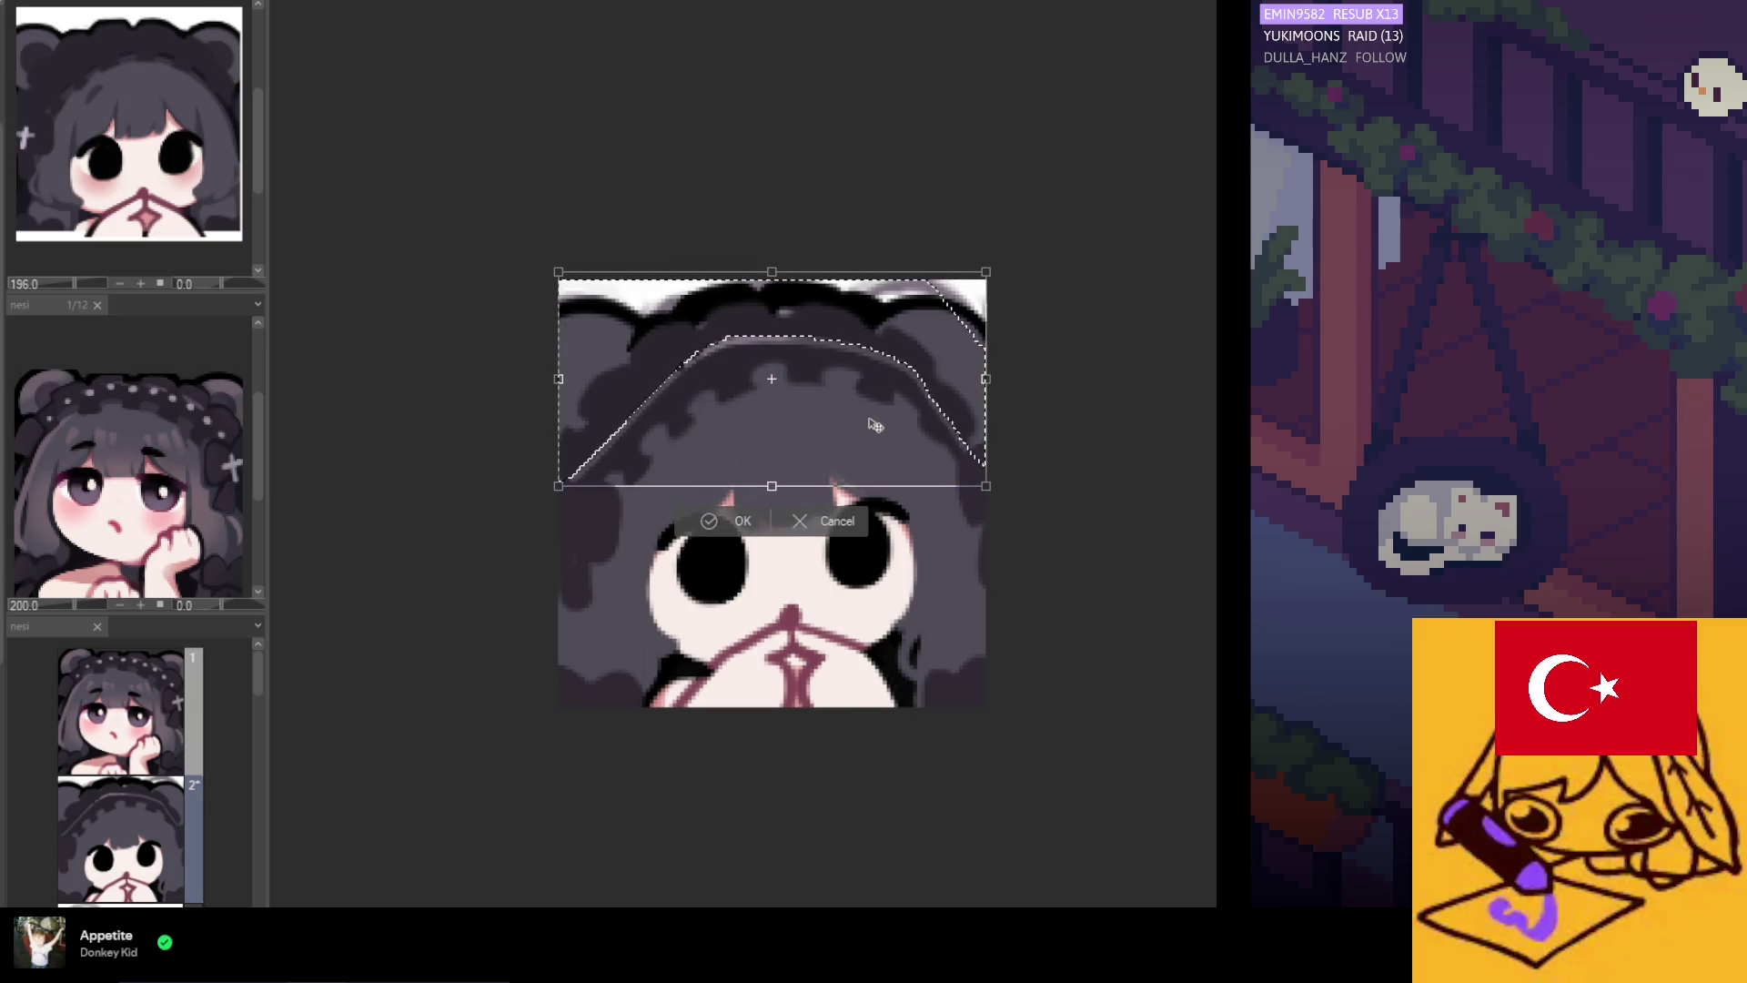
pyautogui.press('Return')
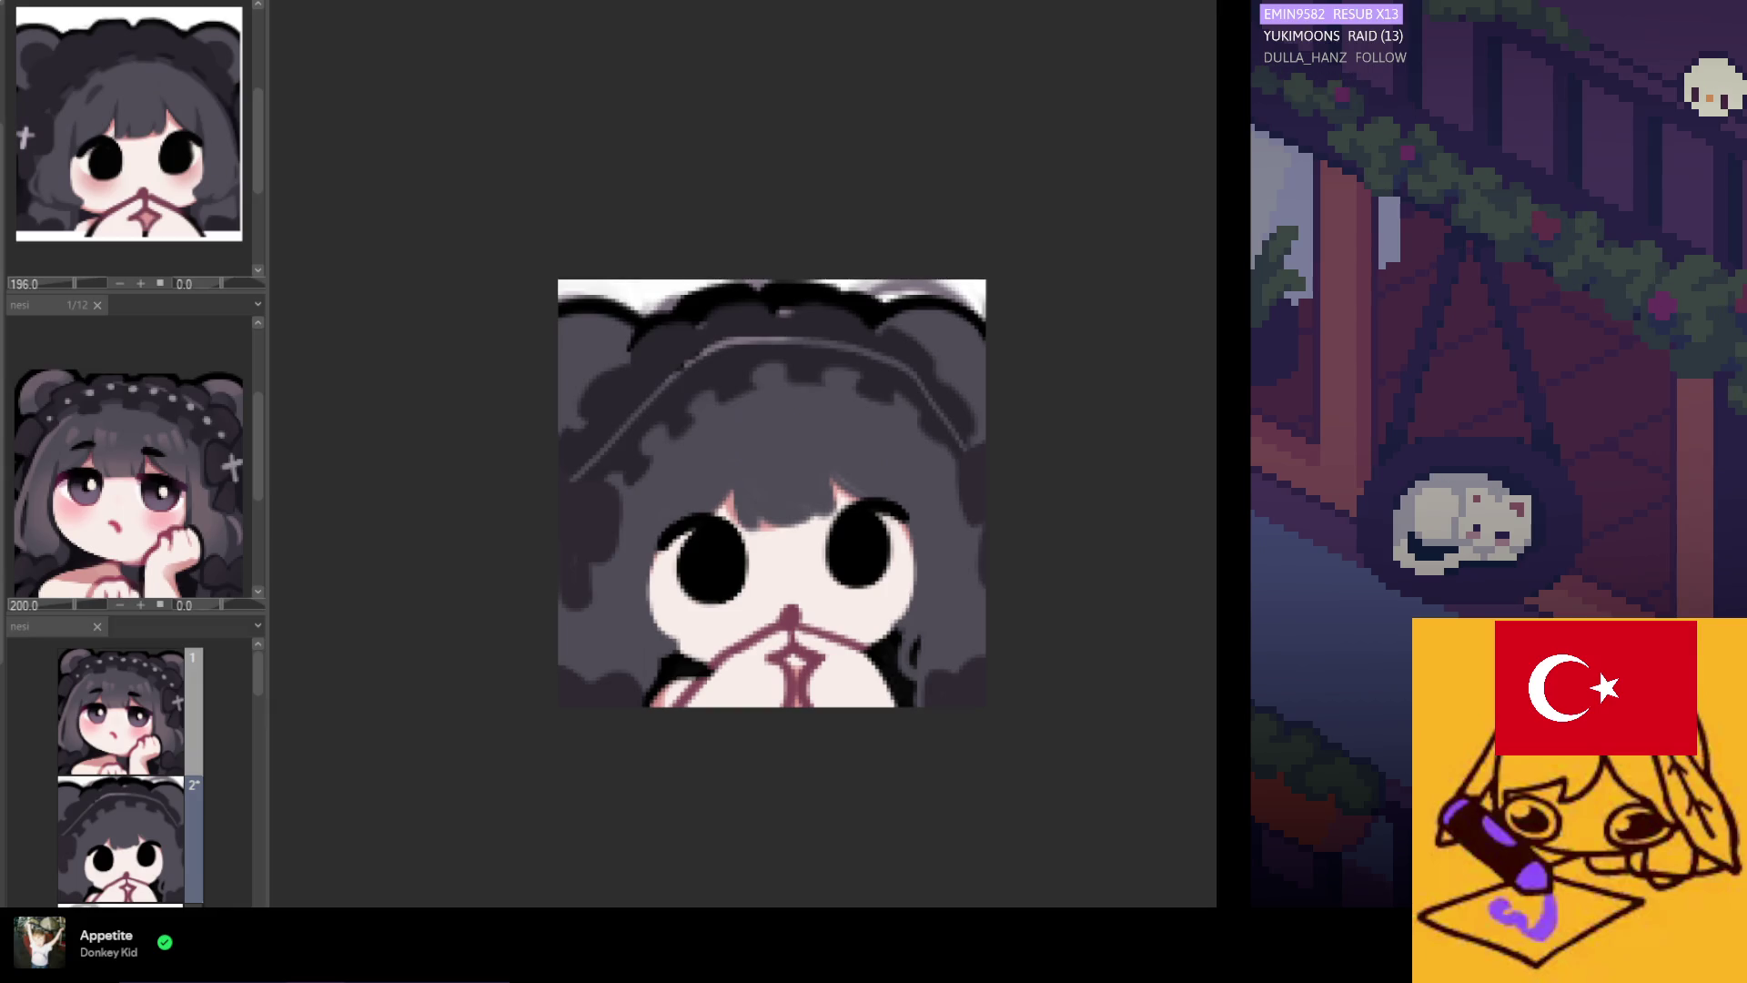
pyautogui.scroll(-1, 793, 433)
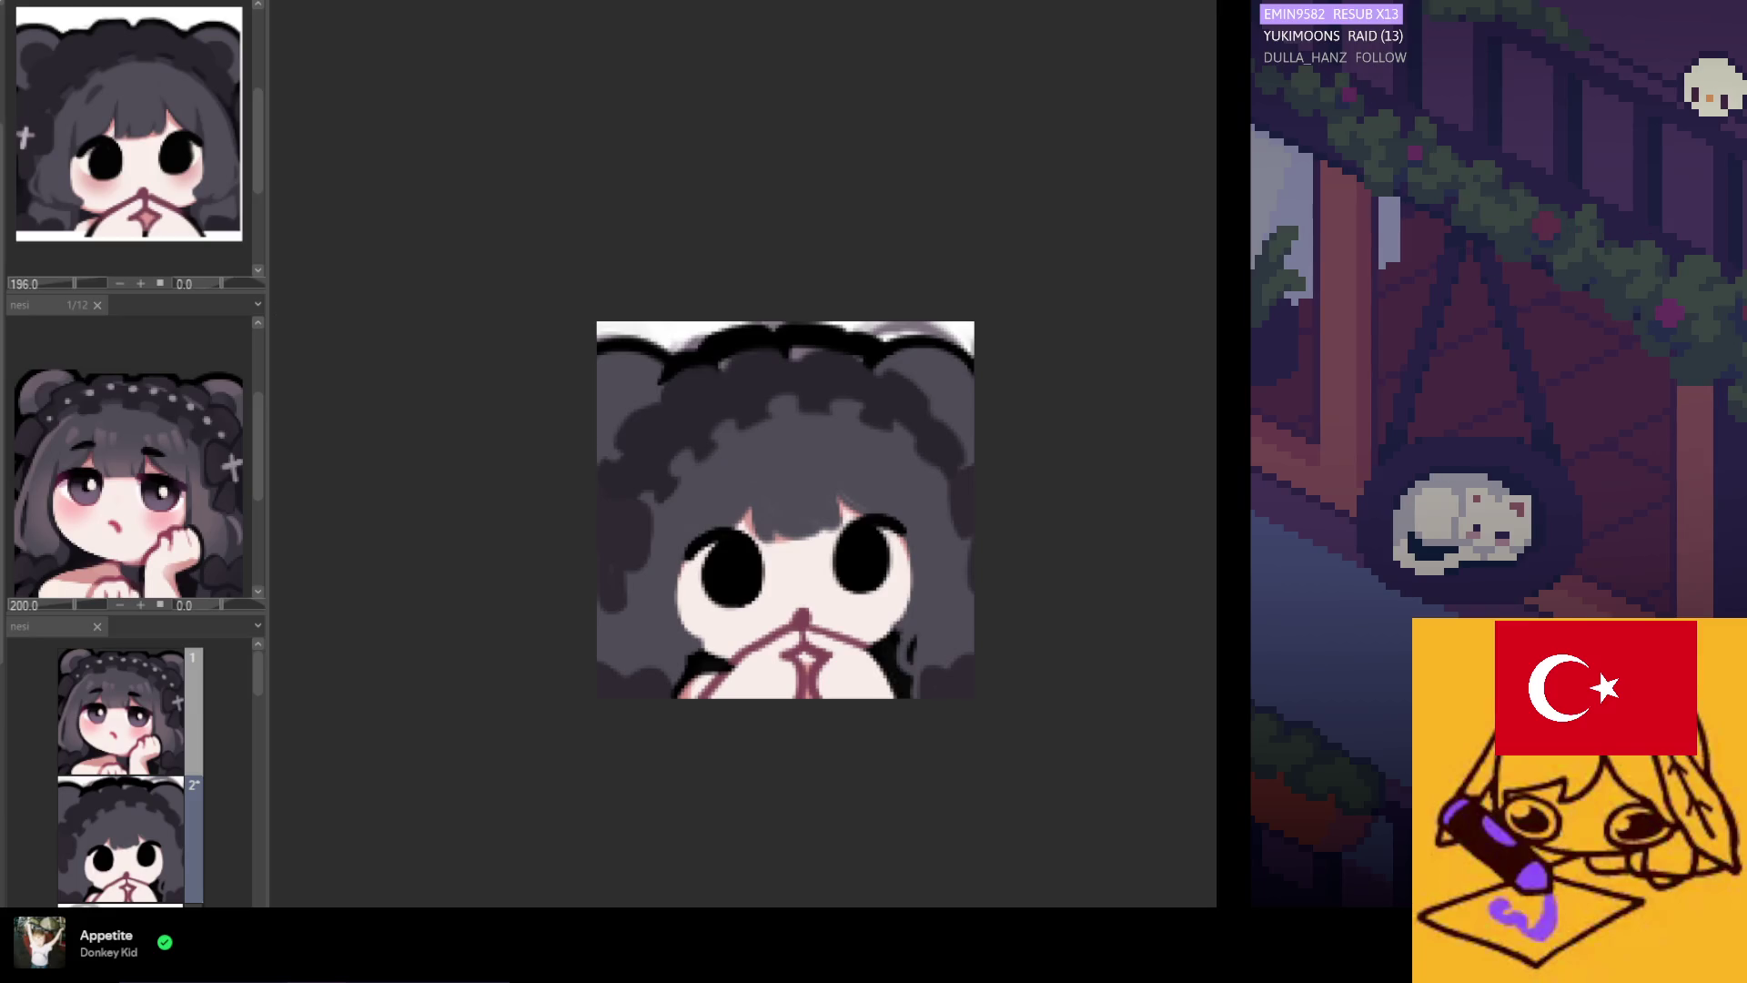
pyautogui.hotkey('ctrl', 'z')
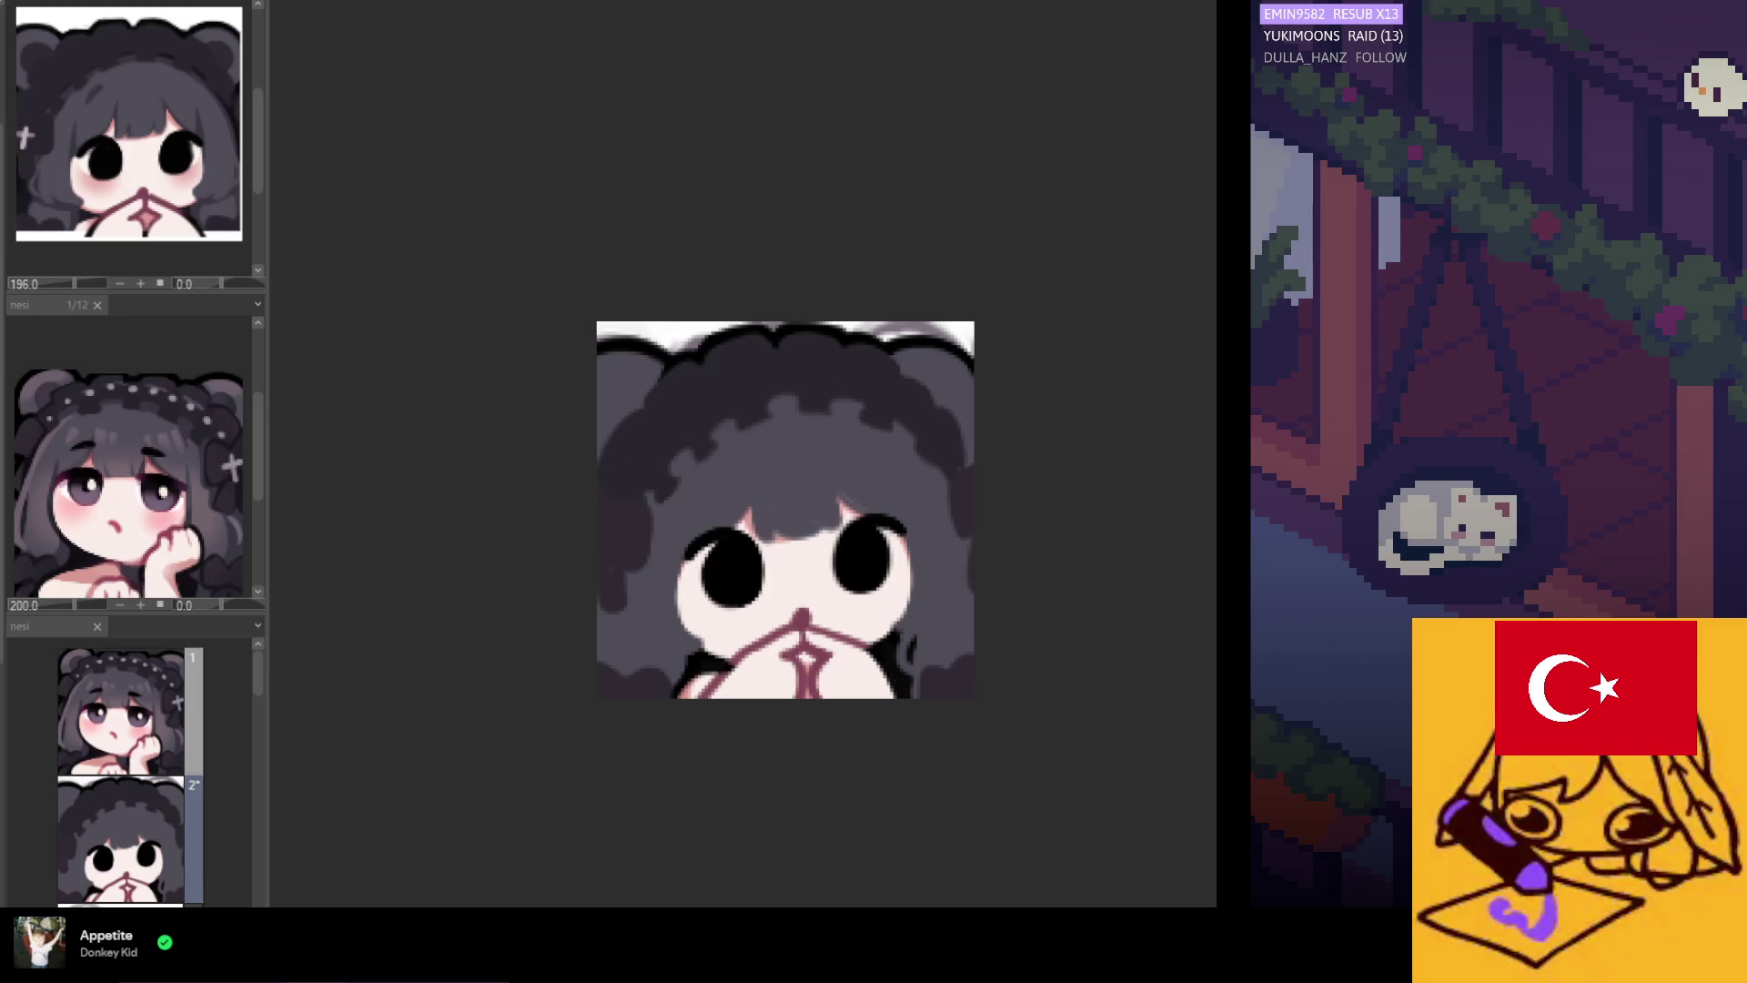
pyautogui.hotkey('ctrl', 'y')
# Undo the hair reshape to compare it with the previous version.
pyautogui.hotkey('ctrl', 'z')
pyautogui.scroll(-2, 882, 428)
pyautogui.scroll(2, 857, 418)
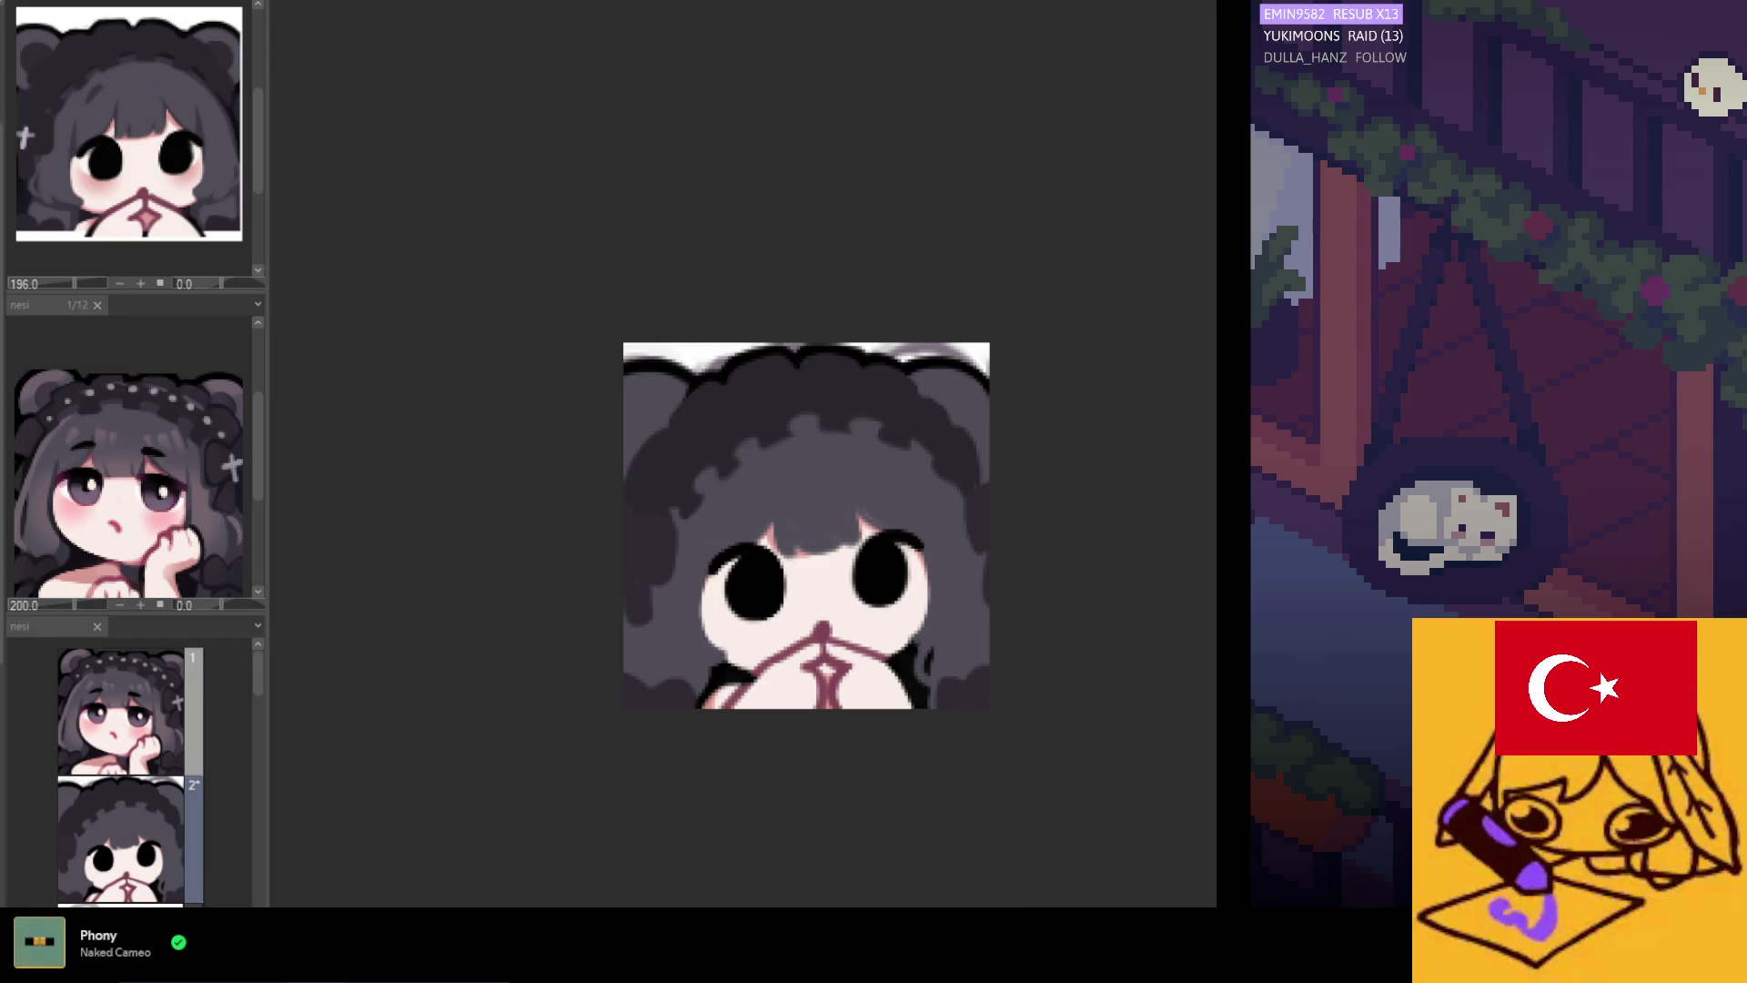
pyautogui.scroll(1, 776, 616)
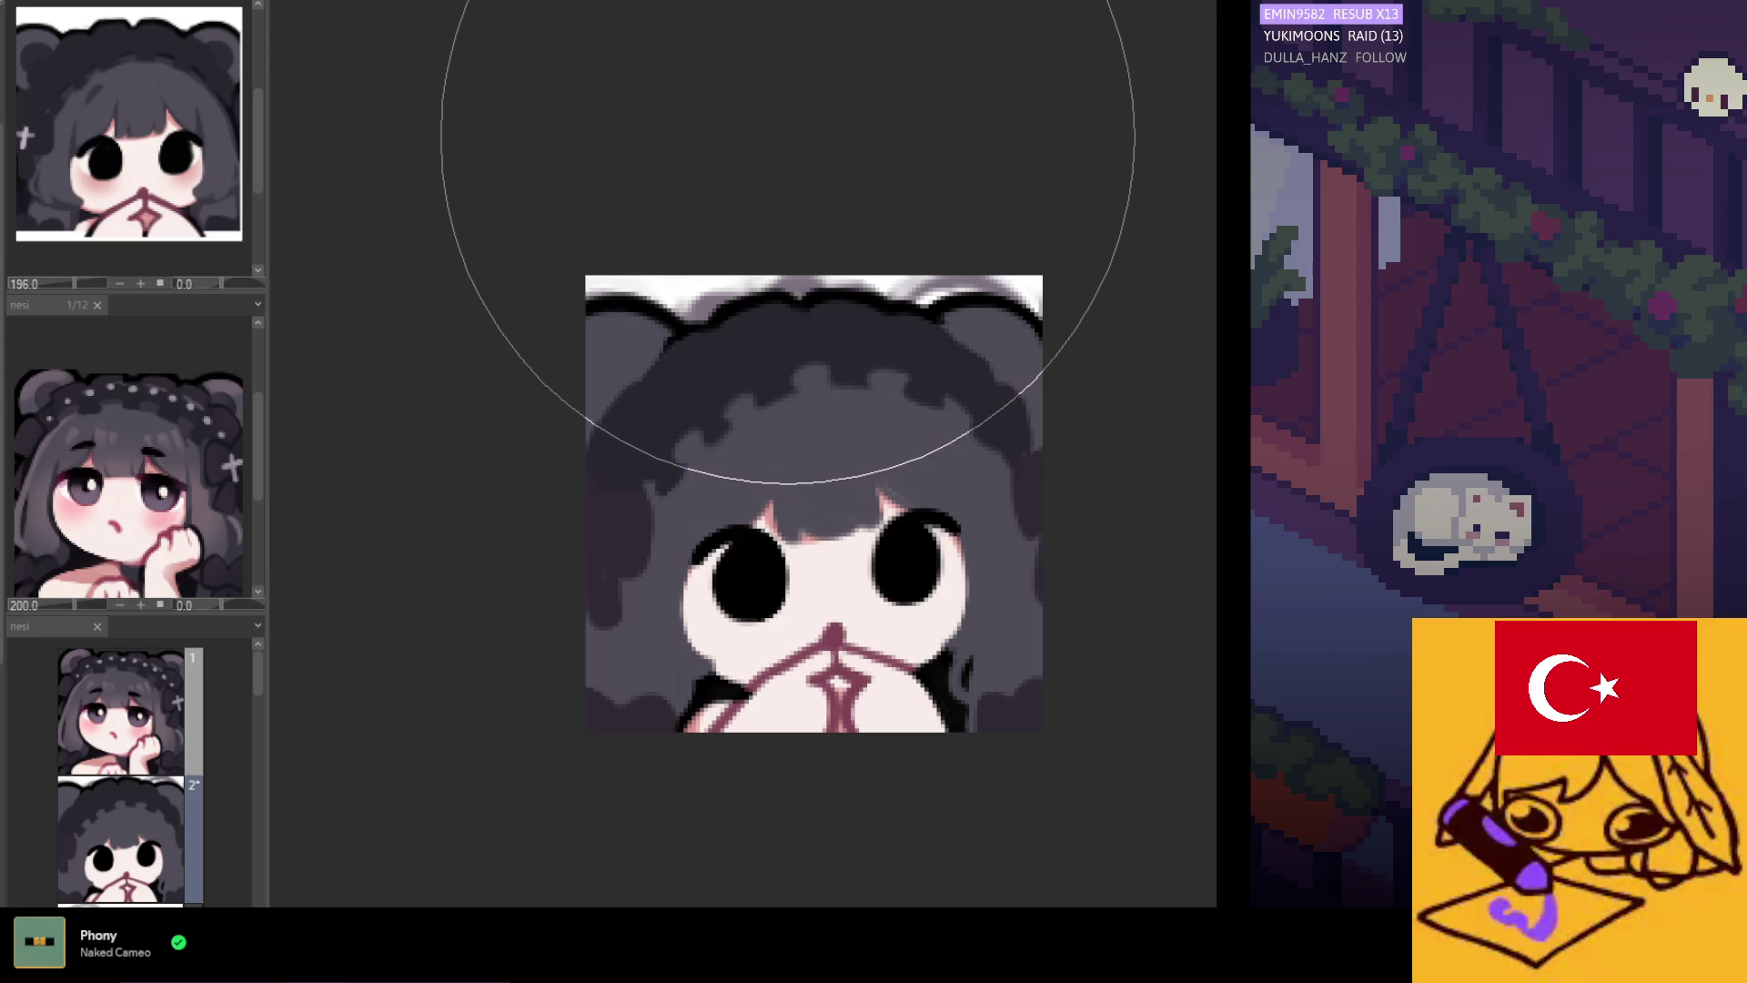
pyautogui.scroll(-1, 592, 300)
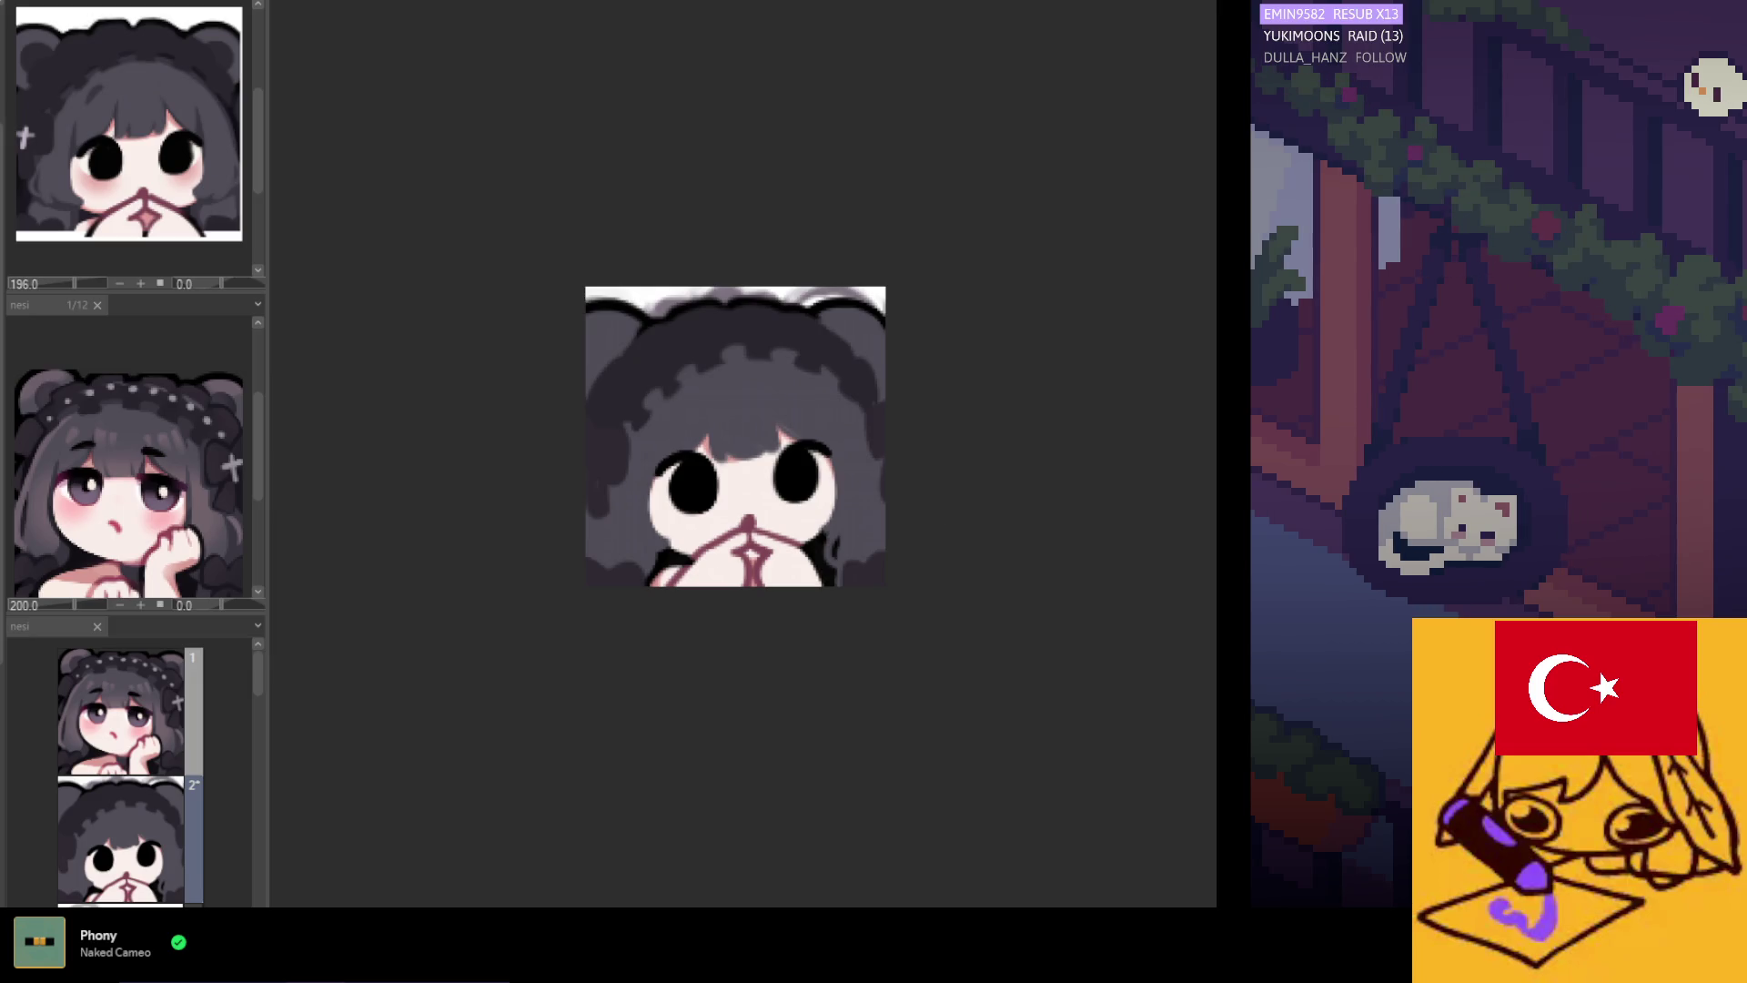
pyautogui.scroll(1, 678, 328)
# Paint light grey over the black outline atop the head between the ears.
pyautogui.moveTo(648, 309); pyautogui.dragTo(878, 309)
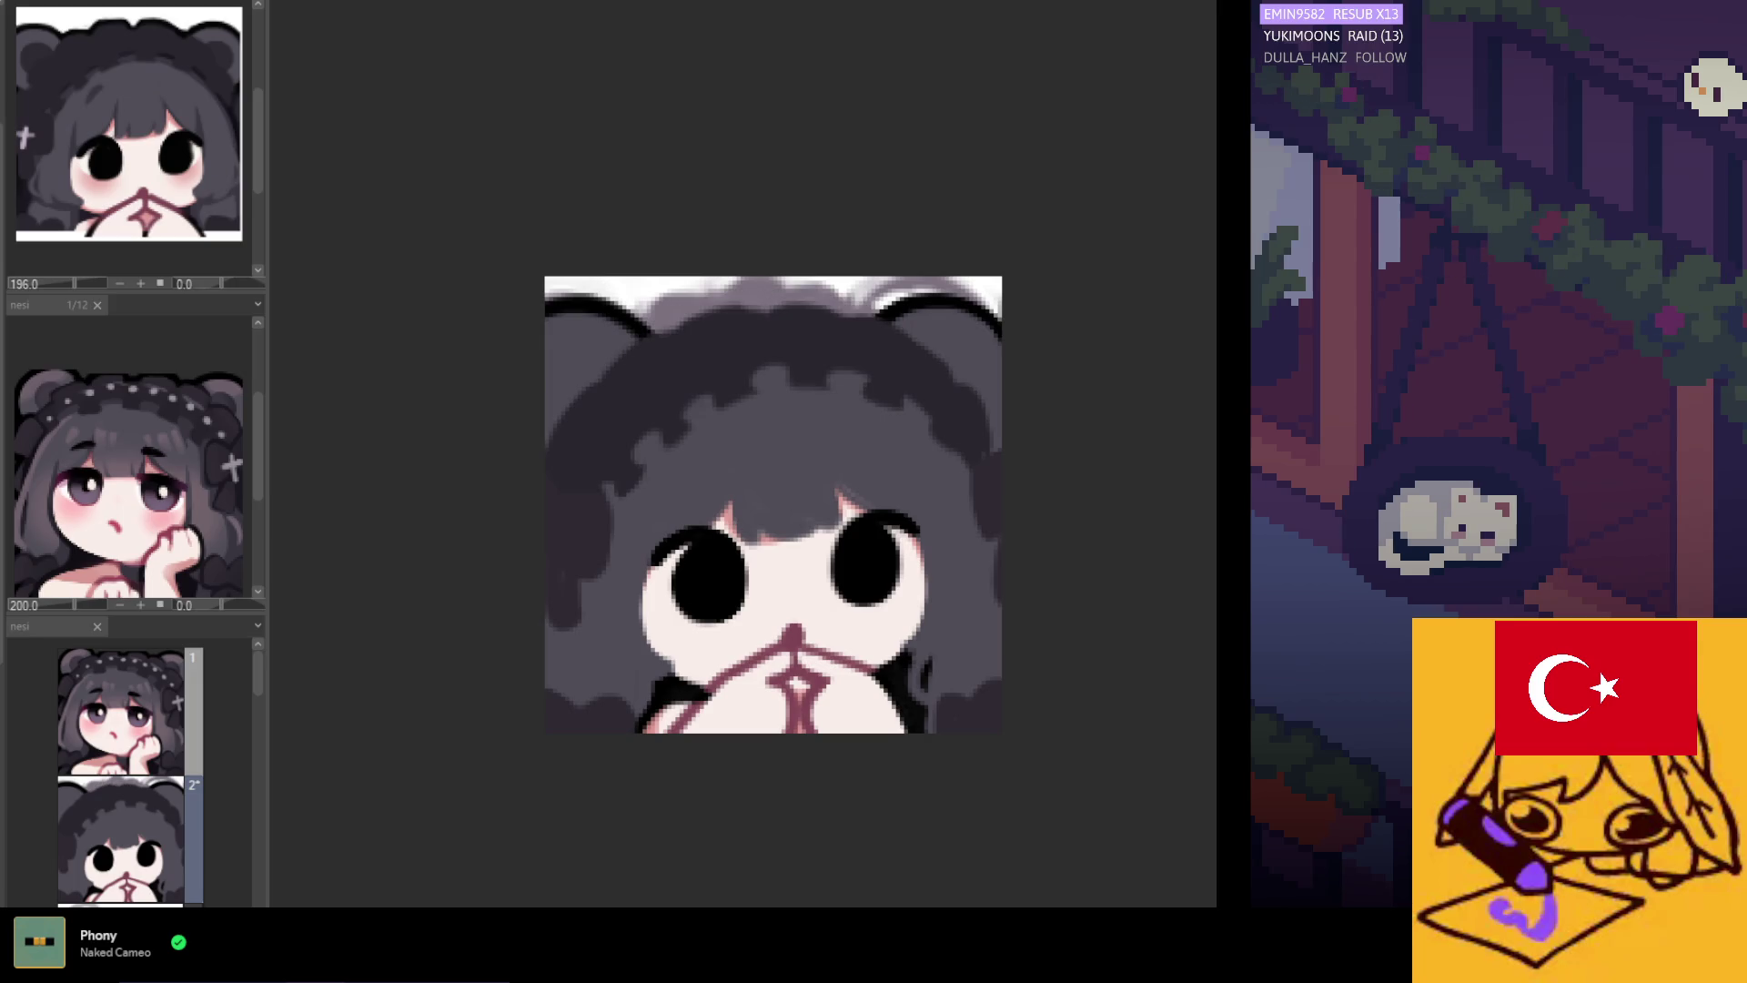
pyautogui.scroll(1, 605, 323)
pyautogui.scroll(-2, 609, 363)
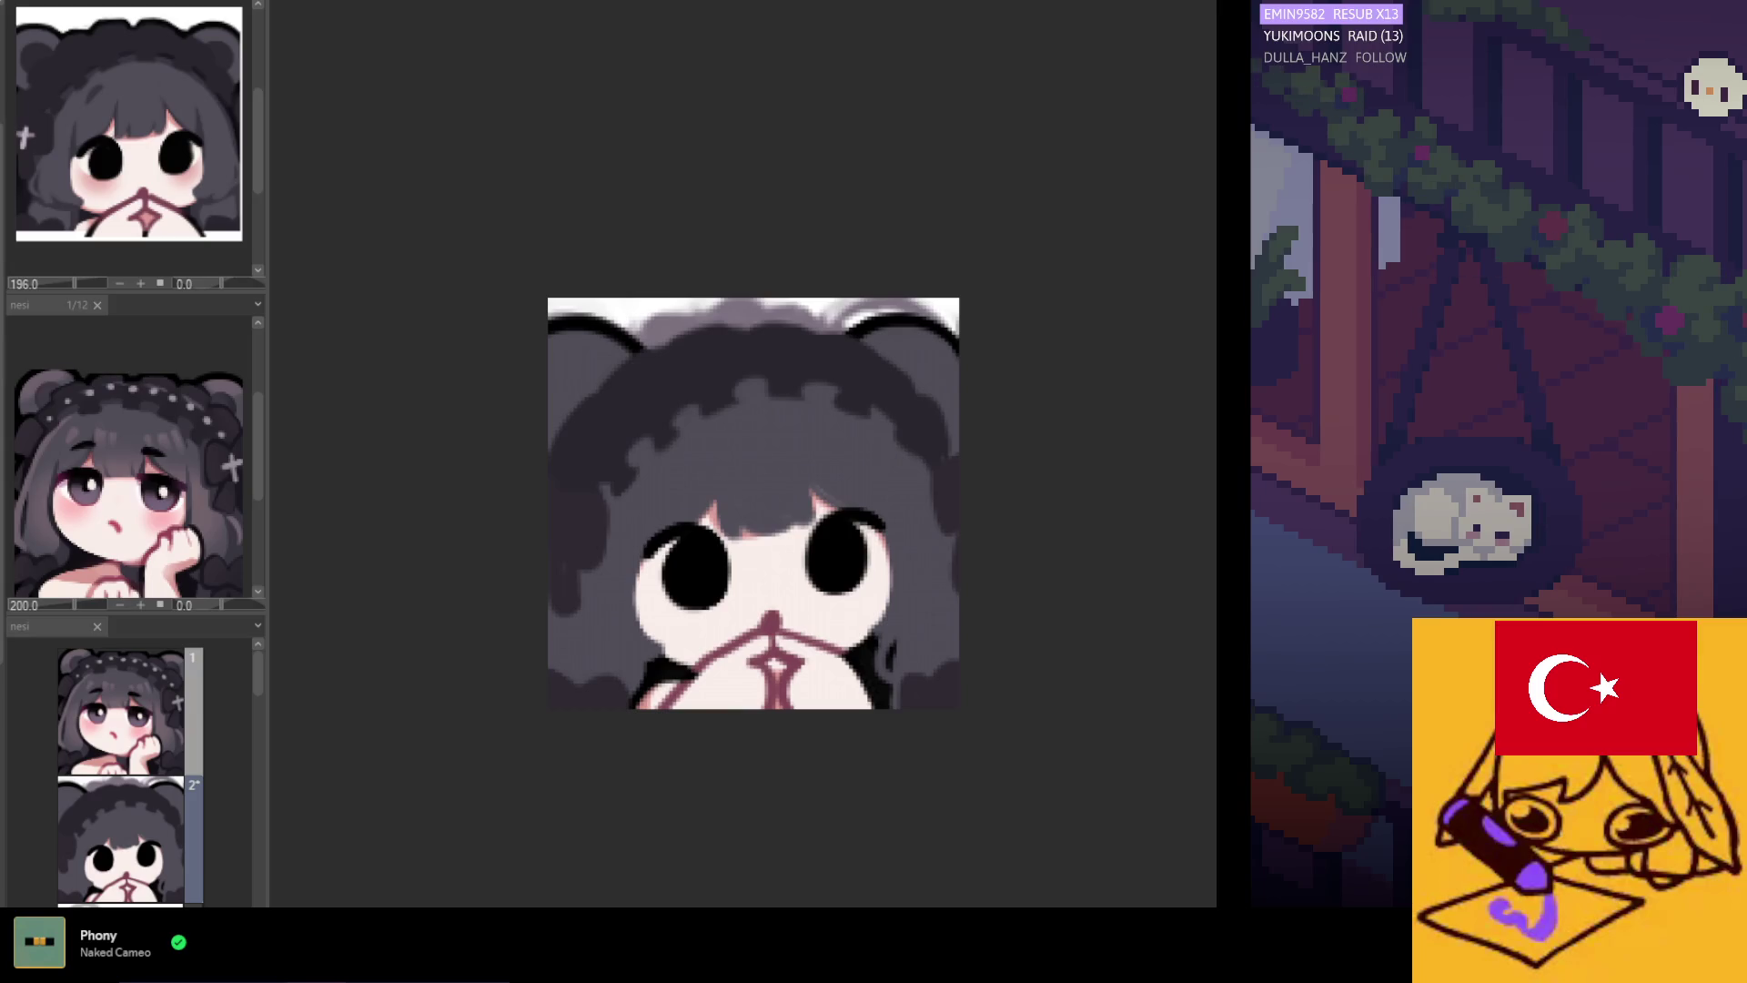
pyautogui.scroll(1, 728, 331)
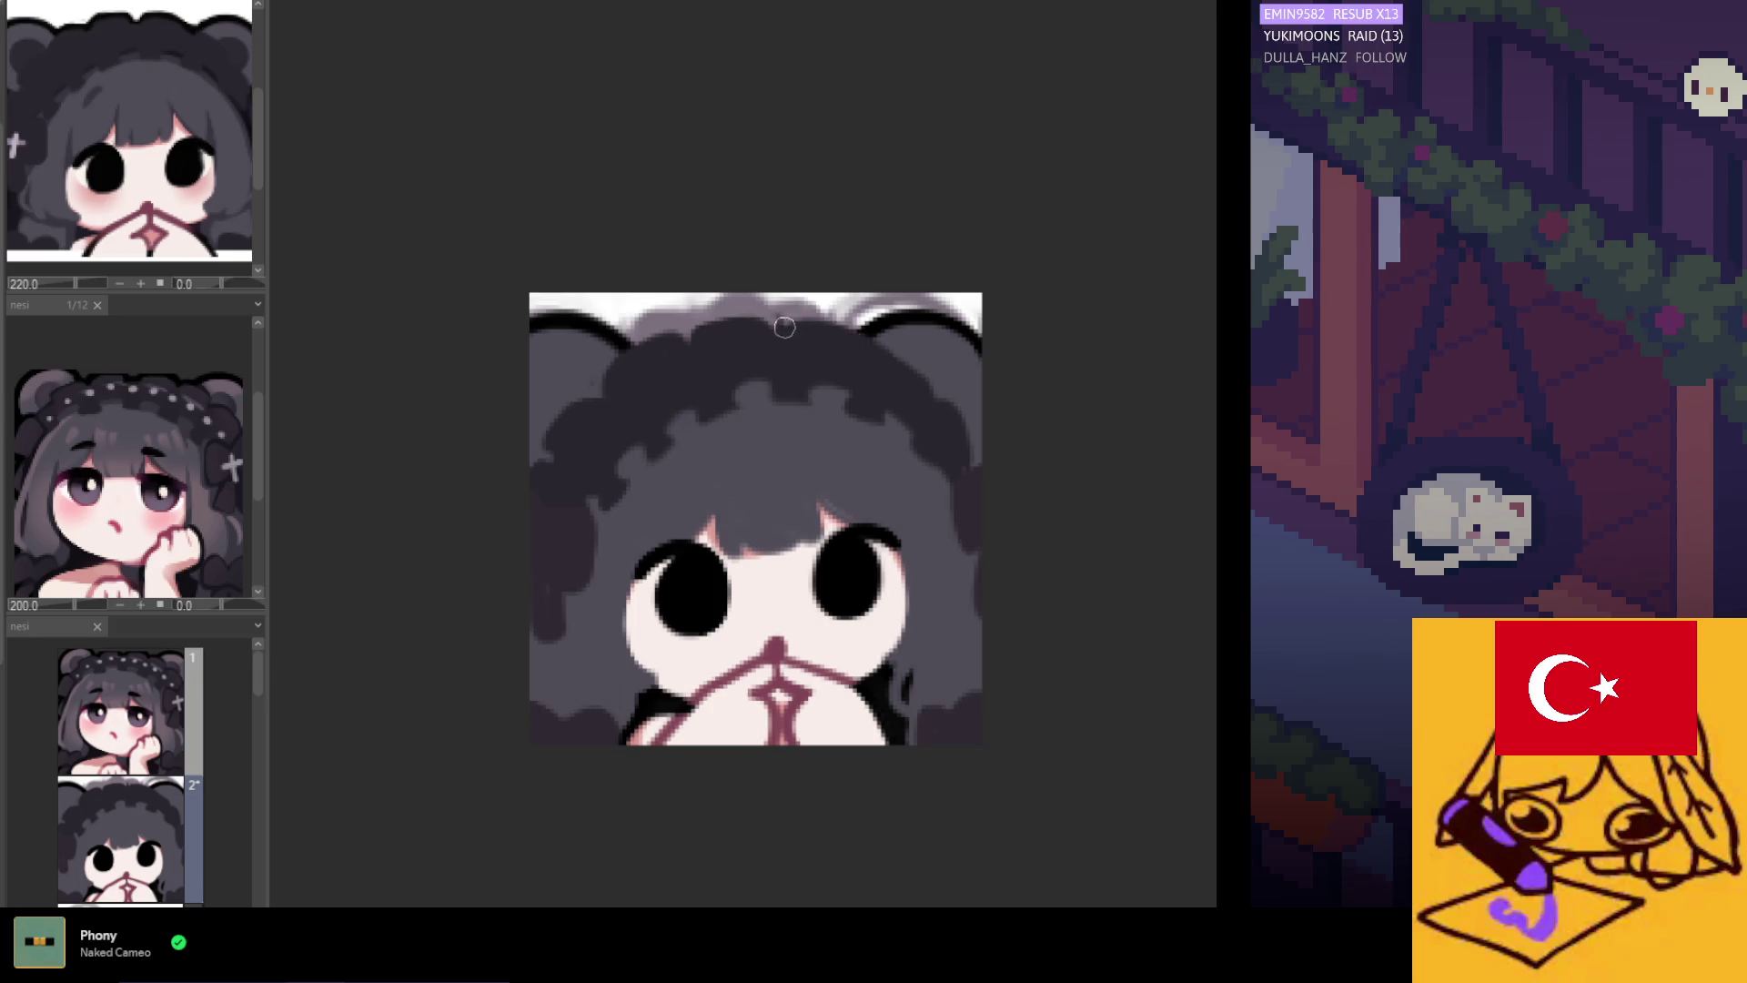
pyautogui.keyDown('alt'); pyautogui.click(798, 327); pyautogui.keyUp('alt')
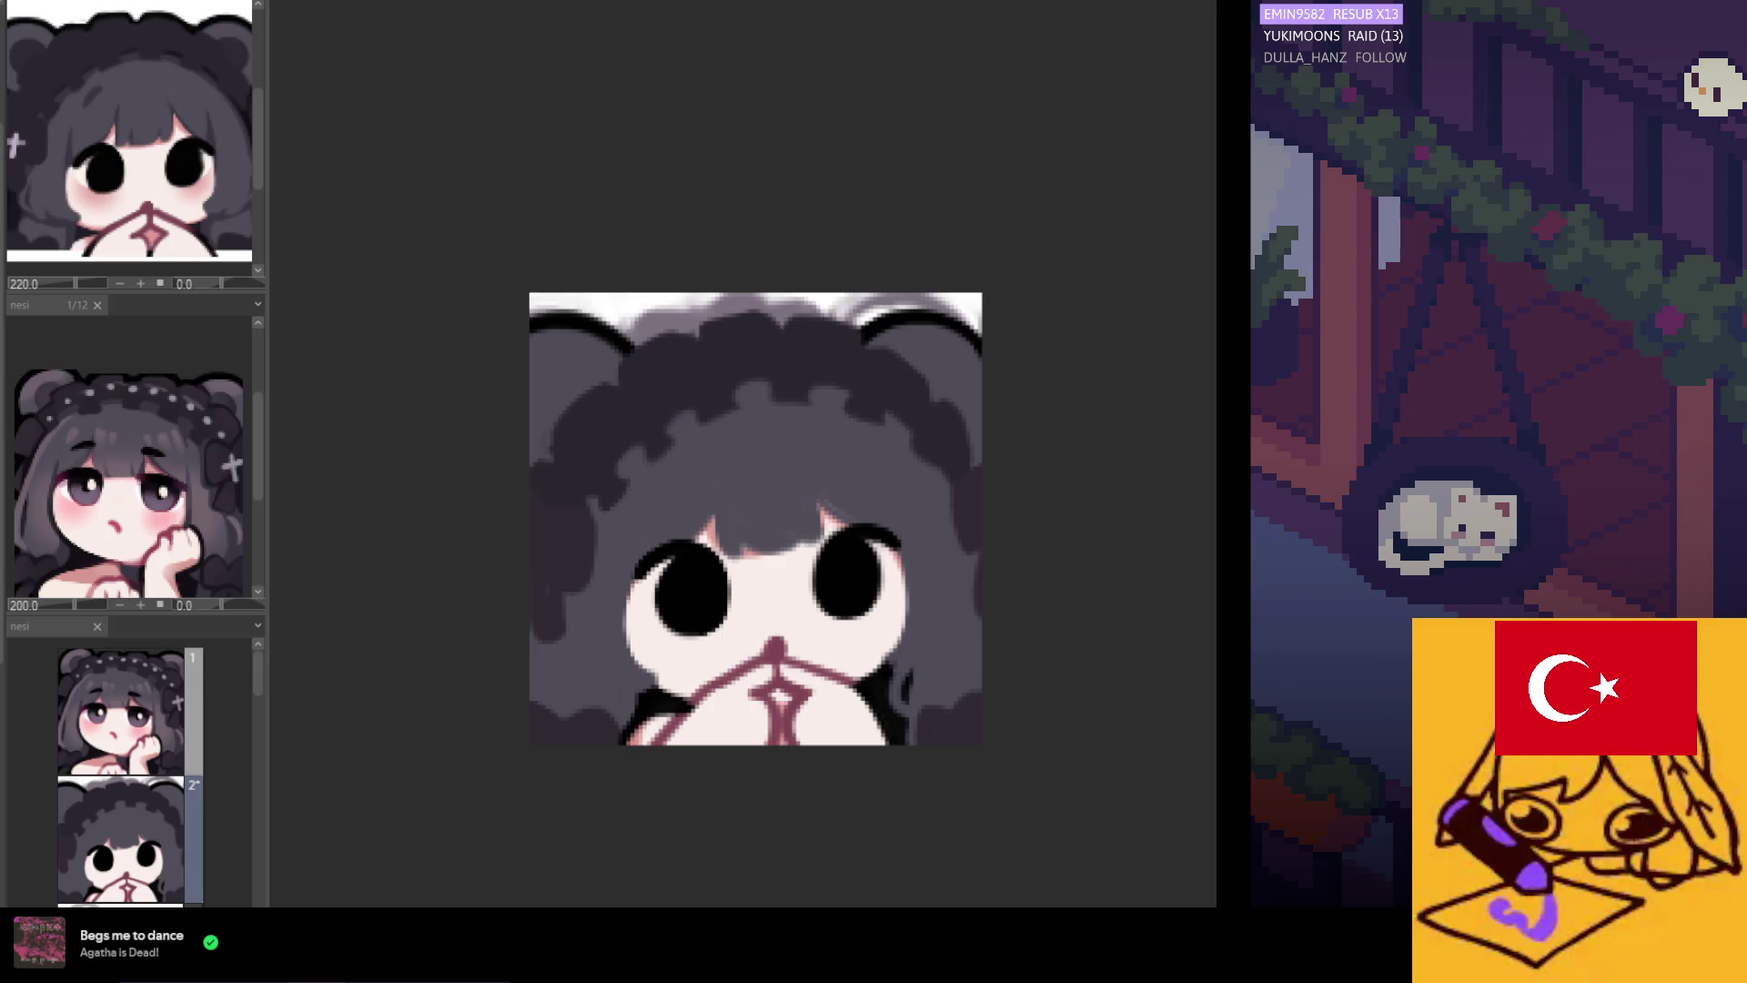
pyautogui.scroll(-1, 821, 699)
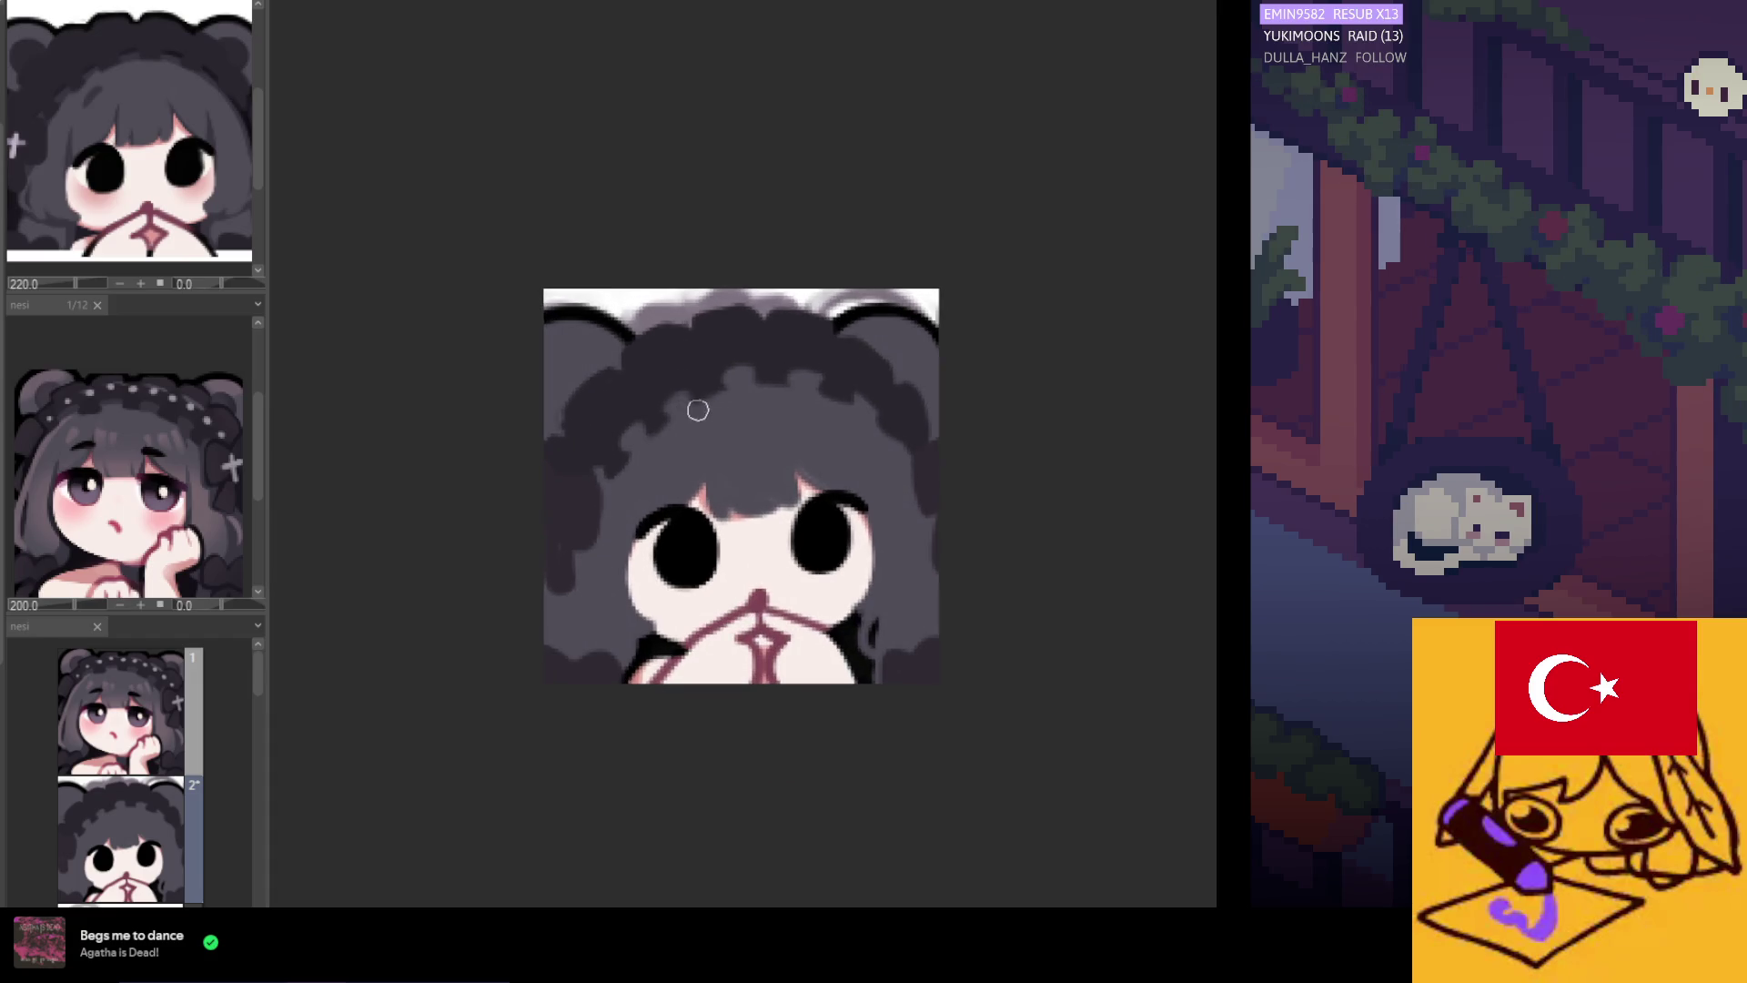
pyautogui.scroll(1, 668, 376)
pyautogui.scroll(2, 668, 376)
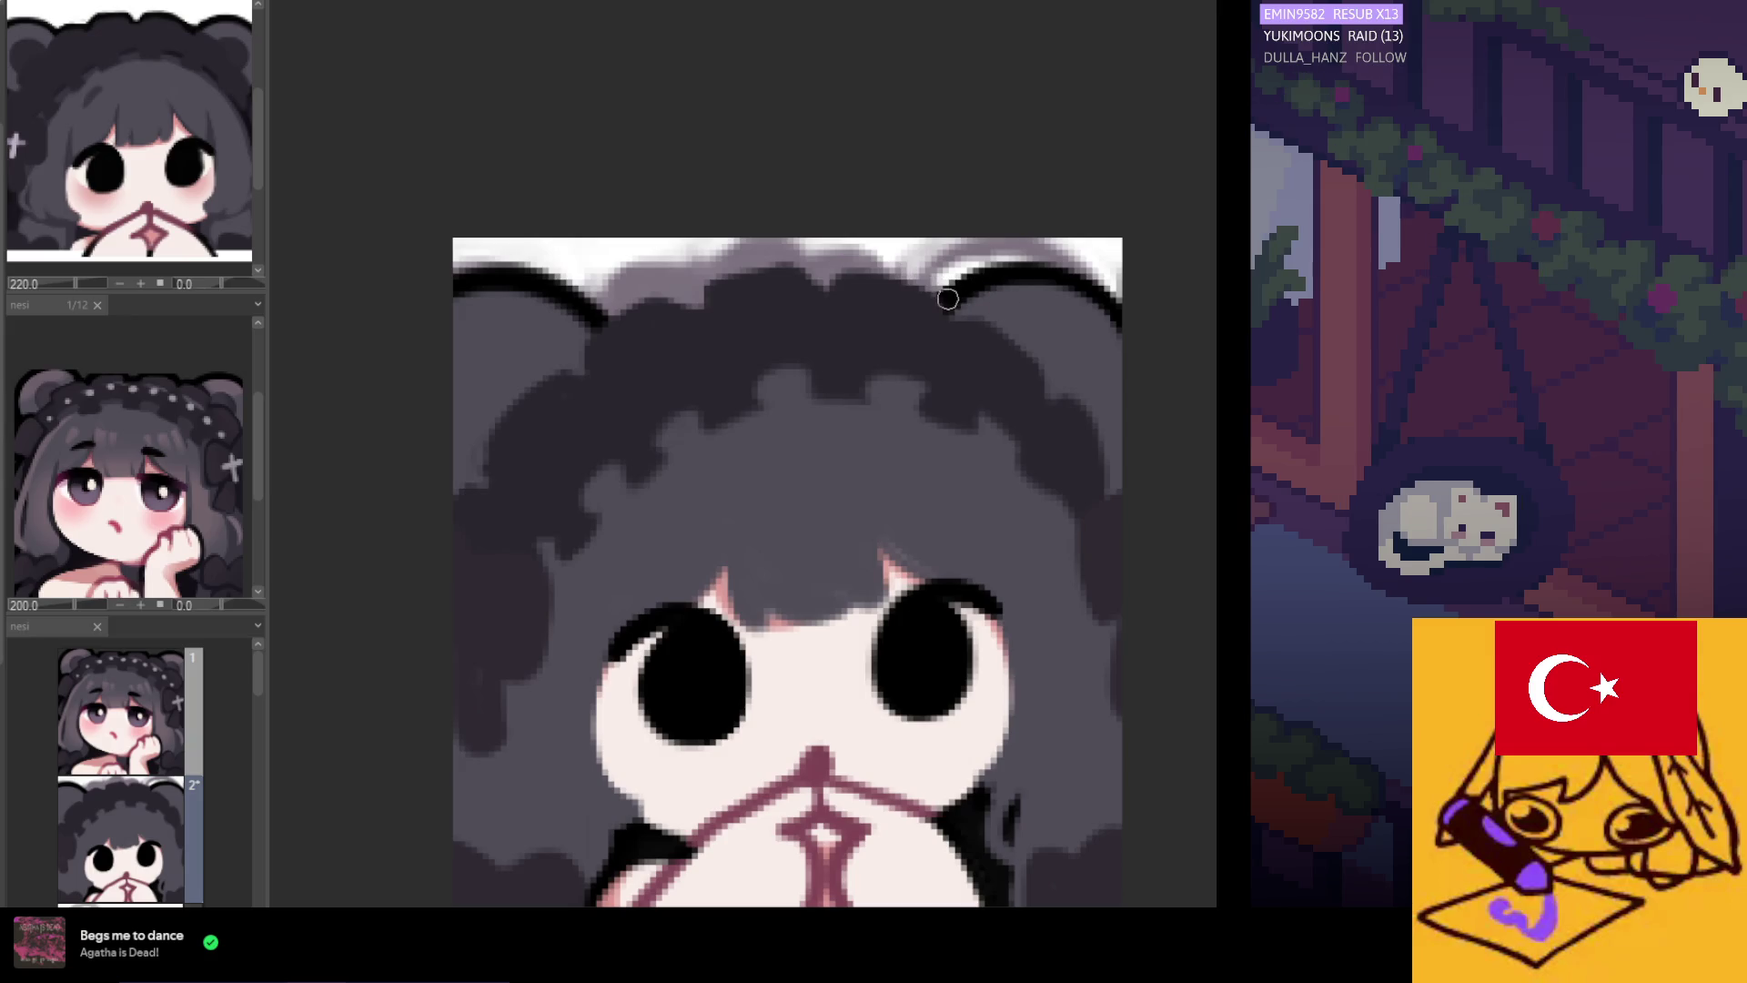
pyautogui.scroll(-4, 947, 292)
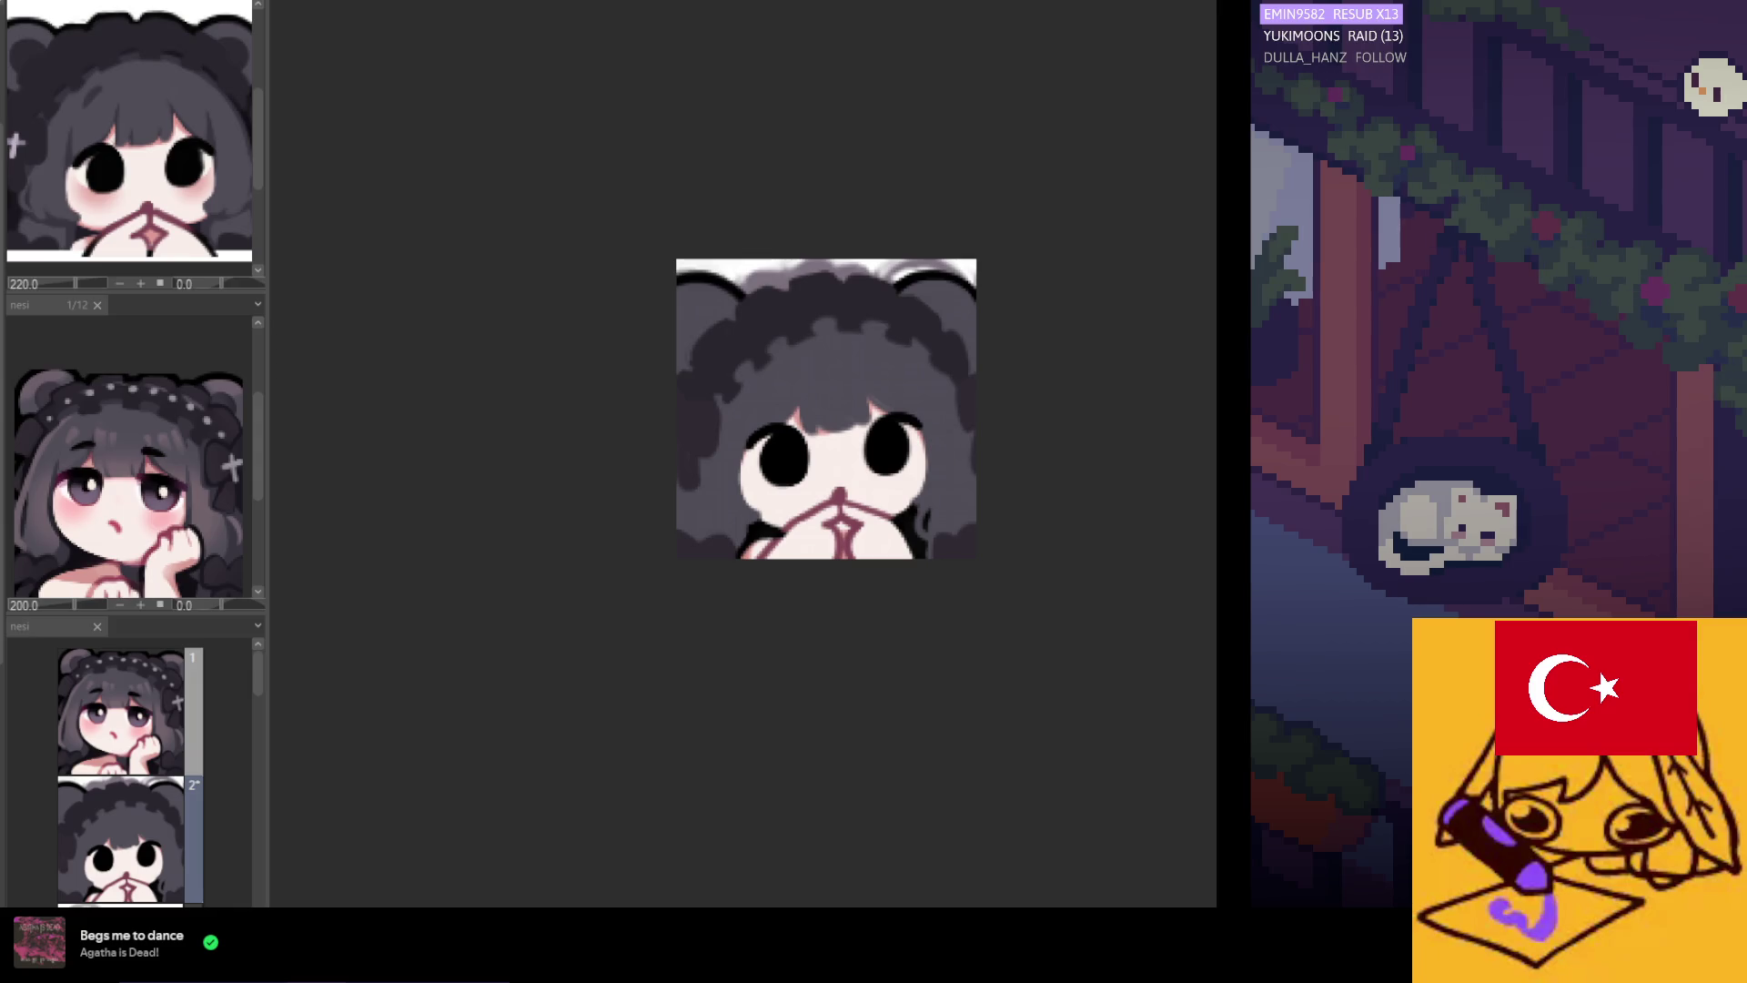
pyautogui.scroll(1, 542, 232)
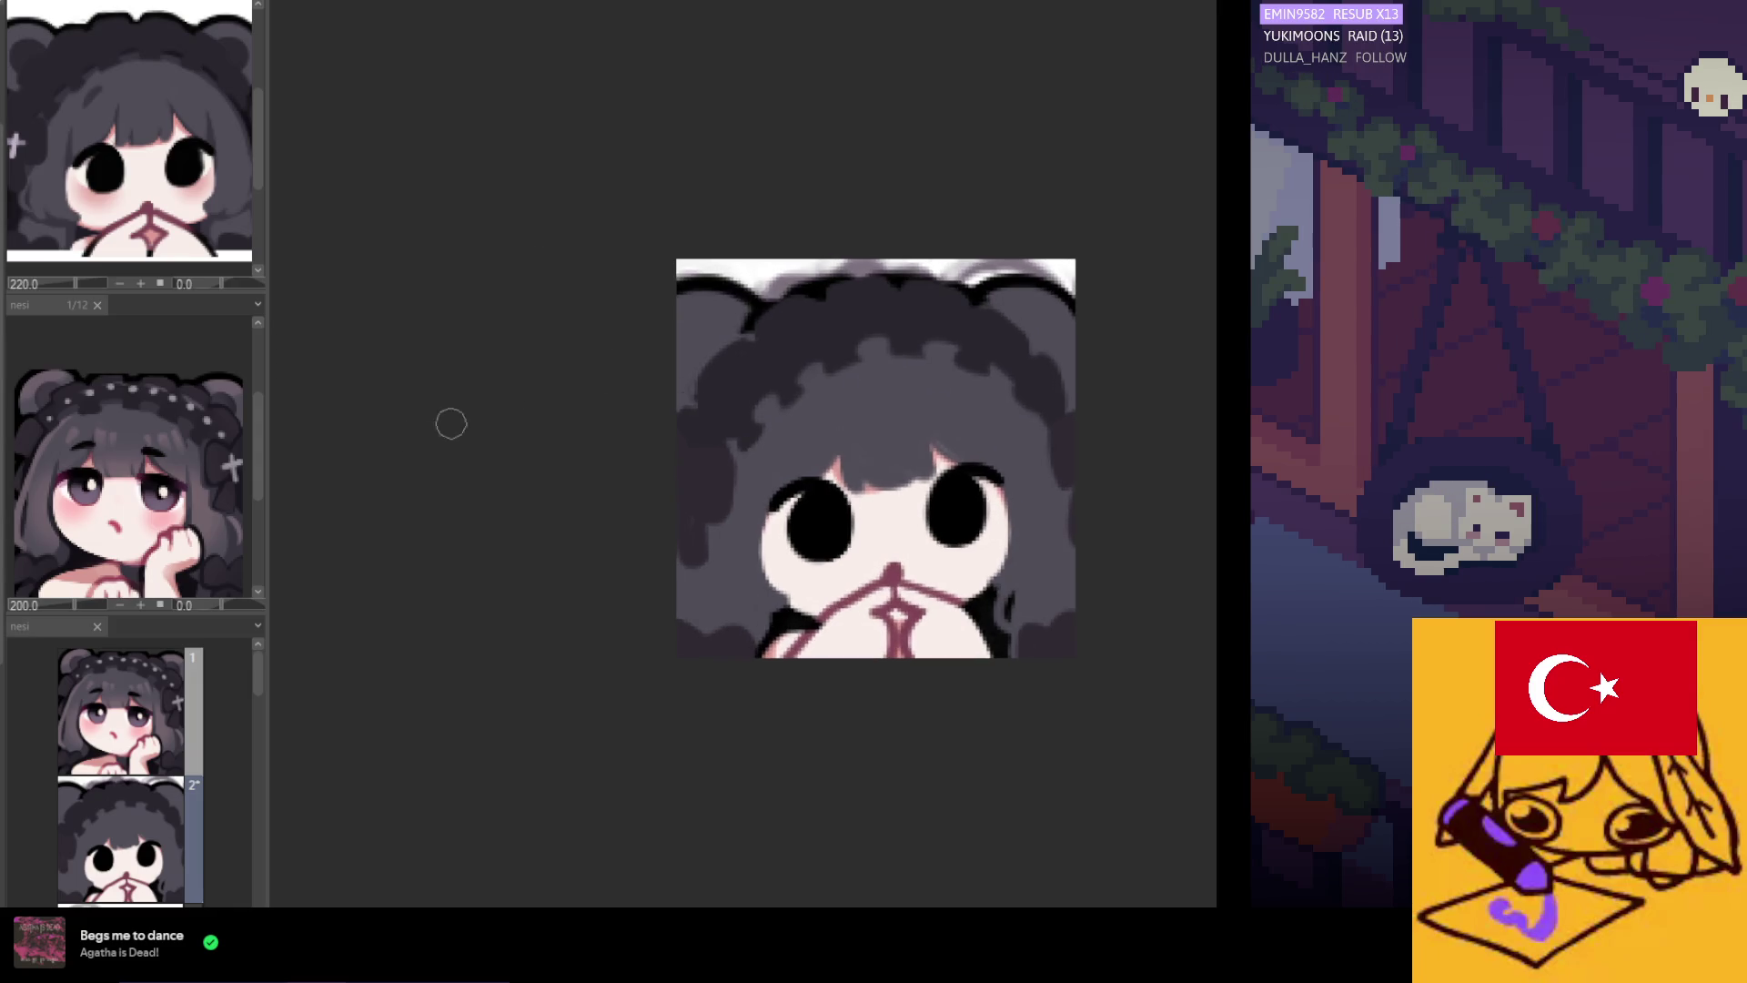
pyautogui.moveTo(798, 273); pyautogui.dragTo(831, 298)
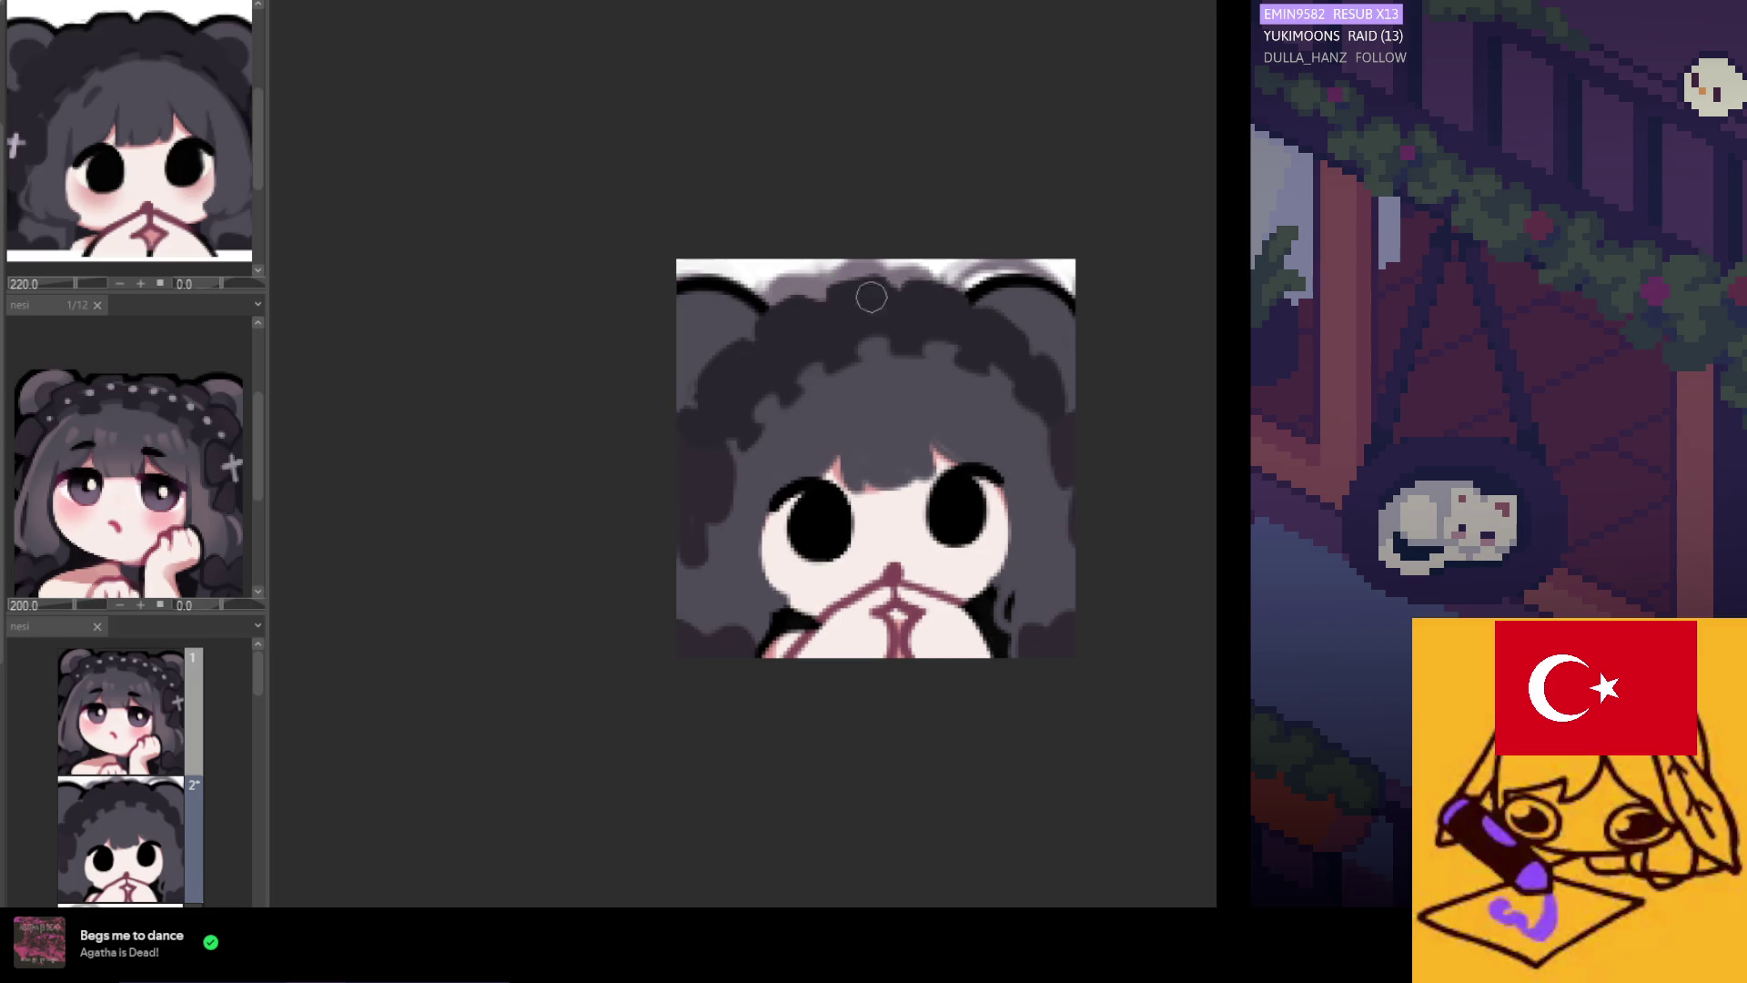
pyautogui.scroll(2, 764, 278)
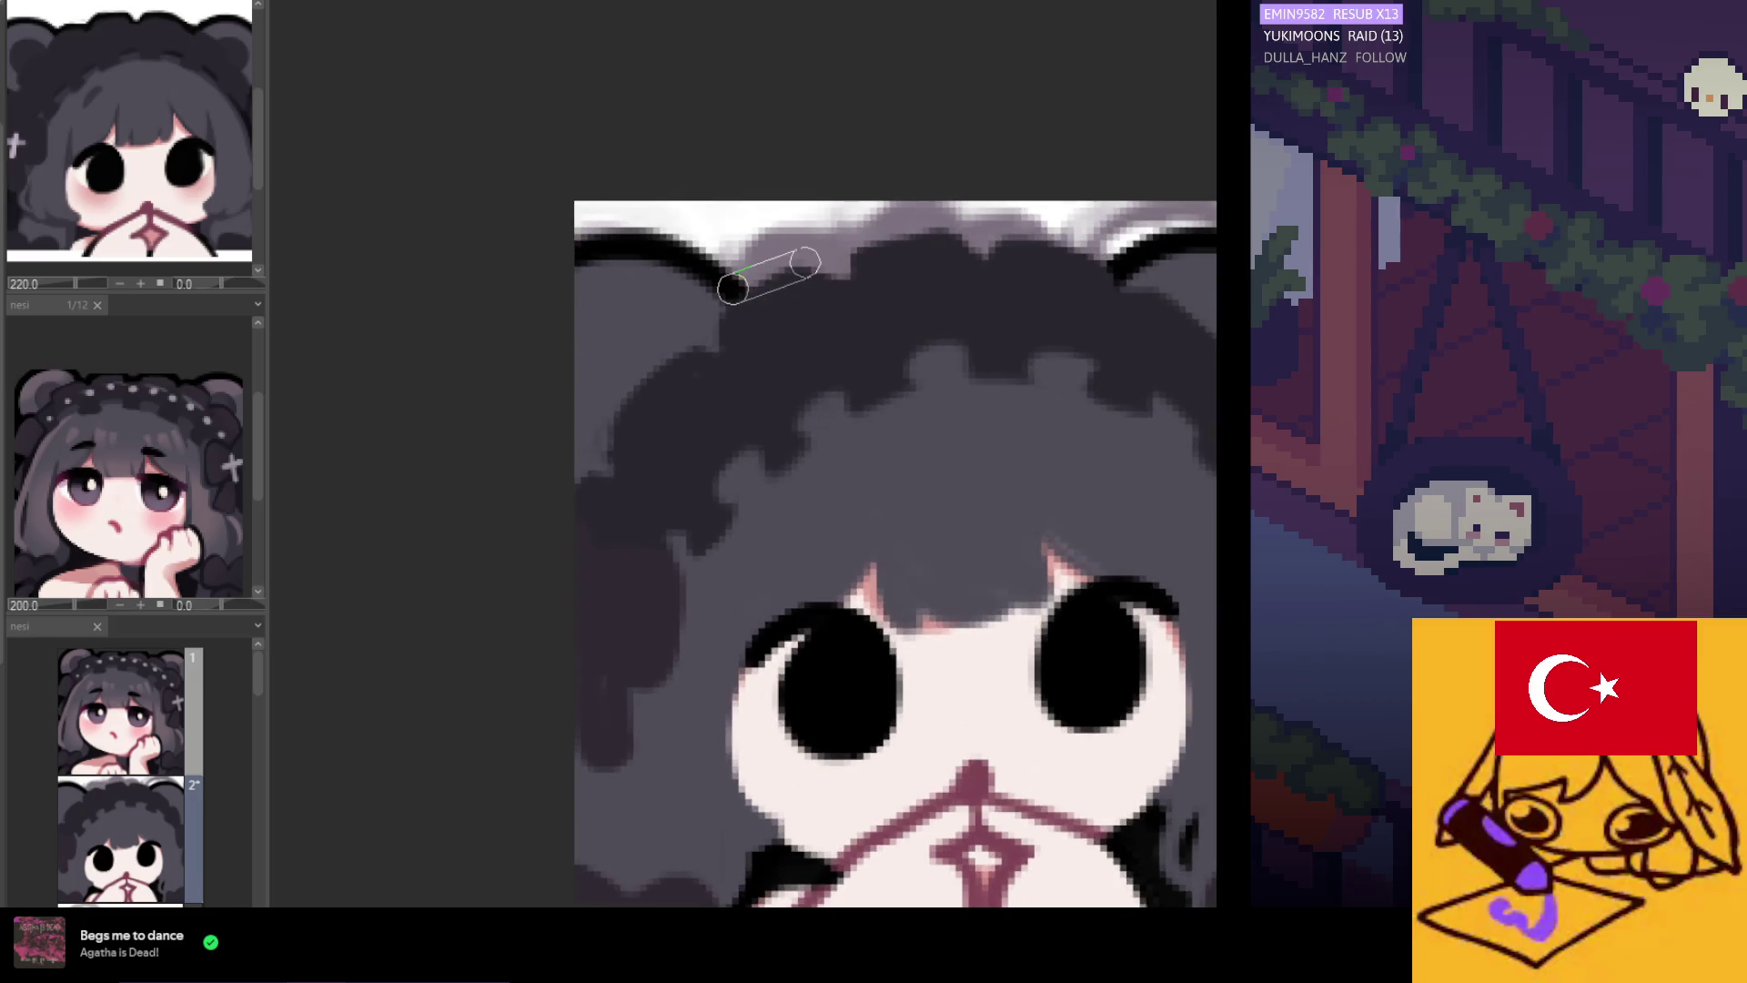
pyautogui.keyDown('shift'); pyautogui.click(801, 261); pyautogui.keyUp('shift')
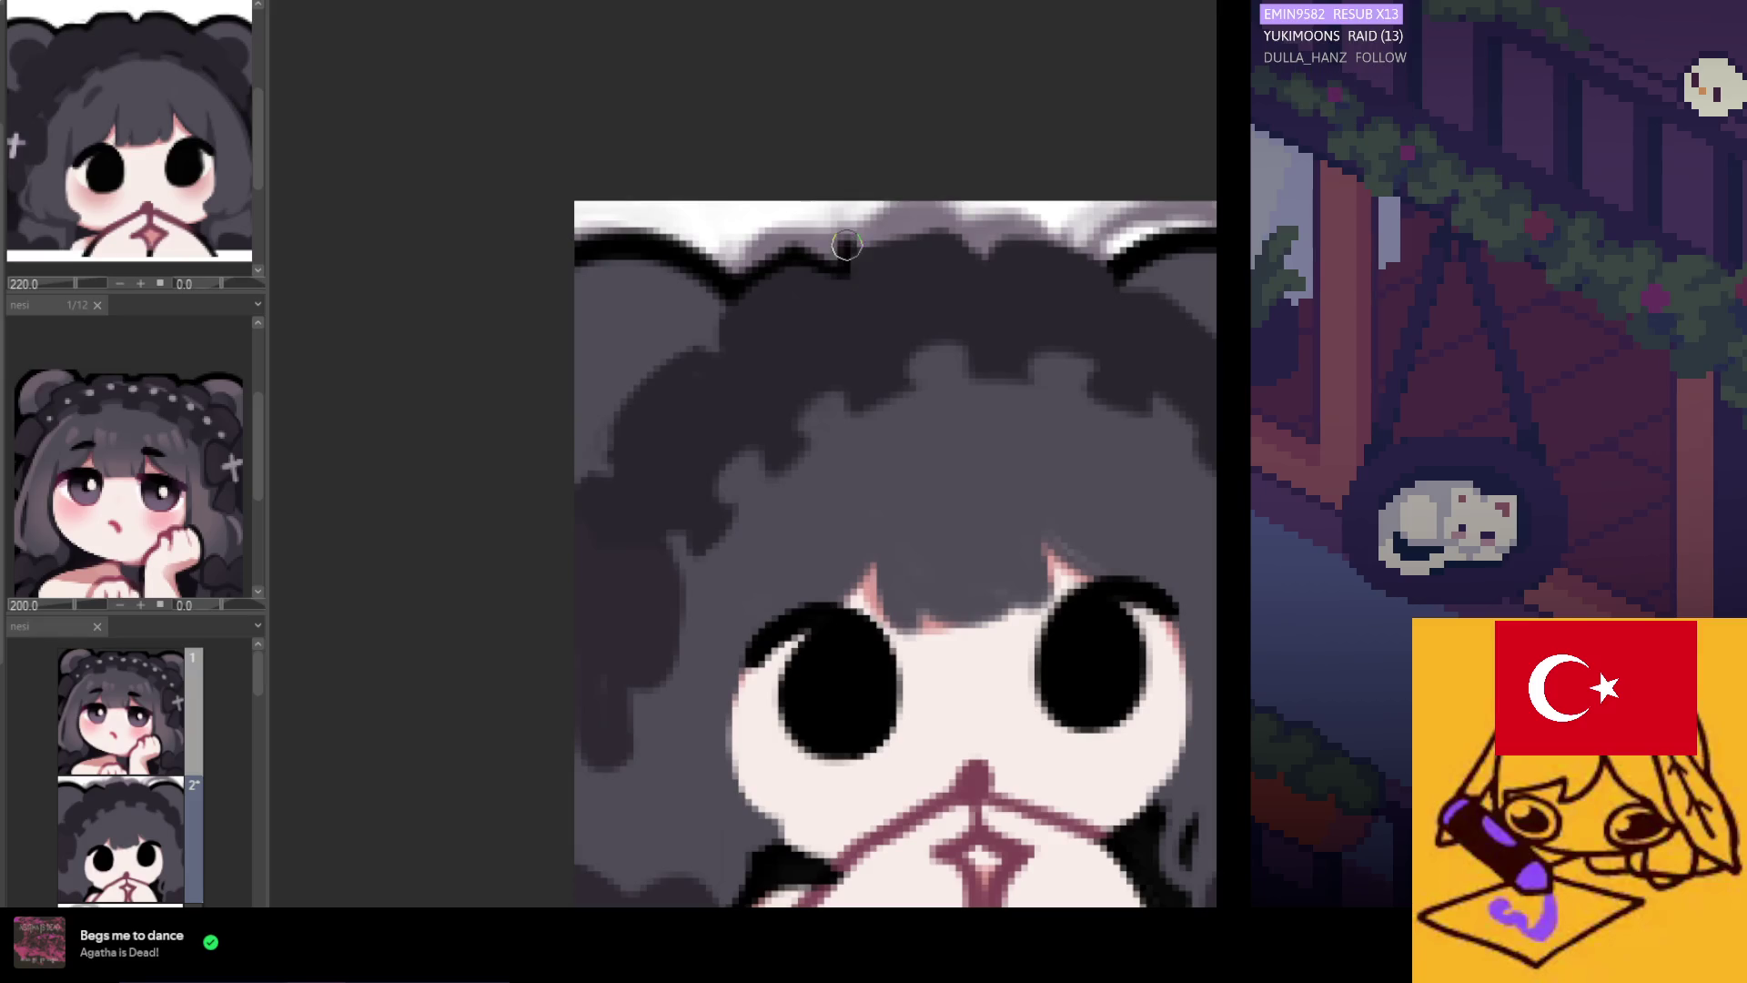
pyautogui.keyDown('shift'); pyautogui.click(936, 223); pyautogui.keyUp('shift')
pyautogui.keyDown('shift'); pyautogui.click(1000, 232); pyautogui.keyUp('shift')
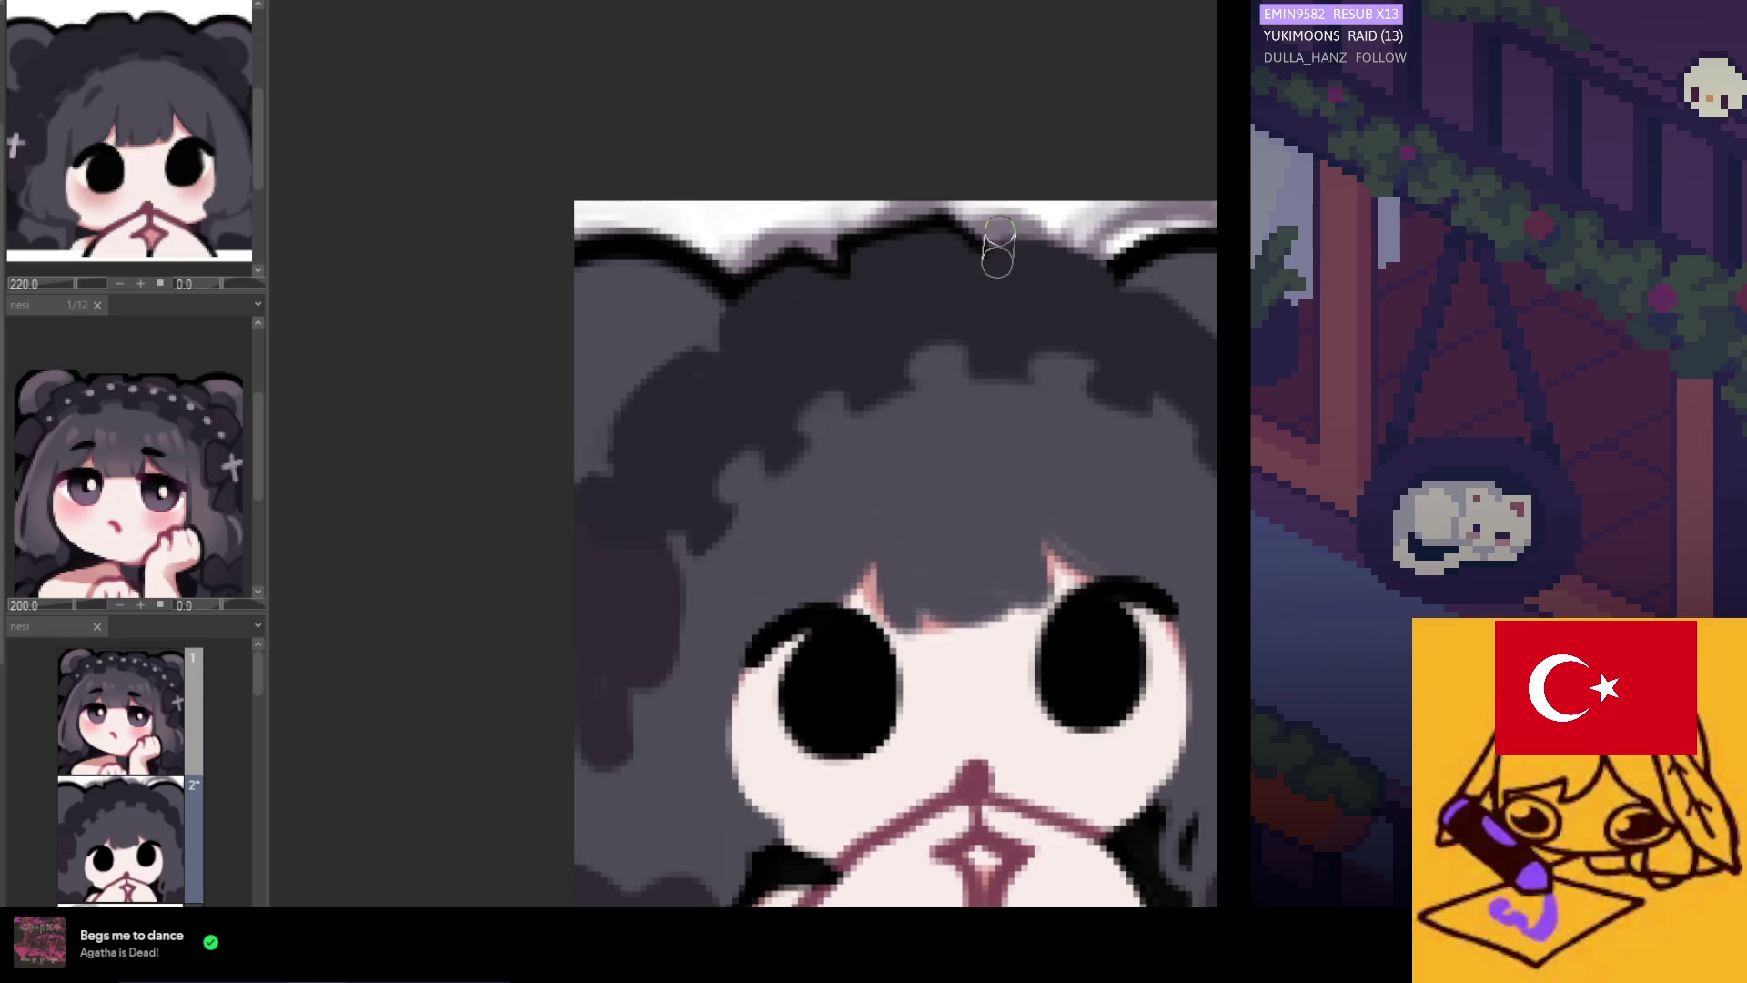
pyautogui.scroll(1, 994, 230)
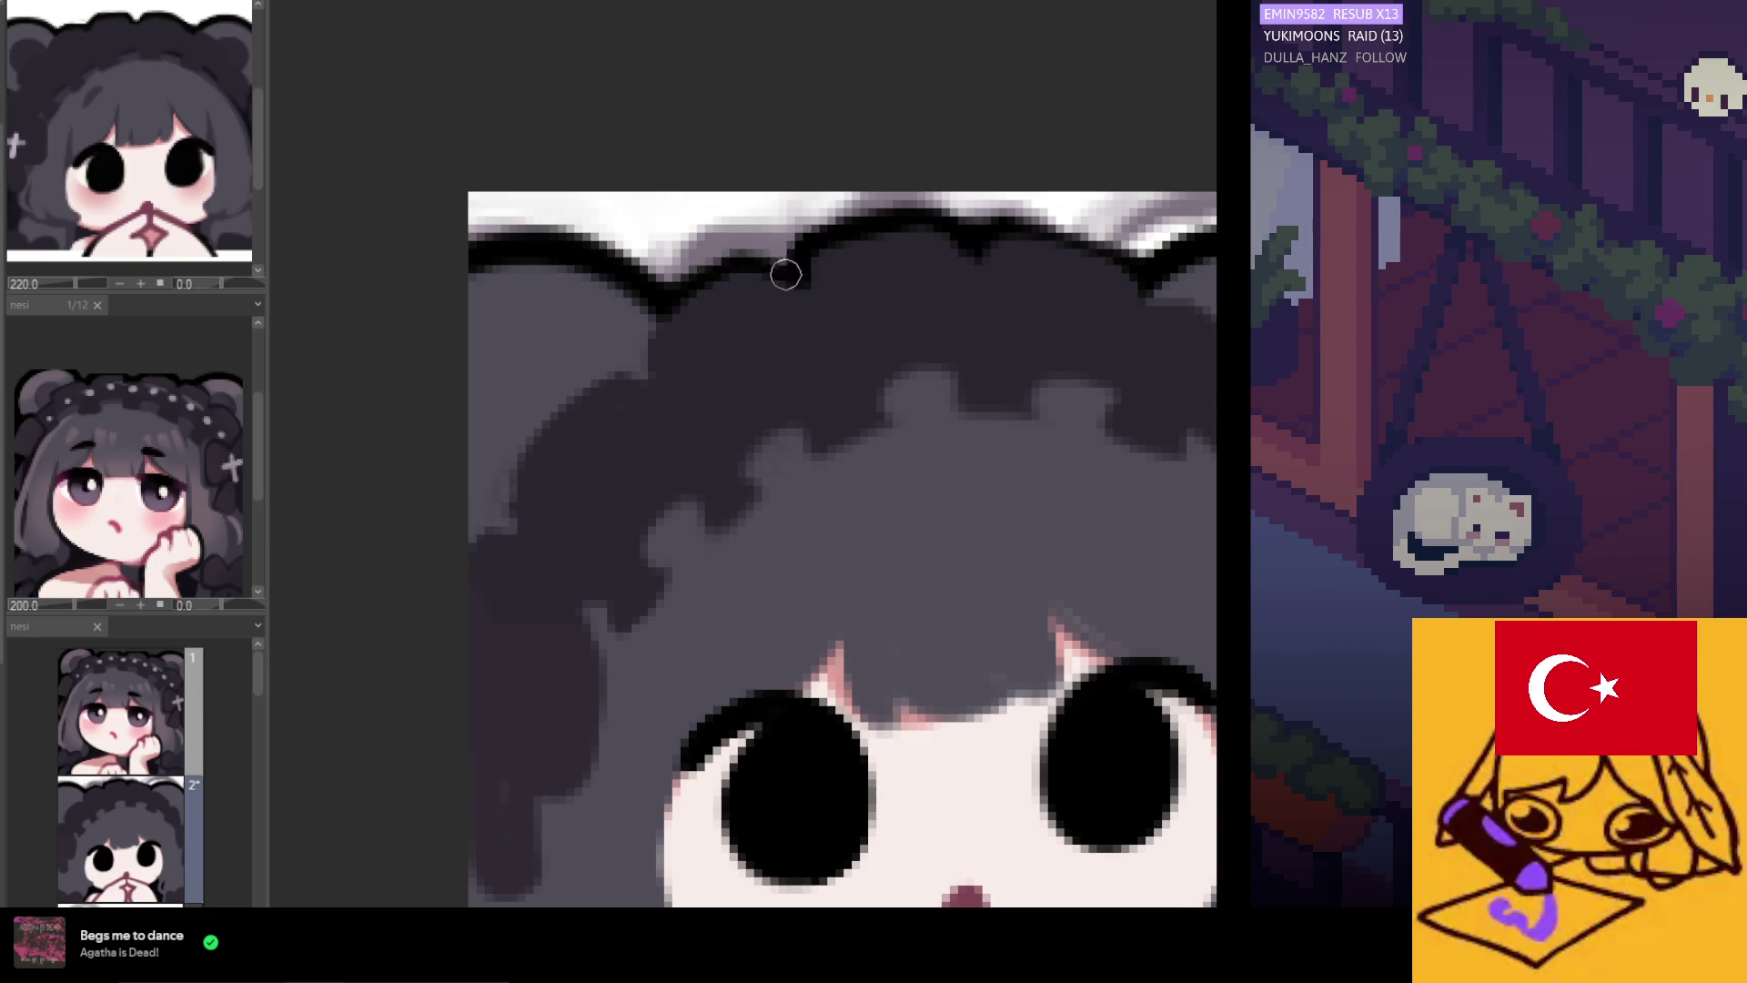
pyautogui.scroll(-4, 712, 268)
pyautogui.scroll(2, 729, 394)
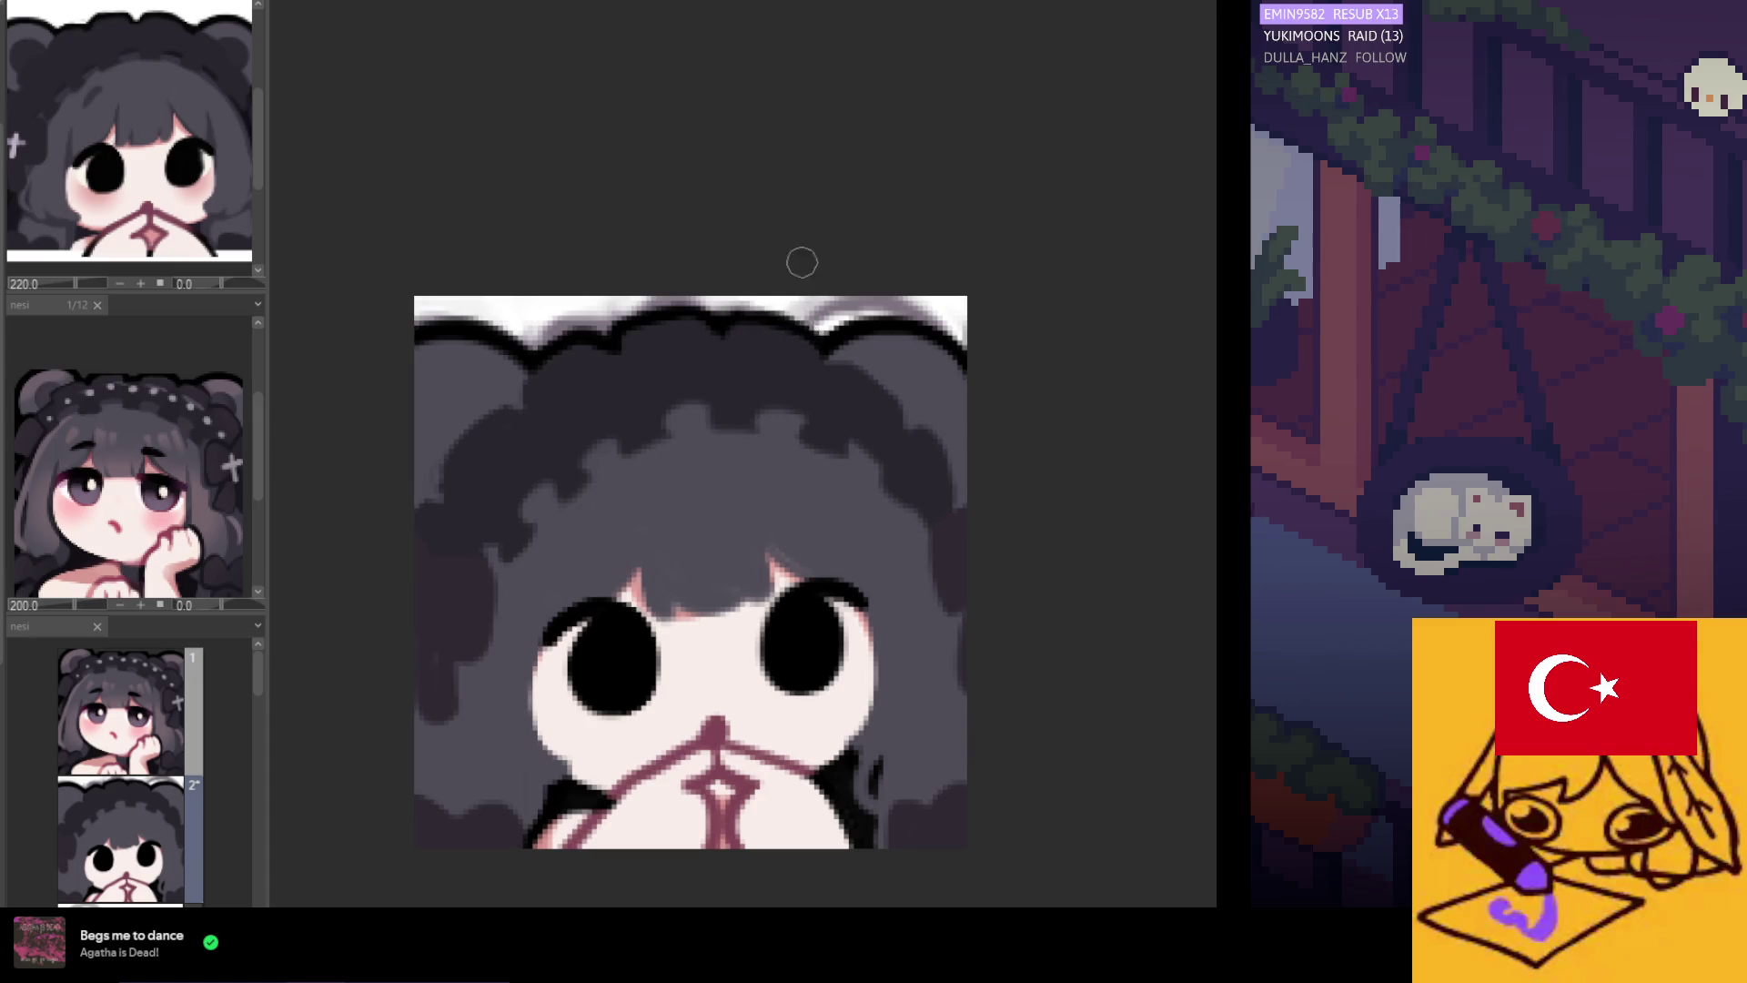
pyautogui.scroll(-2, 775, 278)
pyautogui.scroll(2, 734, 346)
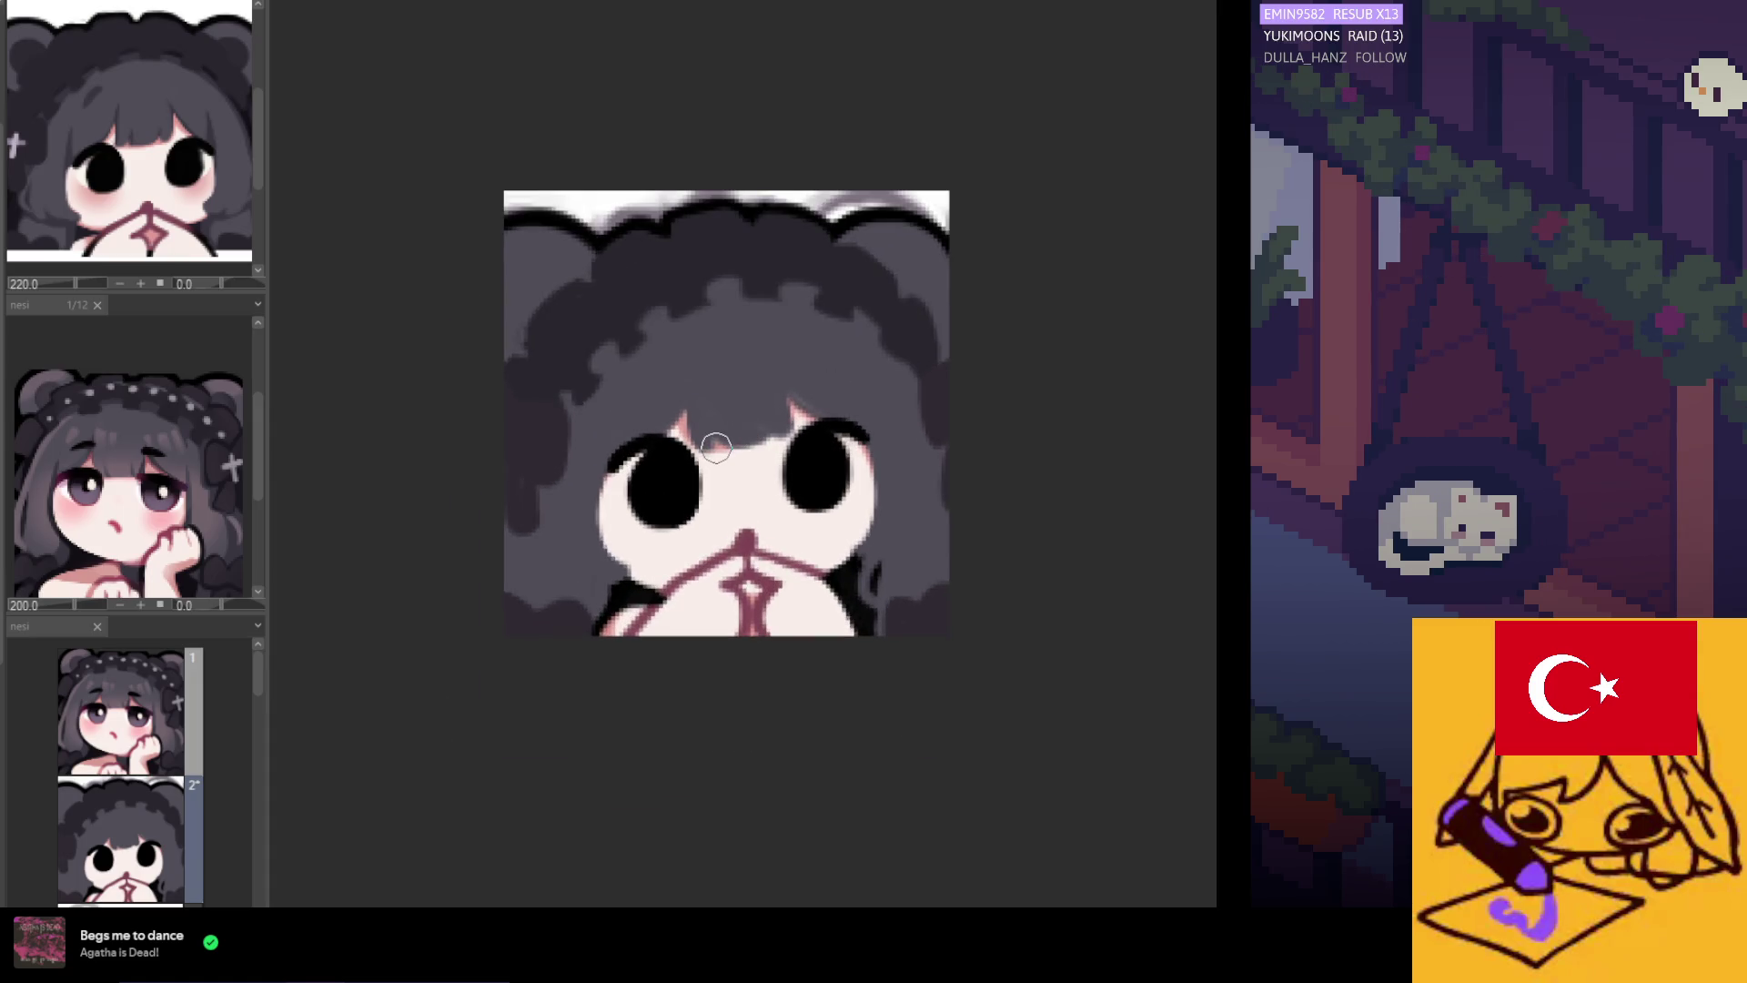
pyautogui.scroll(1, 733, 346)
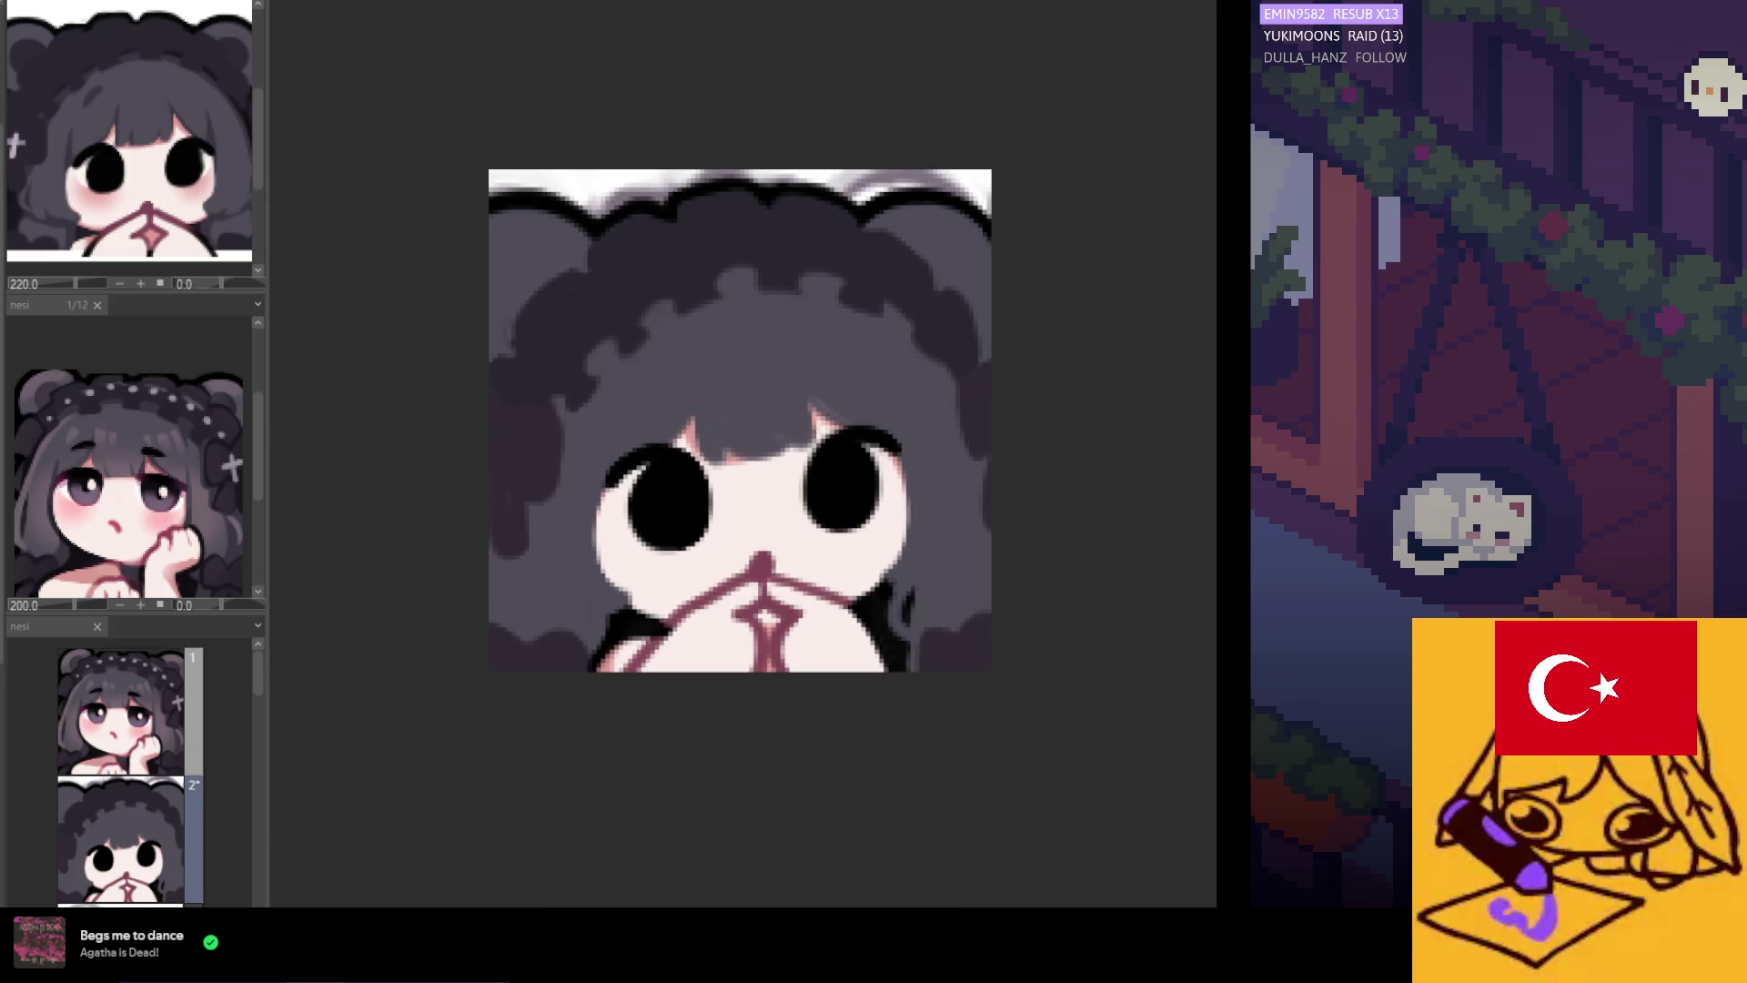
pyautogui.hotkey('ctrl', 'z')
pyautogui.hotkey('ctrl', 'y')
pyautogui.scroll(1, 537, 326)
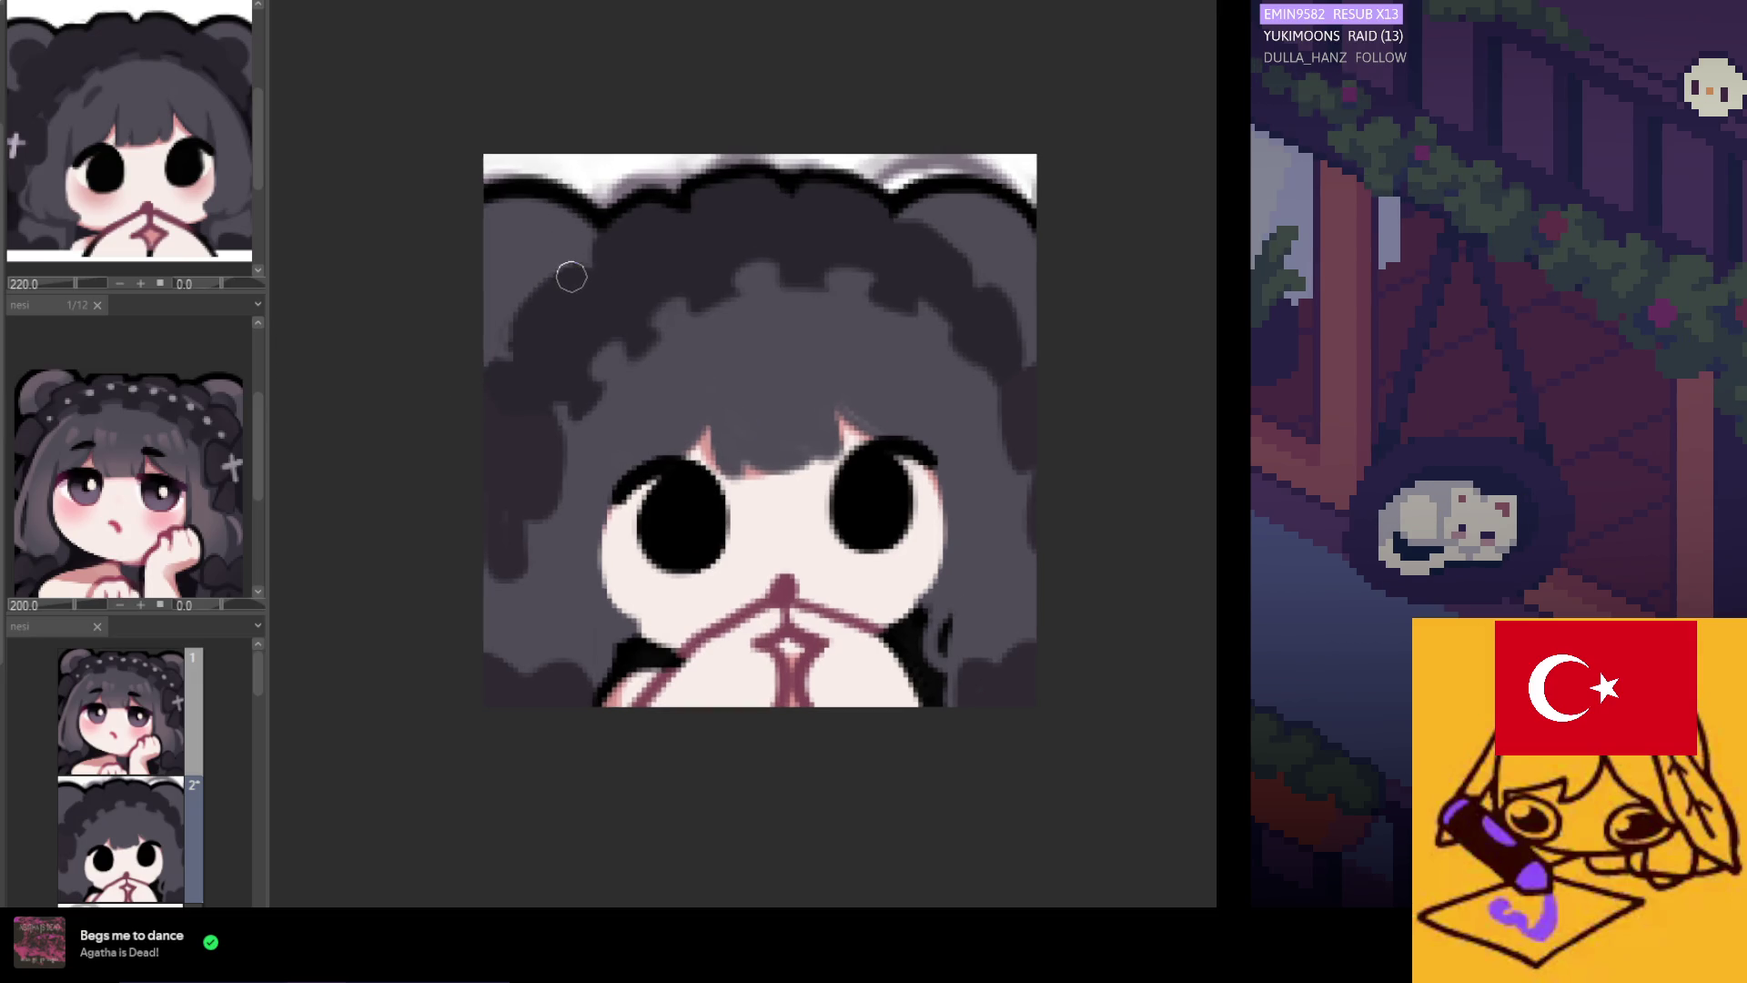
pyautogui.scroll(3, 516, 337)
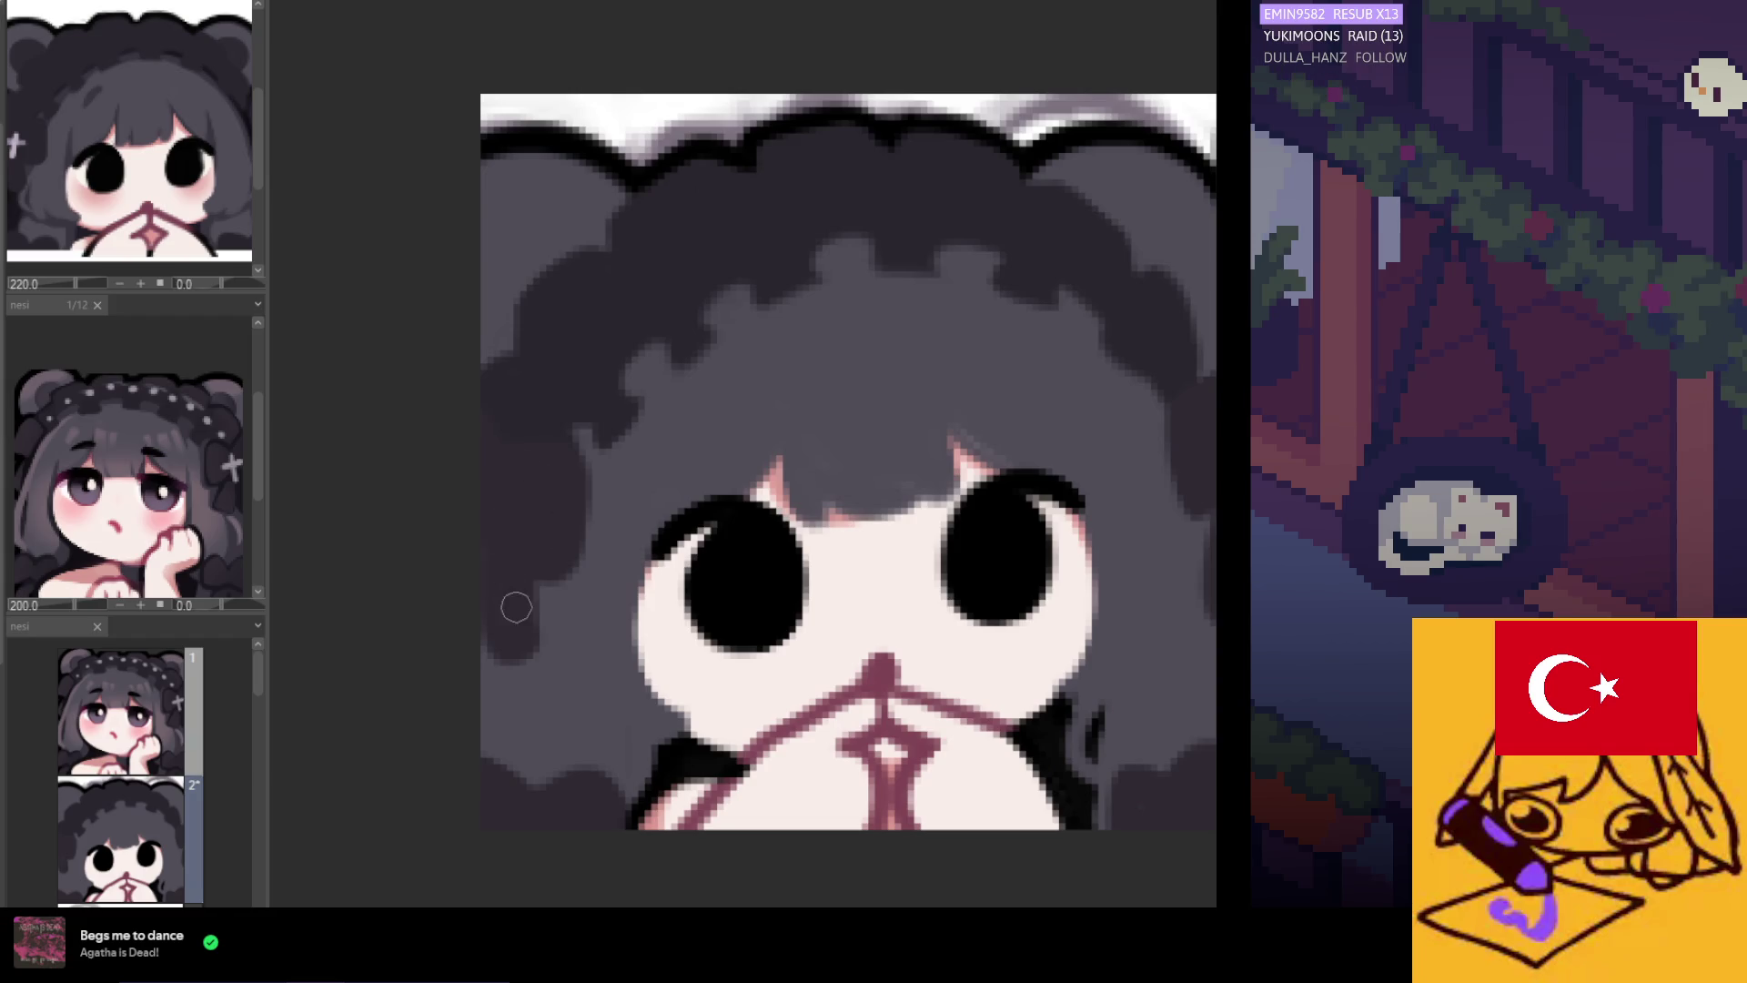
pyautogui.scroll(-5, 240, 185)
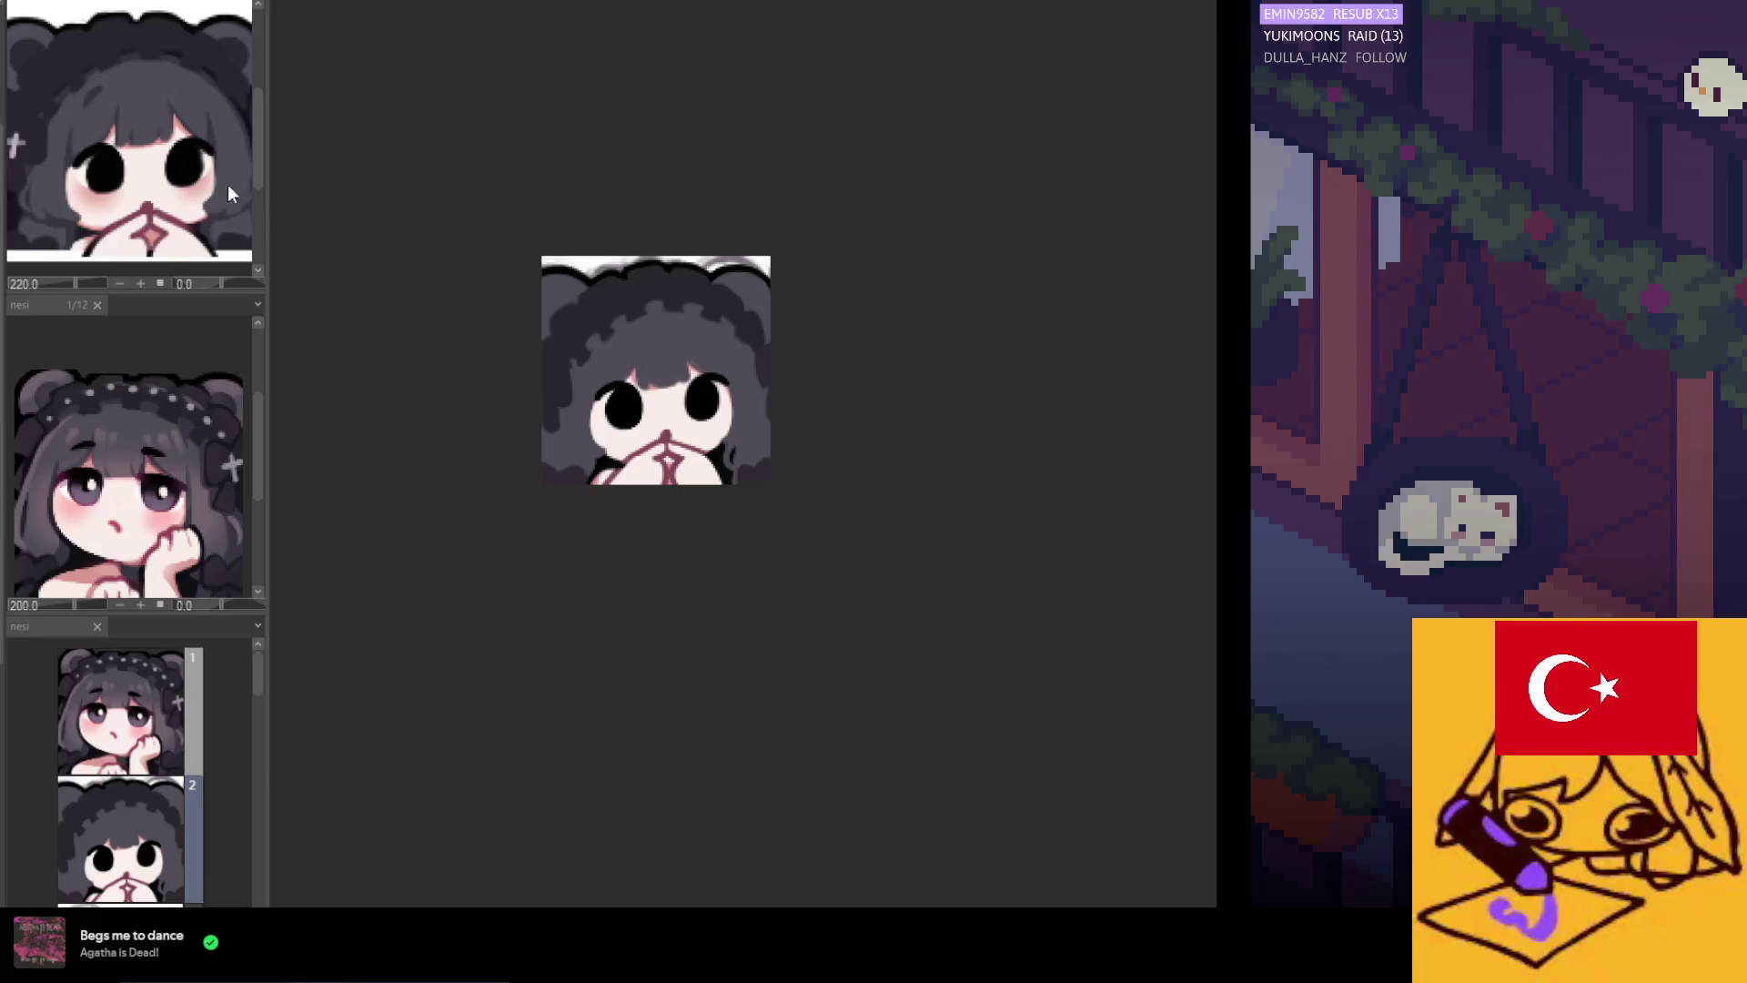
pyautogui.scroll(3, 573, 420)
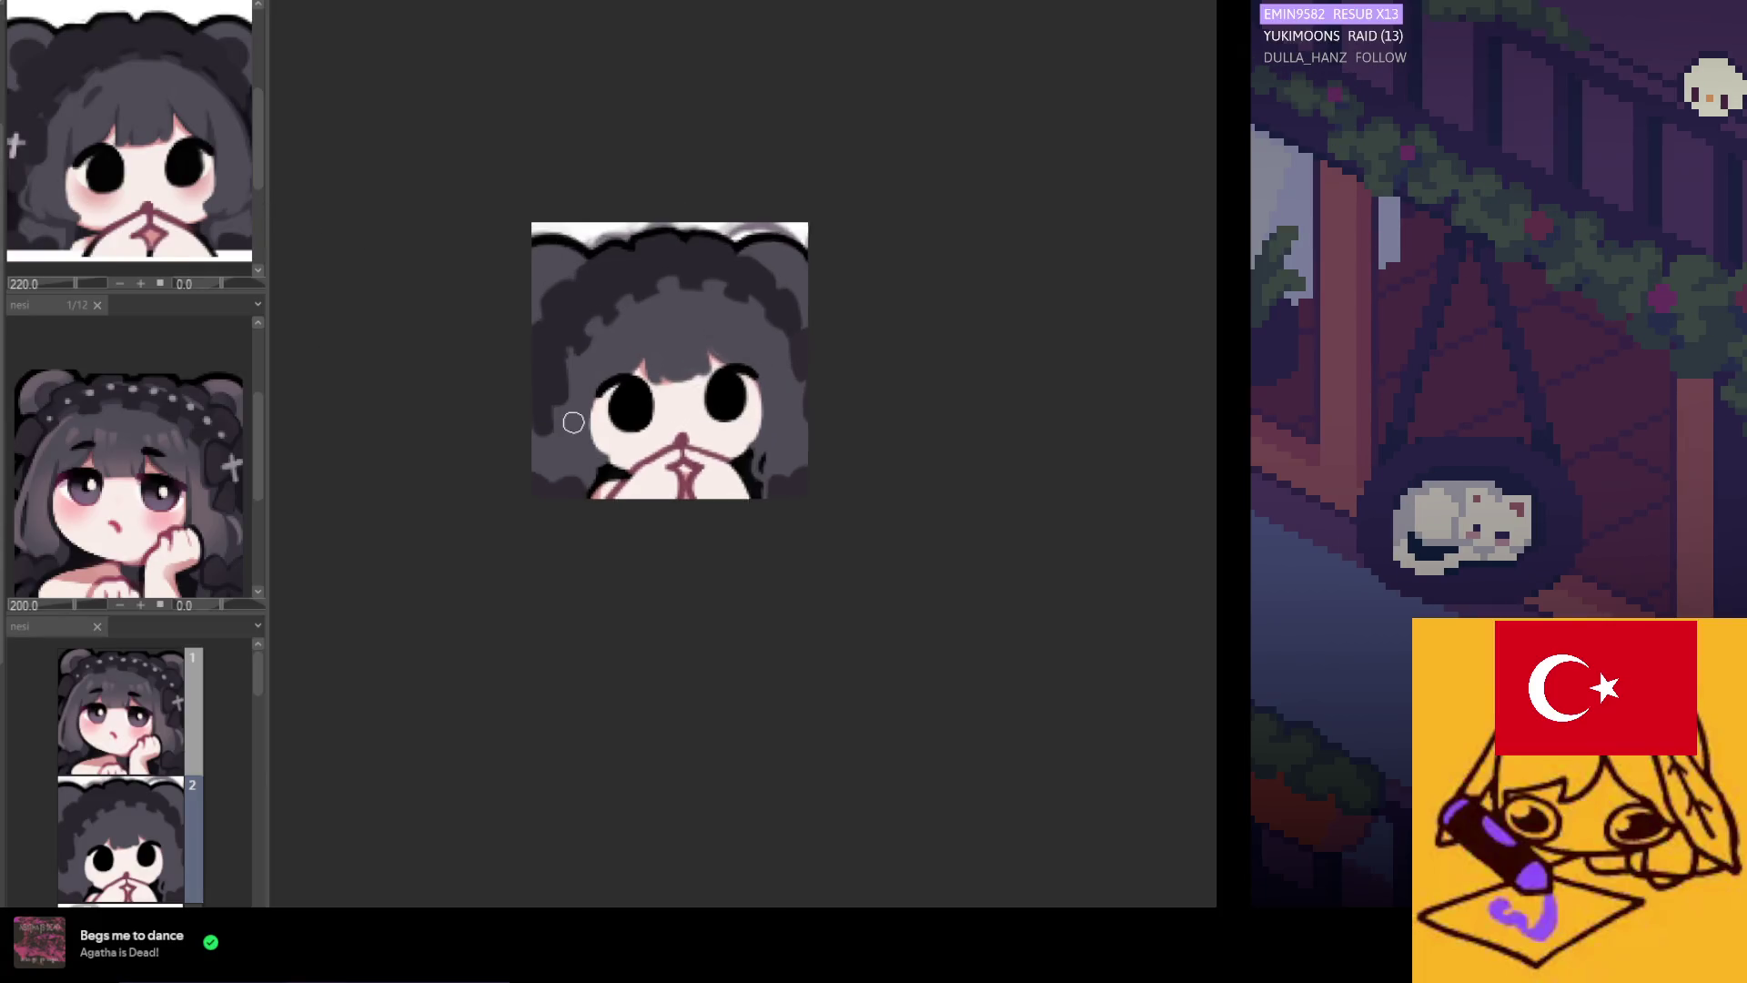
pyautogui.scroll(1, 573, 420)
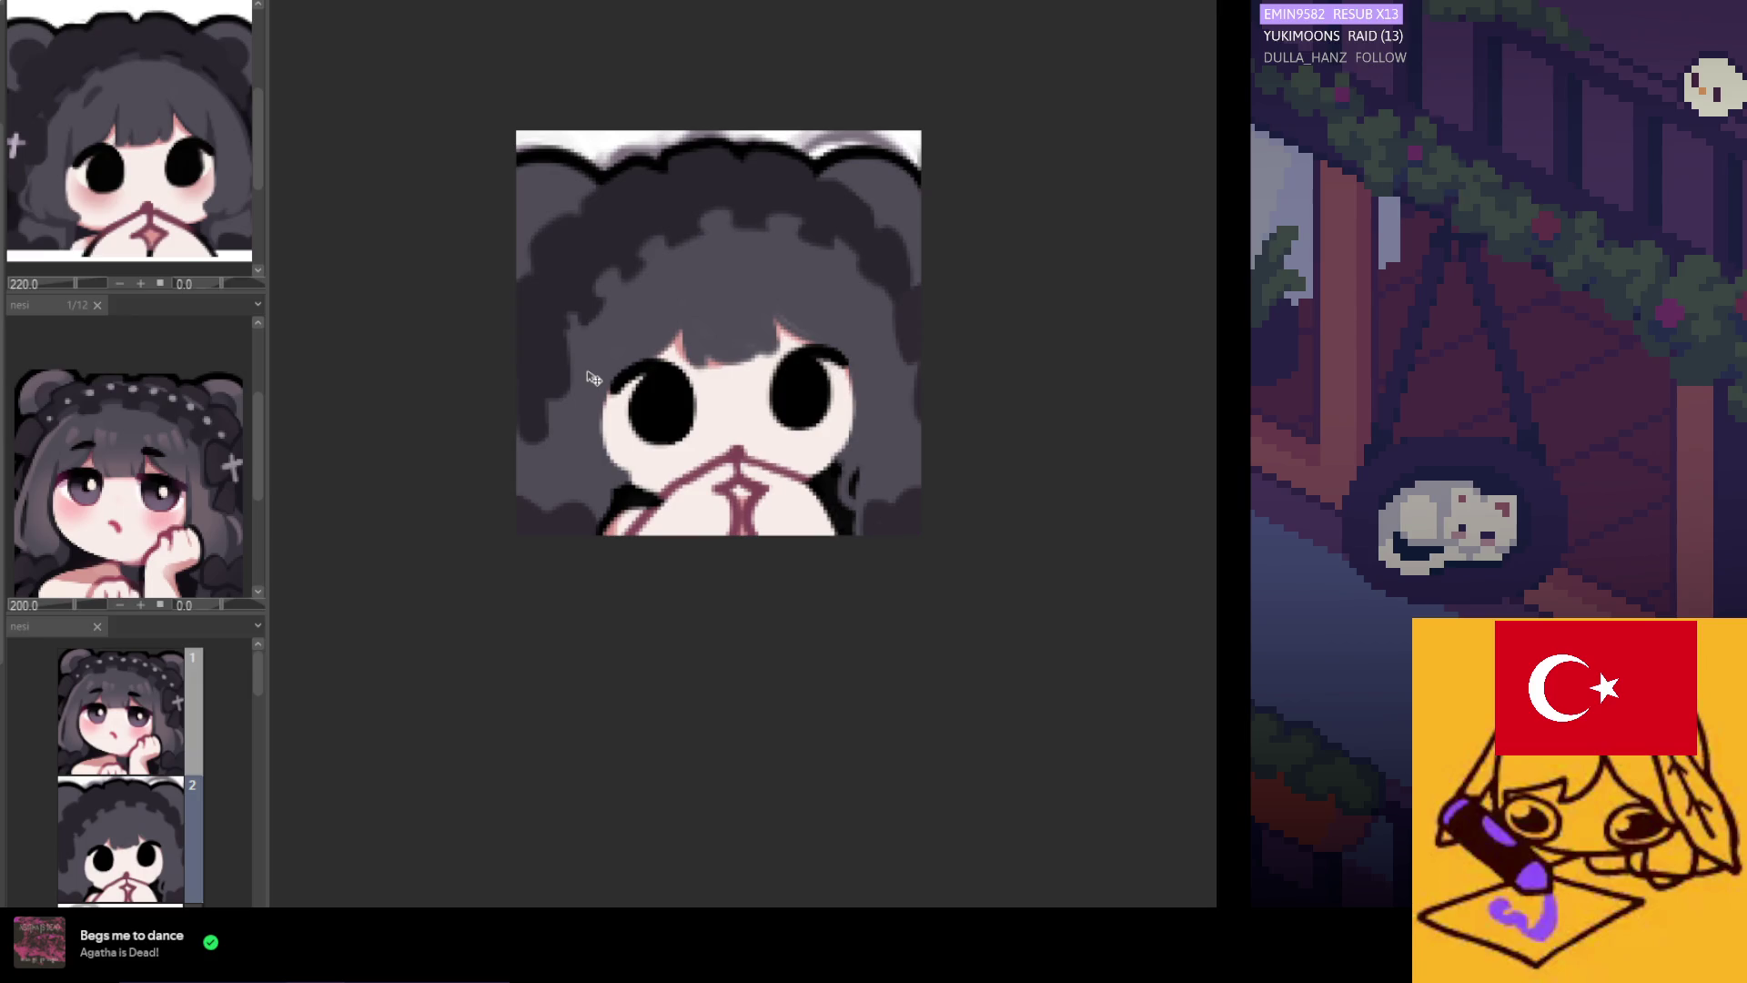
pyautogui.scroll(-3, 586, 374)
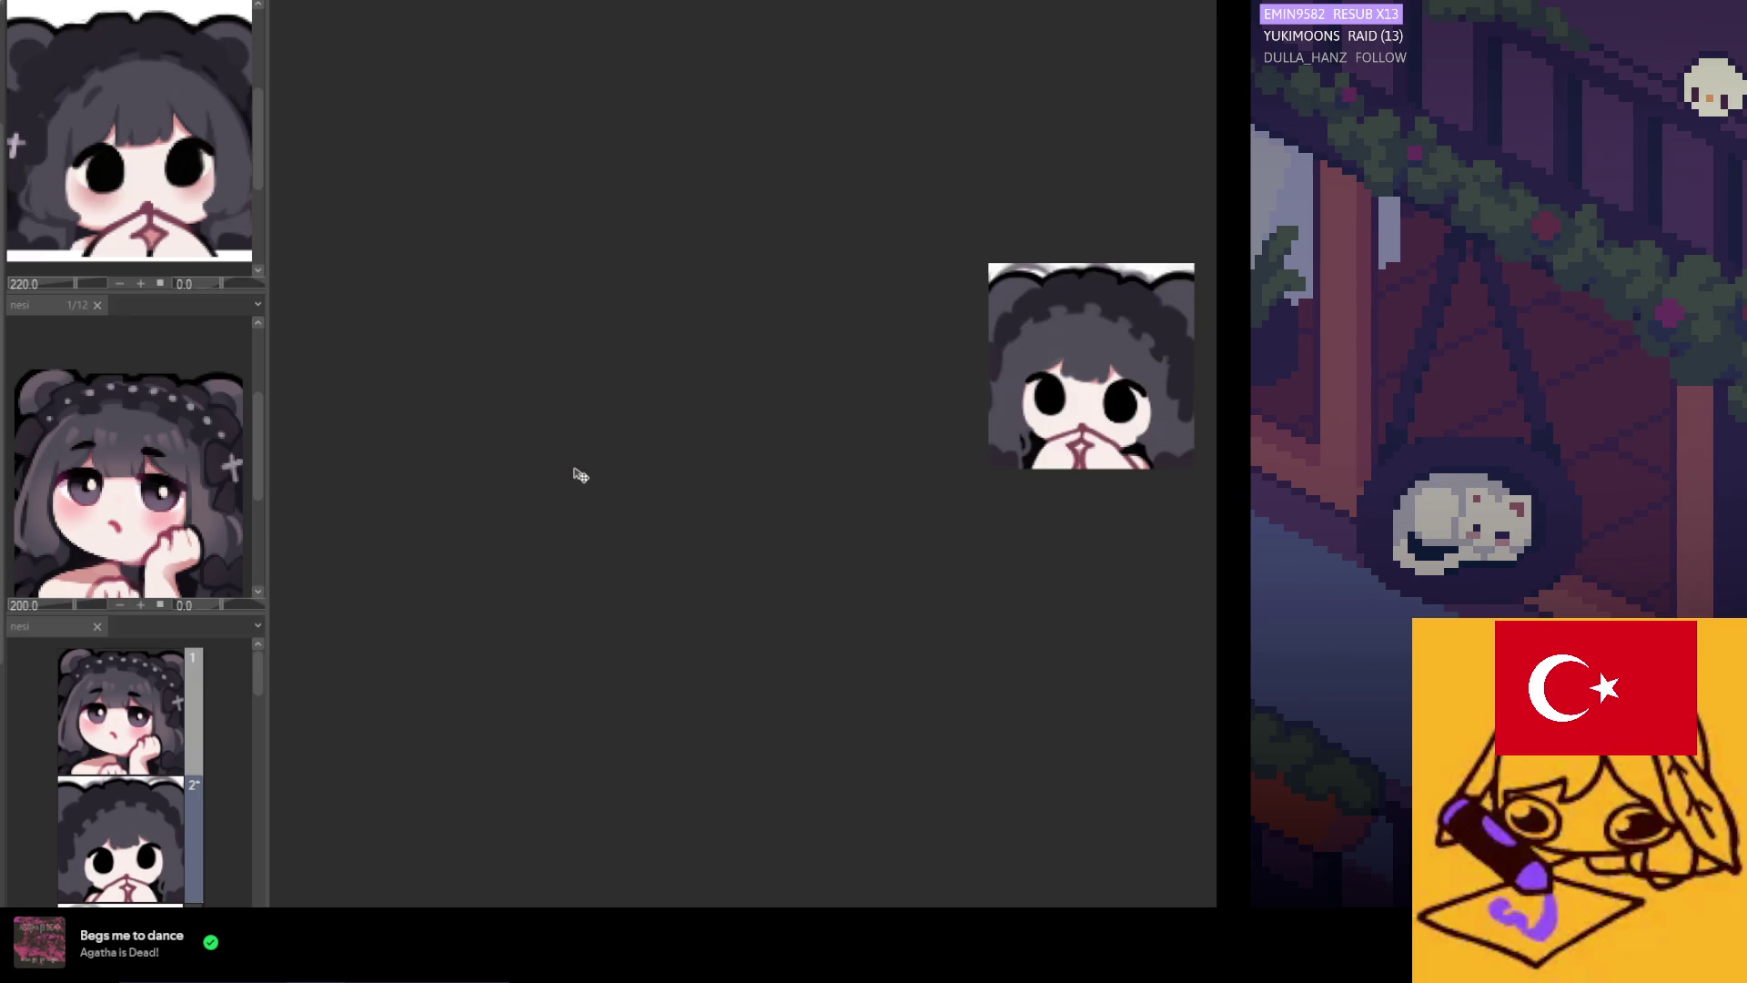
pyautogui.hscroll(5, 576, 473)
pyautogui.scroll(2, 590, 464)
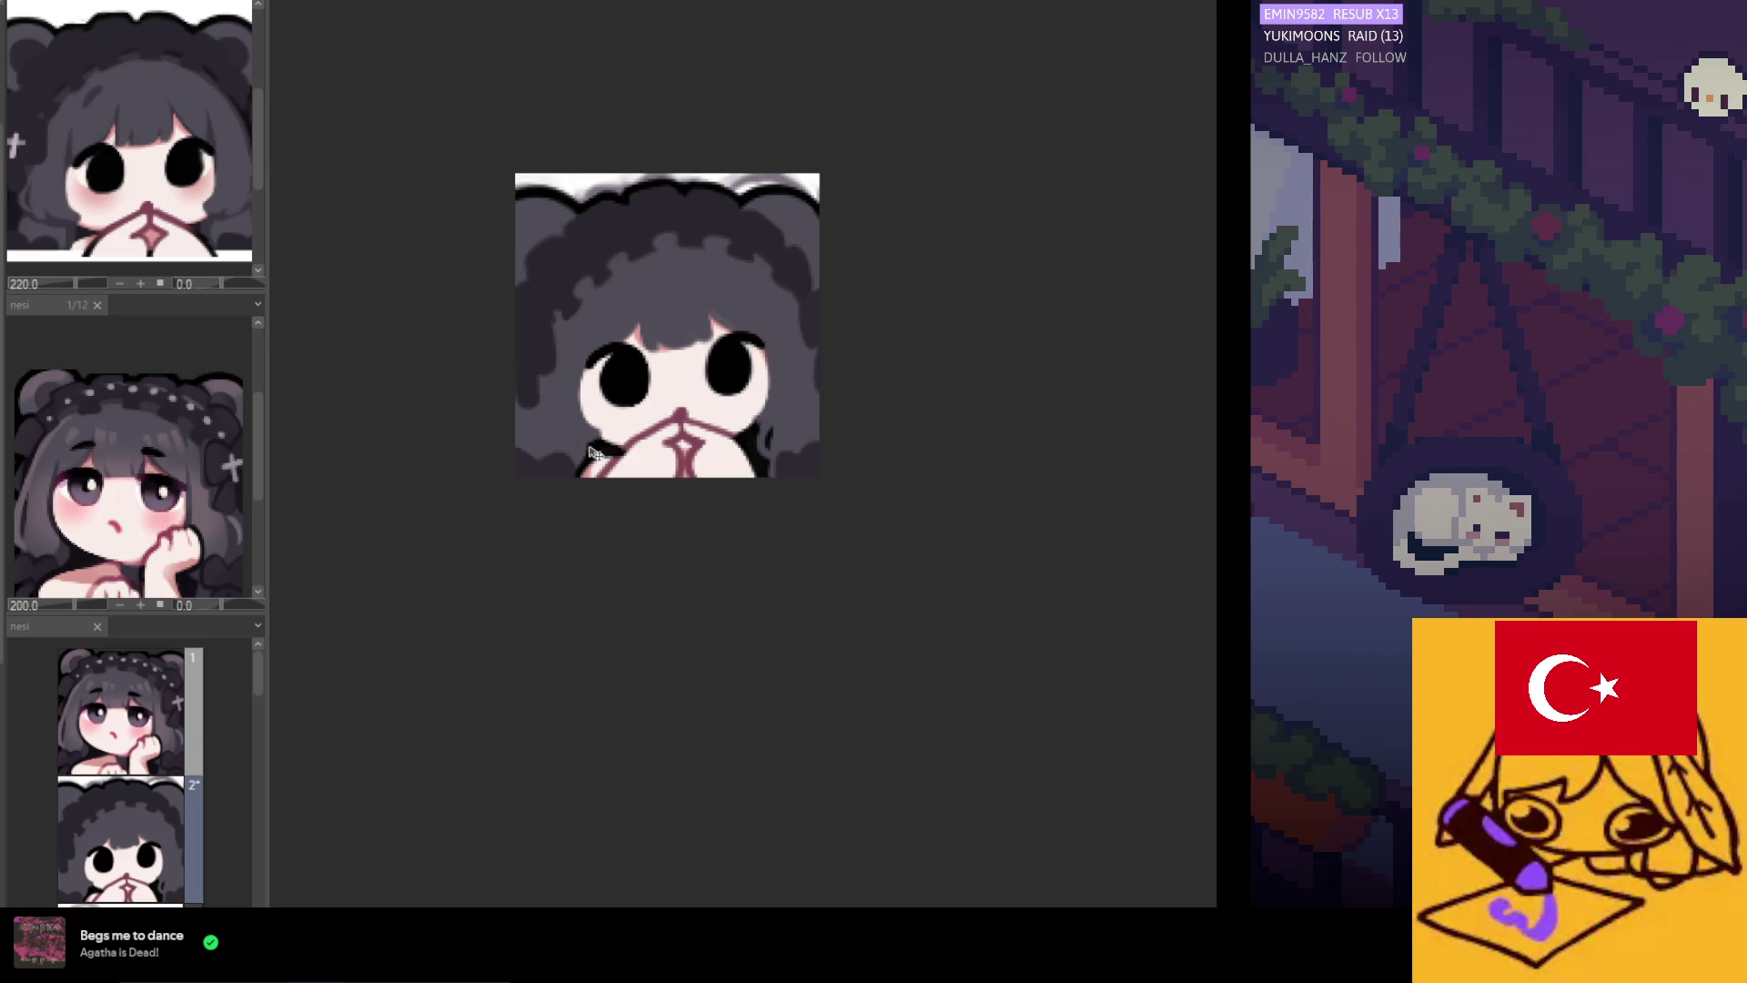
pyautogui.scroll(2, 489, 296)
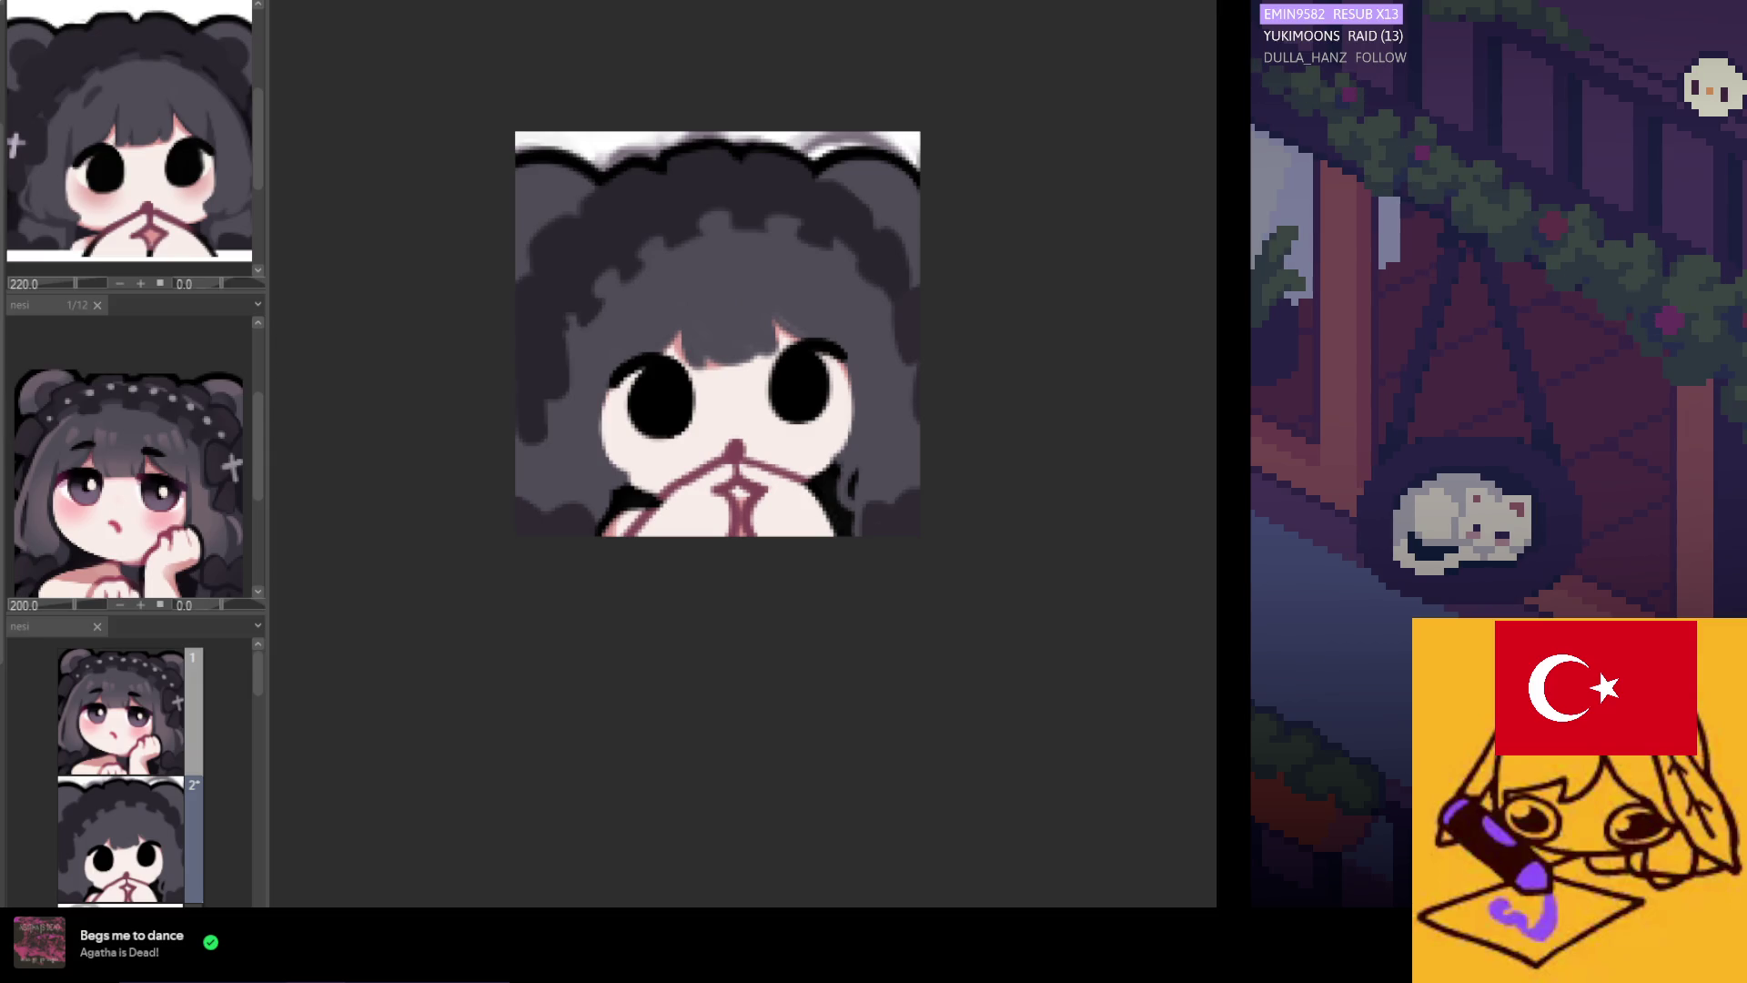
# Select the left eye and enlarge it slightly down and left.
pyautogui.moveTo(522, 298); pyautogui.dragTo(706, 459)
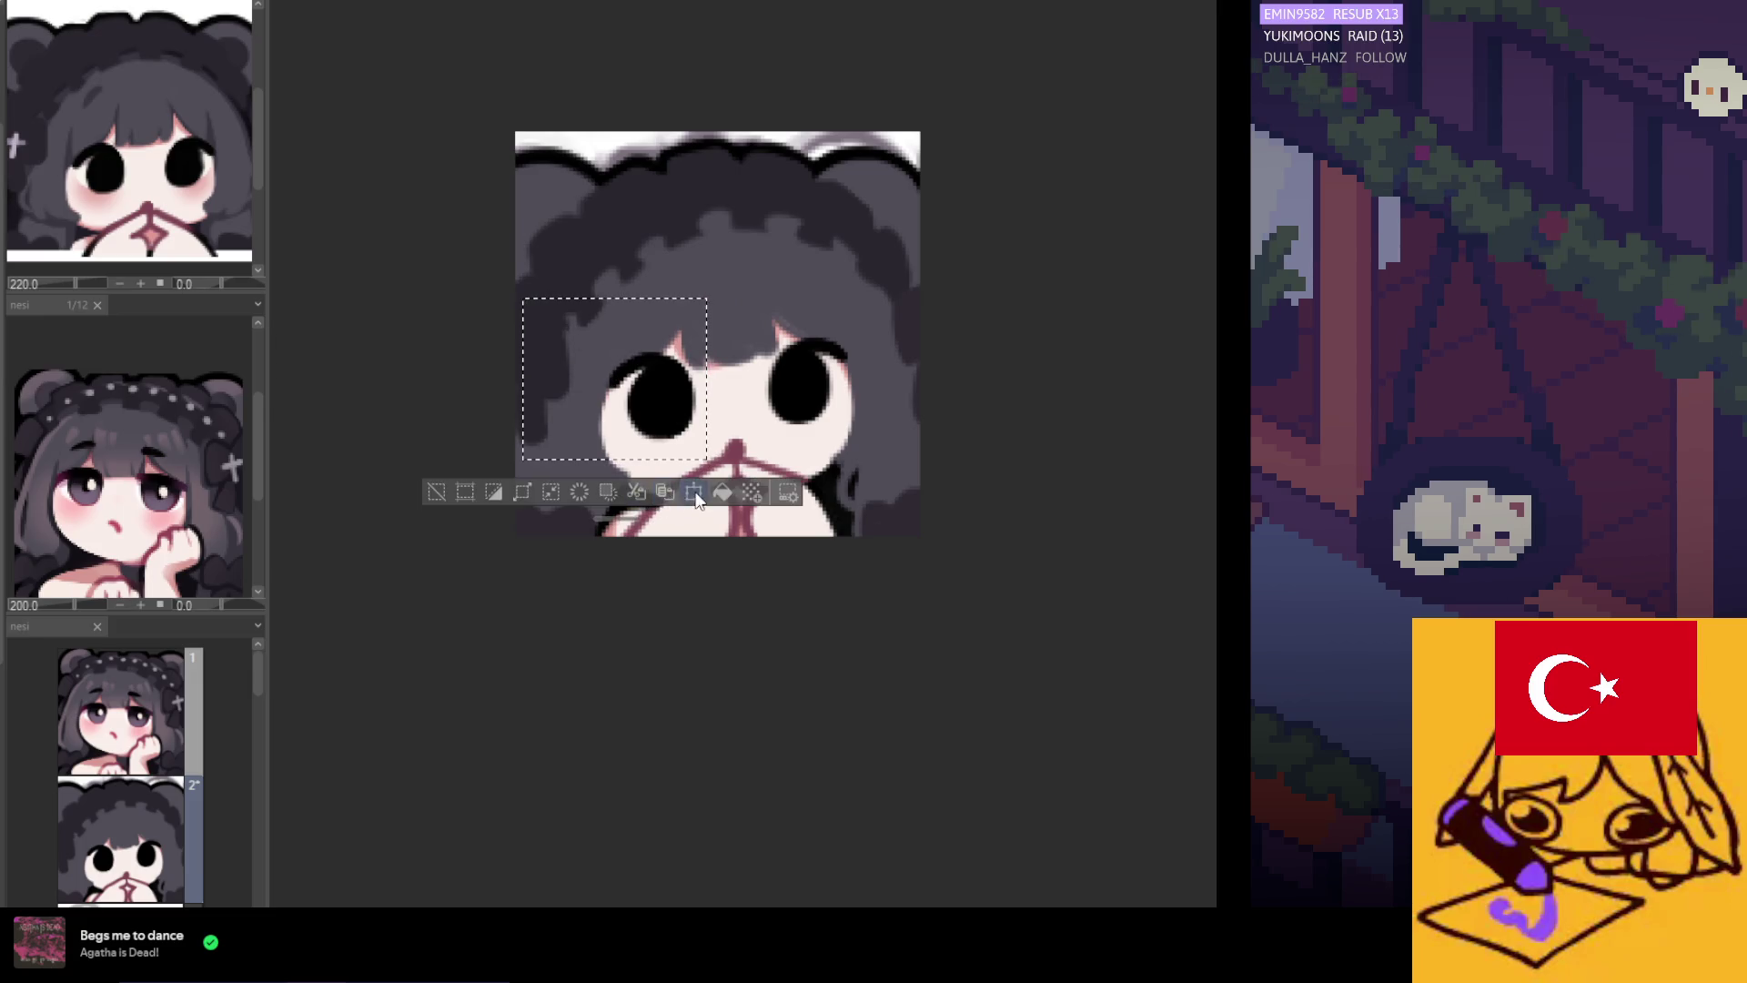
pyautogui.click(646, 494)
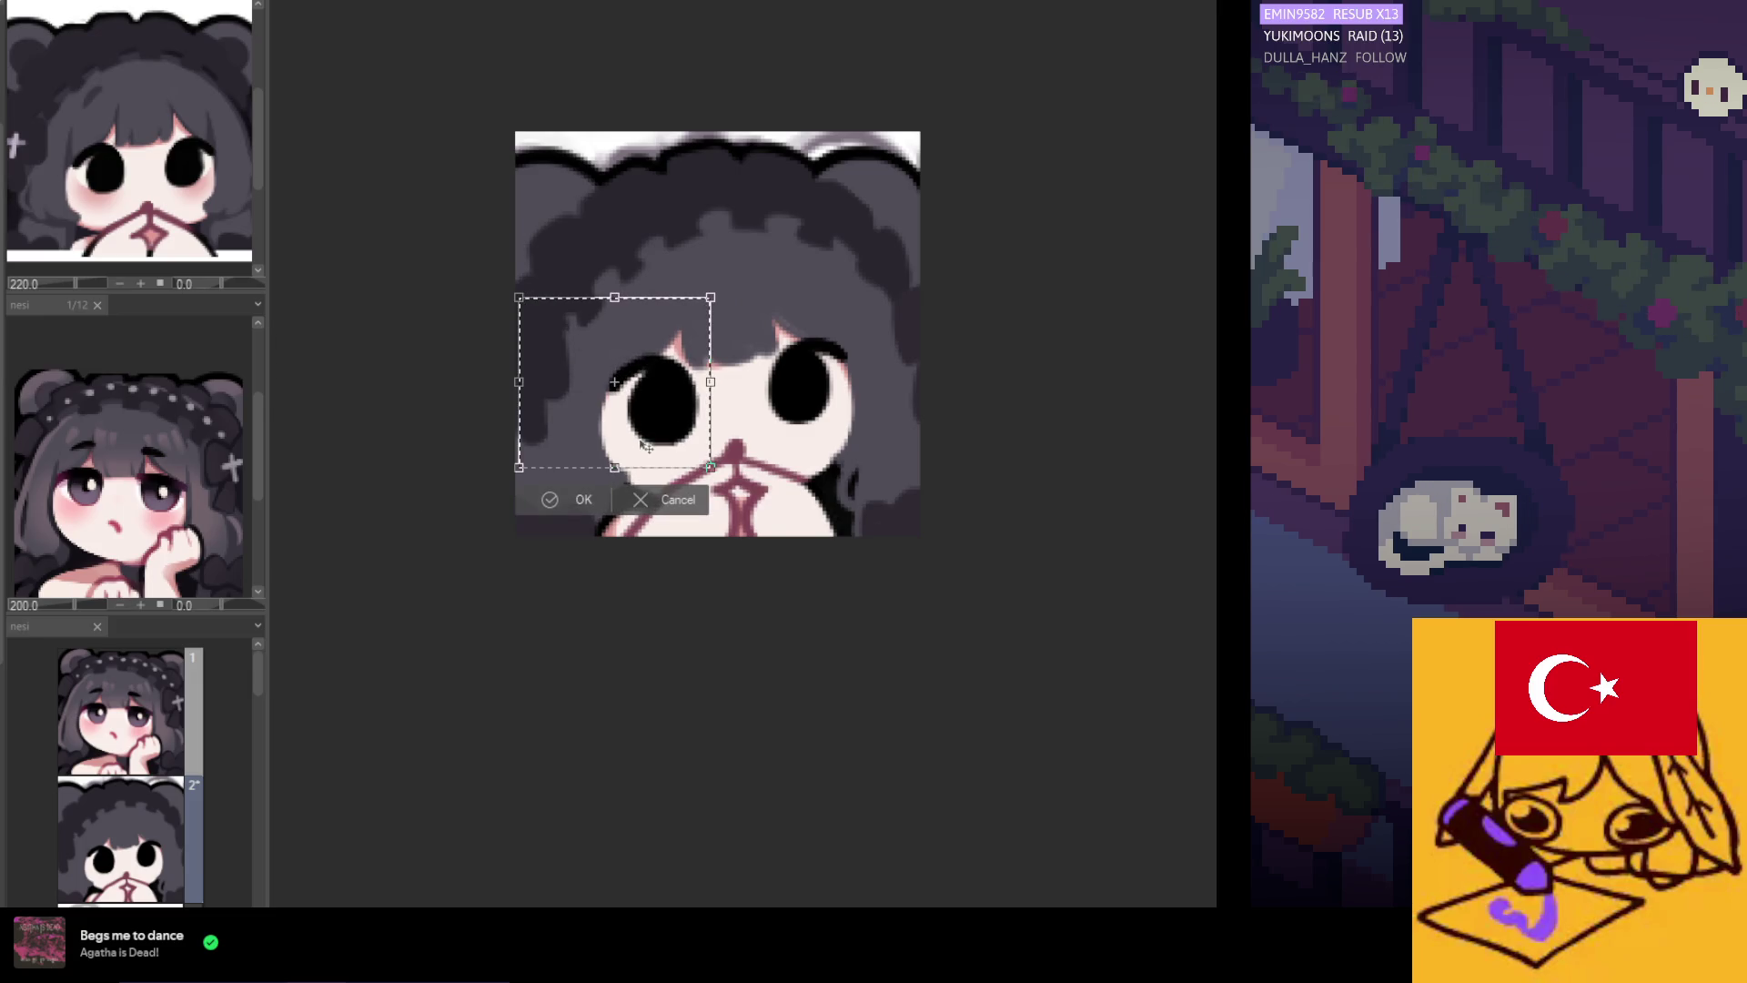
pyautogui.moveTo(518, 473); pyautogui.dragTo(514, 477)
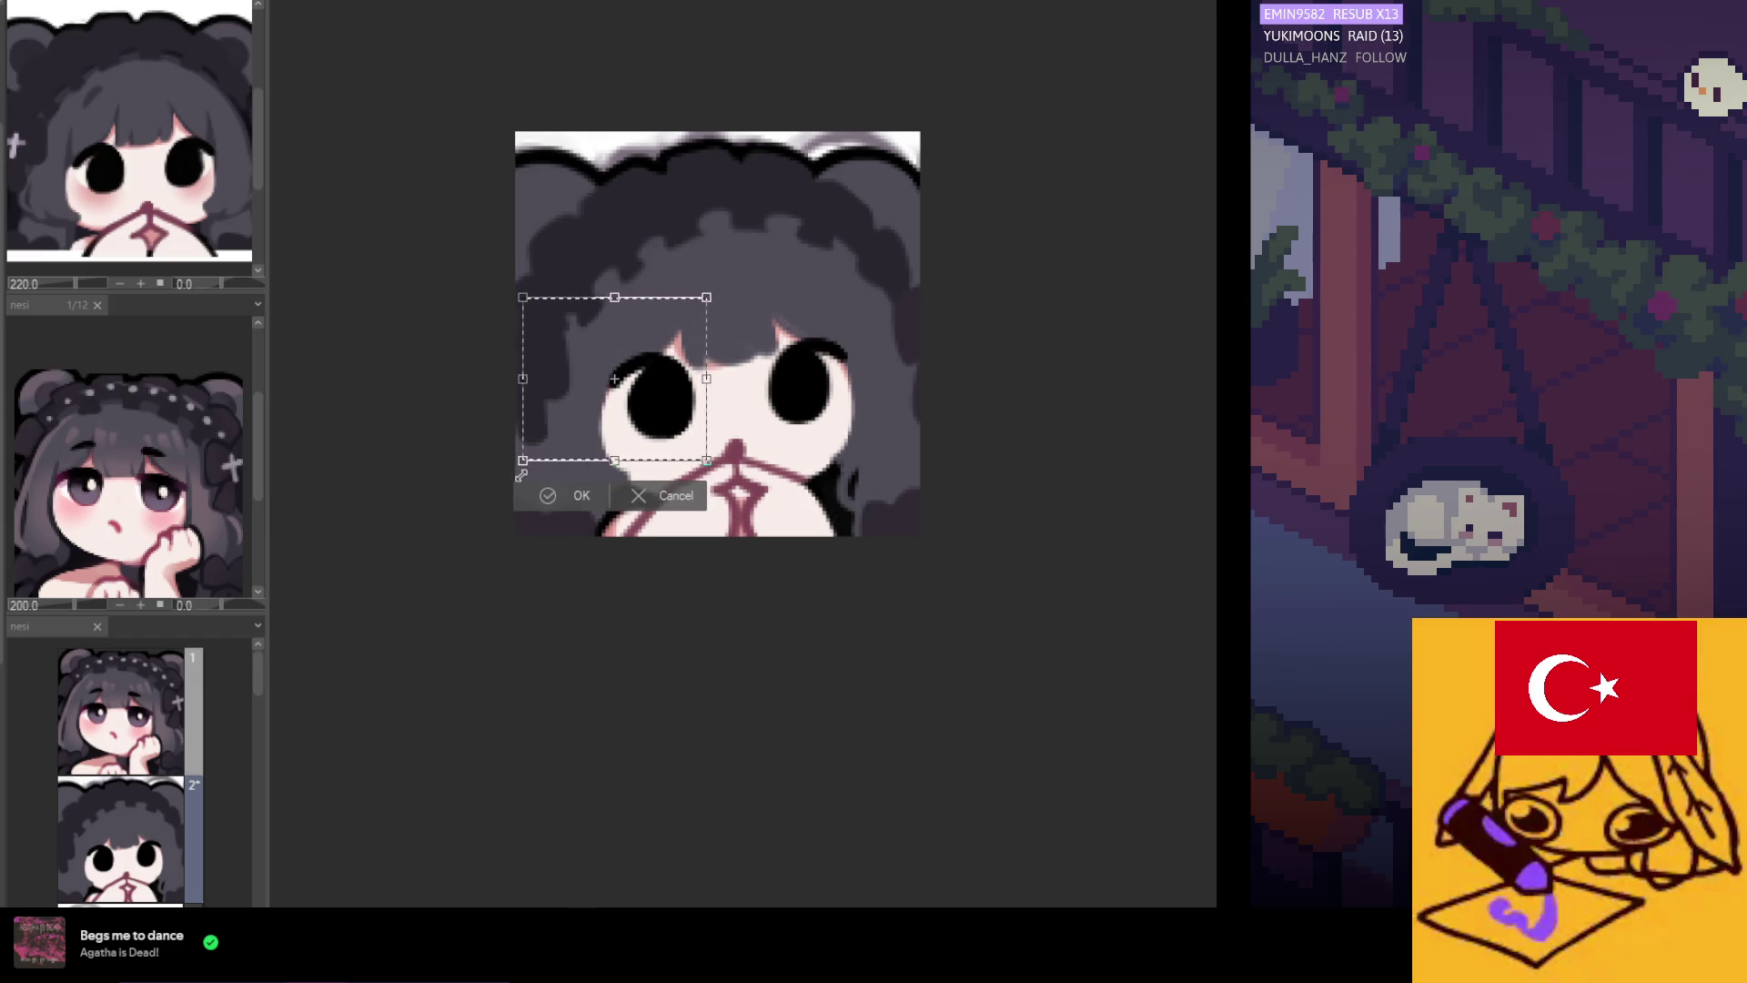
pyautogui.click(551, 495)
# Select the right eye and resize it with Scale/Rotate.
pyautogui.moveTo(903, 278)
pyautogui.mouseDown()
pyautogui.moveTo(765, 409)
pyautogui.moveTo(762, 428)
pyautogui.moveTo(833, 435)
pyautogui.mouseUp()
pyautogui.click(887, 457)
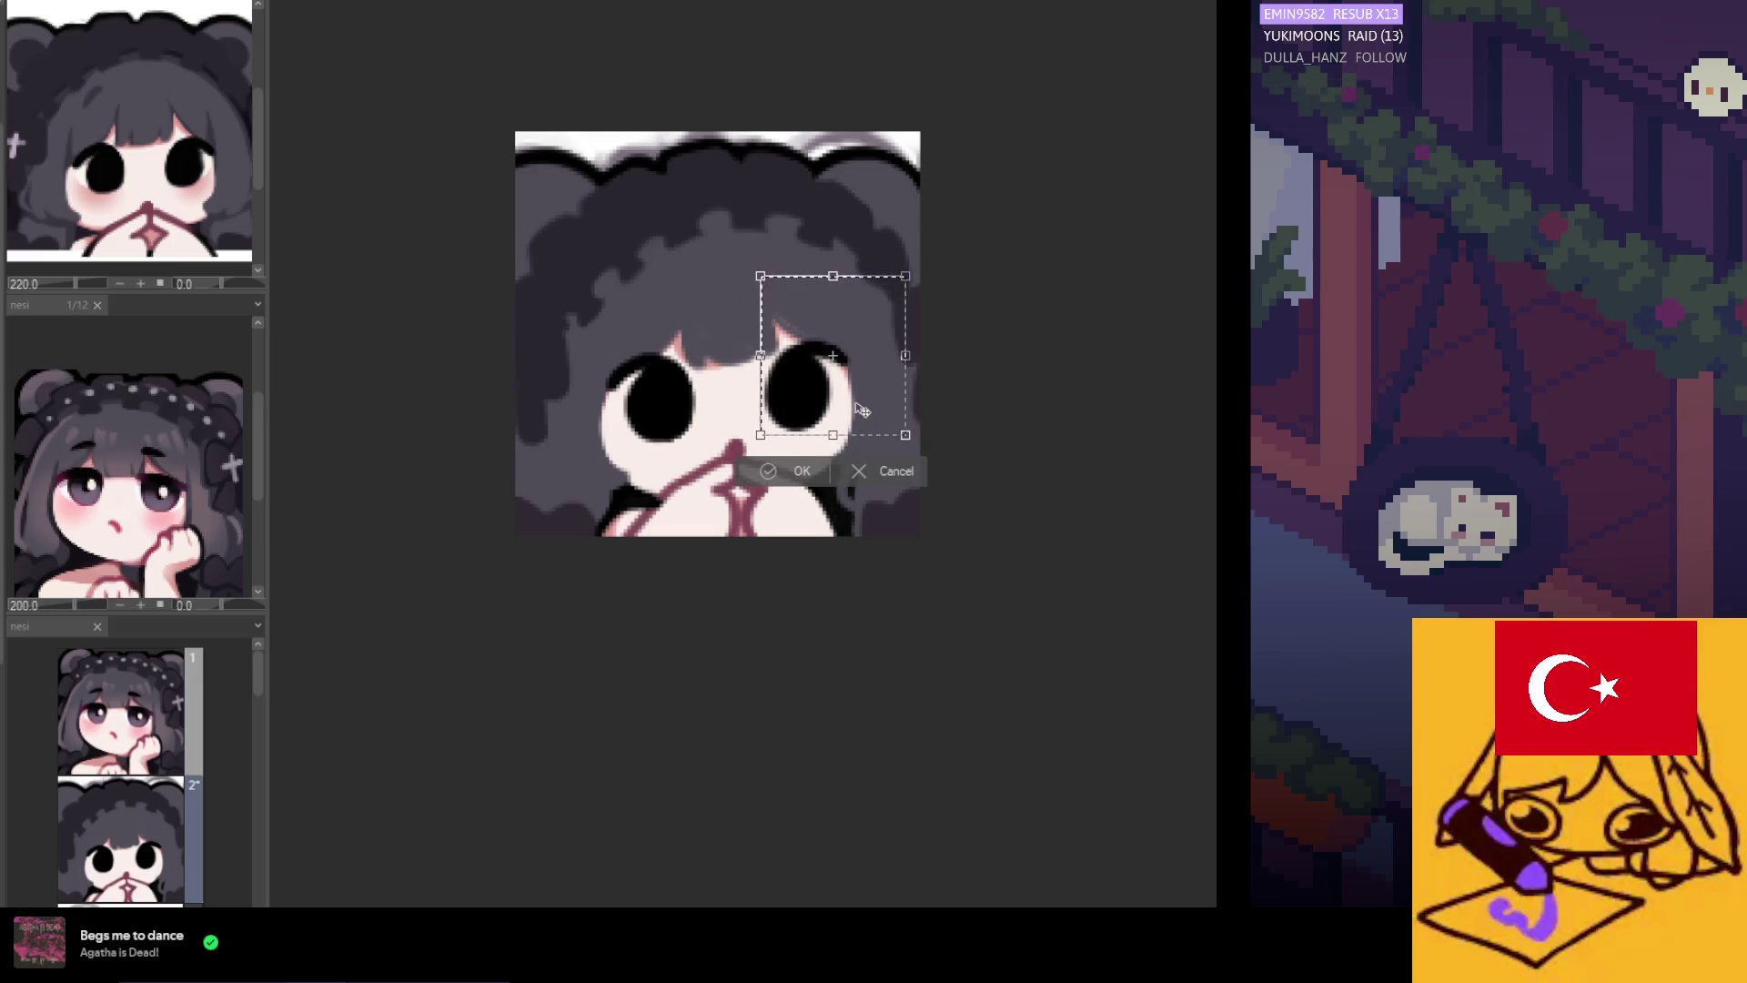
pyautogui.click(772, 482)
pyautogui.scroll(-1, 769, 467)
pyautogui.scroll(2, 768, 468)
# Select the mouth, readjust it with Ctrl+T, then return to the brush.
pyautogui.moveTo(772, 465); pyautogui.dragTo(711, 551)
pyautogui.hotkey('ctrl', 't')
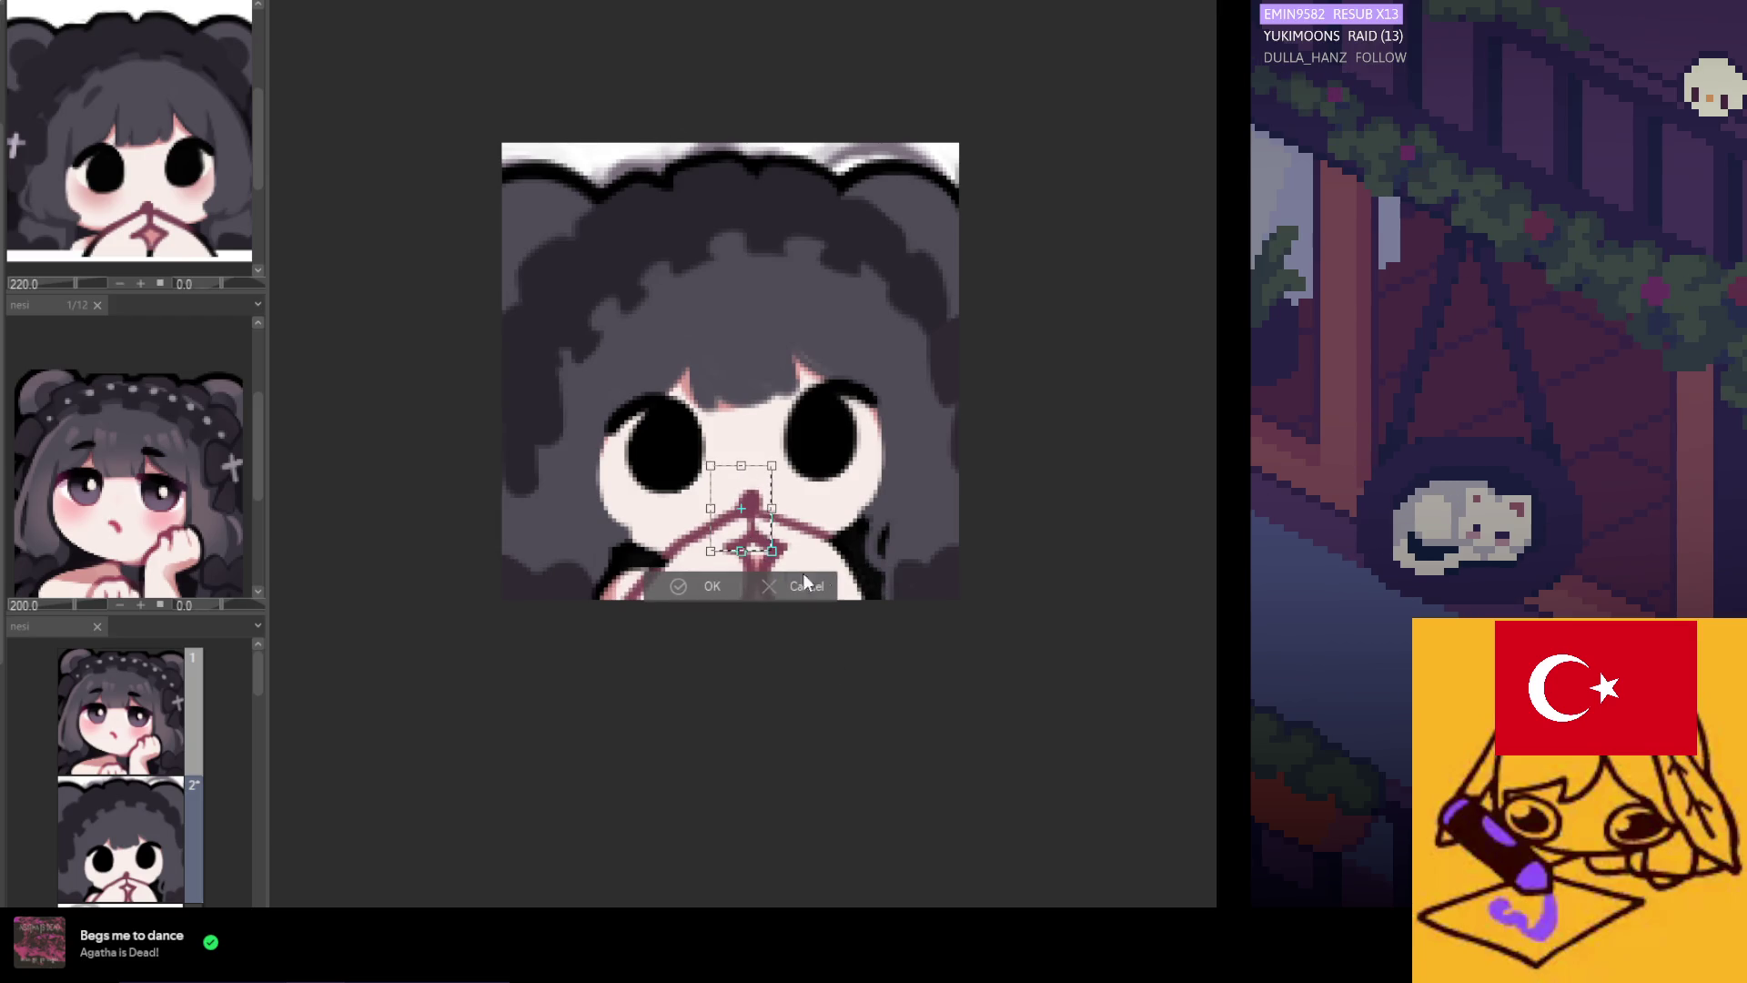
pyautogui.click(703, 592)
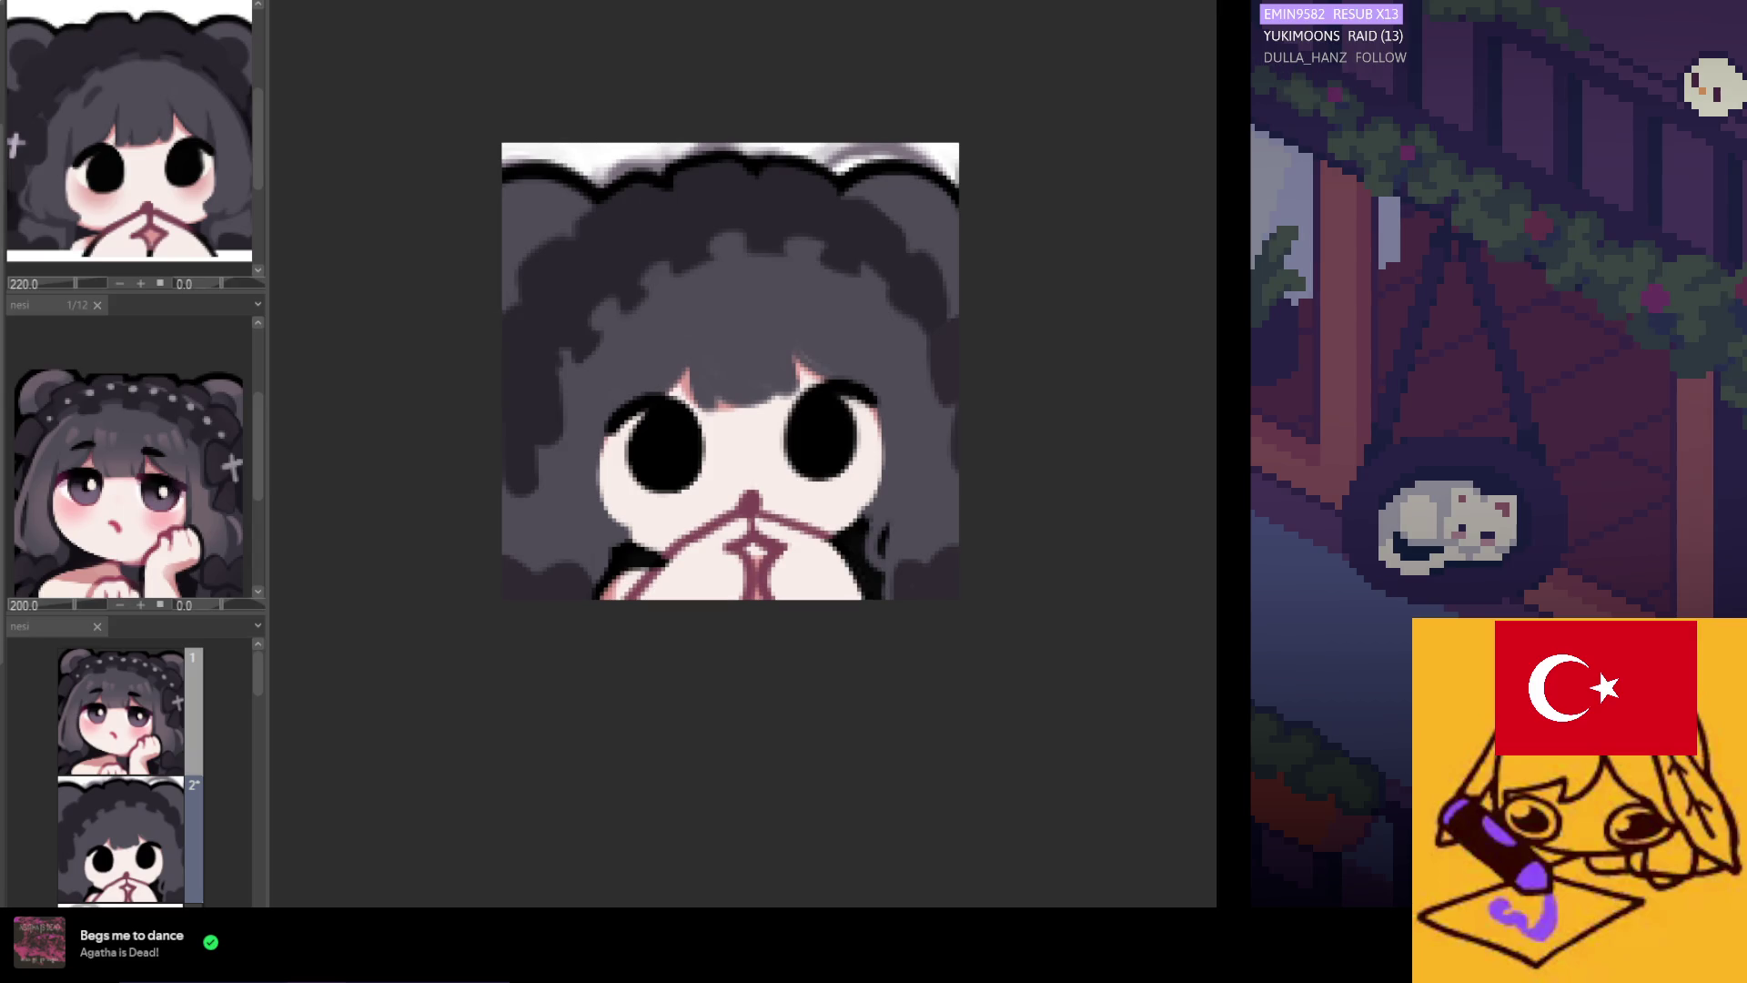
pyautogui.scroll(-2, 686, 374)
pyautogui.press('e')
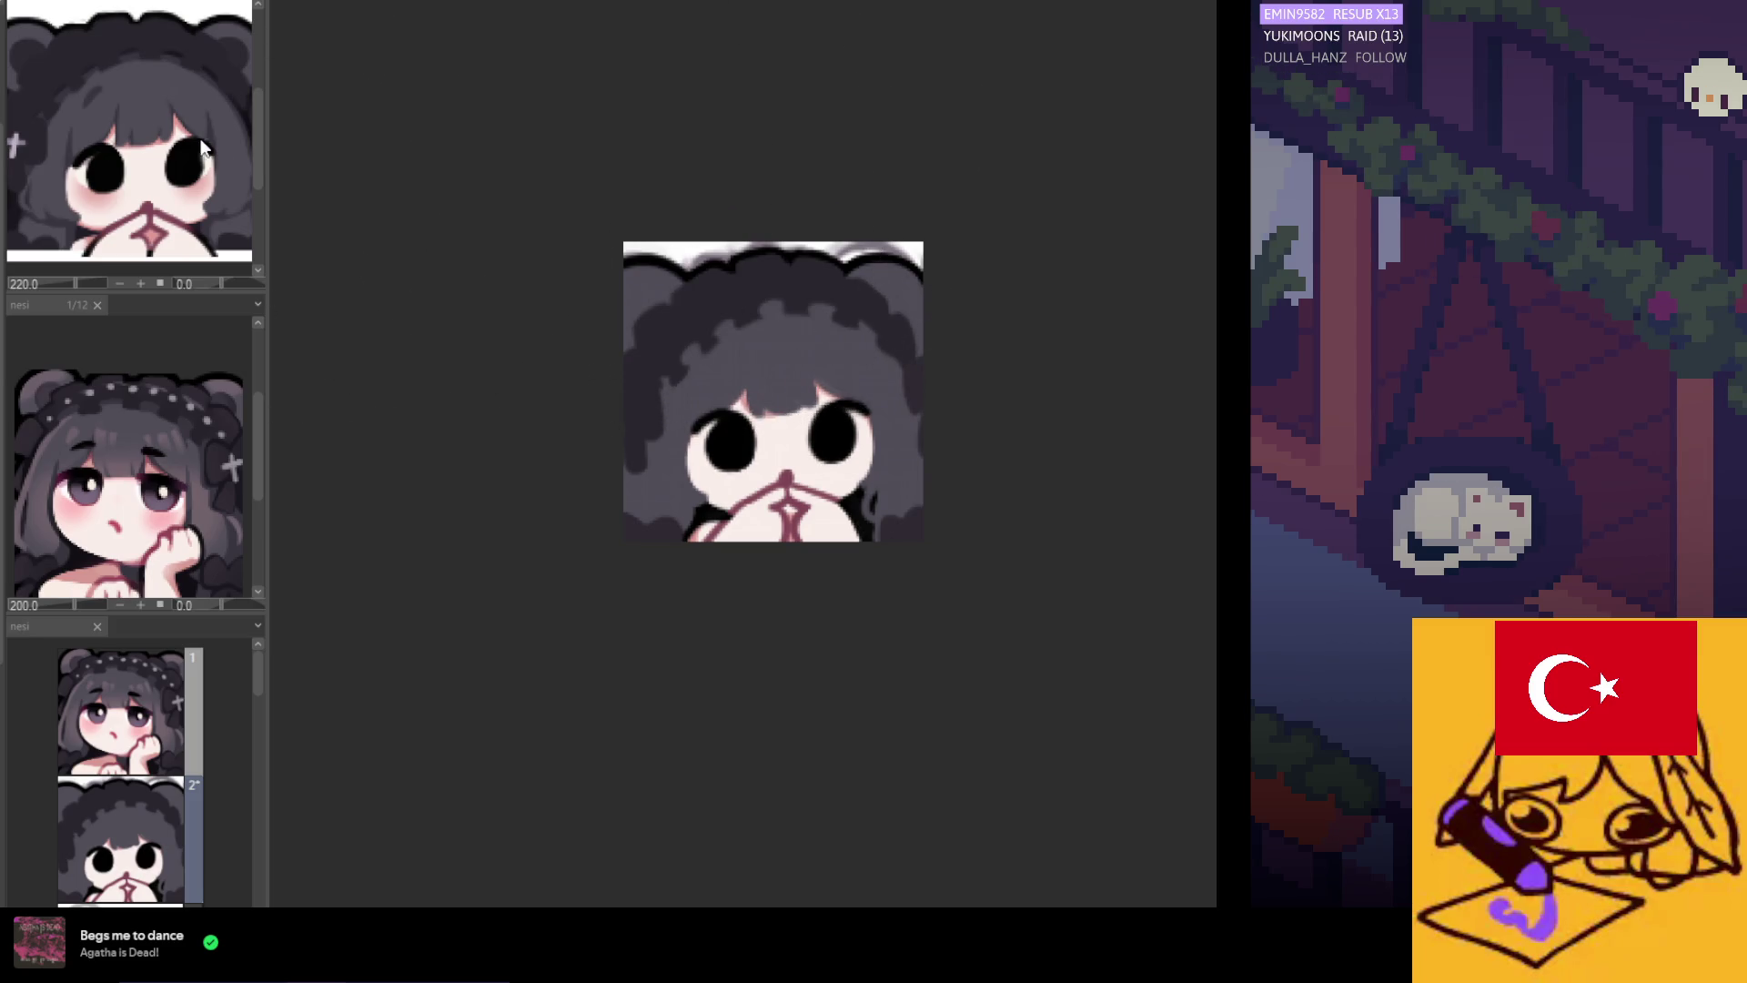
pyautogui.scroll(2, 854, 455)
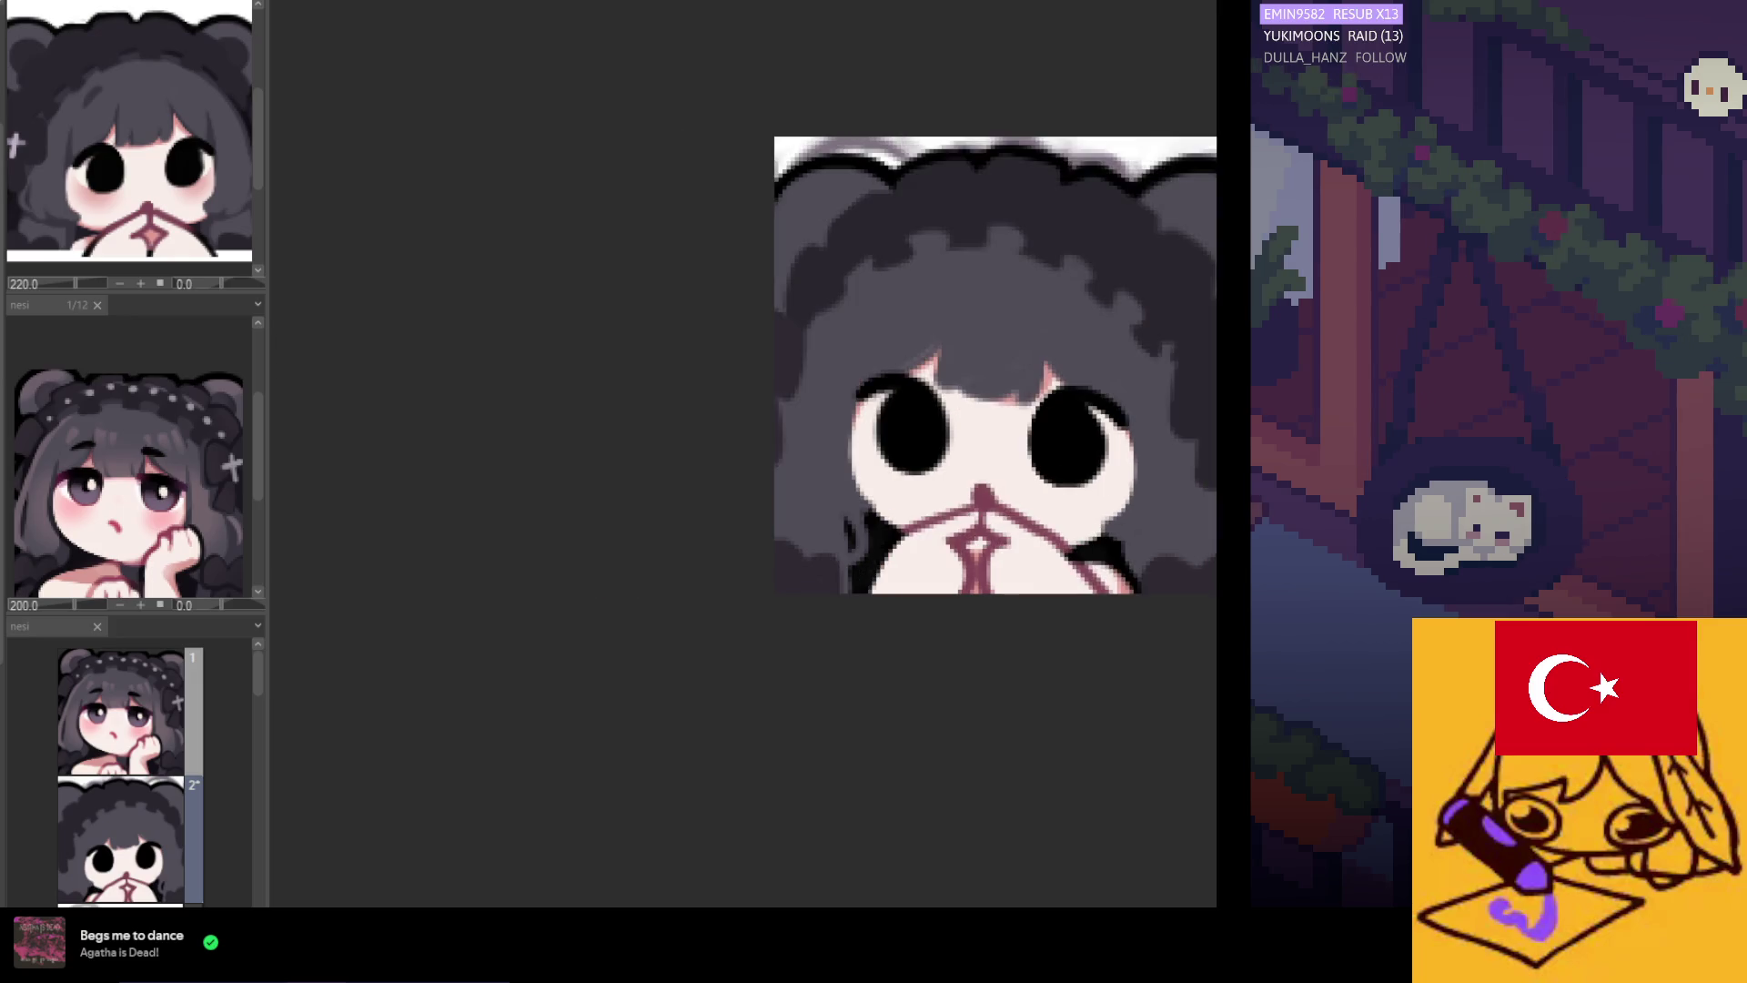
pyautogui.scroll(-2, 785, 628)
pyautogui.scroll(3, 784, 628)
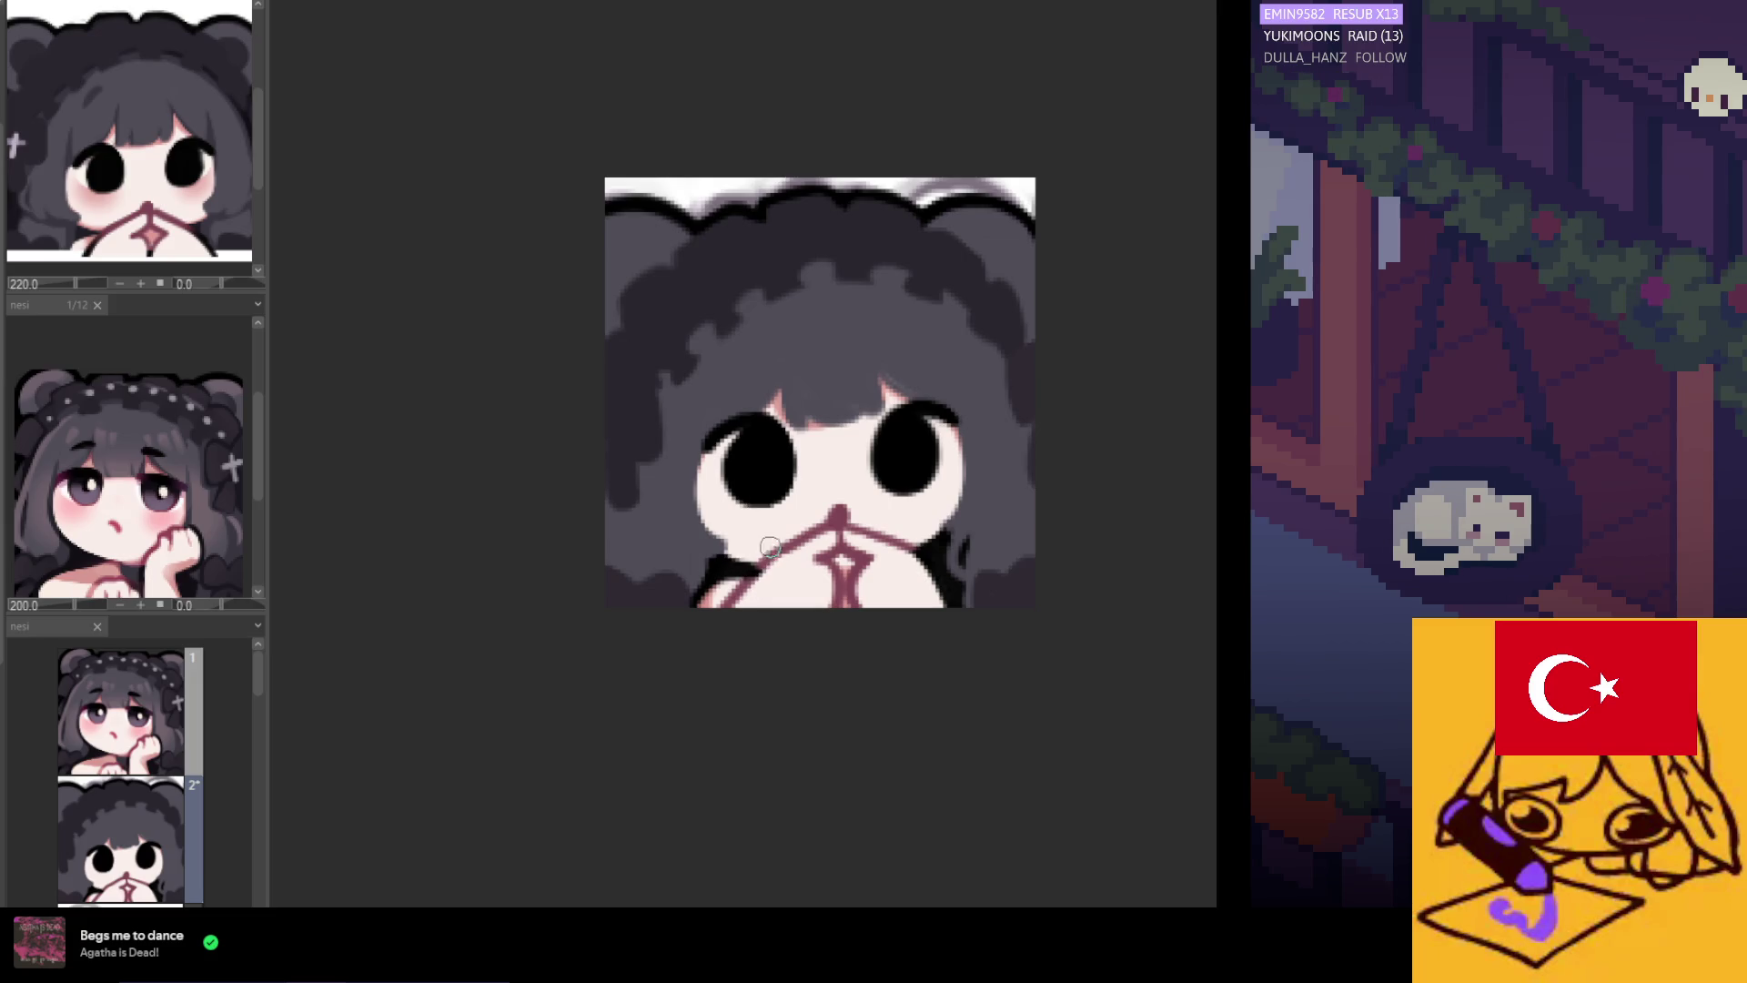
pyautogui.scroll(-4, 770, 548)
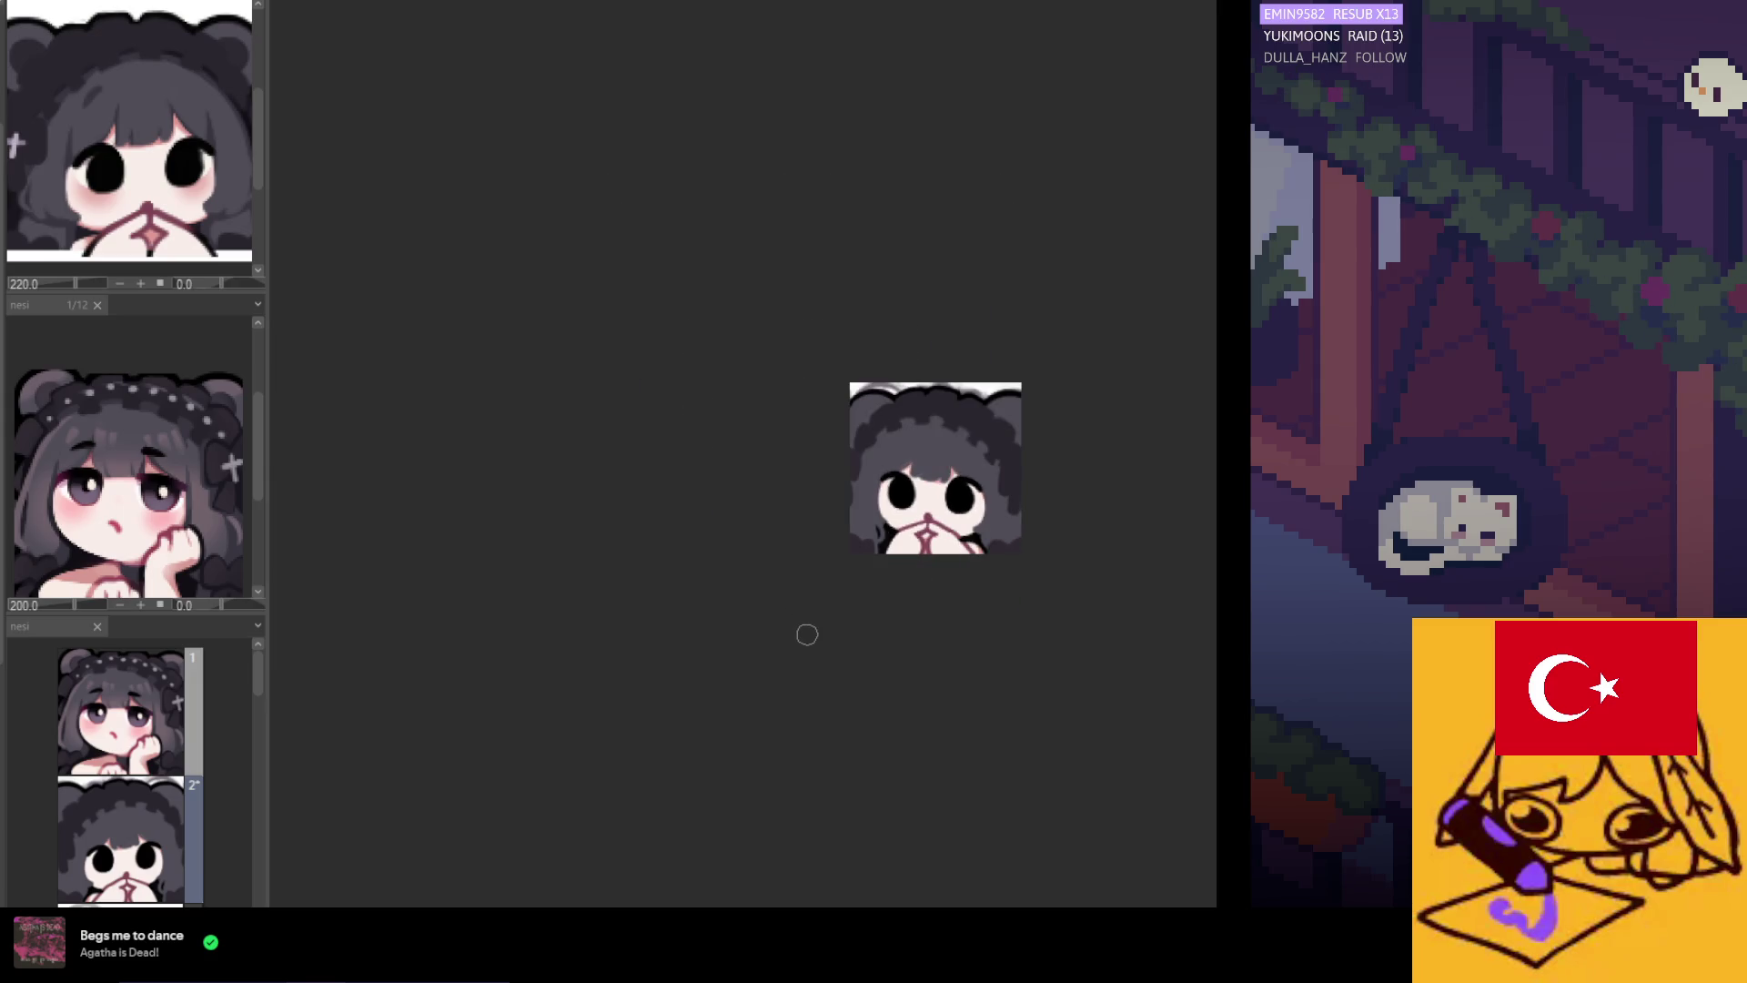
pyautogui.scroll(2, 970, 480)
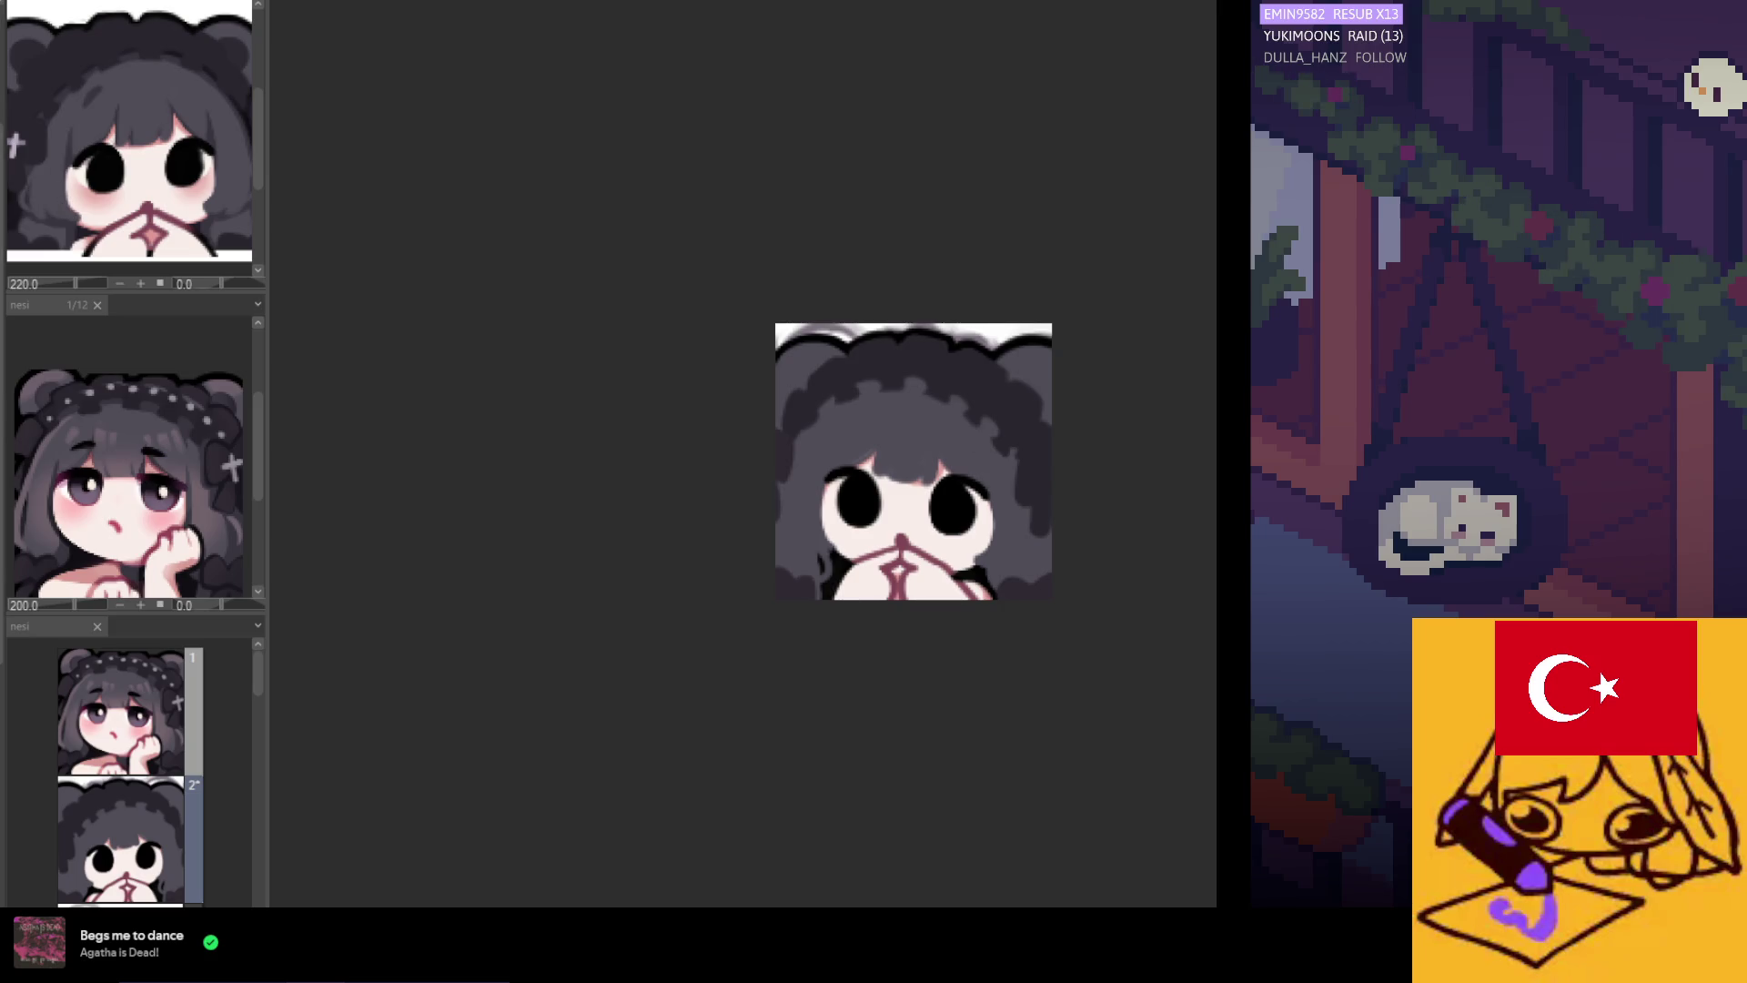
pyautogui.scroll(-1, 1138, 575)
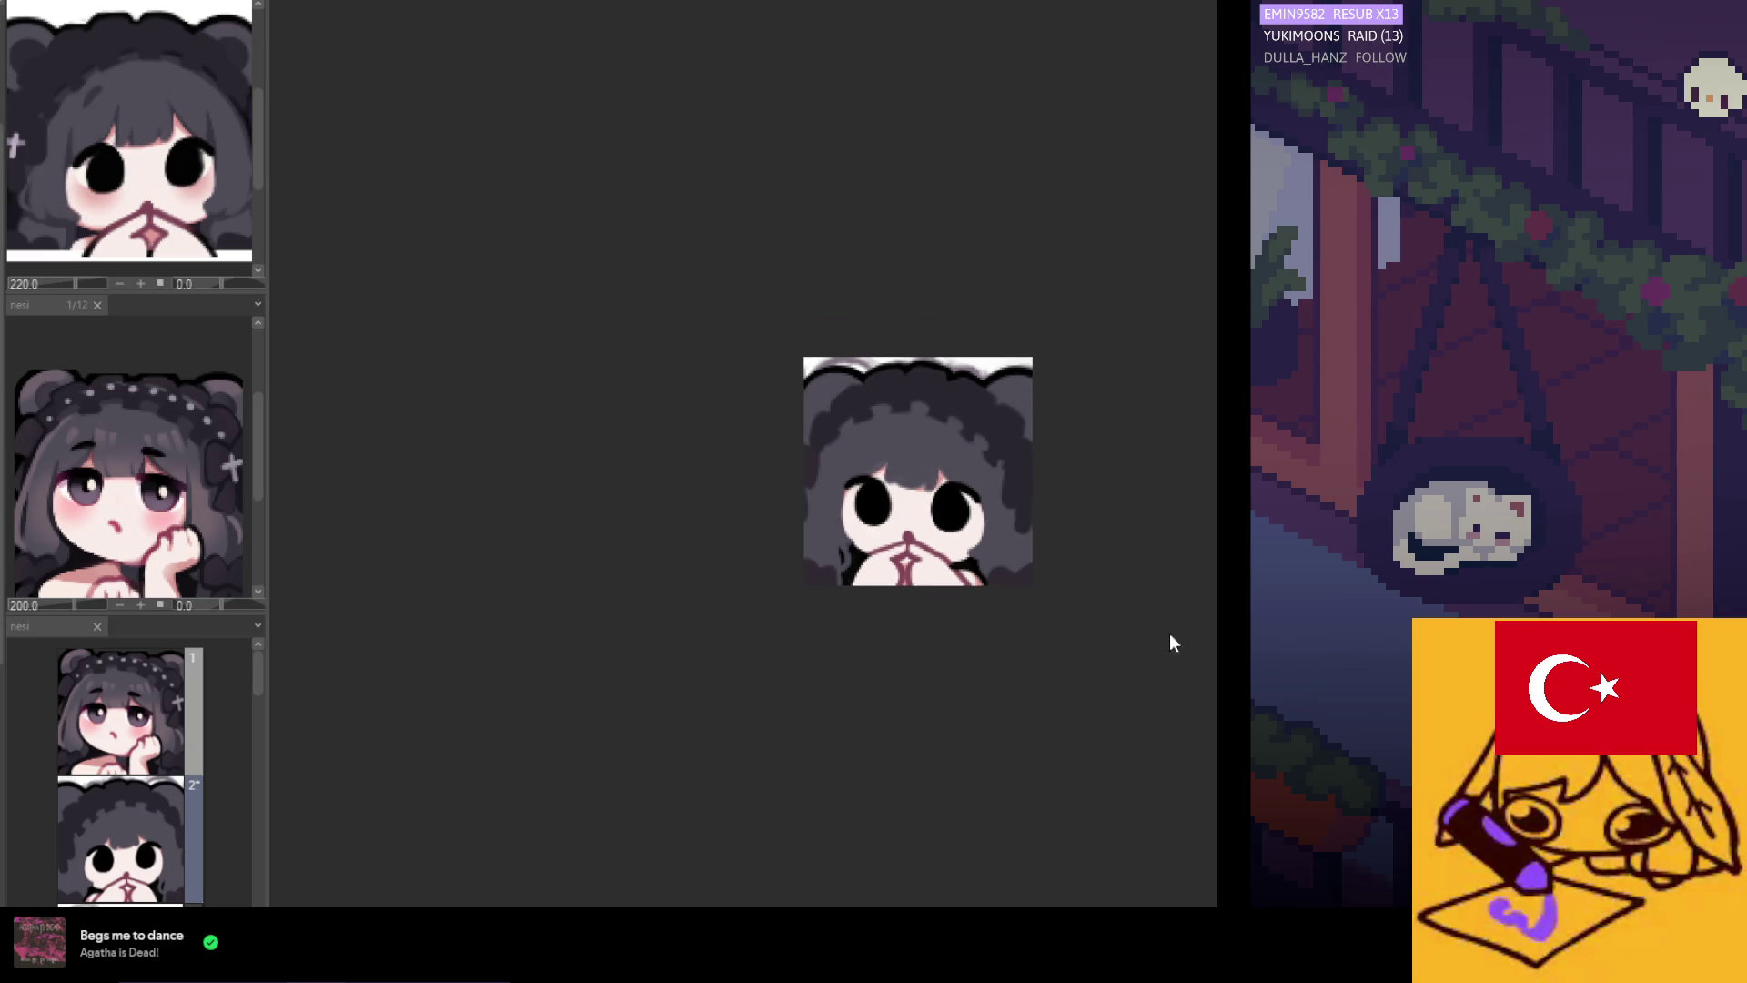
pyautogui.scroll(1, 896, 549)
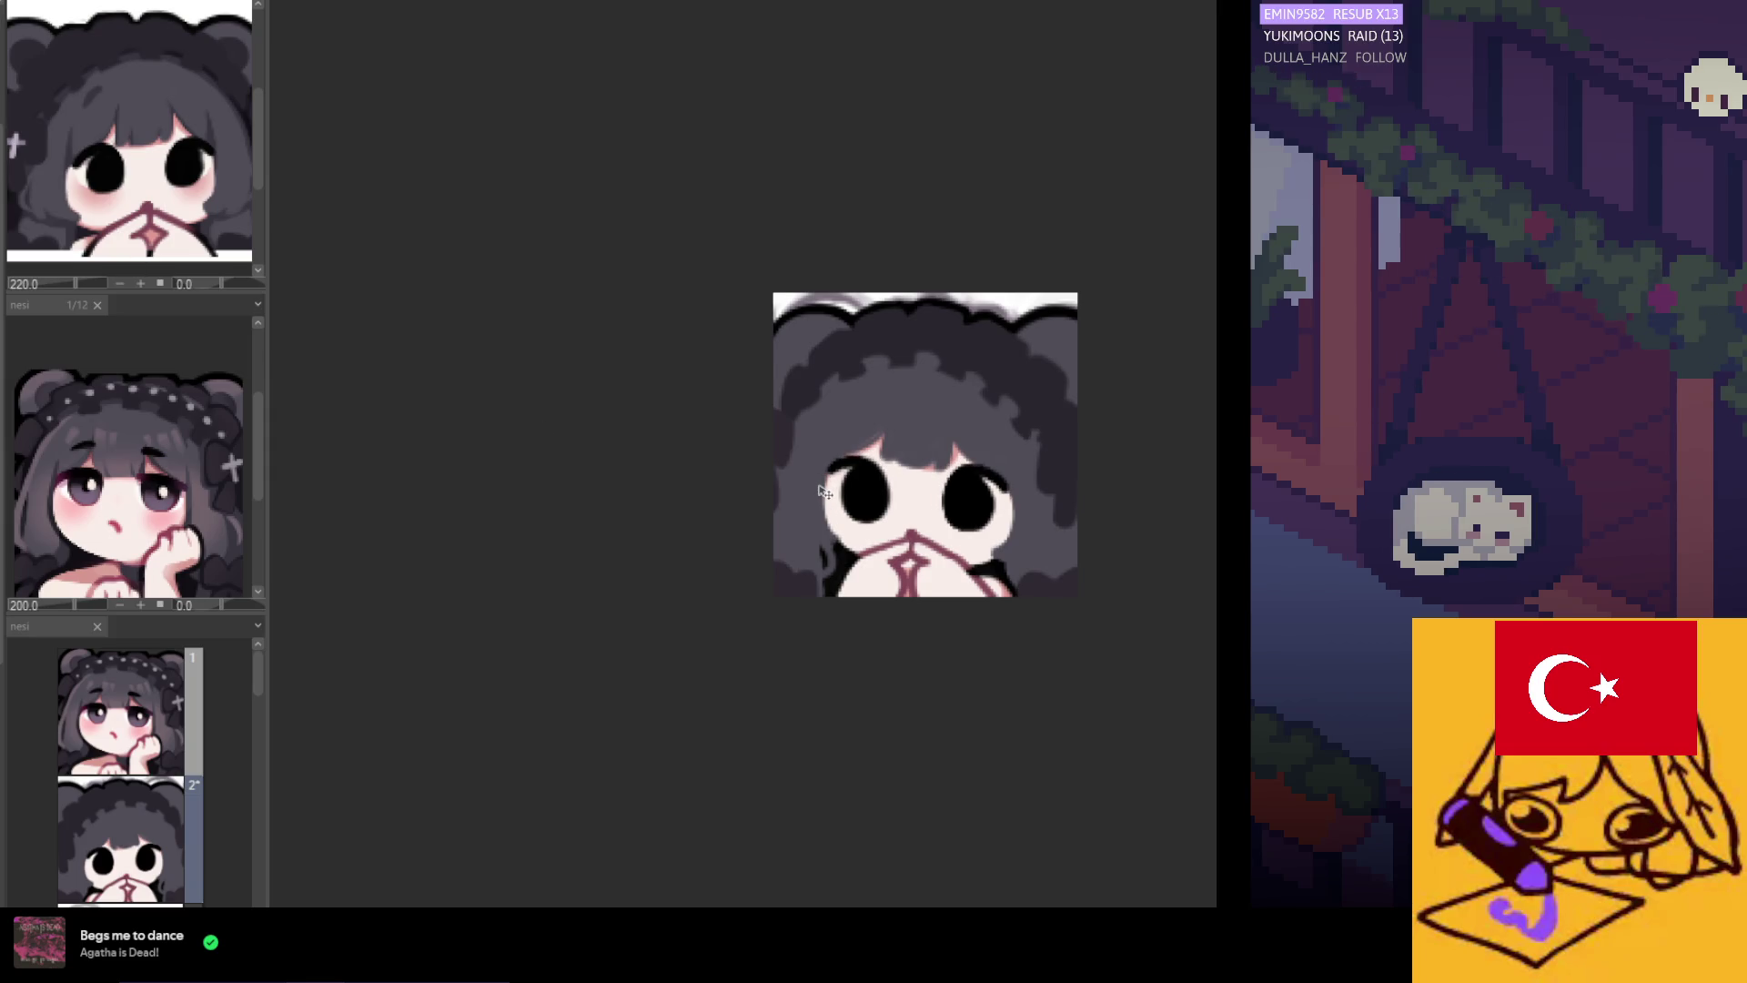
pyautogui.hscroll(2, 825, 495)
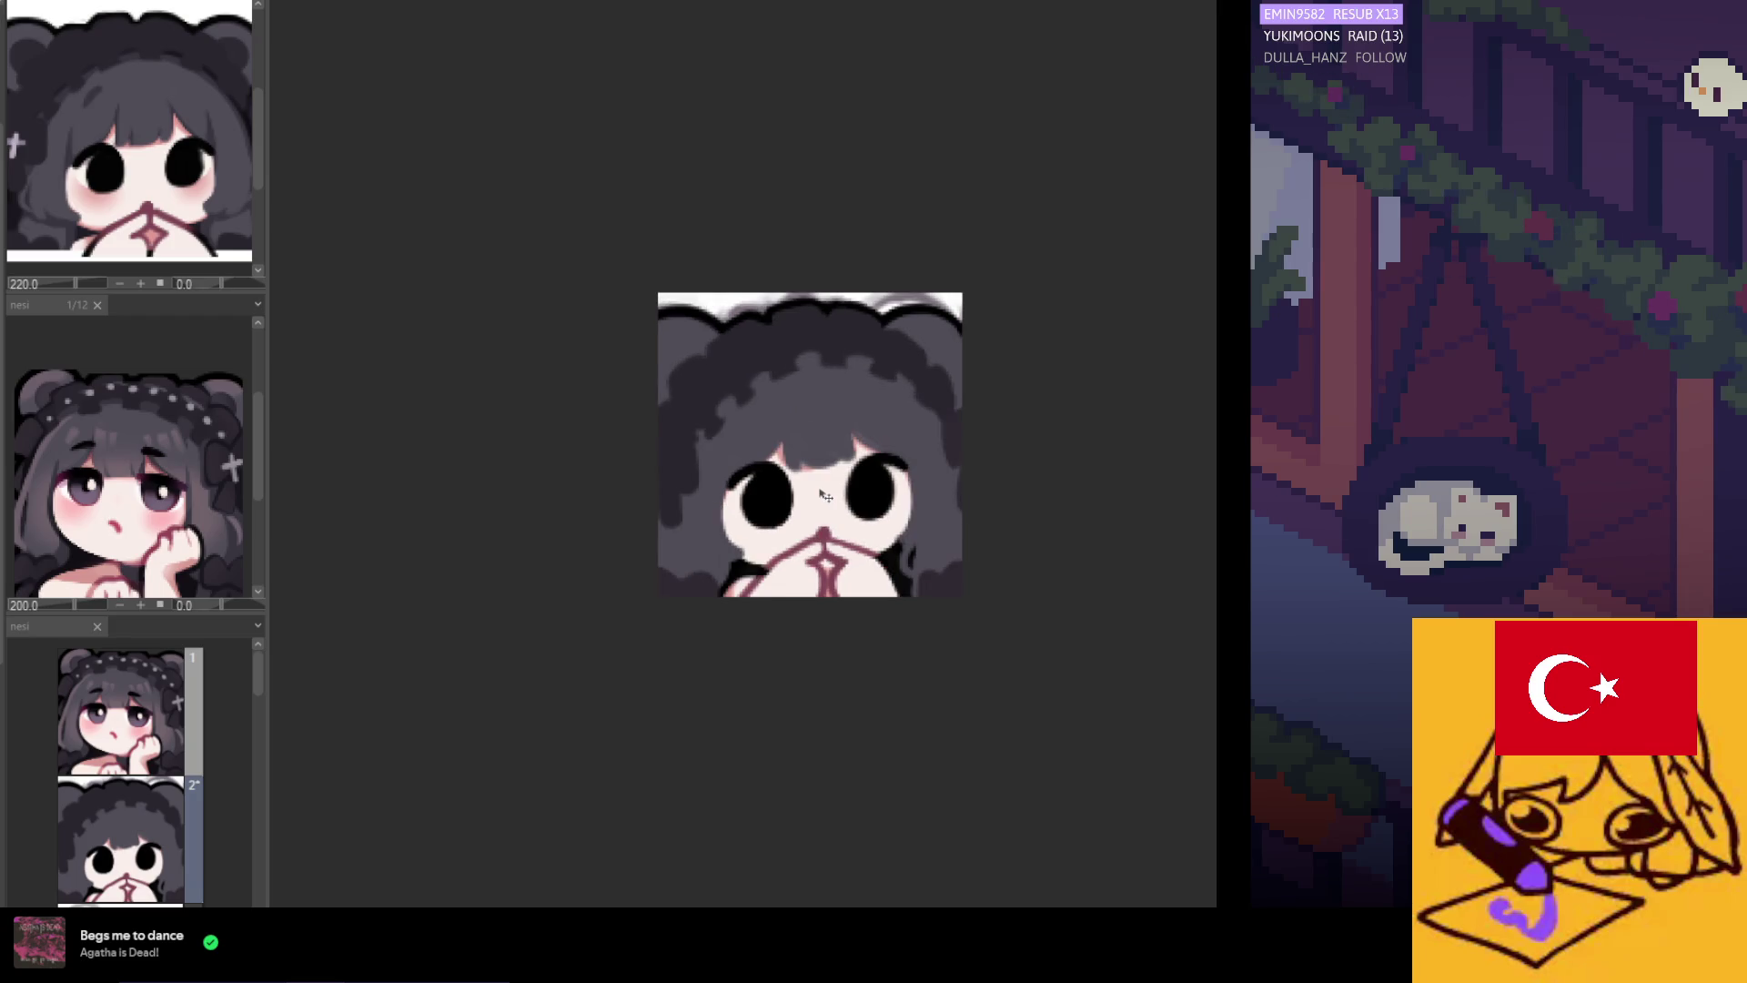
pyautogui.scroll(1, 825, 495)
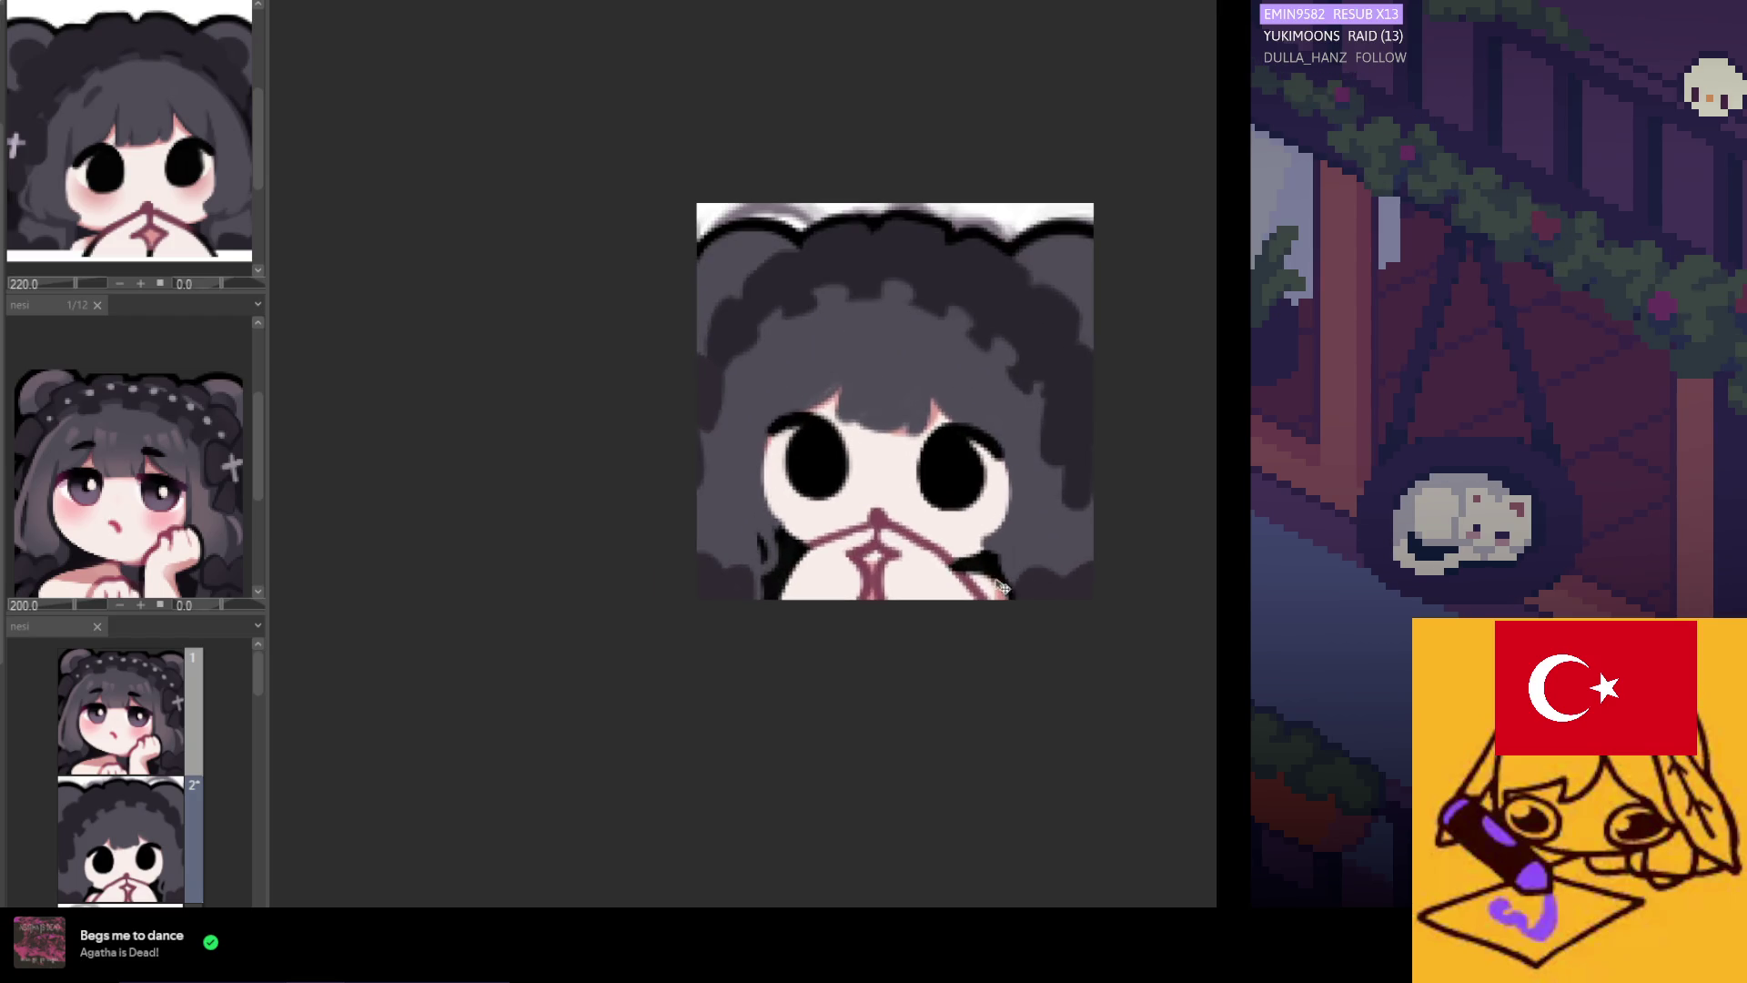
pyautogui.scroll(1, 918, 508)
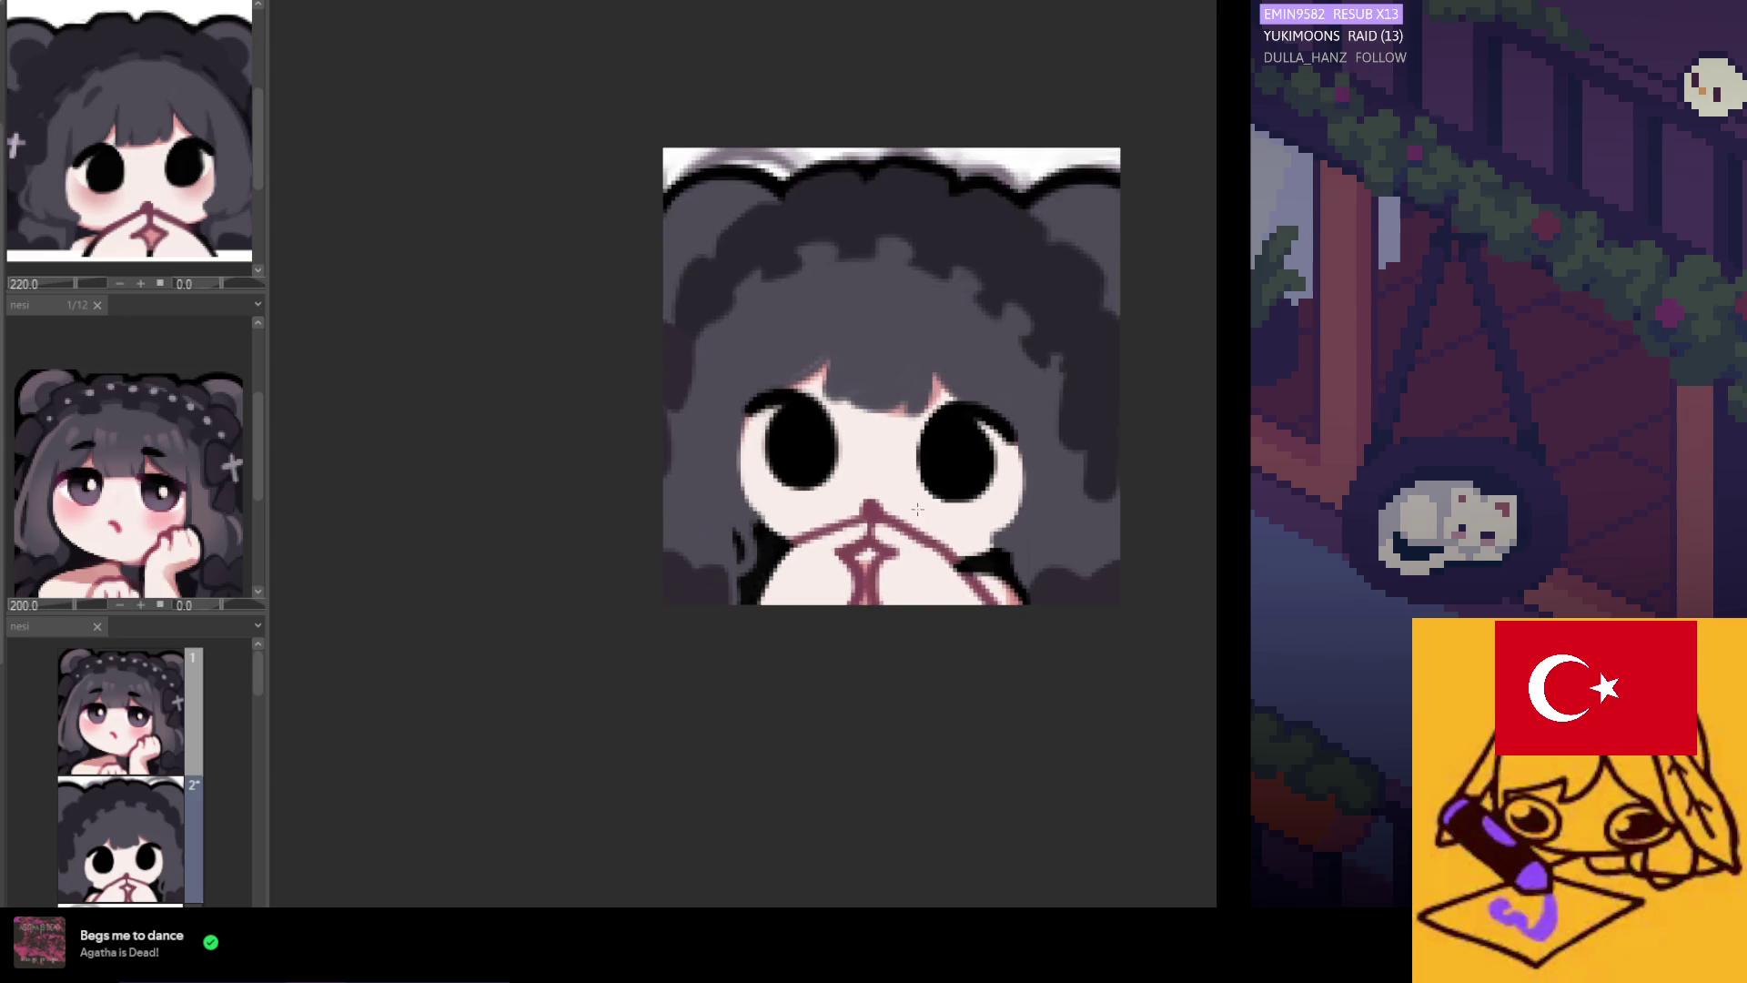
pyautogui.moveTo(841, 564); pyautogui.dragTo(890, 534)
# Apply the pending resize, then select and resize the area around the right-hand eye.
pyautogui.click(955, 605)
pyautogui.press('Return')
pyautogui.moveTo(1033, 327); pyautogui.dragTo(910, 526)
pyautogui.moveTo(1047, 274); pyautogui.dragTo(904, 533)
pyautogui.click(1026, 566)
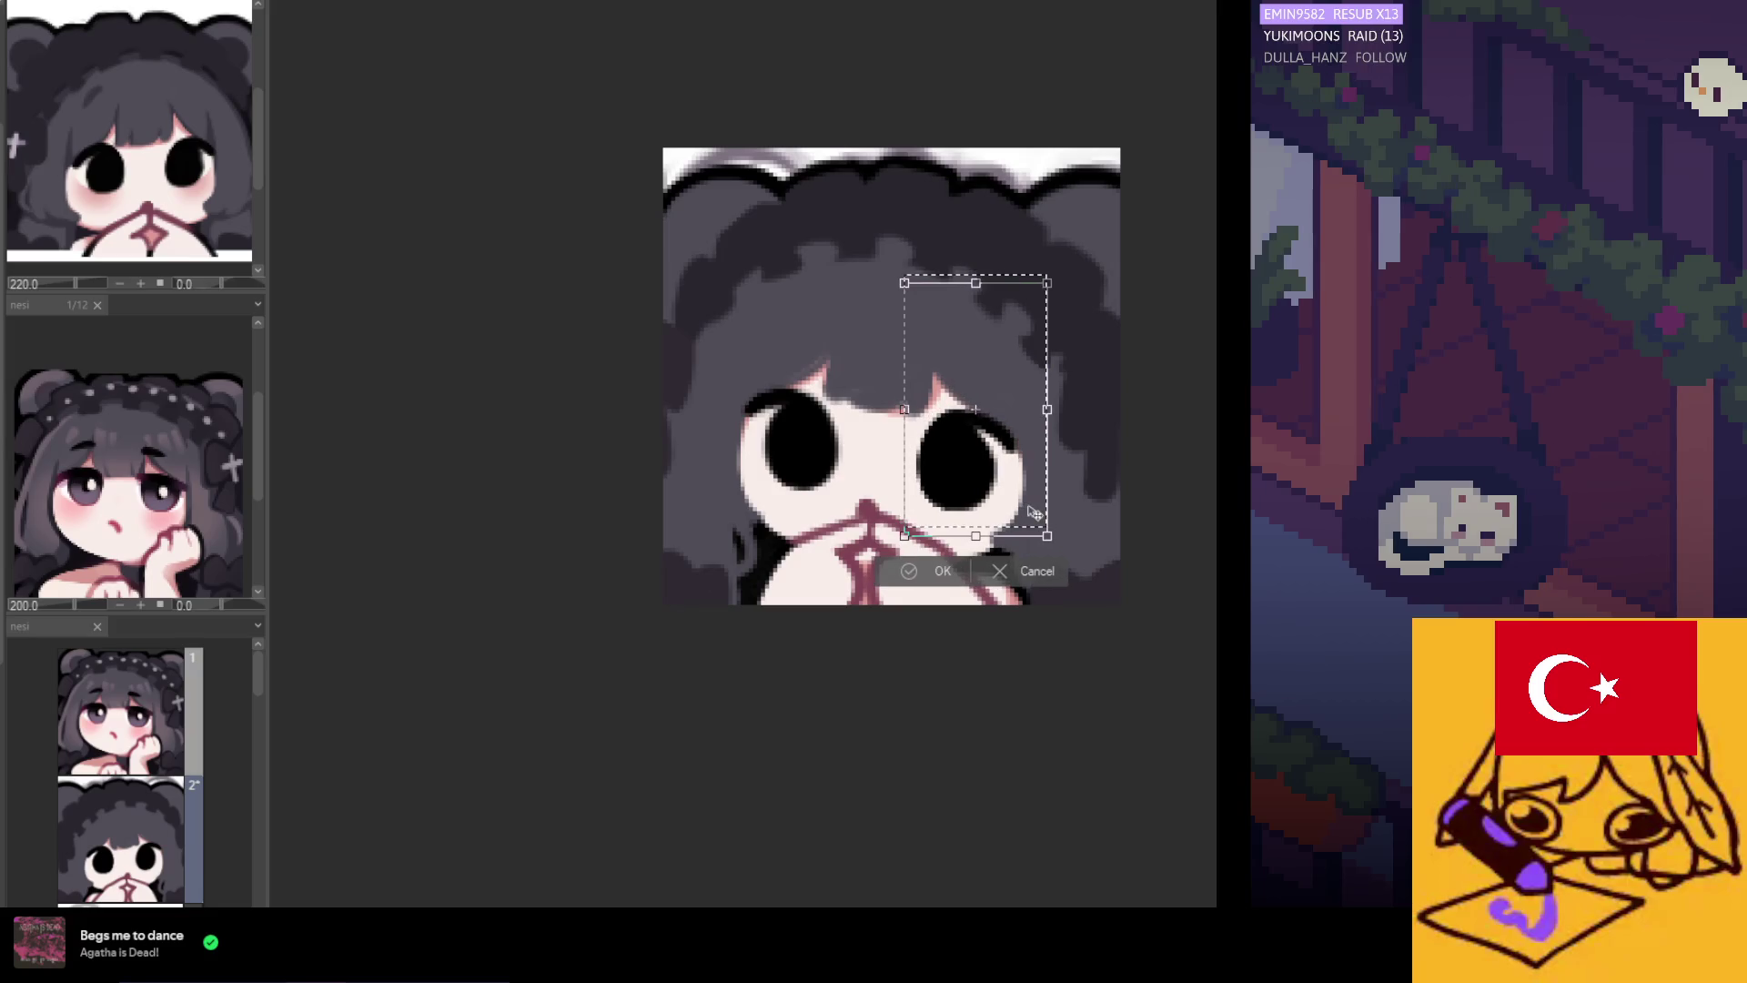
pyautogui.click(943, 571)
# Reselect the right-hand eye and cheek and resize them again to match the left eye.
pyautogui.scroll(-2, 837, 513)
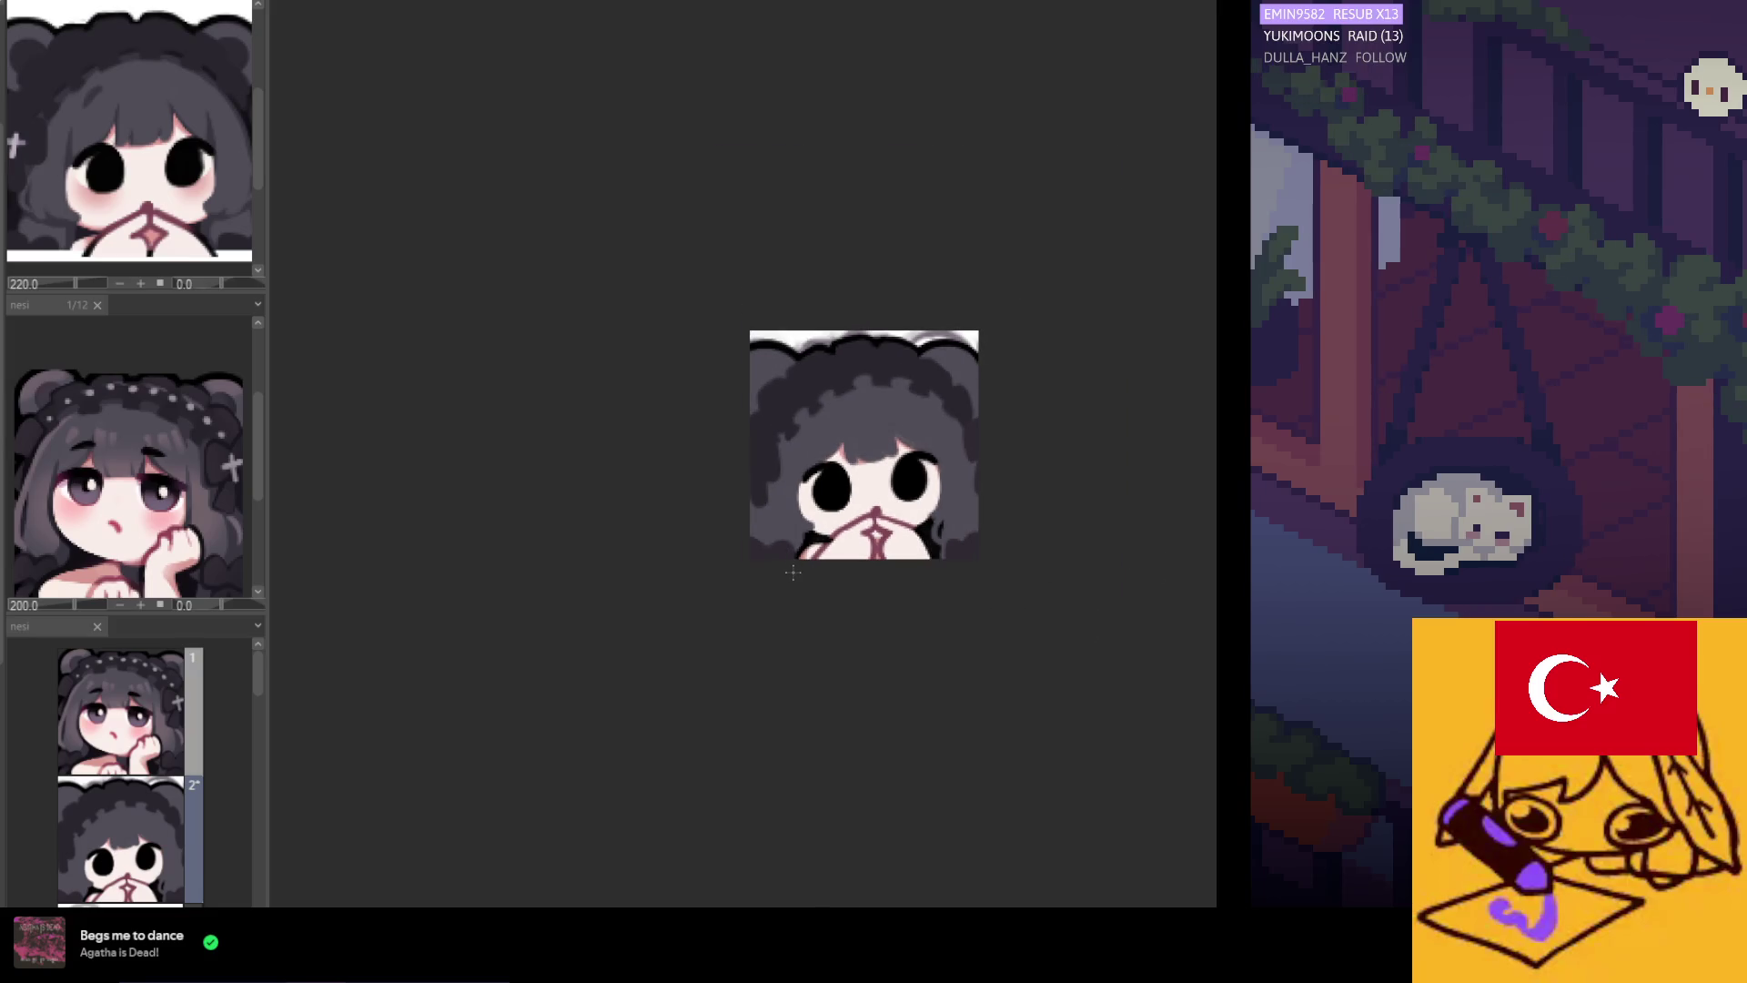
pyautogui.scroll(3, 891, 514)
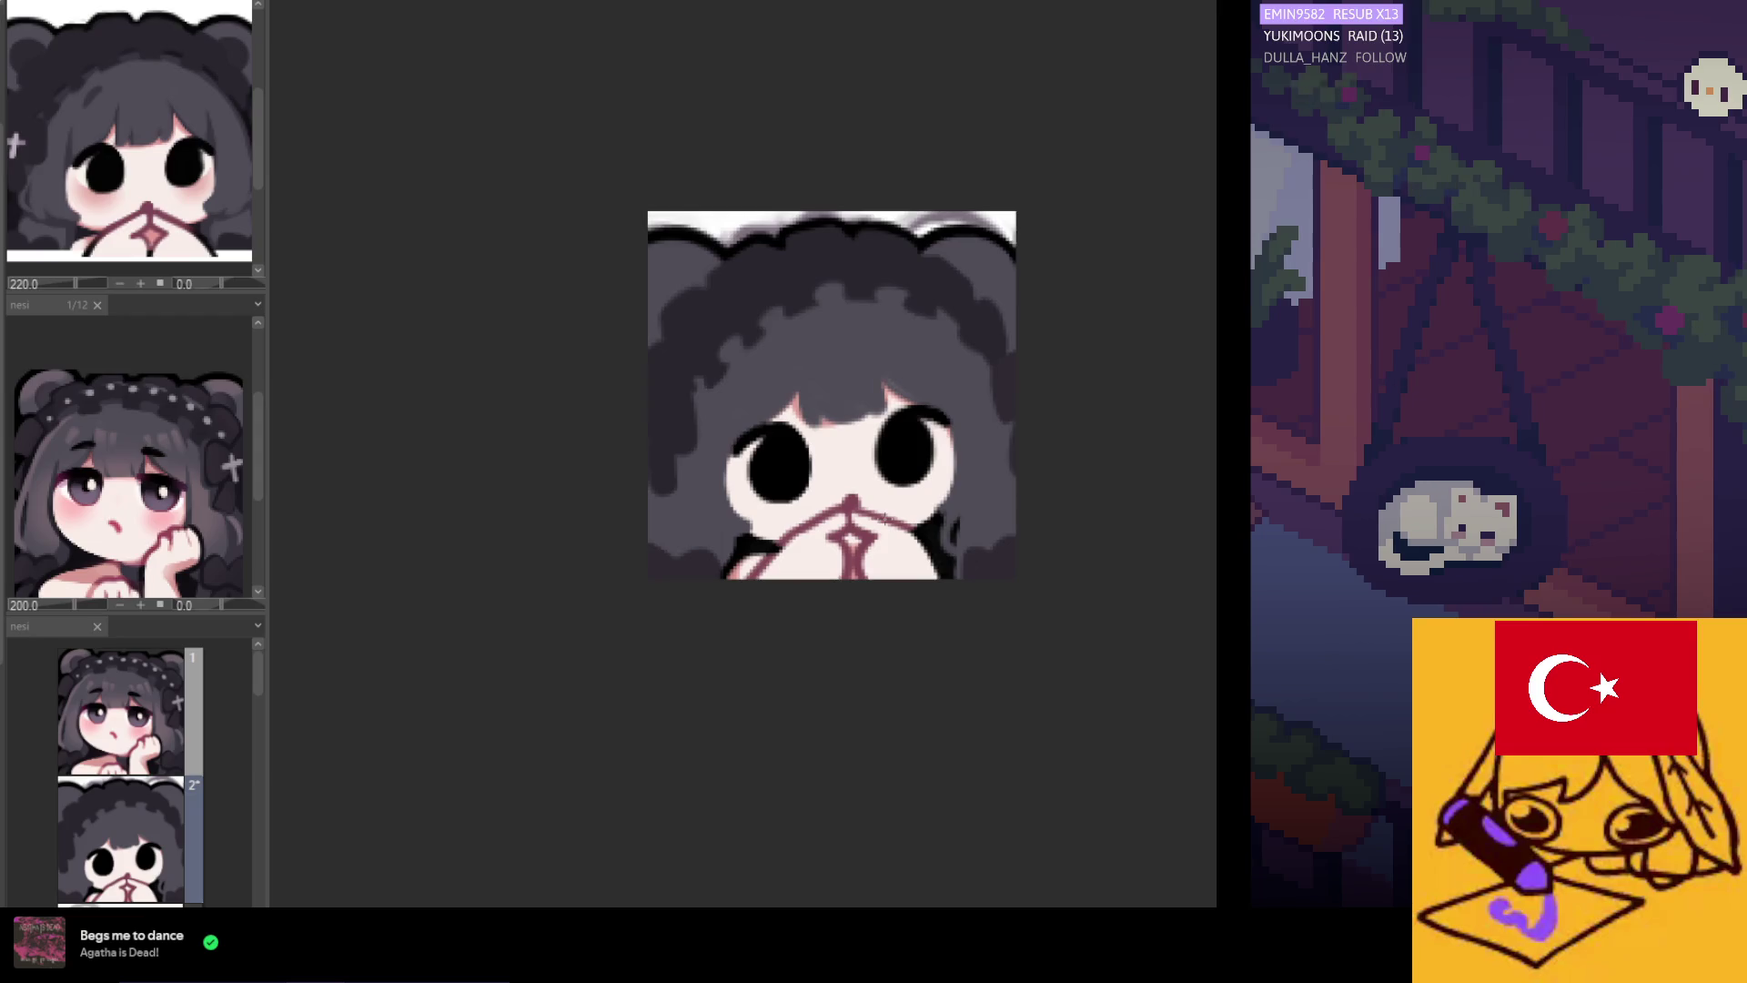
pyautogui.scroll(1, 891, 514)
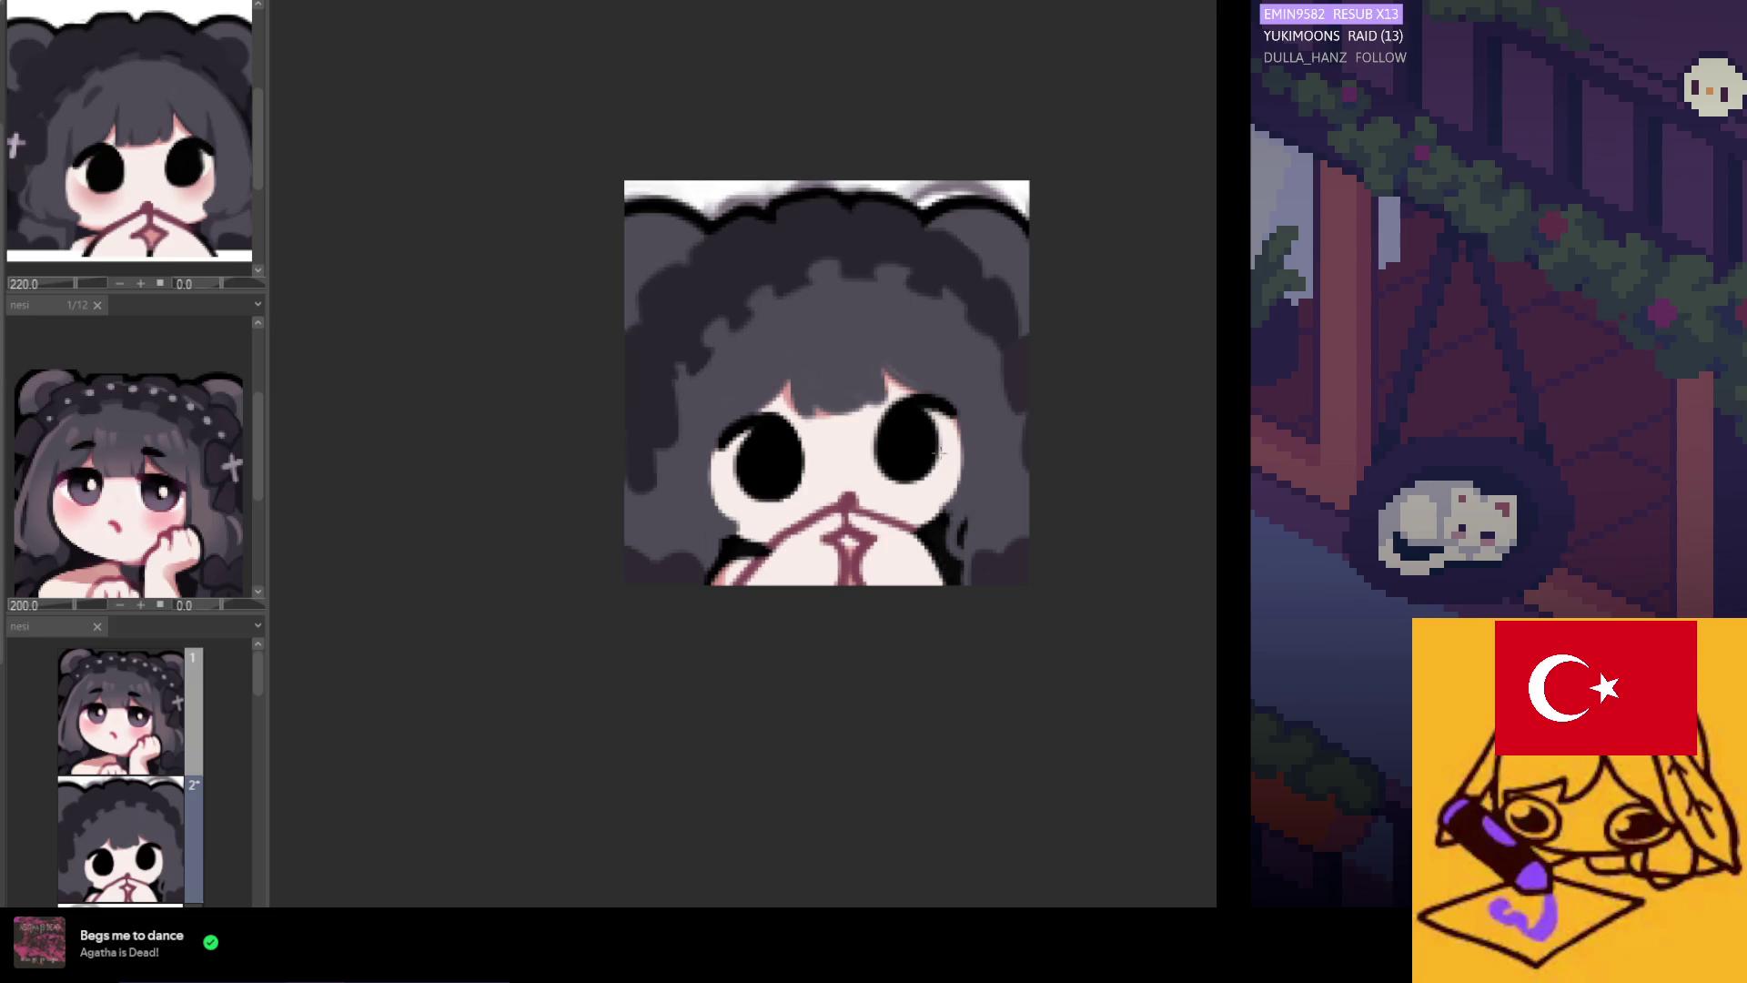
pyautogui.scroll(1, 947, 436)
pyautogui.moveTo(1016, 329); pyautogui.dragTo(856, 548)
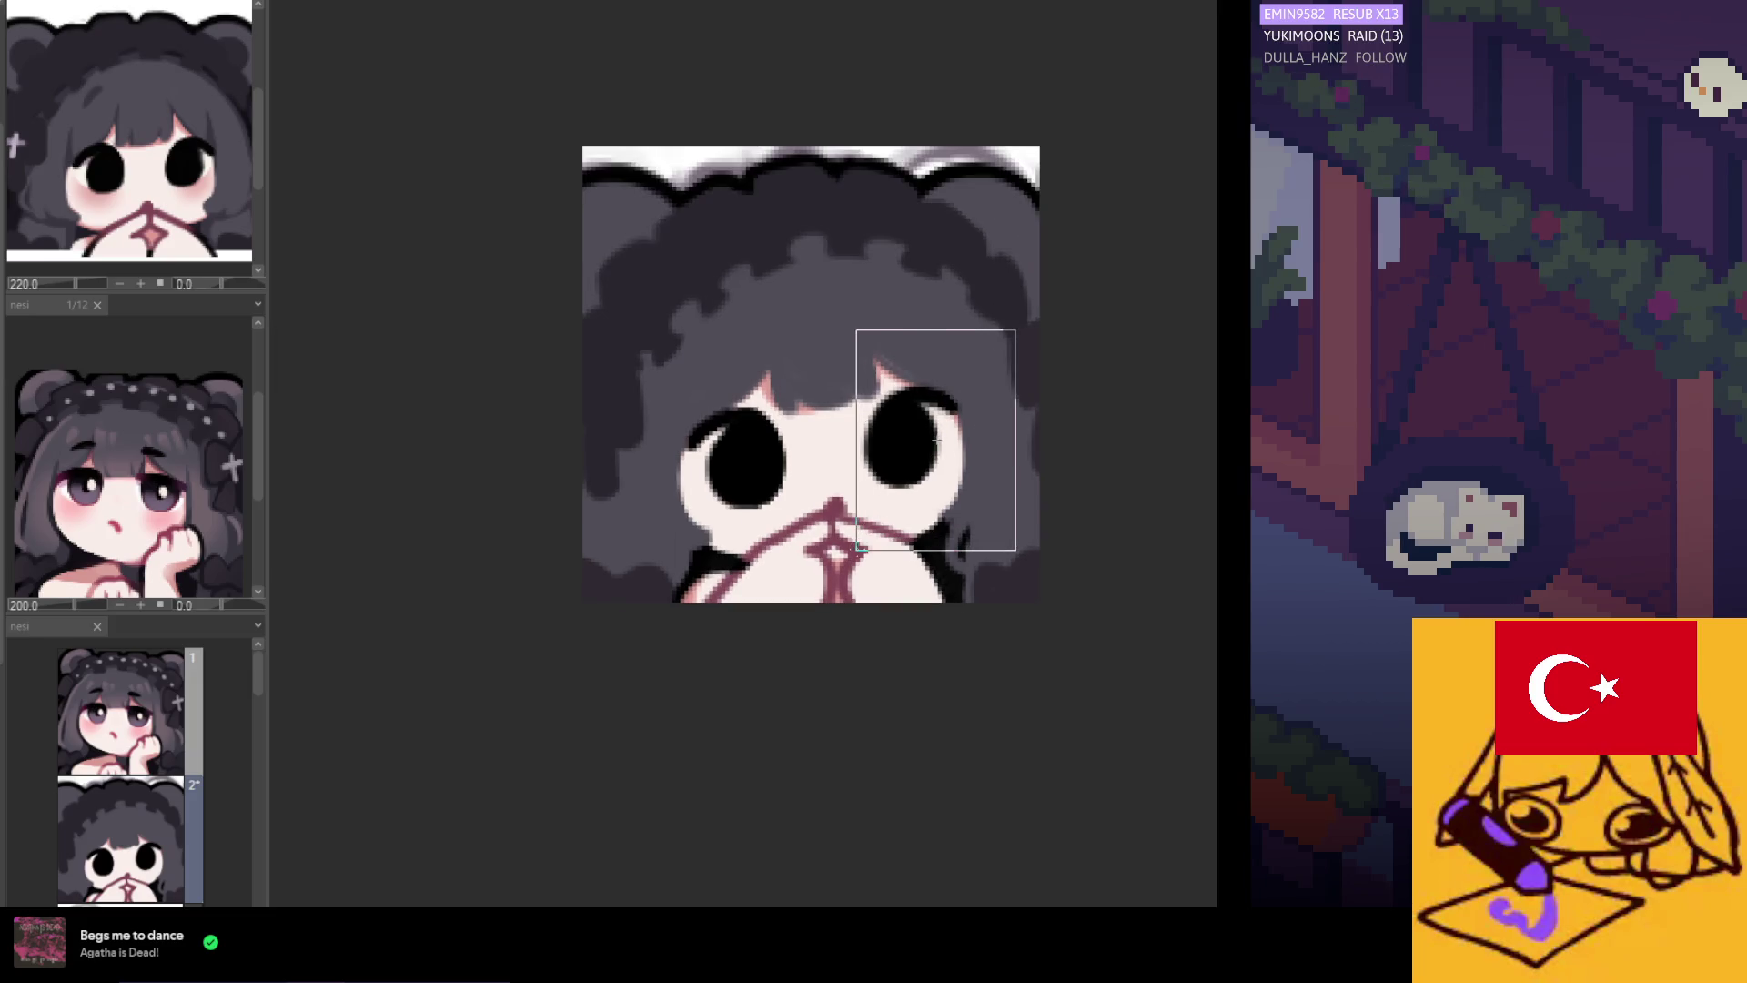
pyautogui.click(1014, 582)
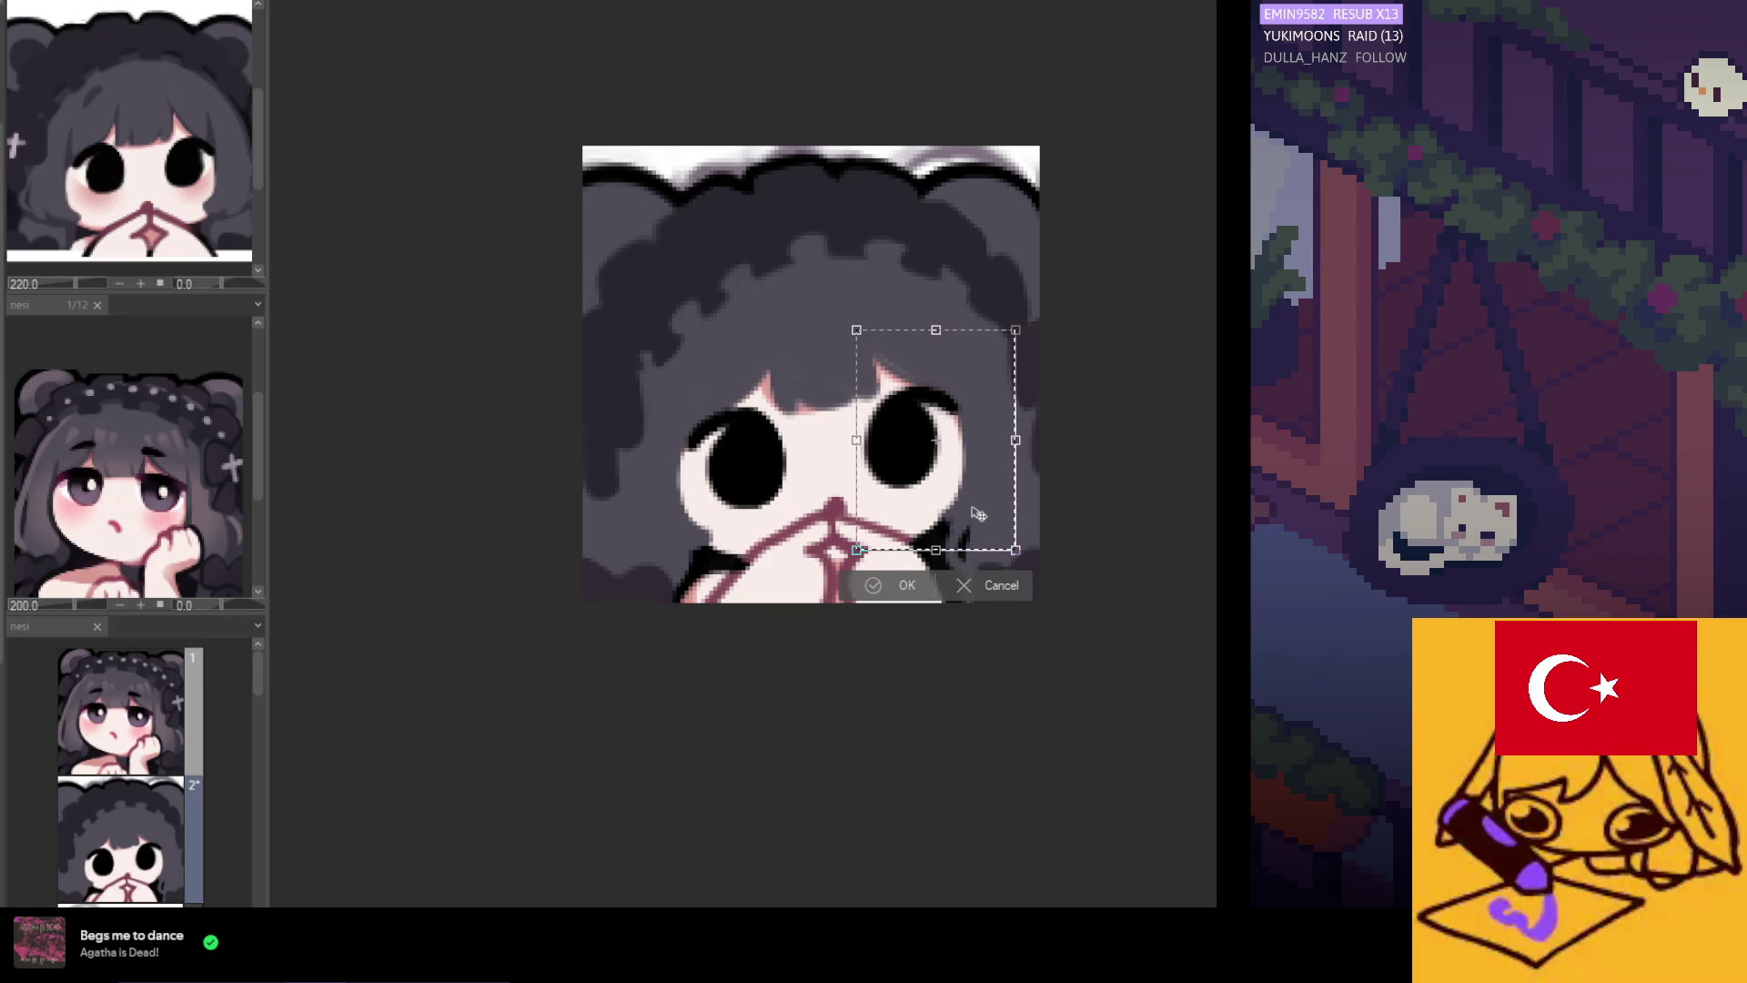
pyautogui.click(941, 582)
pyautogui.scroll(-3, 674, 537)
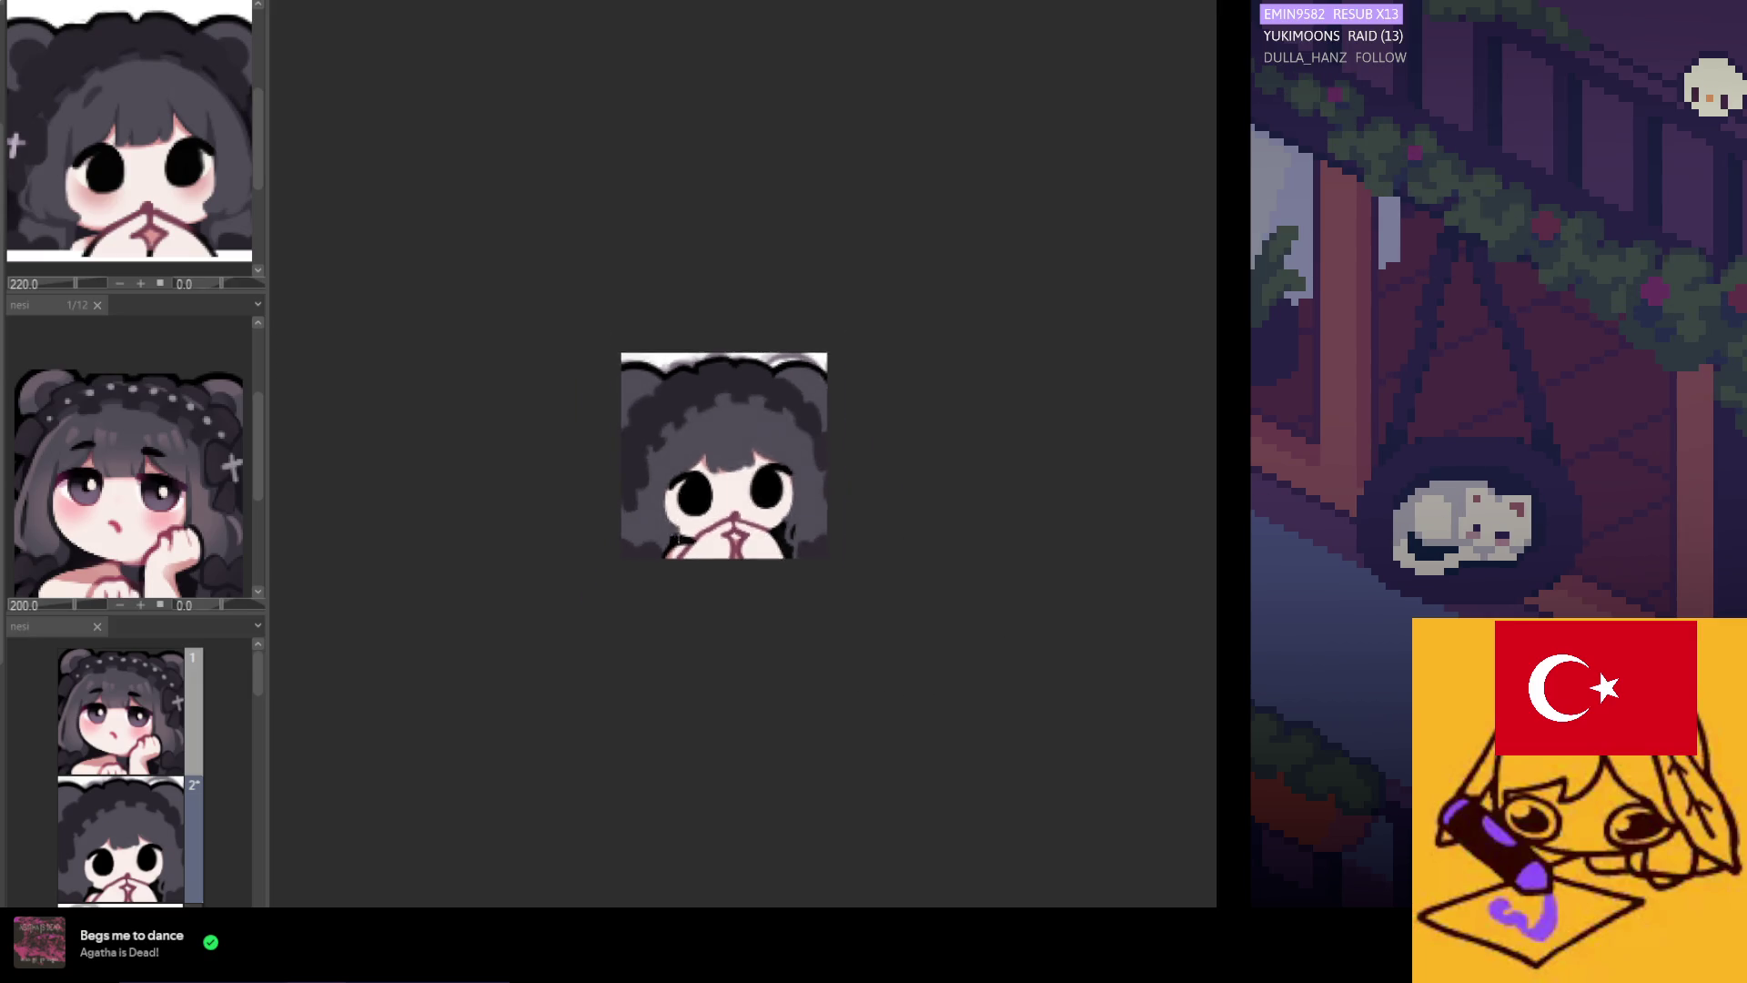
# Zoom in and paint a longer, darker lash line along the top of the left eye.
pyautogui.hscroll(-3, 674, 538)
pyautogui.hscroll(3, 725, 569)
pyautogui.scroll(3, 767, 503)
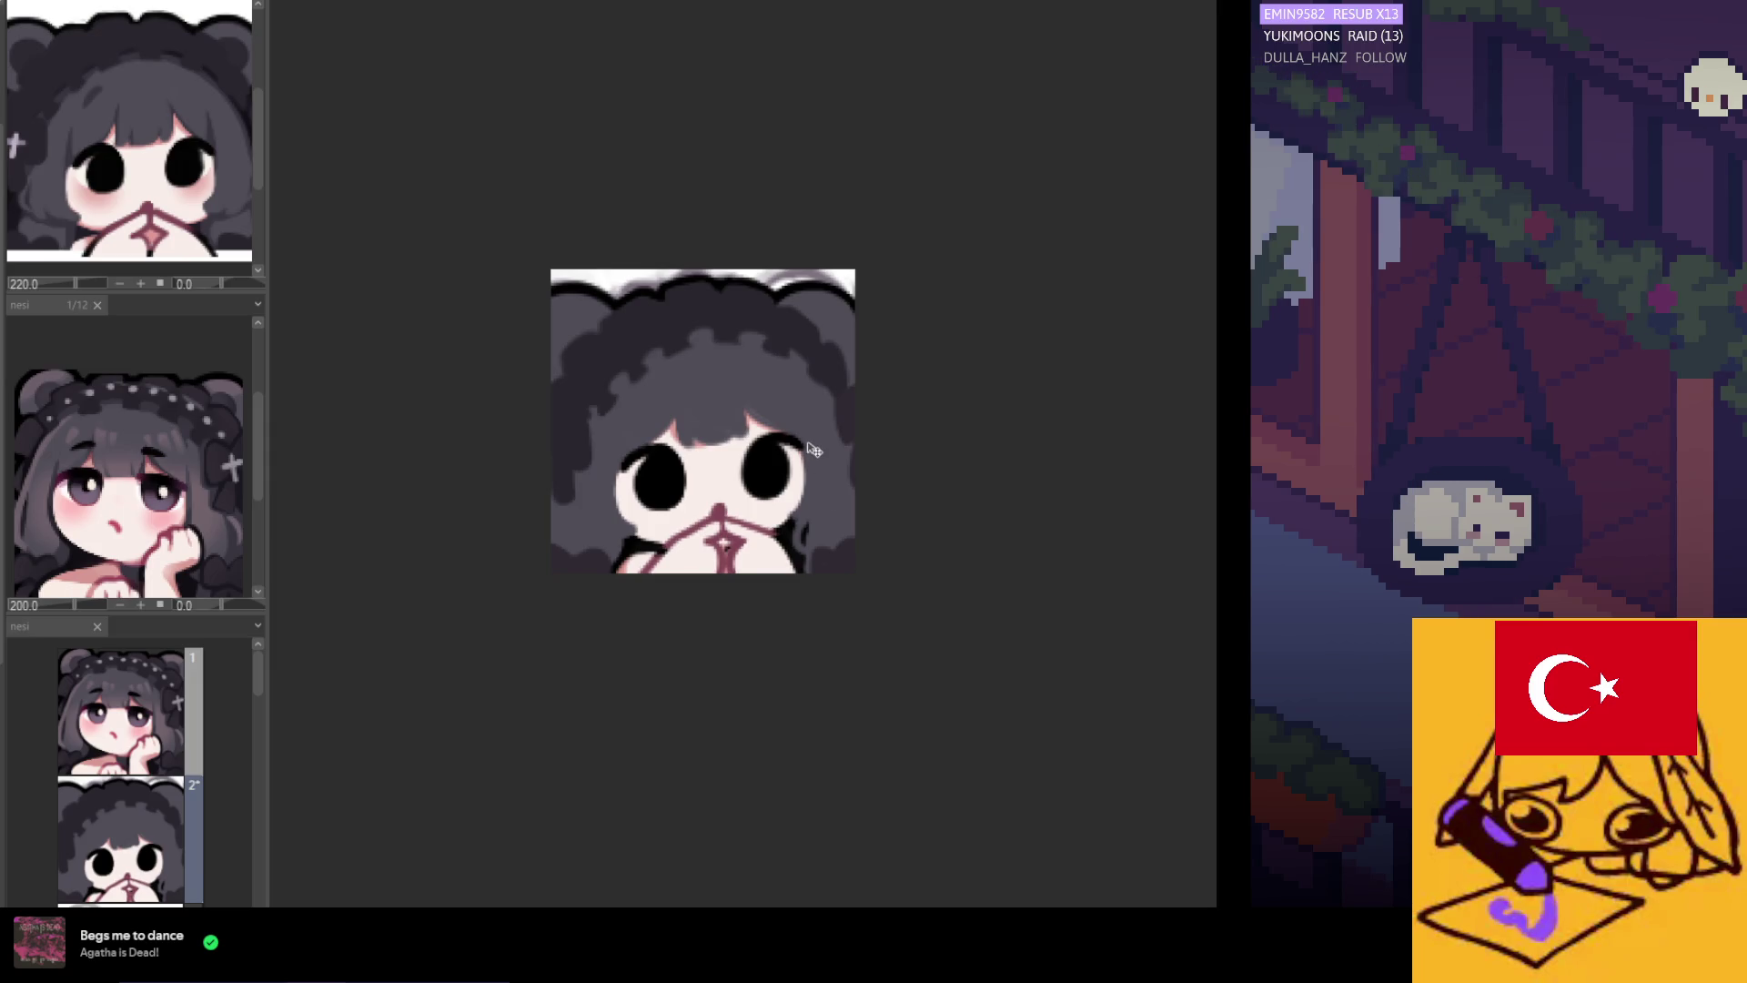
pyautogui.scroll(-2, 813, 449)
pyautogui.scroll(1, 791, 453)
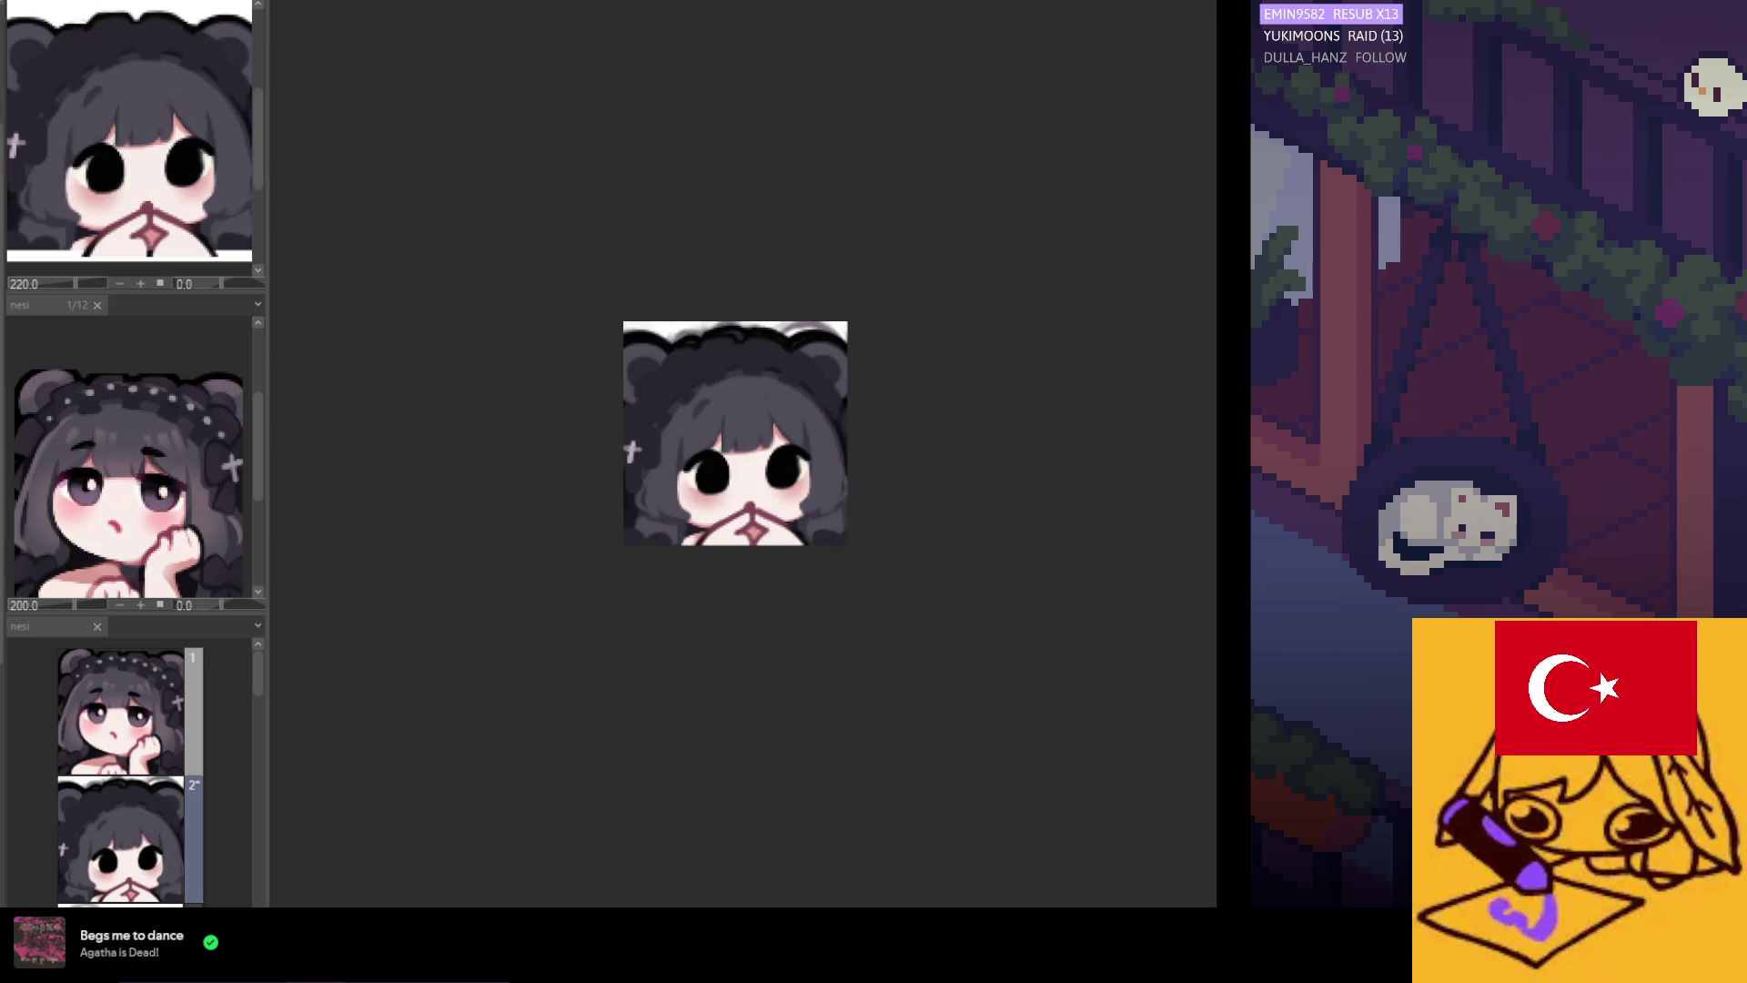
pyautogui.scroll(2, 920, 538)
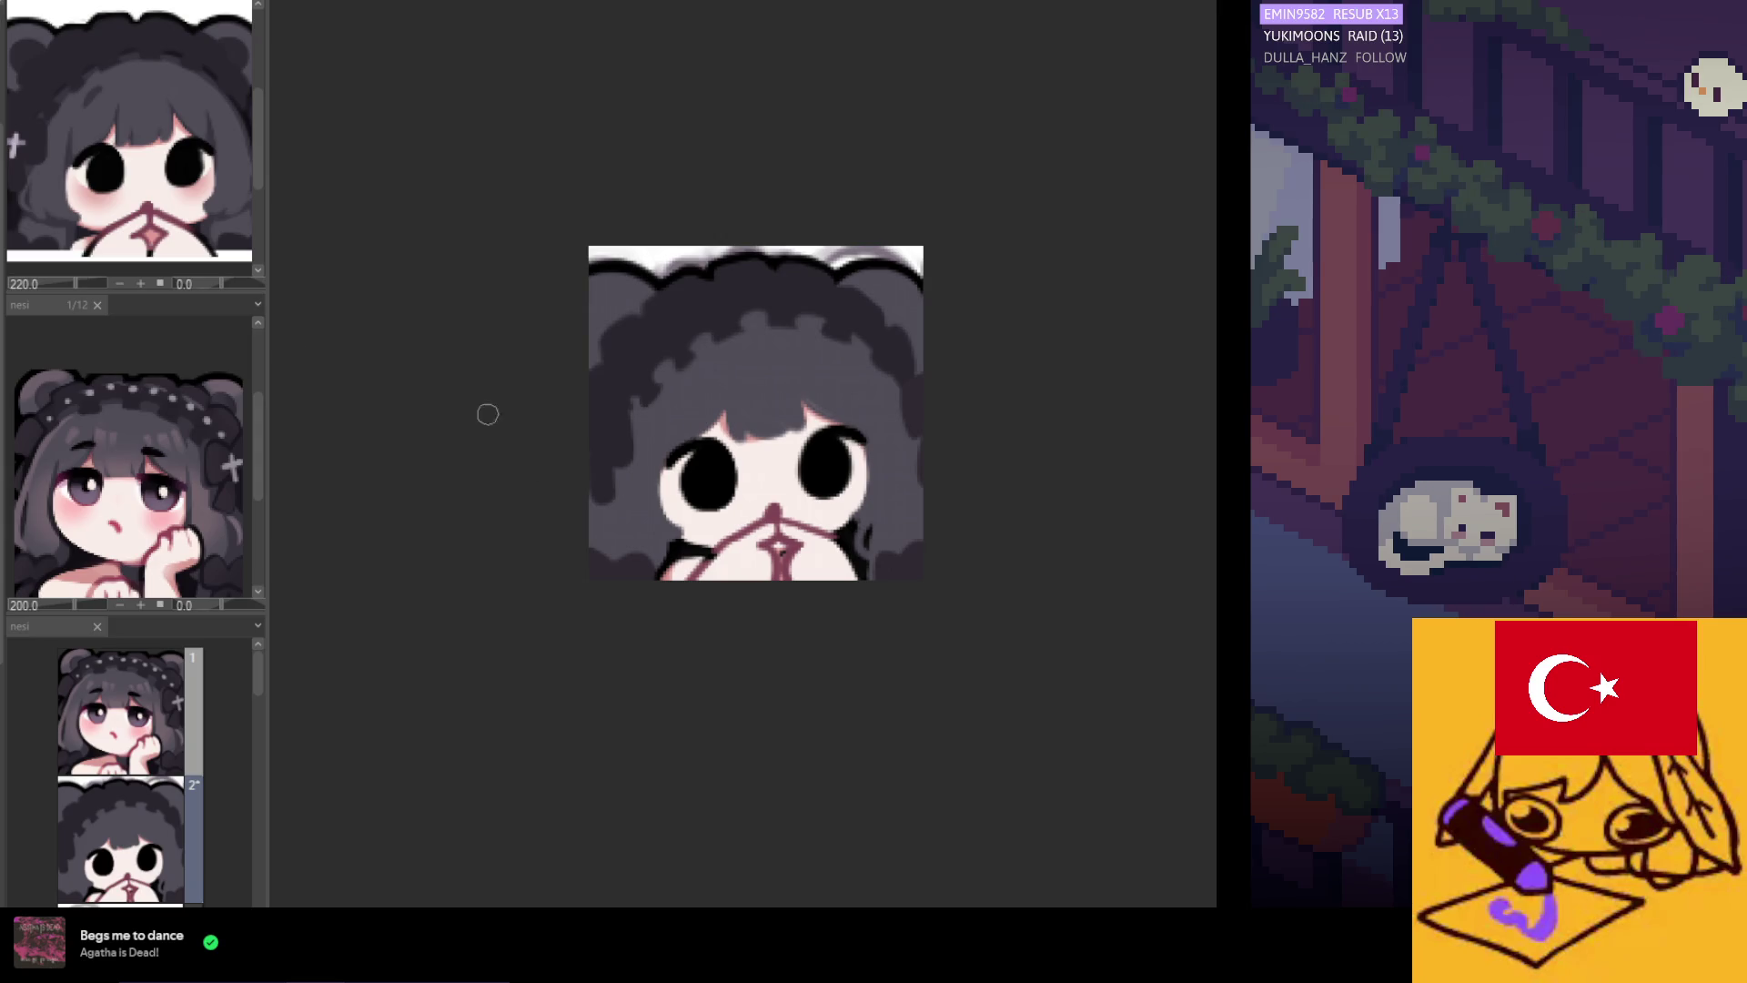
pyautogui.scroll(2, 741, 499)
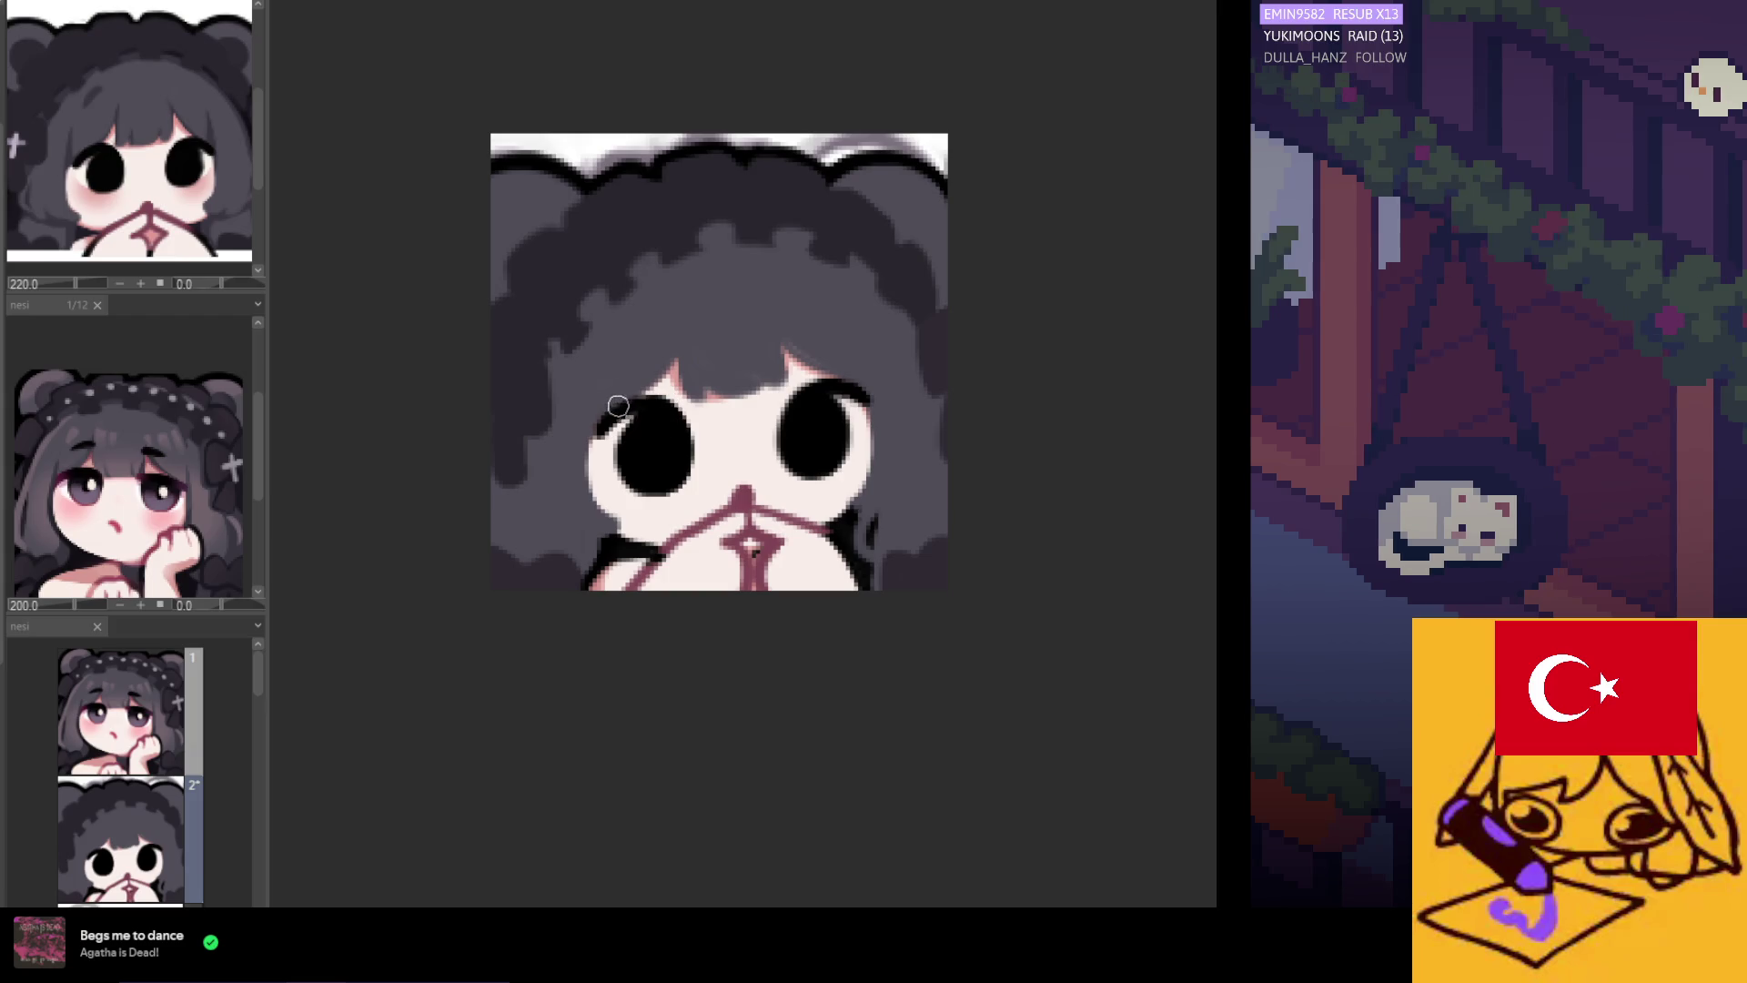
pyautogui.moveTo(628, 403)
pyautogui.mouseDown()
pyautogui.moveTo(655, 400)
pyautogui.moveTo(678, 434)
pyautogui.mouseUp()
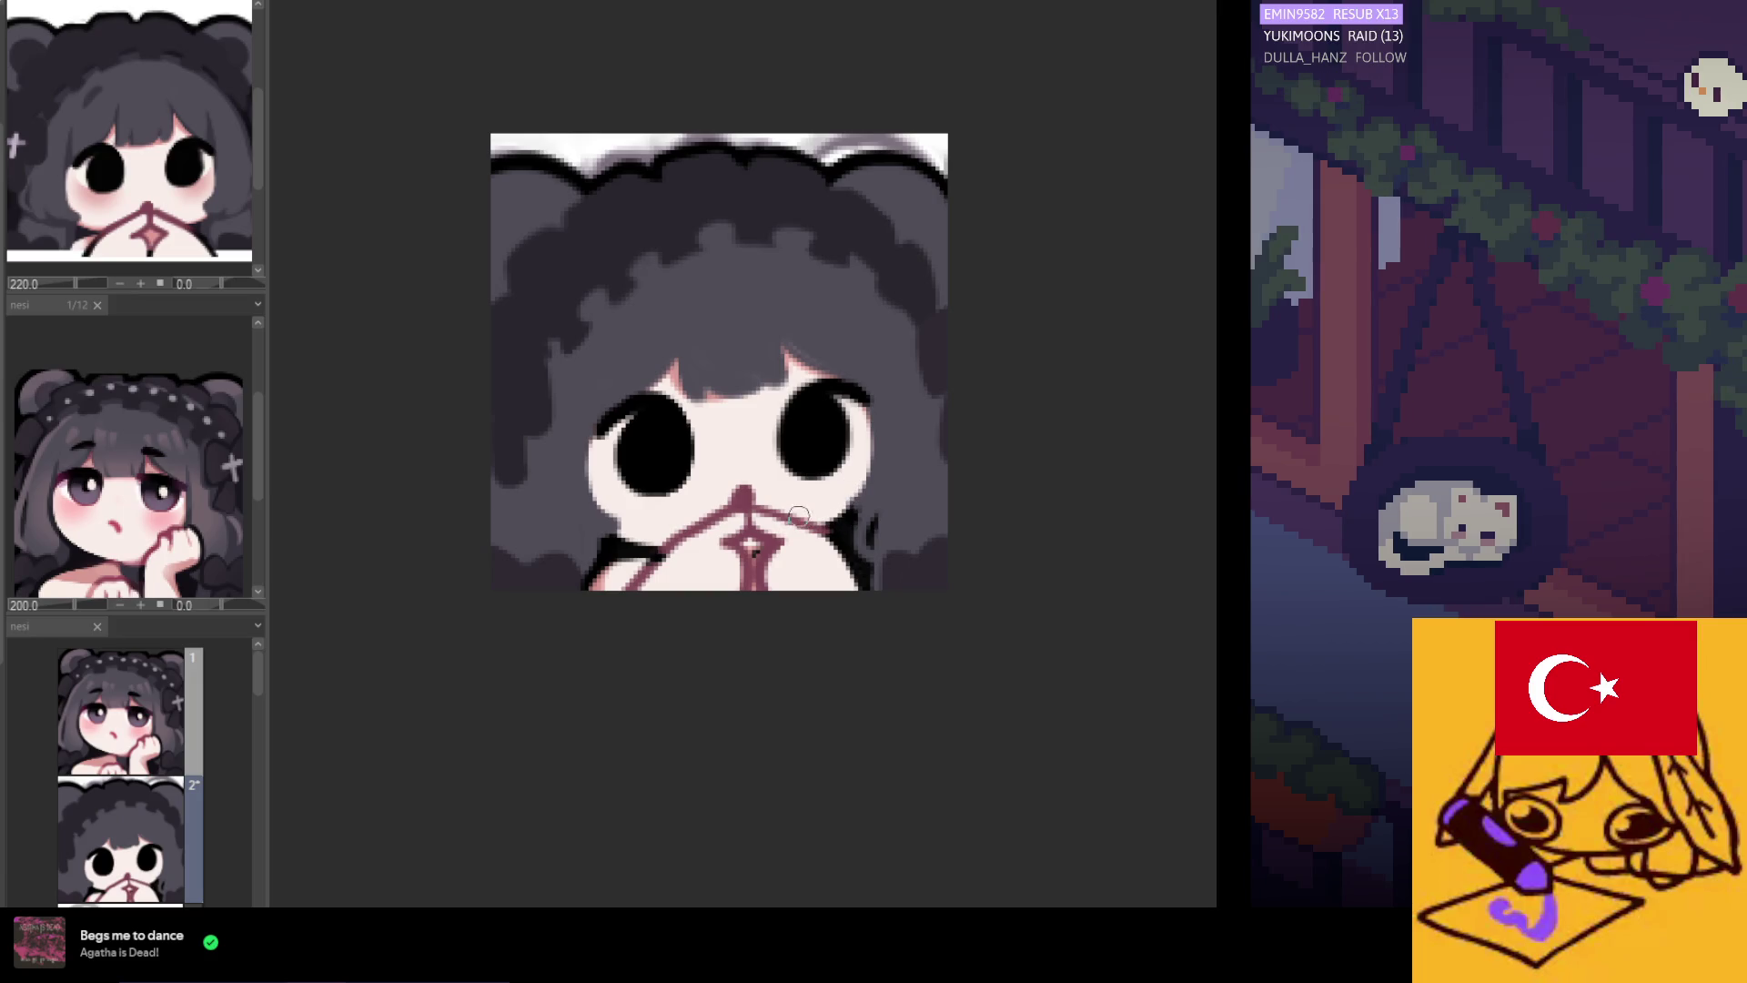
pyautogui.scroll(-3, 801, 546)
pyautogui.hscroll(-3, 818, 609)
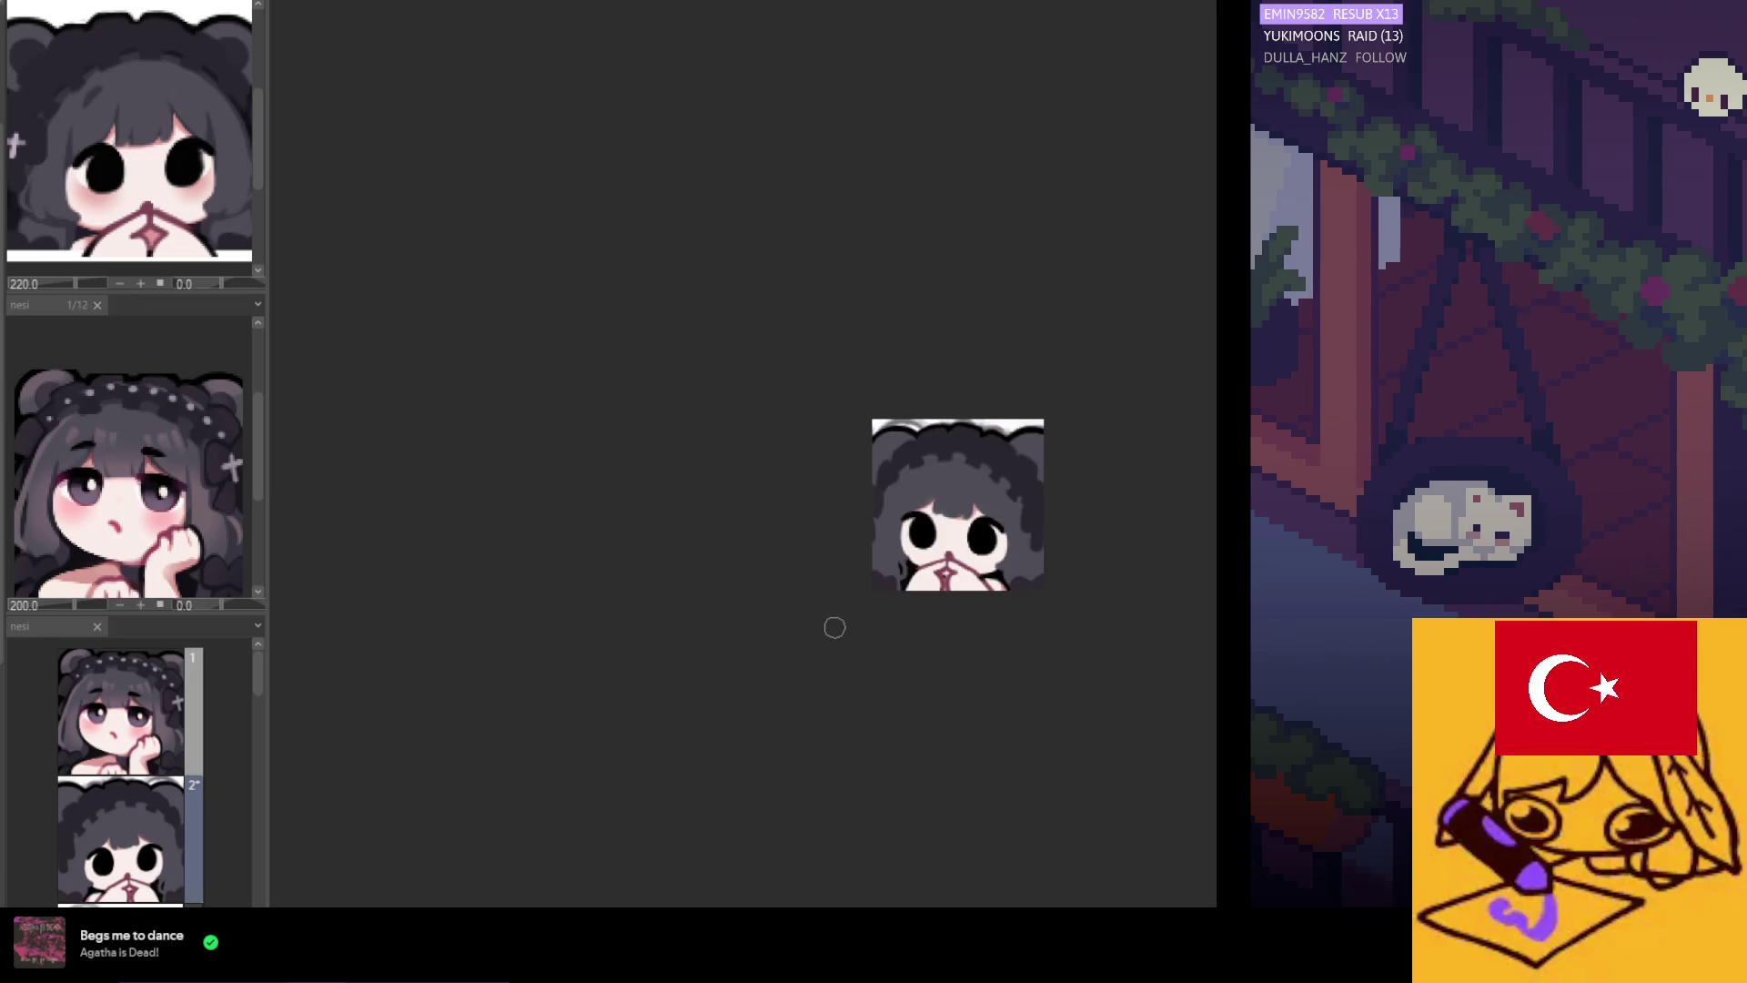
pyautogui.scroll(2, 831, 624)
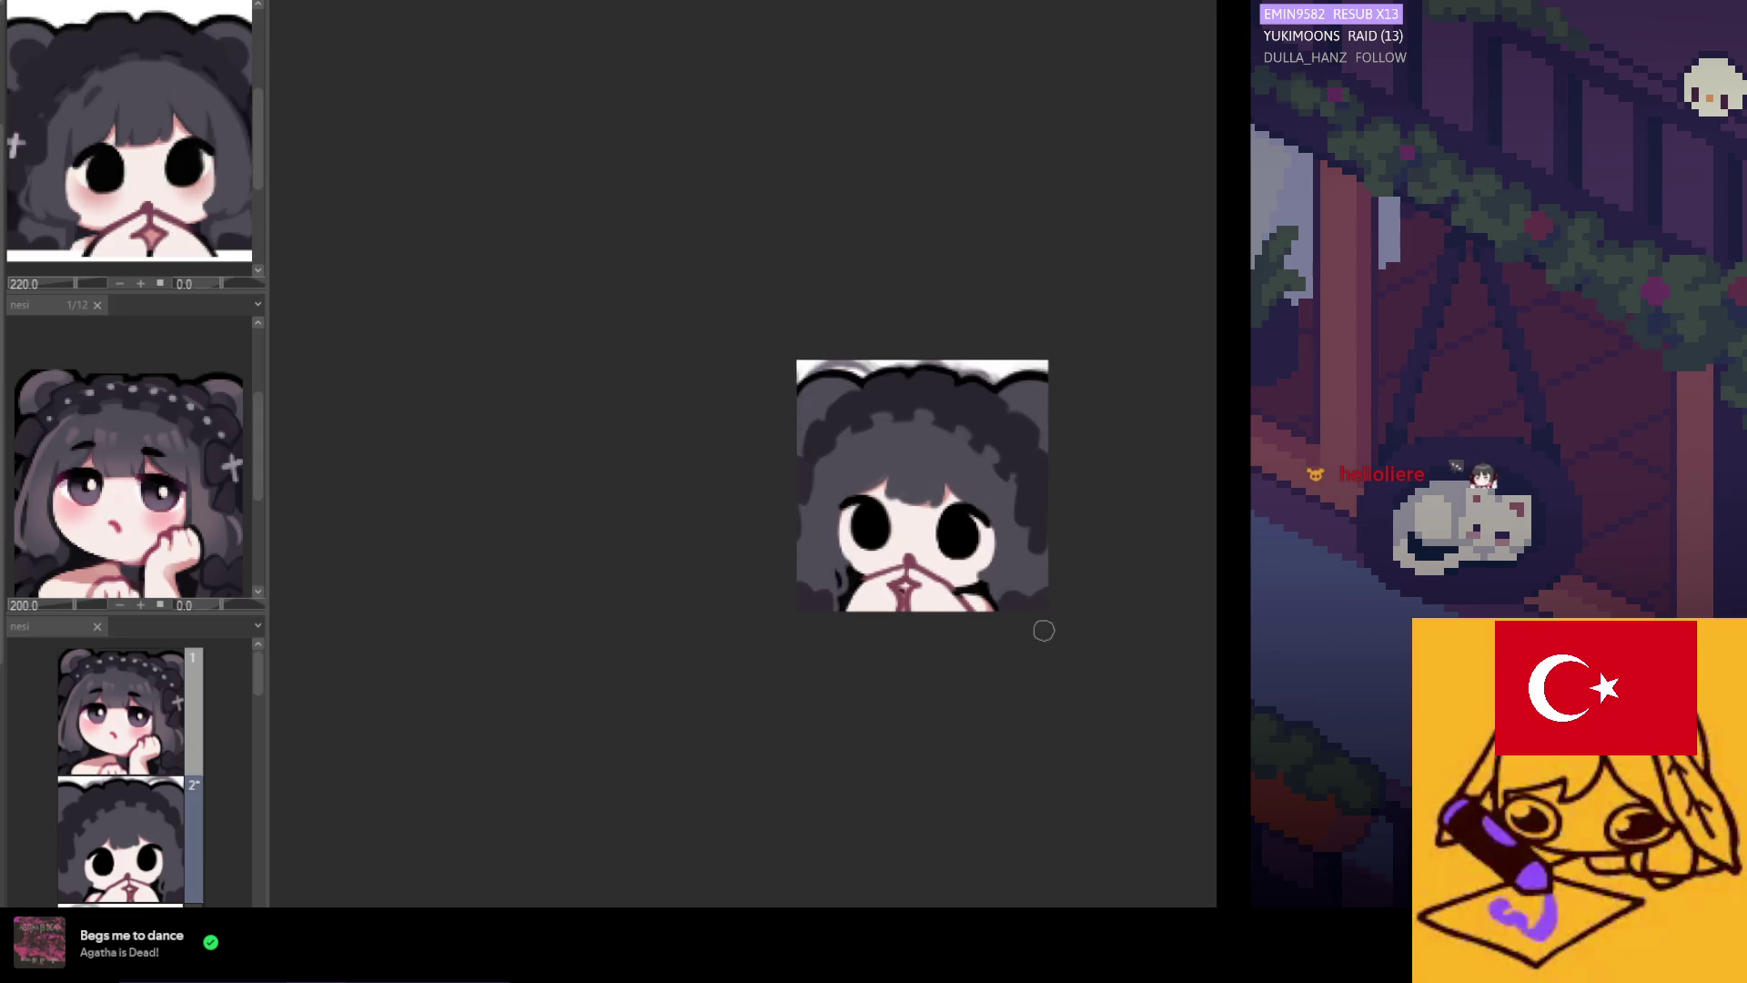
pyautogui.scroll(5, 967, 601)
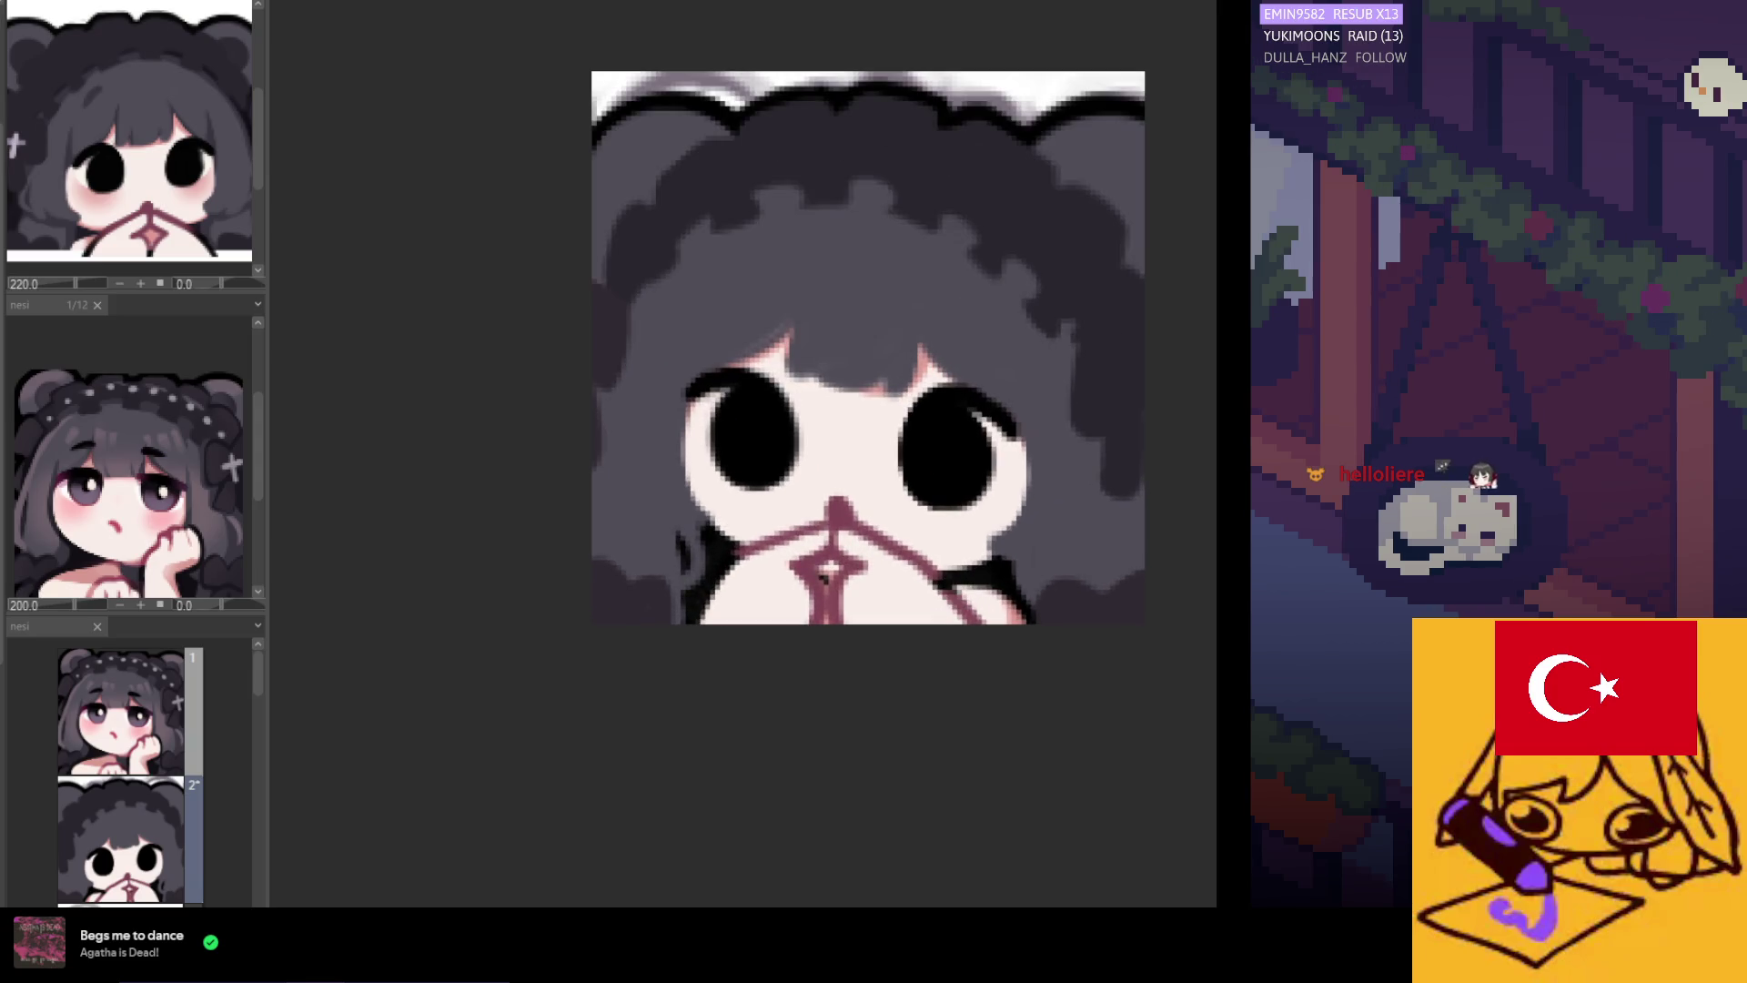
# Repaint the dark edge, the mouth line and the outline beside it.
pyautogui.scroll(2, 734, 539)
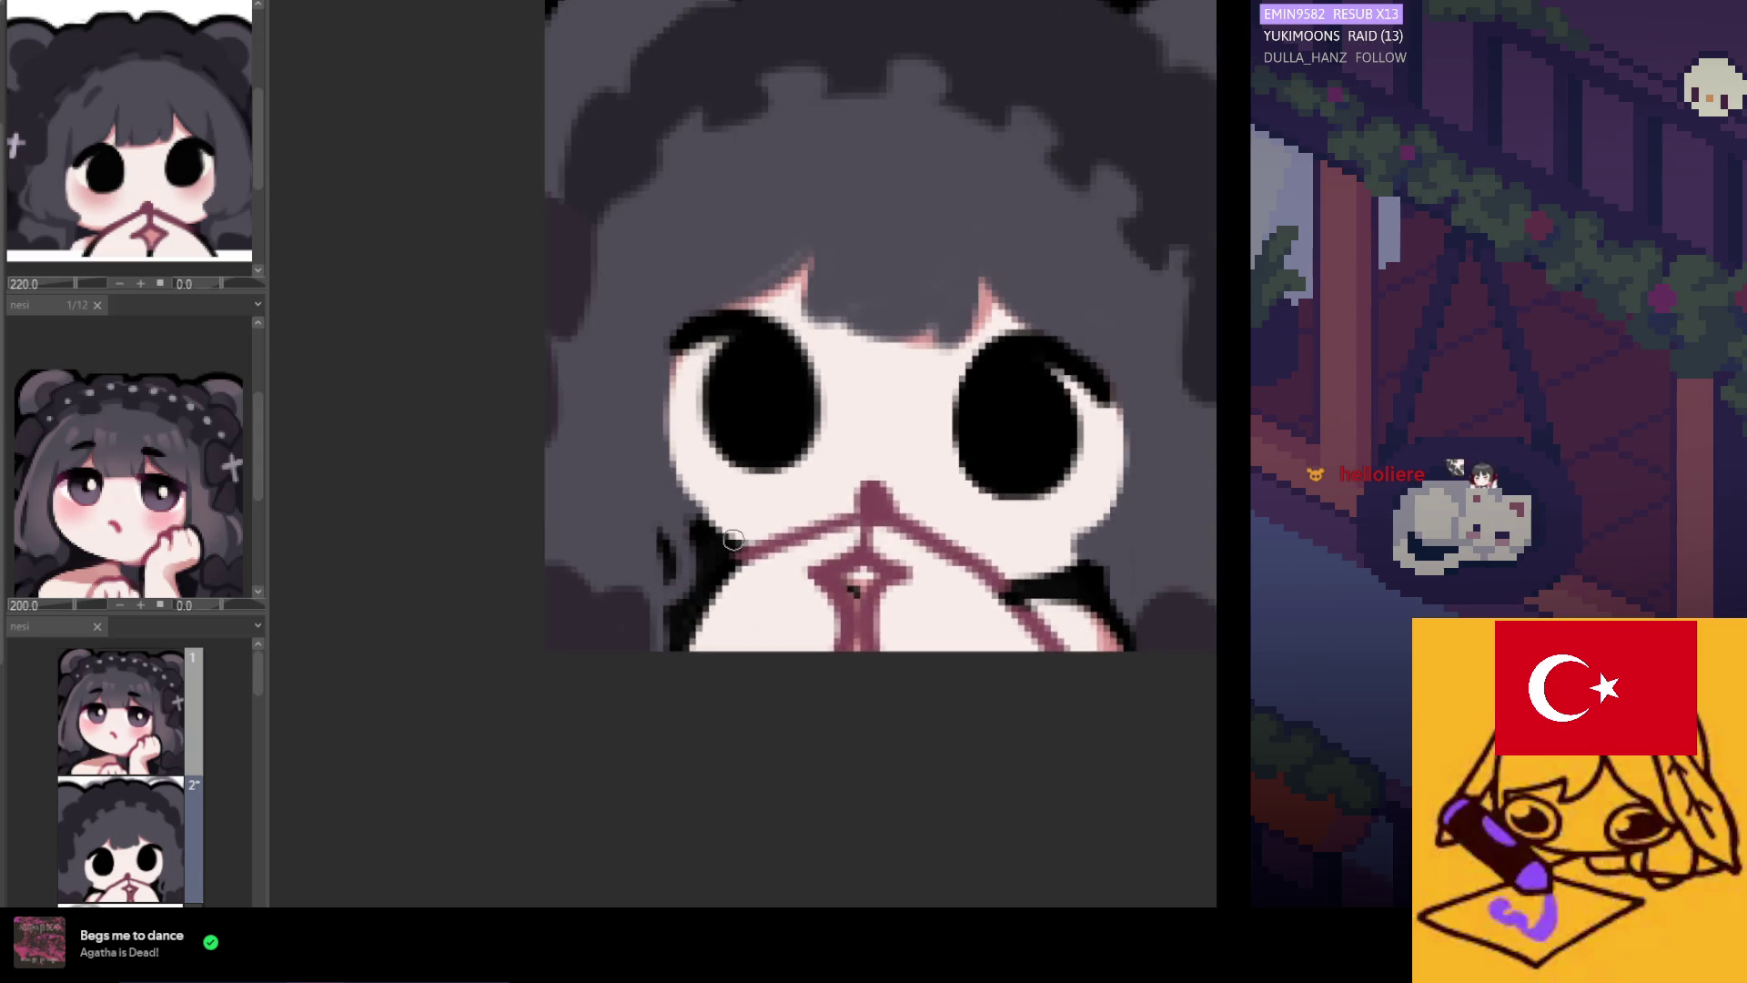
pyautogui.moveTo(778, 544); pyautogui.dragTo(739, 557)
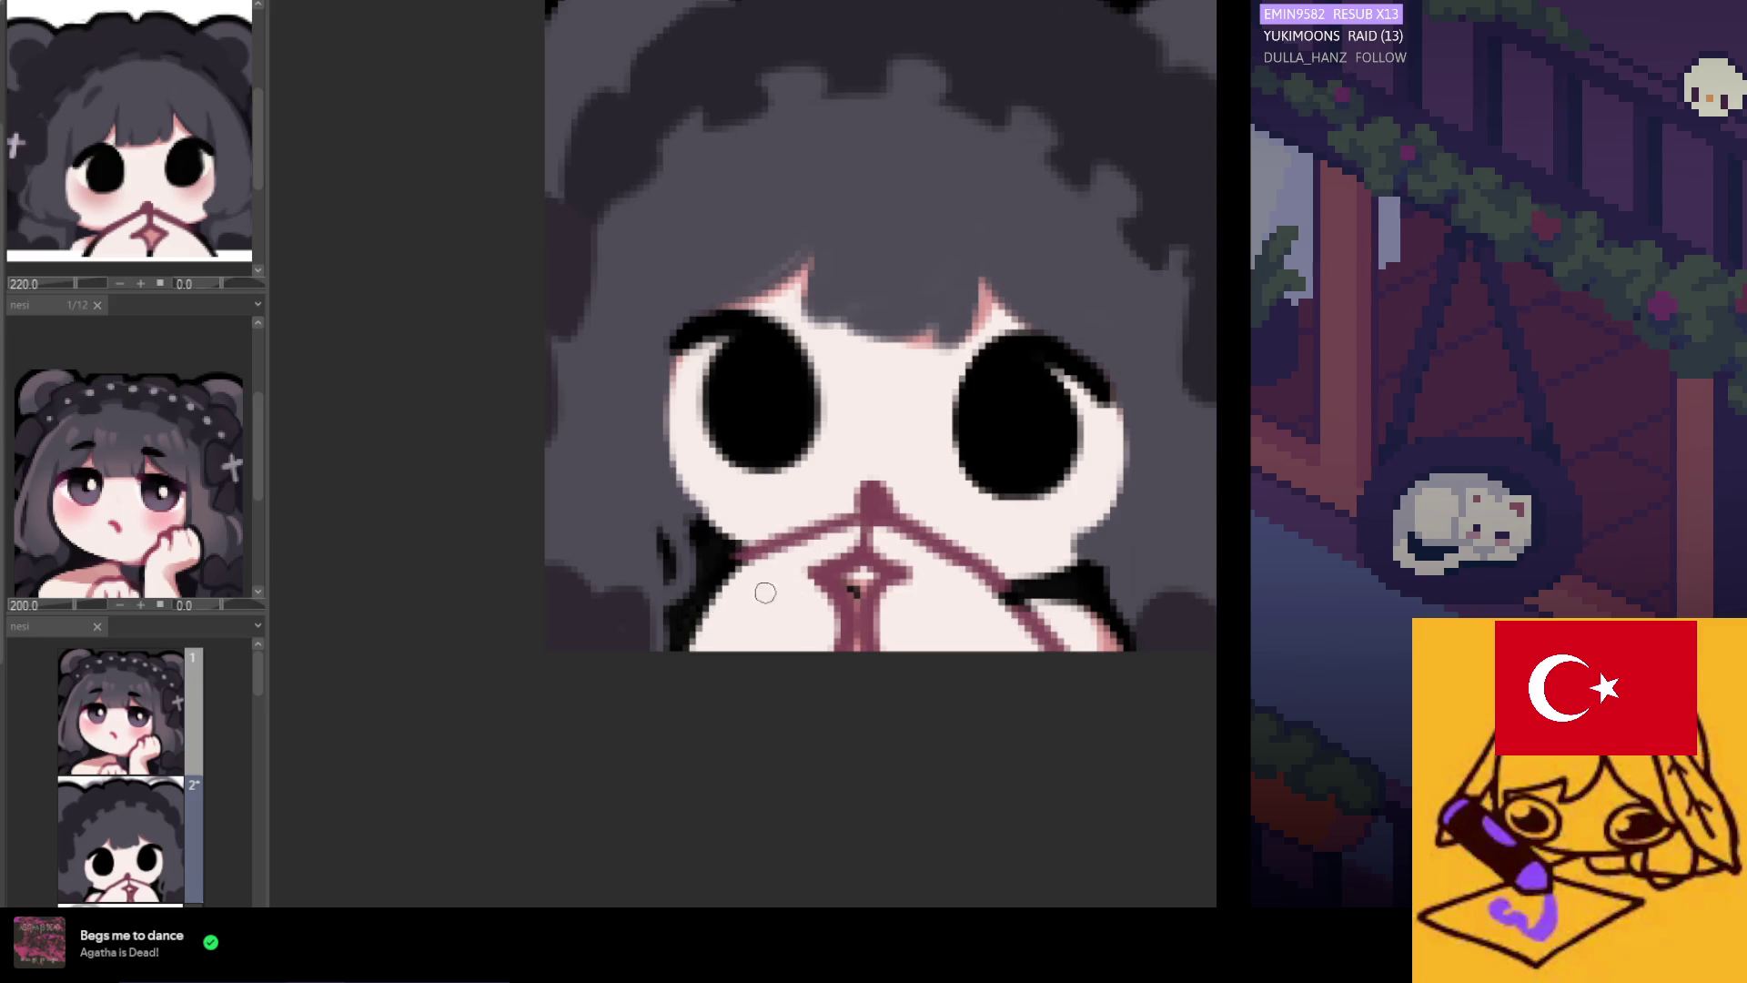
pyautogui.moveTo(734, 573)
pyautogui.mouseDown()
pyautogui.moveTo(765, 563)
pyautogui.moveTo(710, 628)
pyautogui.mouseUp()
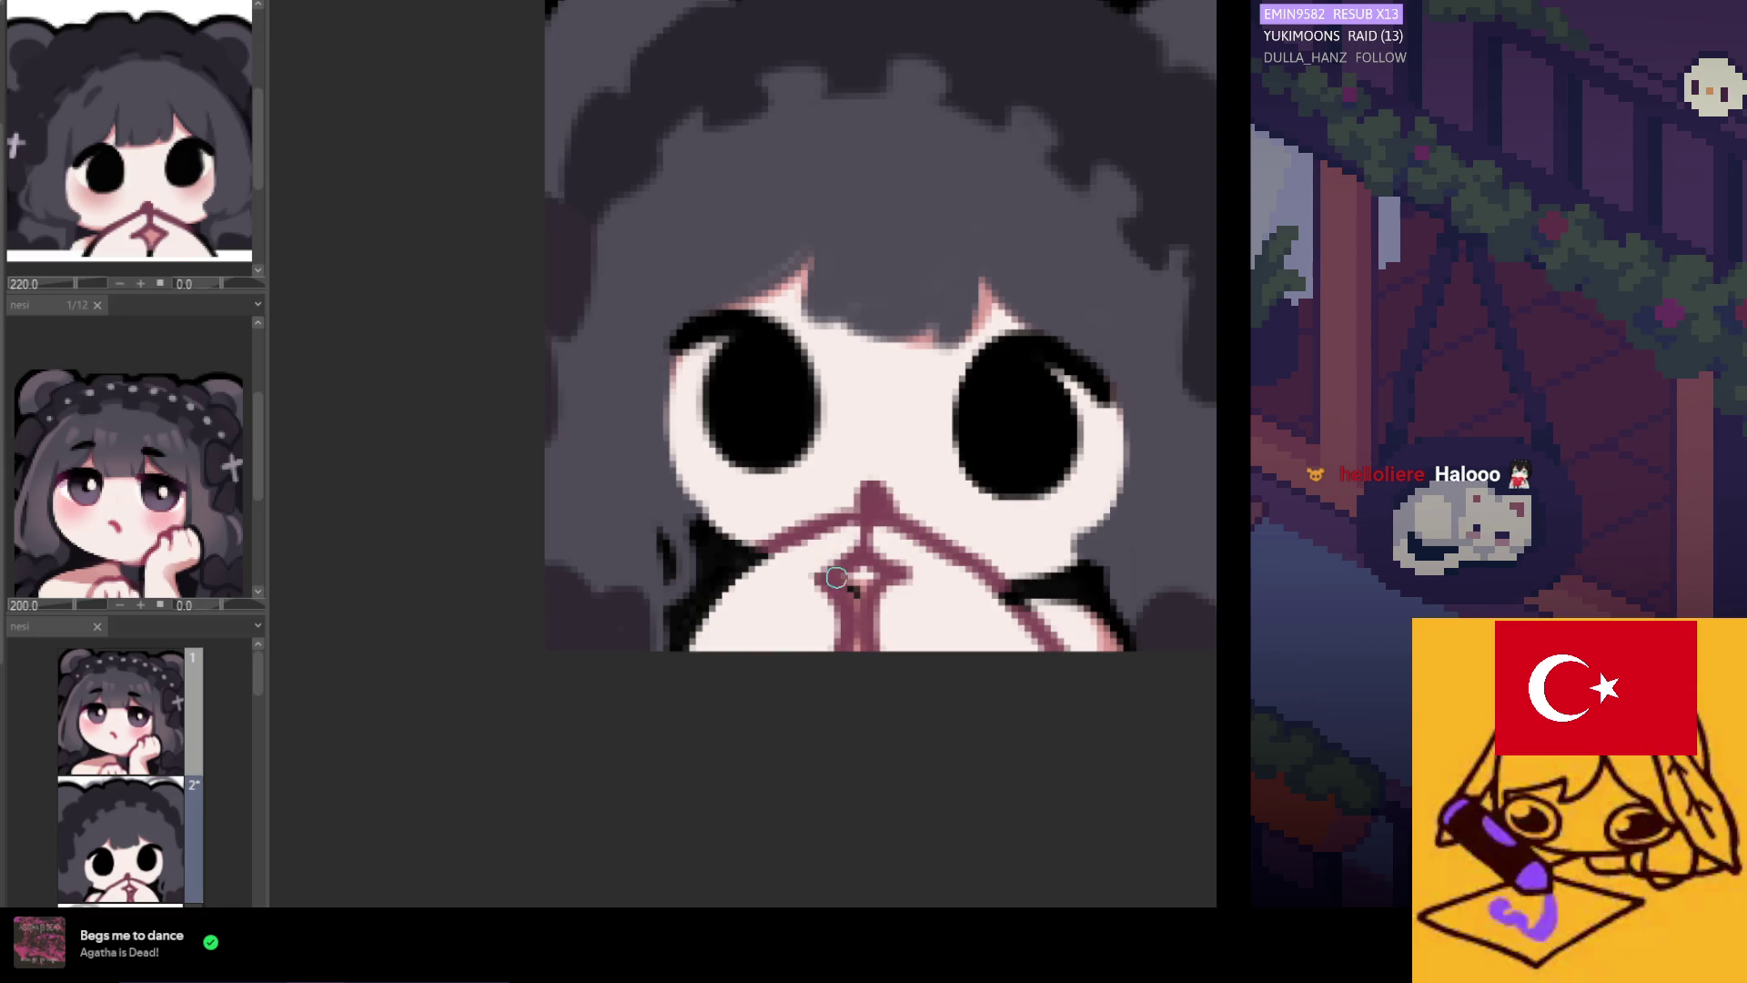
# Flip the canvas horizontally, redraw the mouth's left edge, and darken its top point in maroon.
pyautogui.press('h')
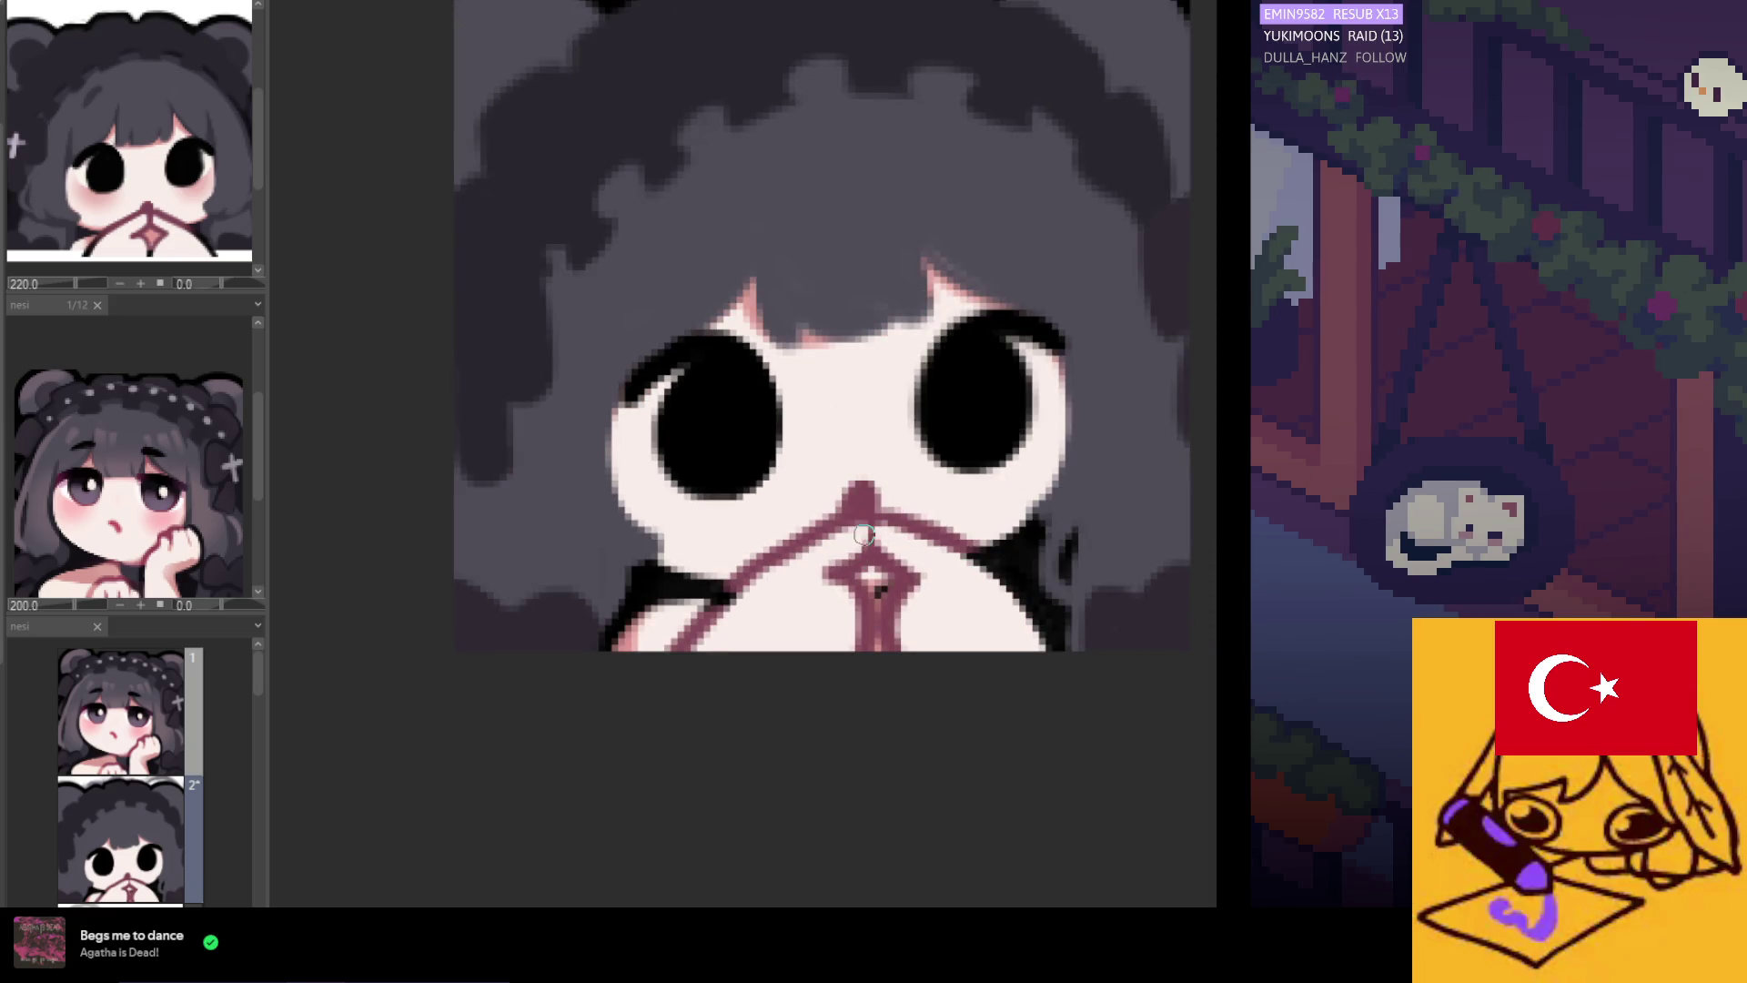
pyautogui.moveTo(846, 552); pyautogui.dragTo(833, 572)
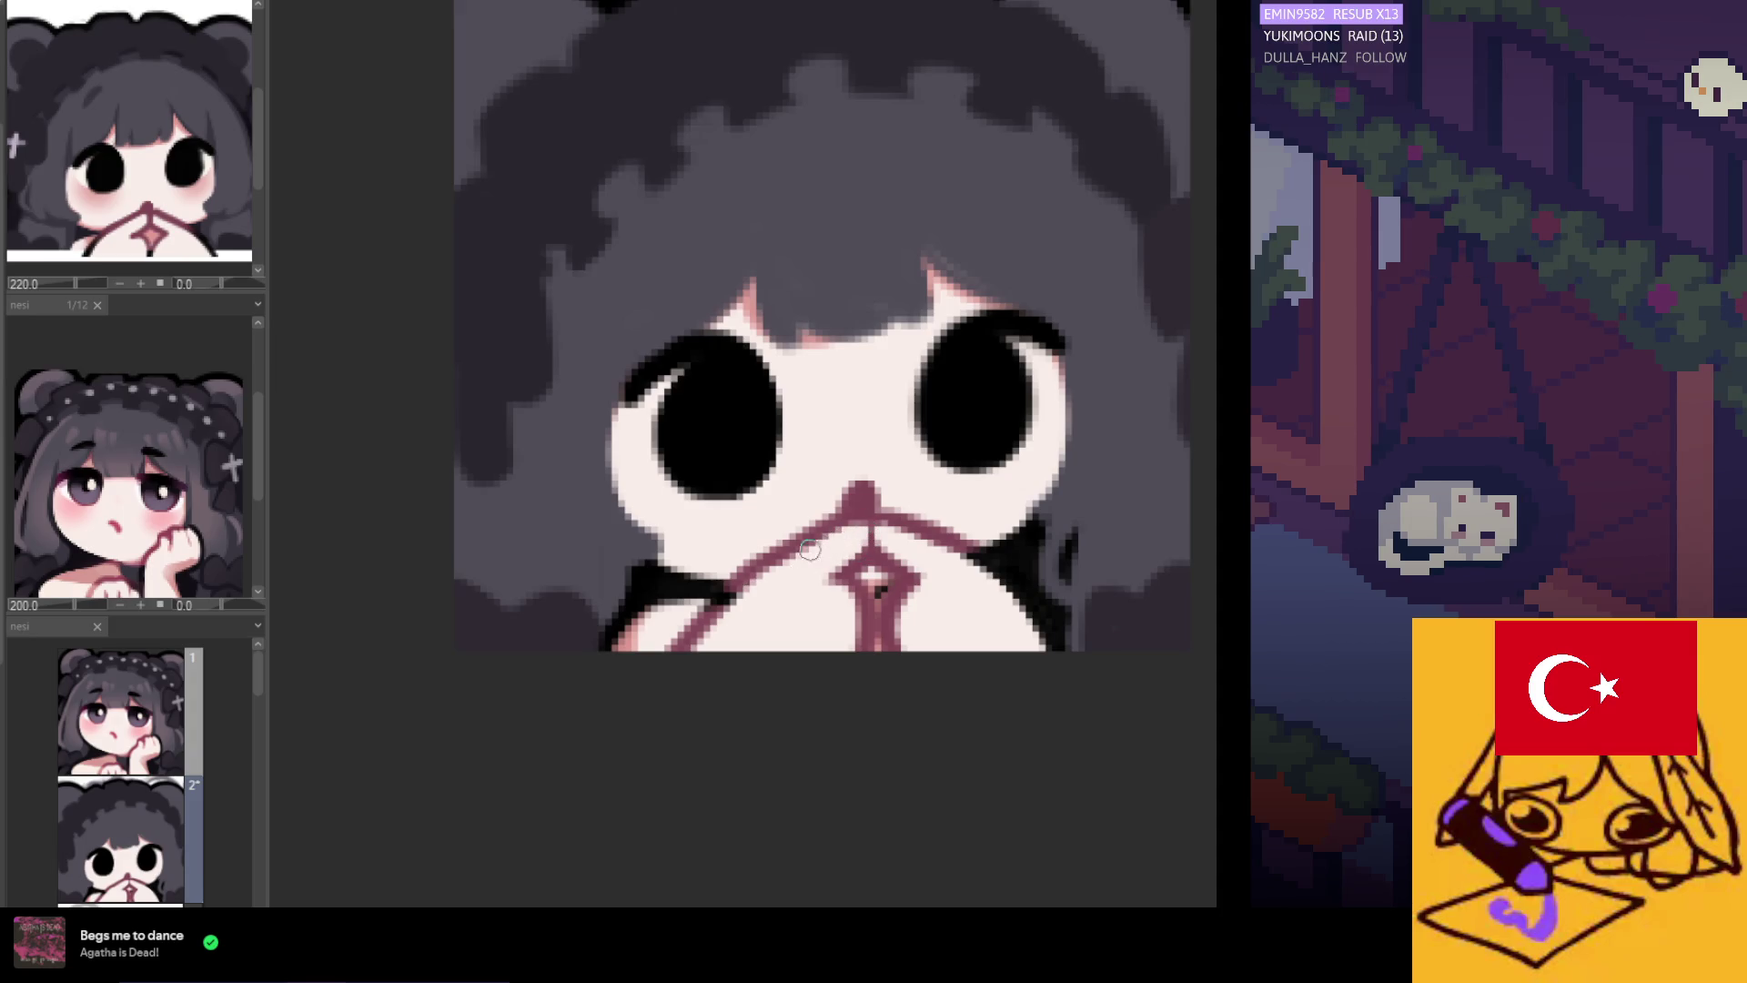
pyautogui.keyDown('alt'); pyautogui.click(850, 565); pyautogui.keyUp('alt')
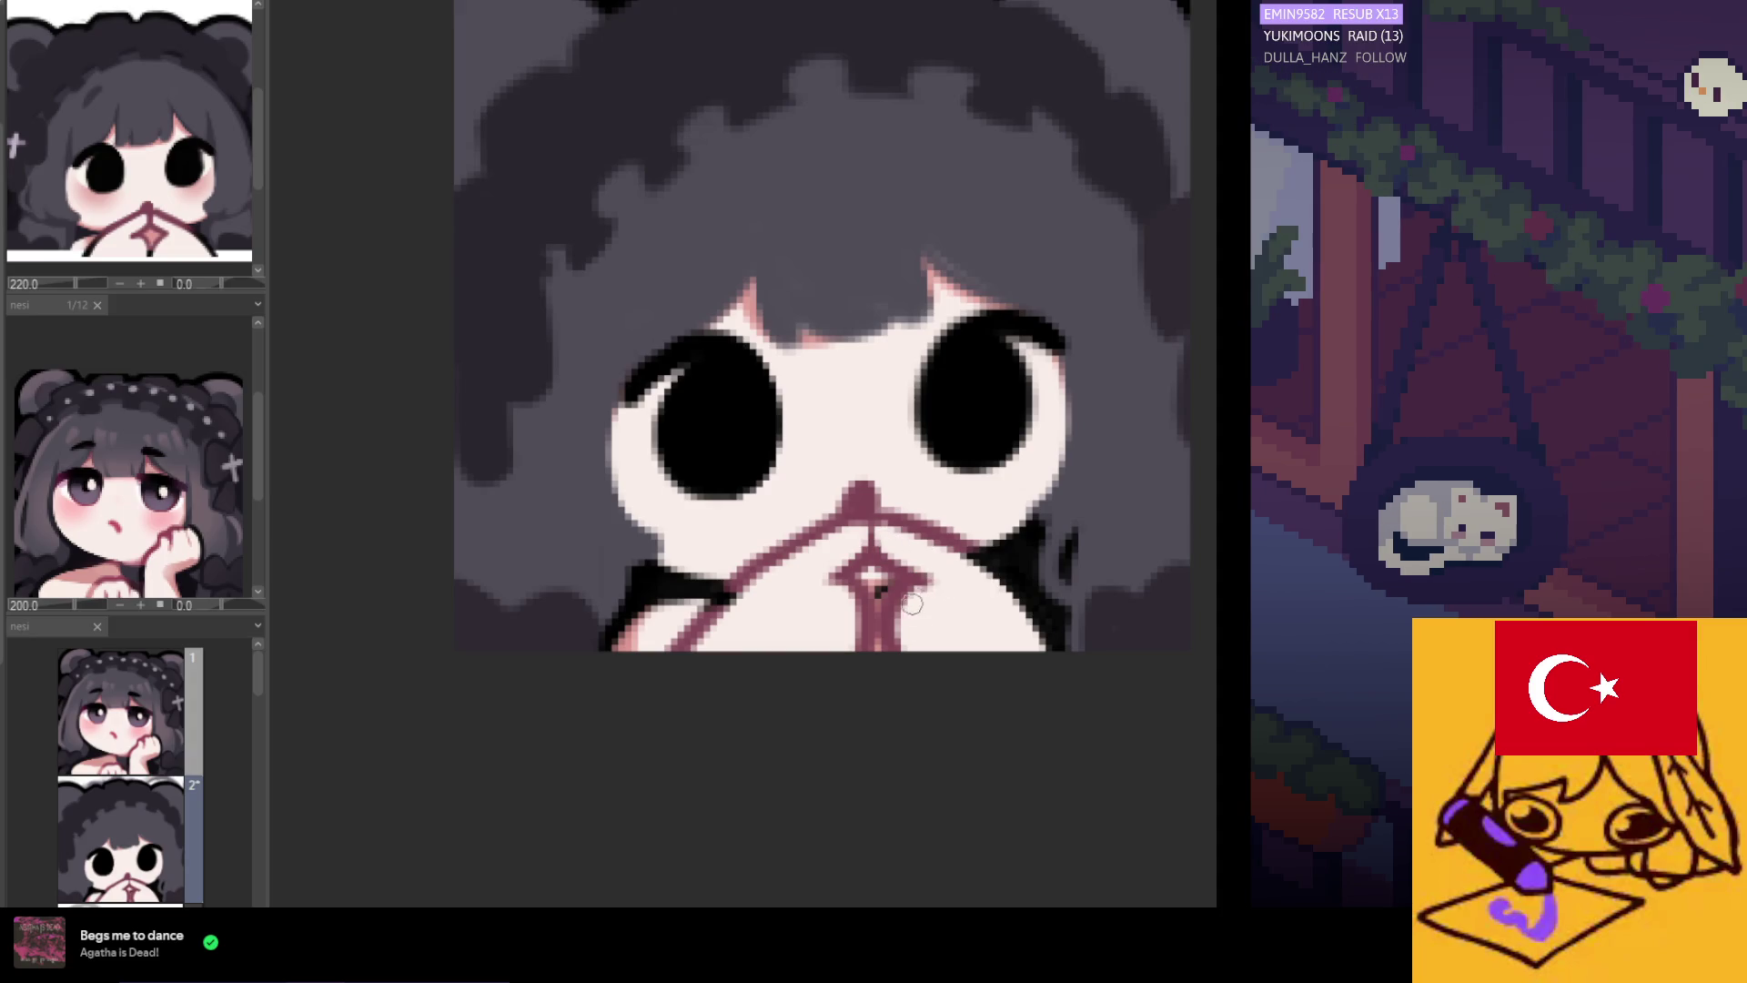
pyautogui.scroll(-3, 932, 401)
pyautogui.scroll(2, 925, 565)
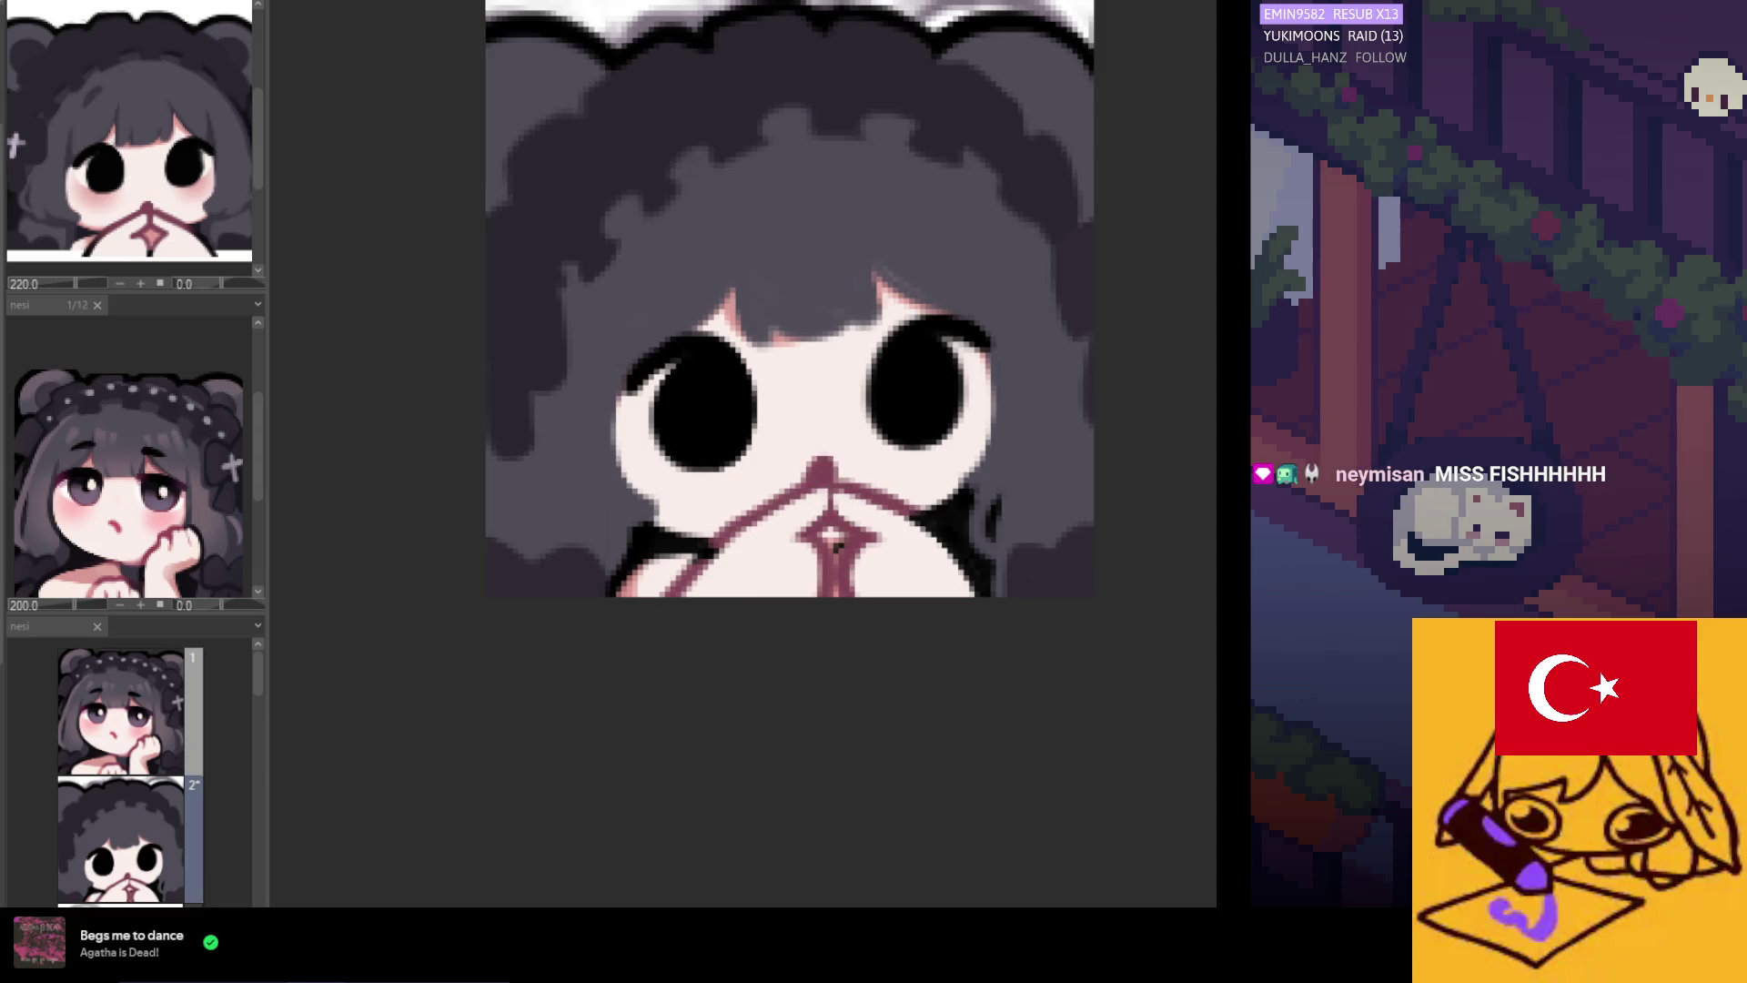
pyautogui.moveTo(833, 478); pyautogui.dragTo(837, 462)
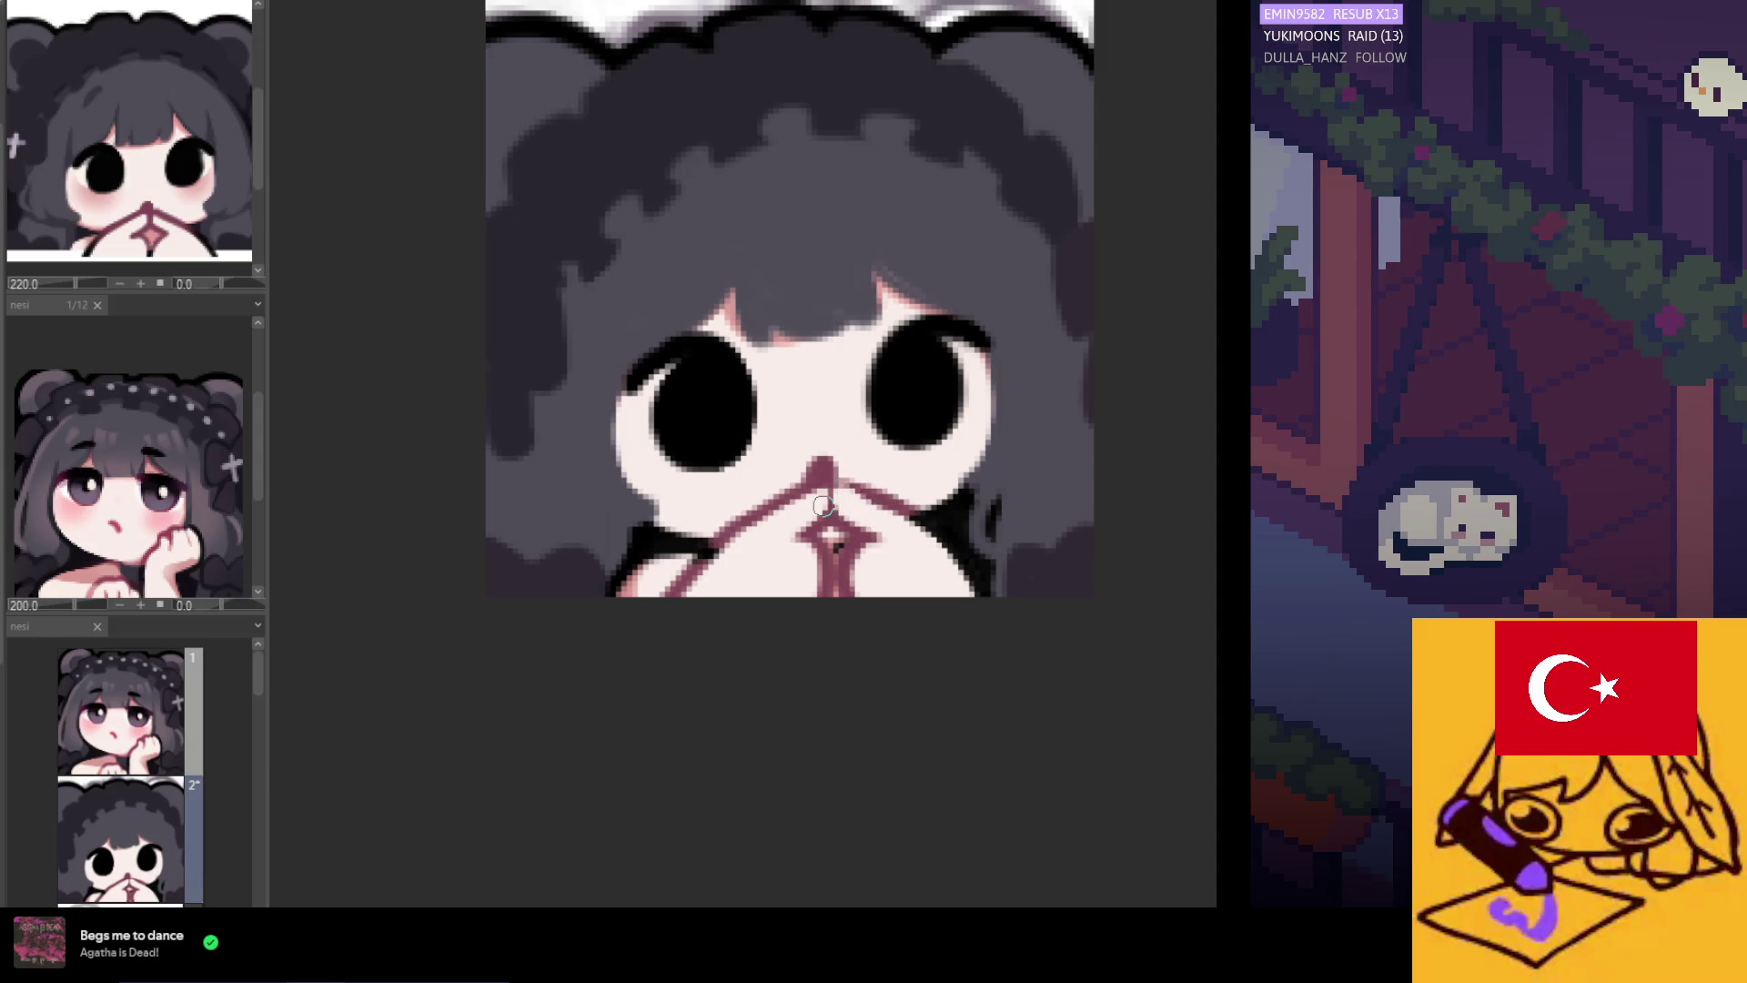
# Select the eyes-and-mouth area and nudge it slightly right with Ctrl+T.
pyautogui.scroll(-5, 859, 341)
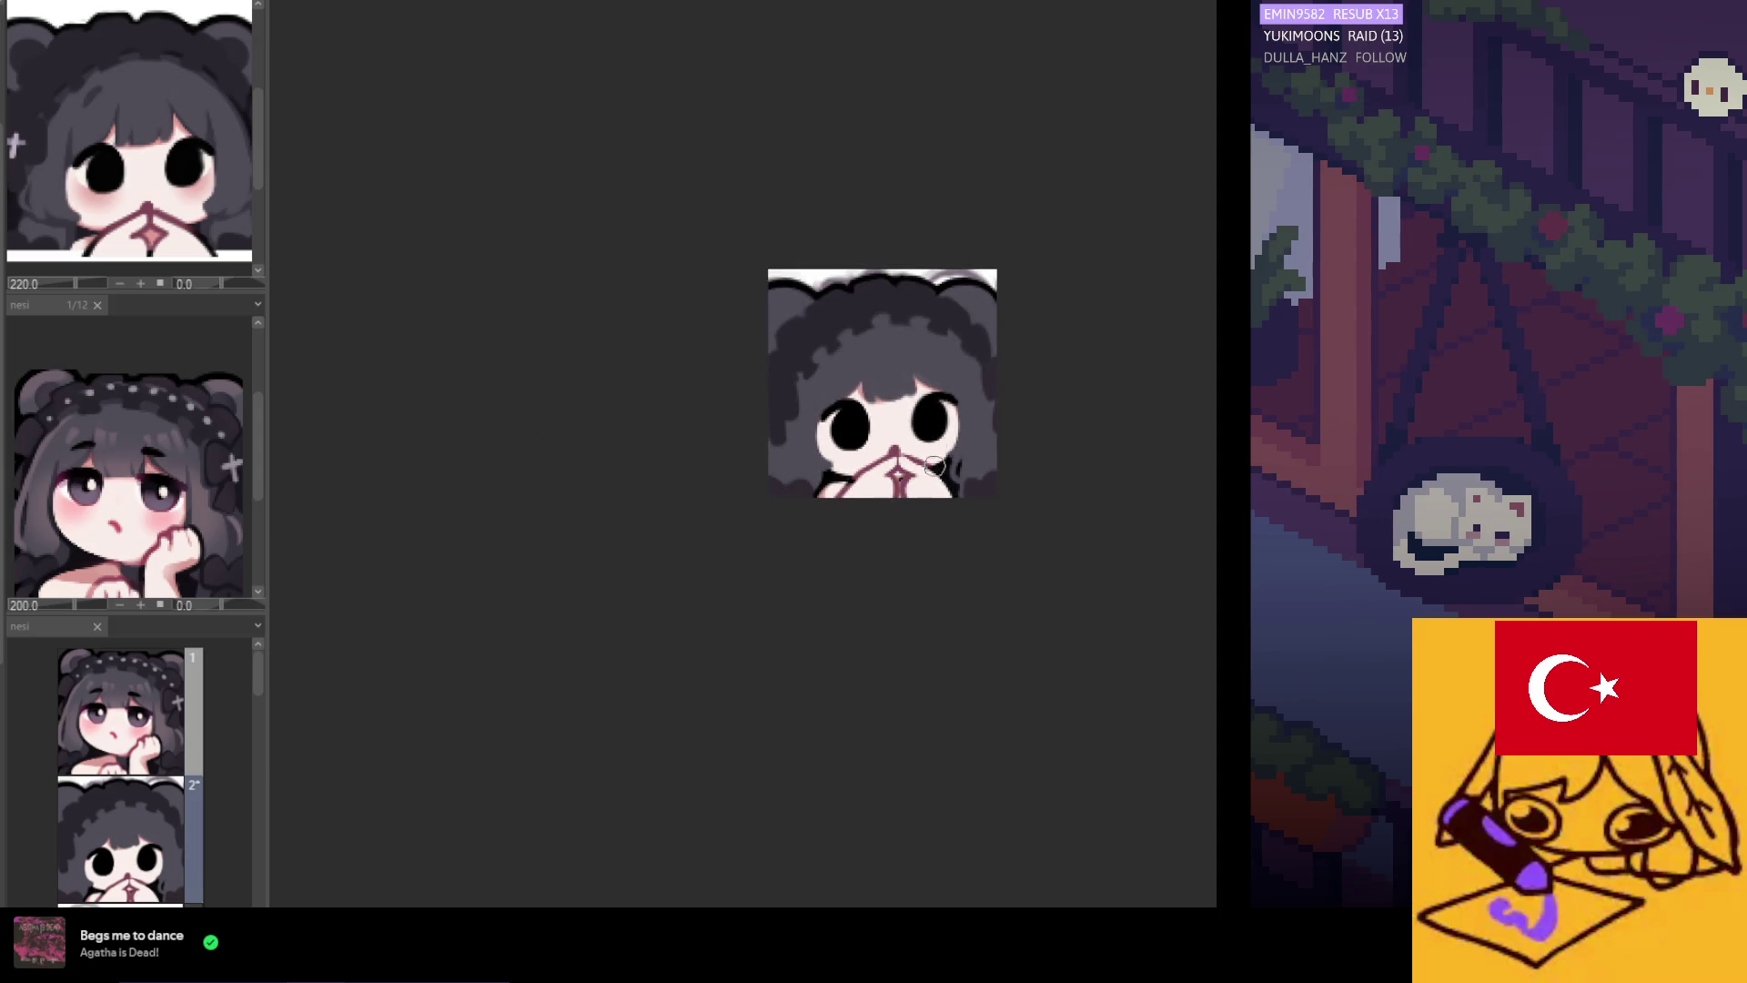
pyautogui.scroll(2, 868, 382)
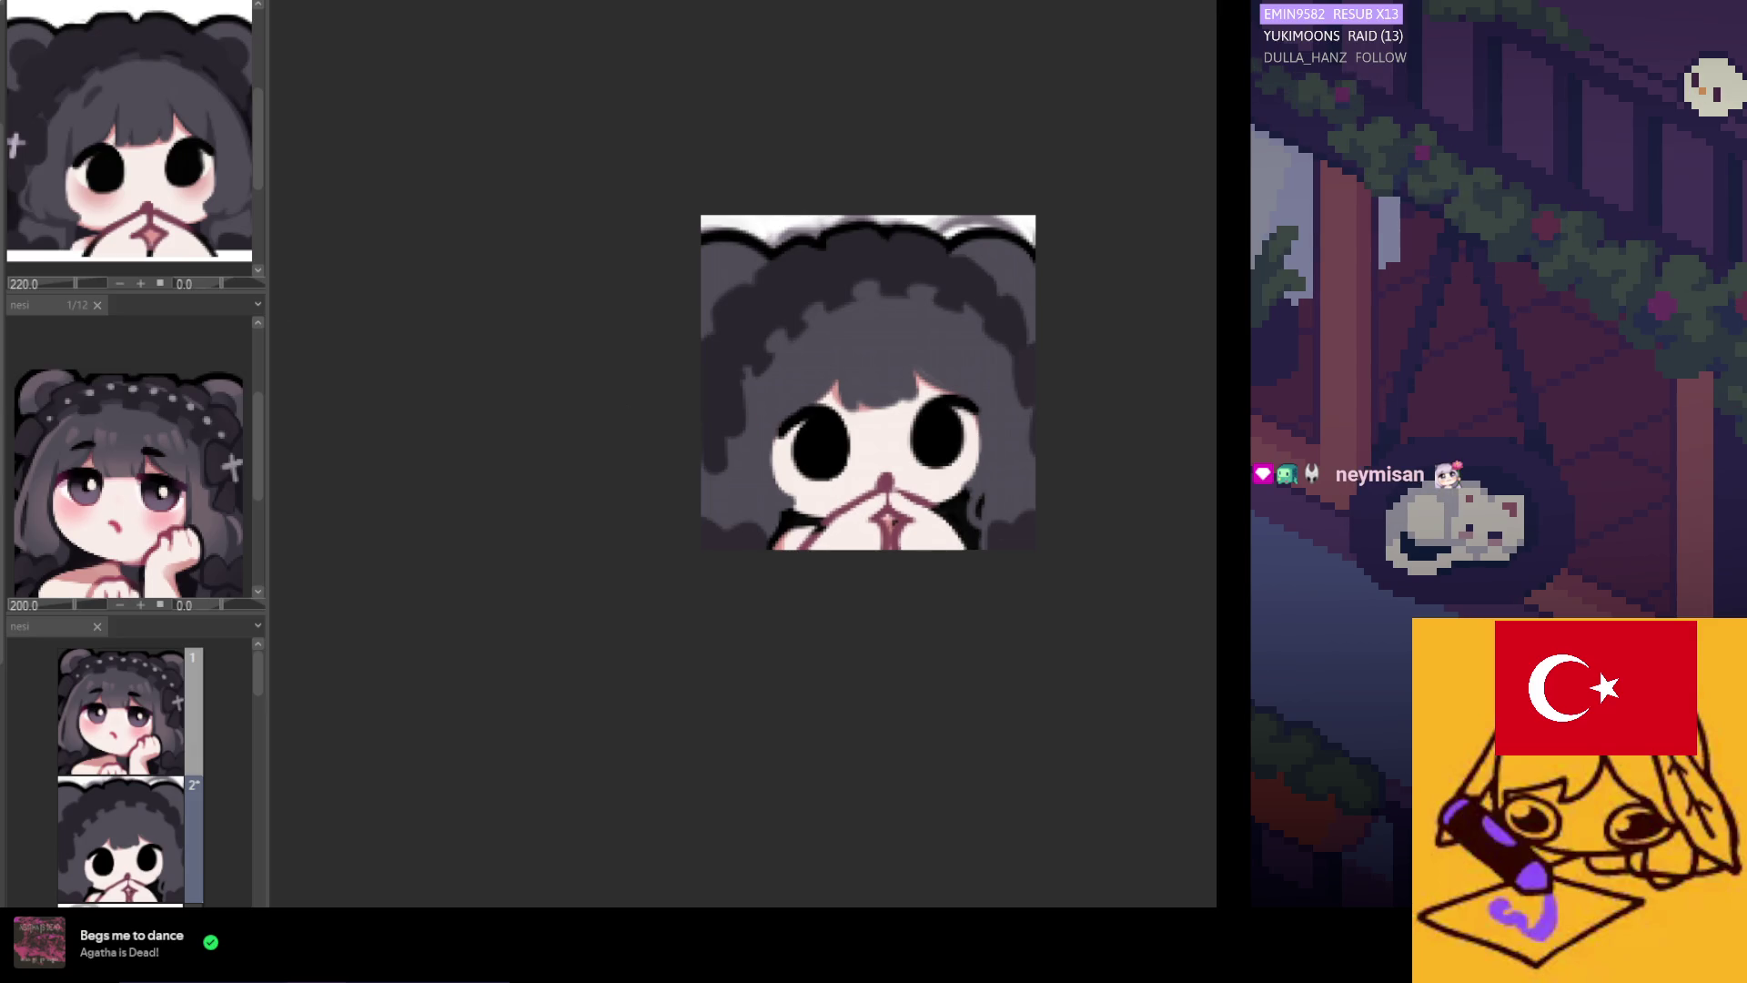
pyautogui.scroll(4, 929, 506)
pyautogui.scroll(1, 929, 507)
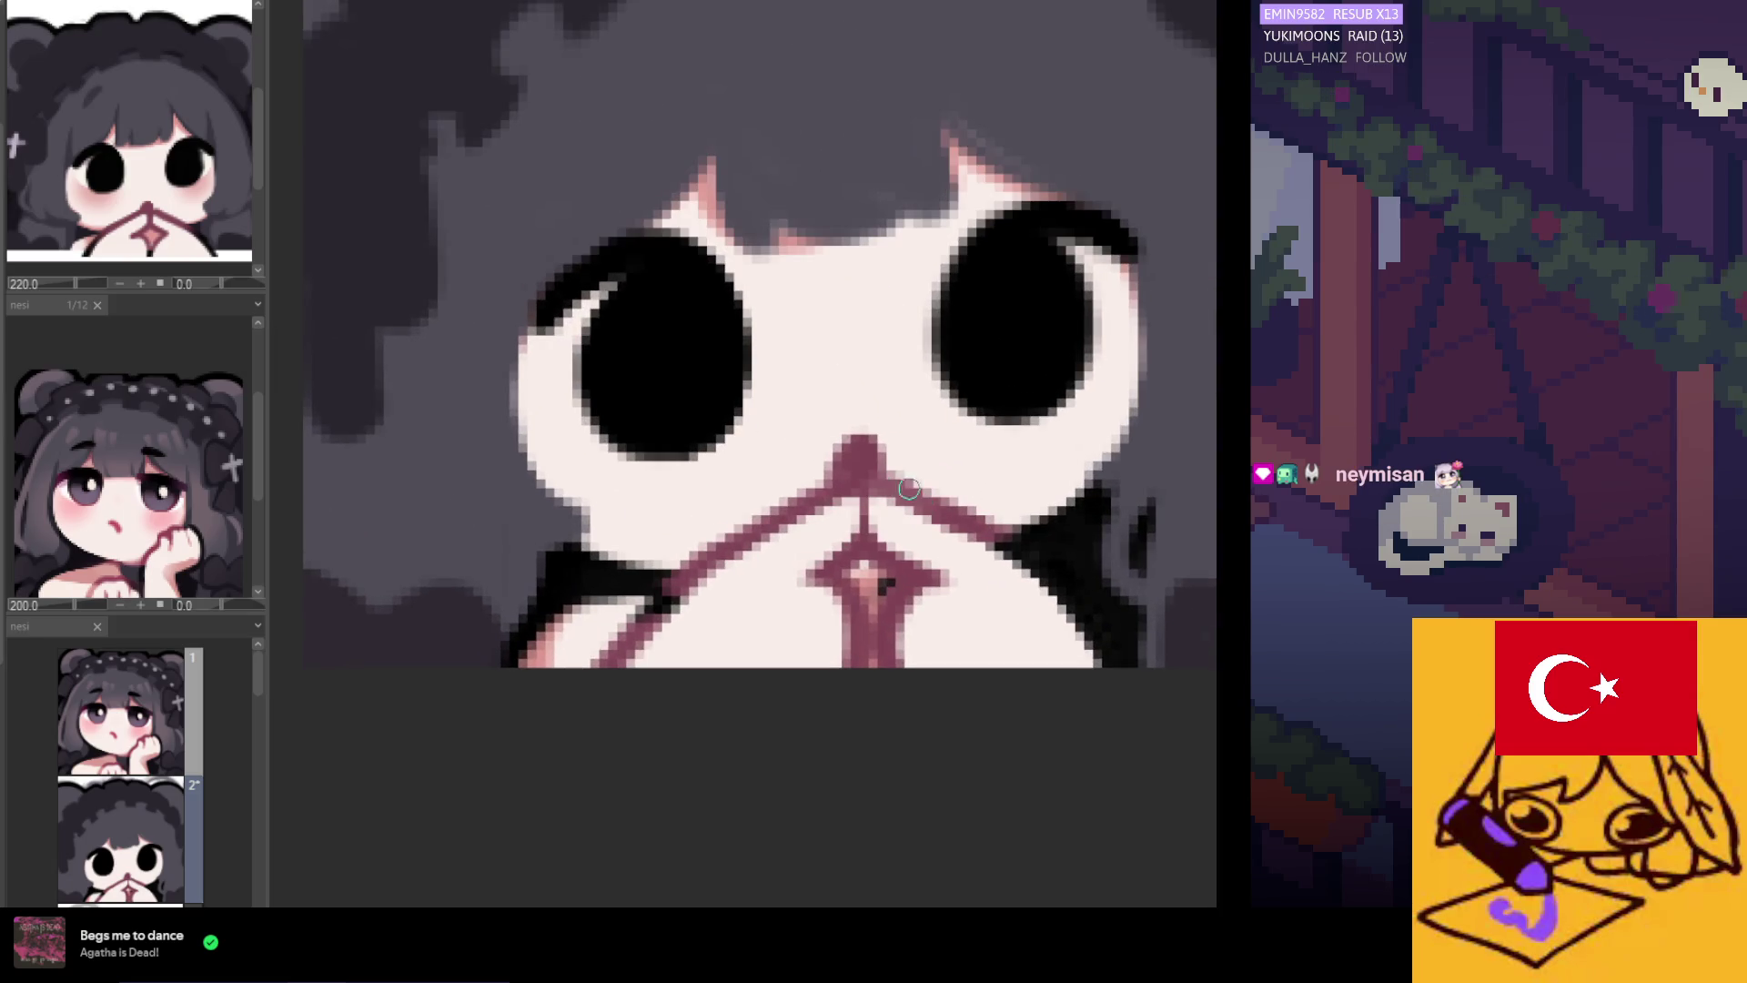
pyautogui.scroll(-5, 874, 479)
pyautogui.scroll(-2, 872, 478)
pyautogui.scroll(1, 872, 477)
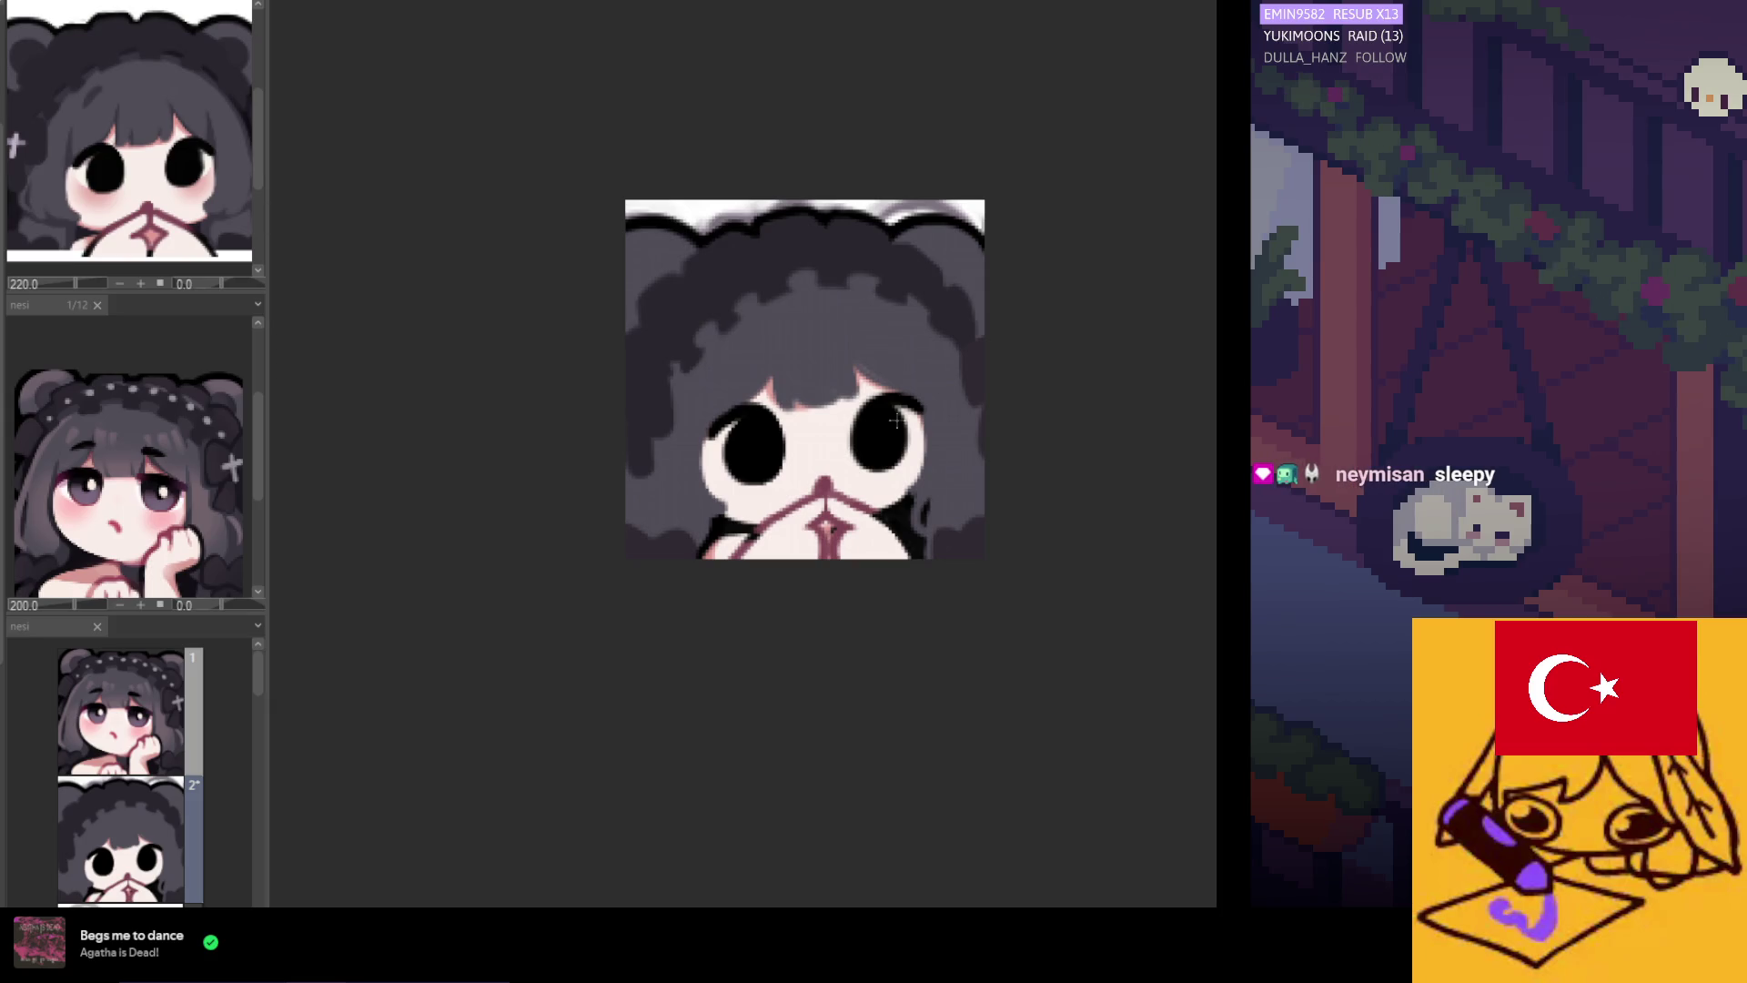
pyautogui.moveTo(805, 344); pyautogui.dragTo(981, 546)
pyautogui.hotkey('ctrl', 't')
pyautogui.moveTo(933, 510); pyautogui.dragTo(935, 510)
pyautogui.click(838, 580)
pyautogui.scroll(-2, 810, 541)
pyautogui.scroll(3, 809, 542)
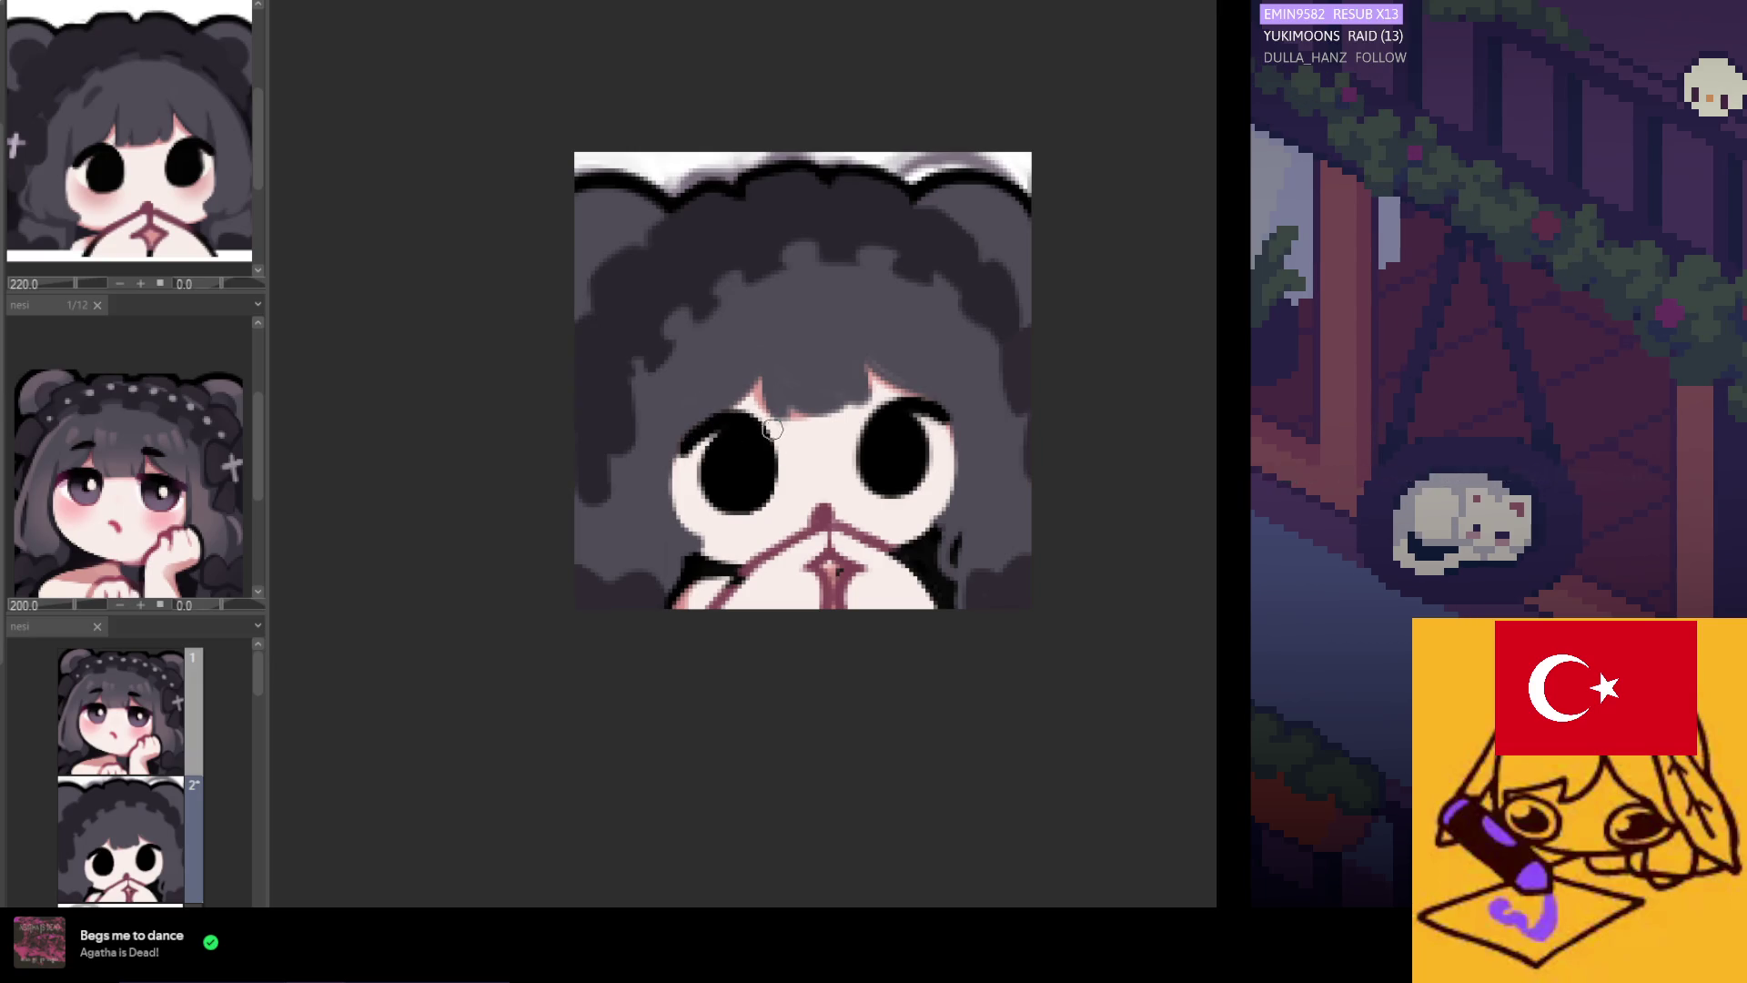
# Make the lash above the left eye thicker and longer.
pyautogui.moveTo(676, 455); pyautogui.dragTo(732, 414)
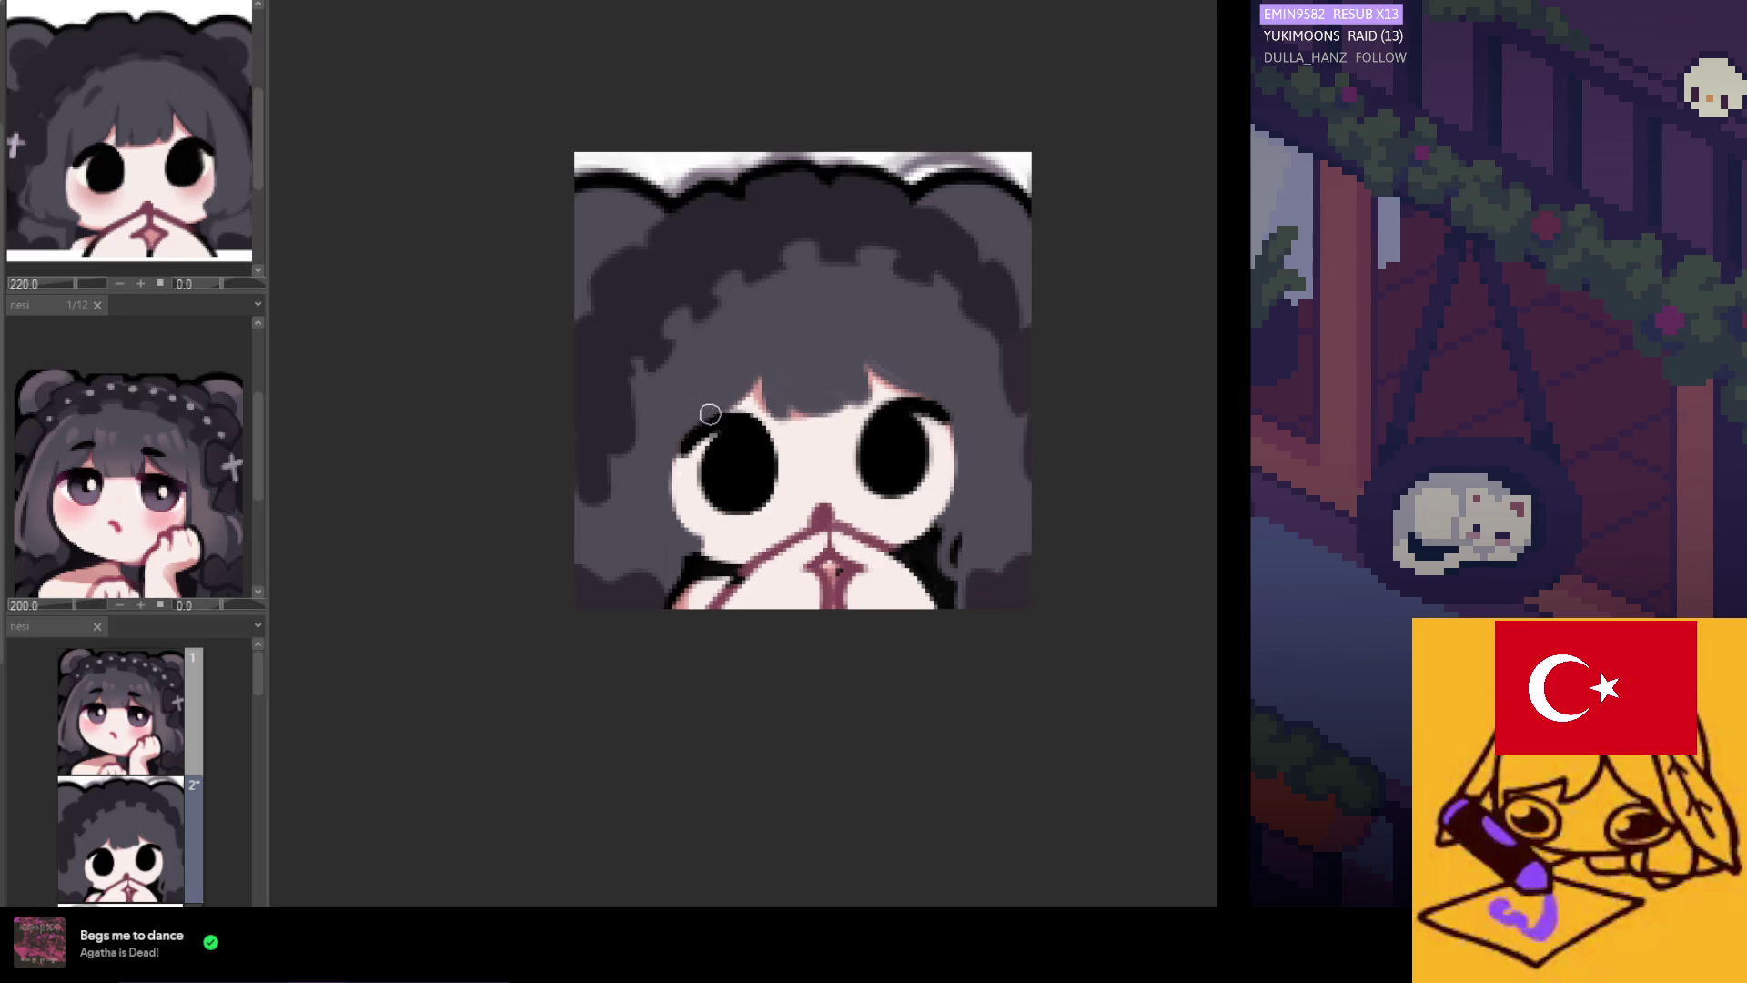
pyautogui.moveTo(723, 416); pyautogui.dragTo(693, 420)
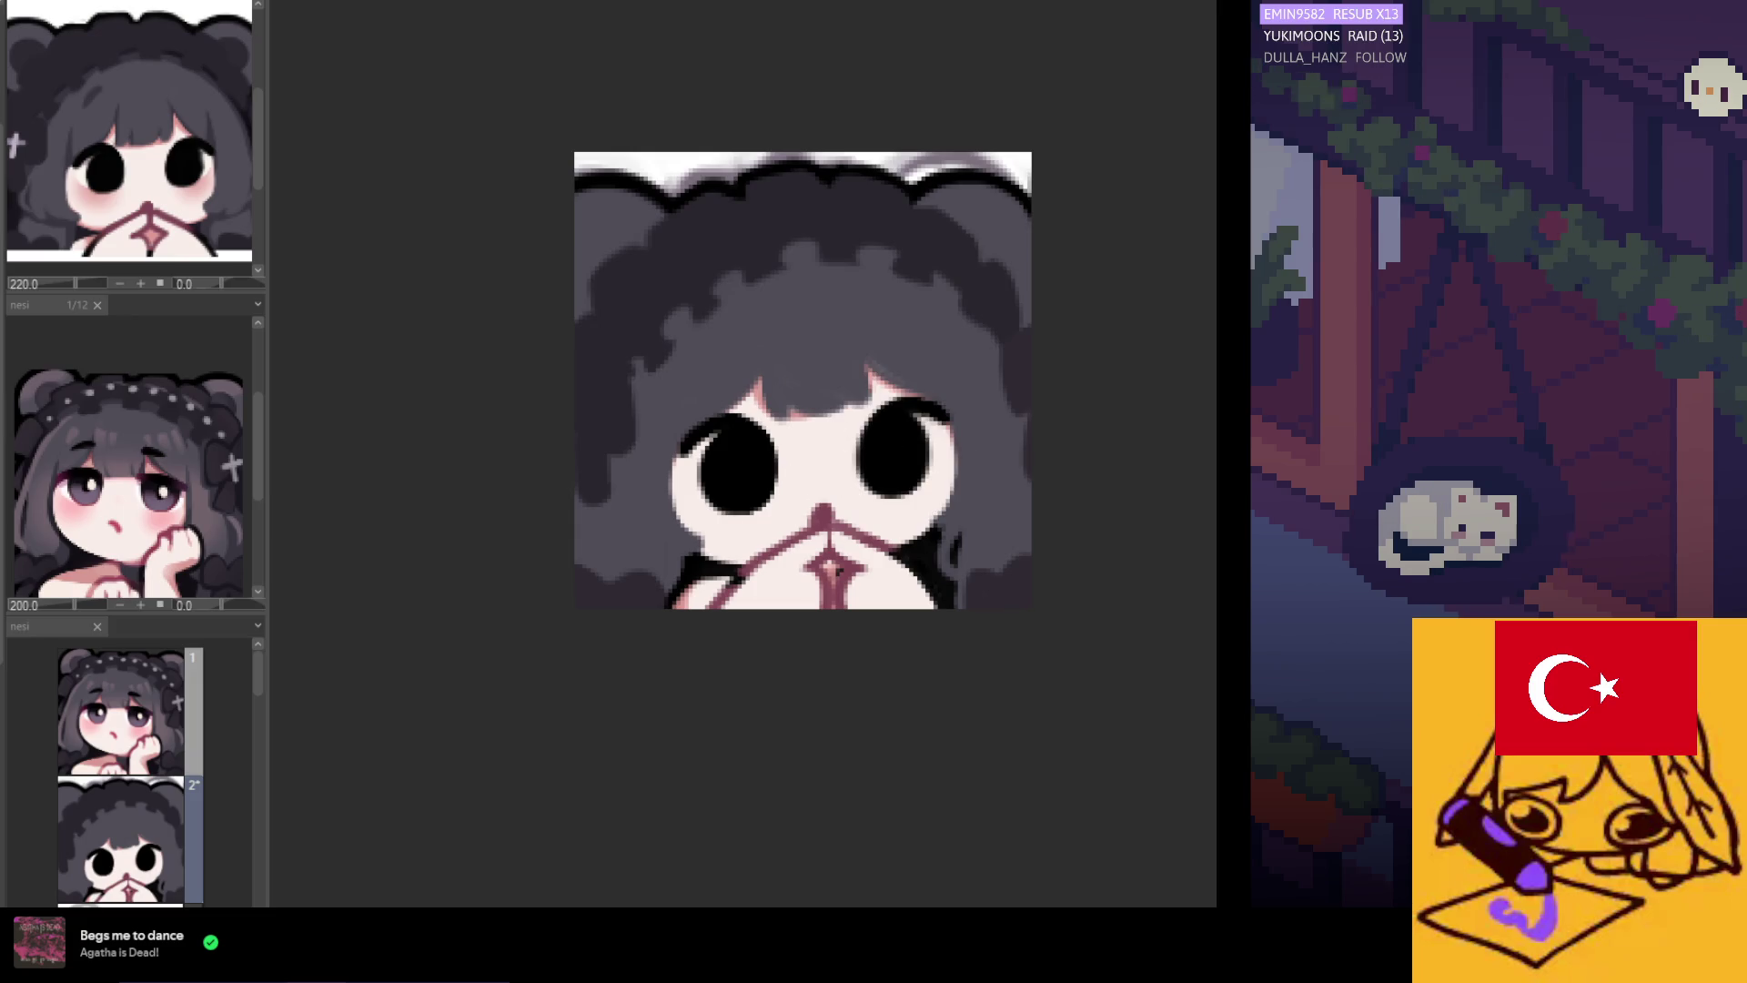
pyautogui.scroll(-2, 723, 548)
pyautogui.scroll(3, 754, 505)
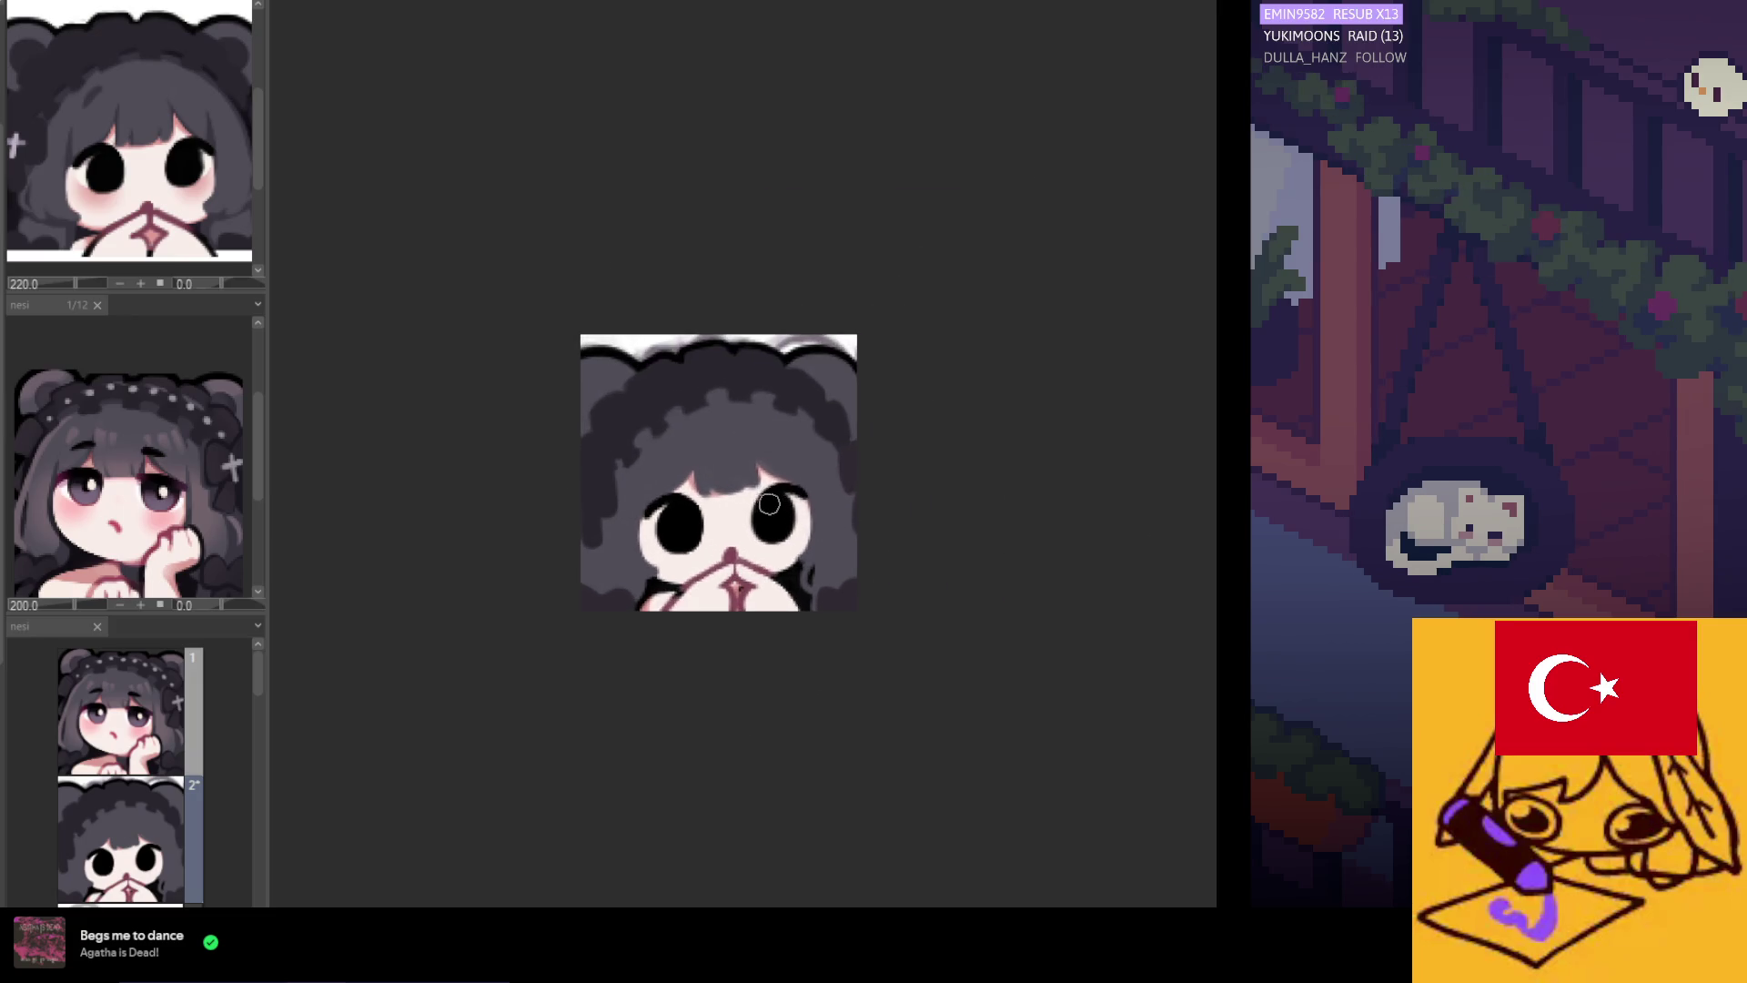
pyautogui.scroll(1, 754, 505)
pyautogui.scroll(-2, 733, 524)
pyautogui.scroll(1, 721, 530)
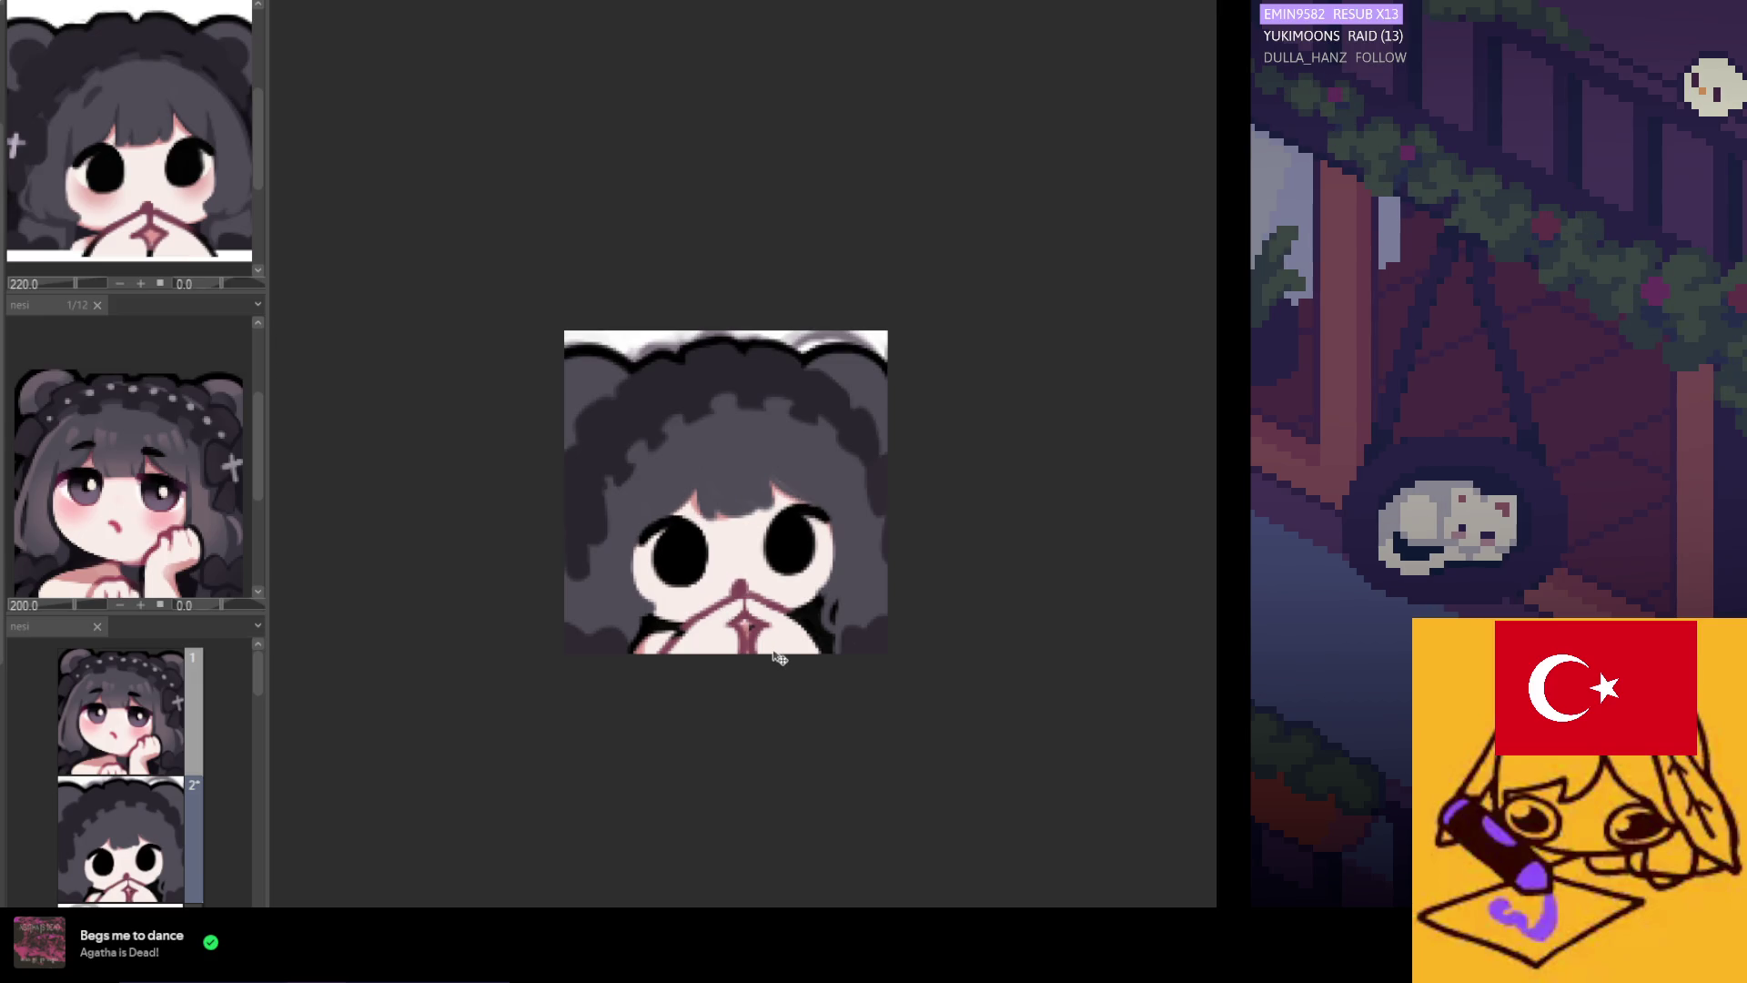
pyautogui.scroll(-3, 739, 701)
pyautogui.scroll(-2, 739, 726)
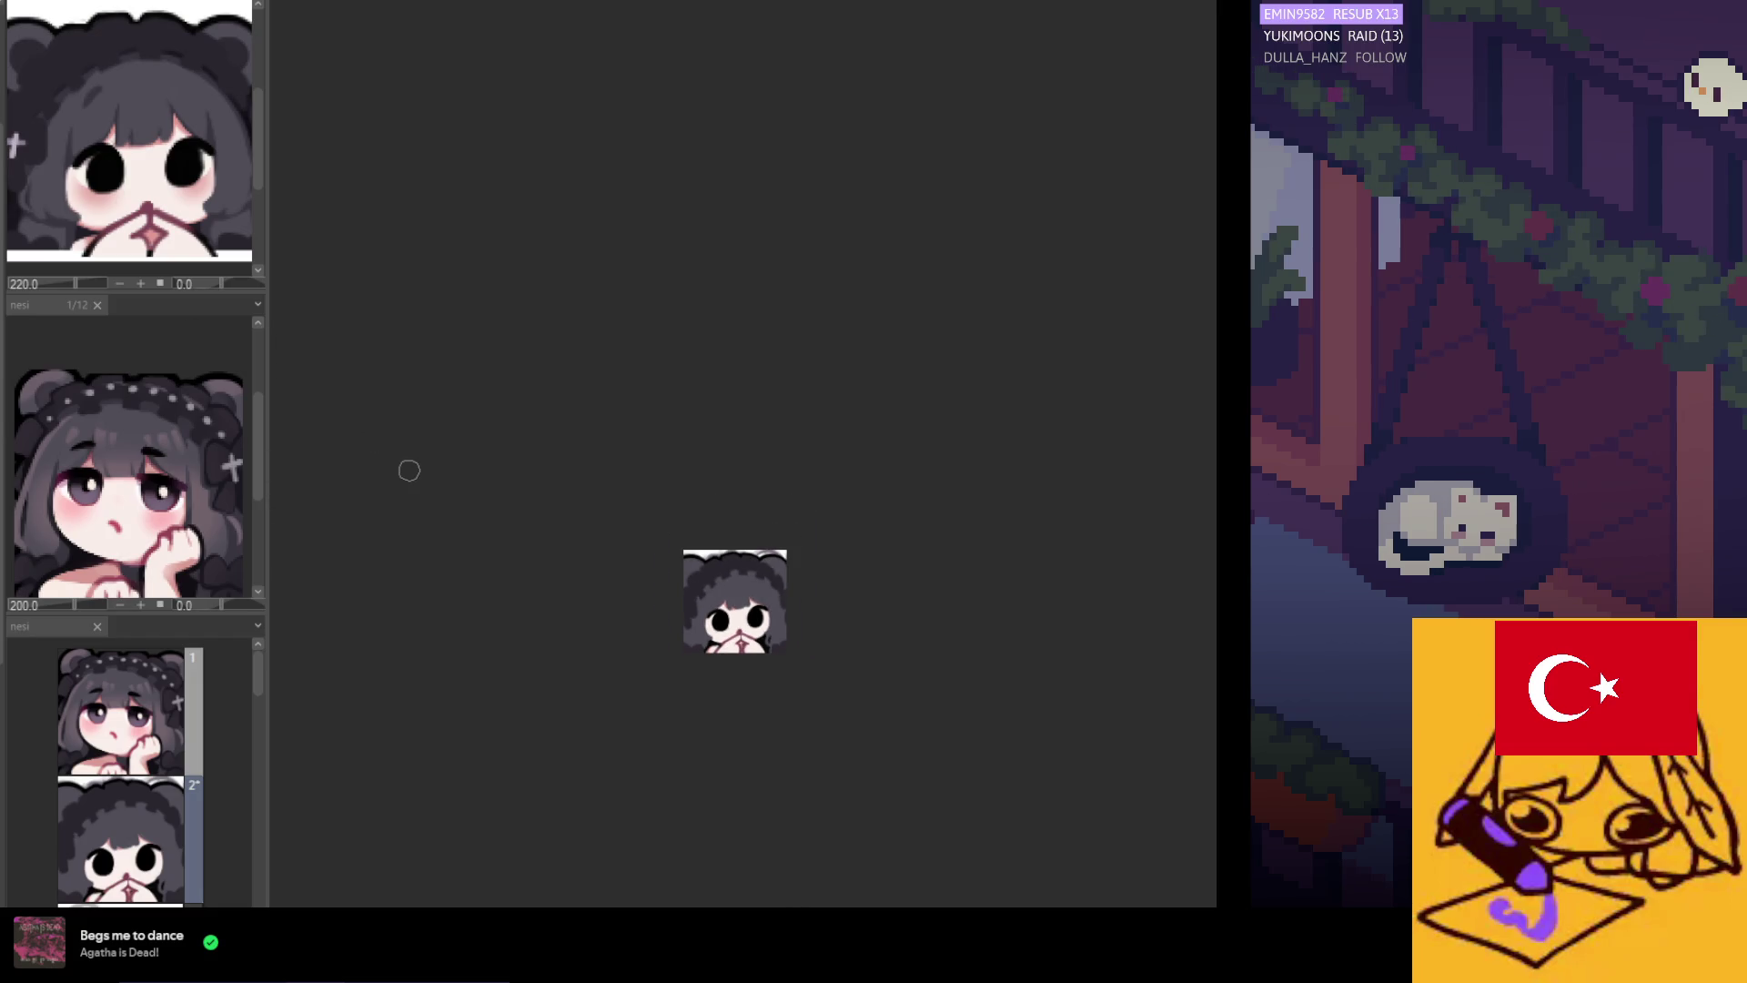
# Review the emote, then bring up a blank white canvas with Ctrl+N and zoom in.
pyautogui.scroll(3, 624, 701)
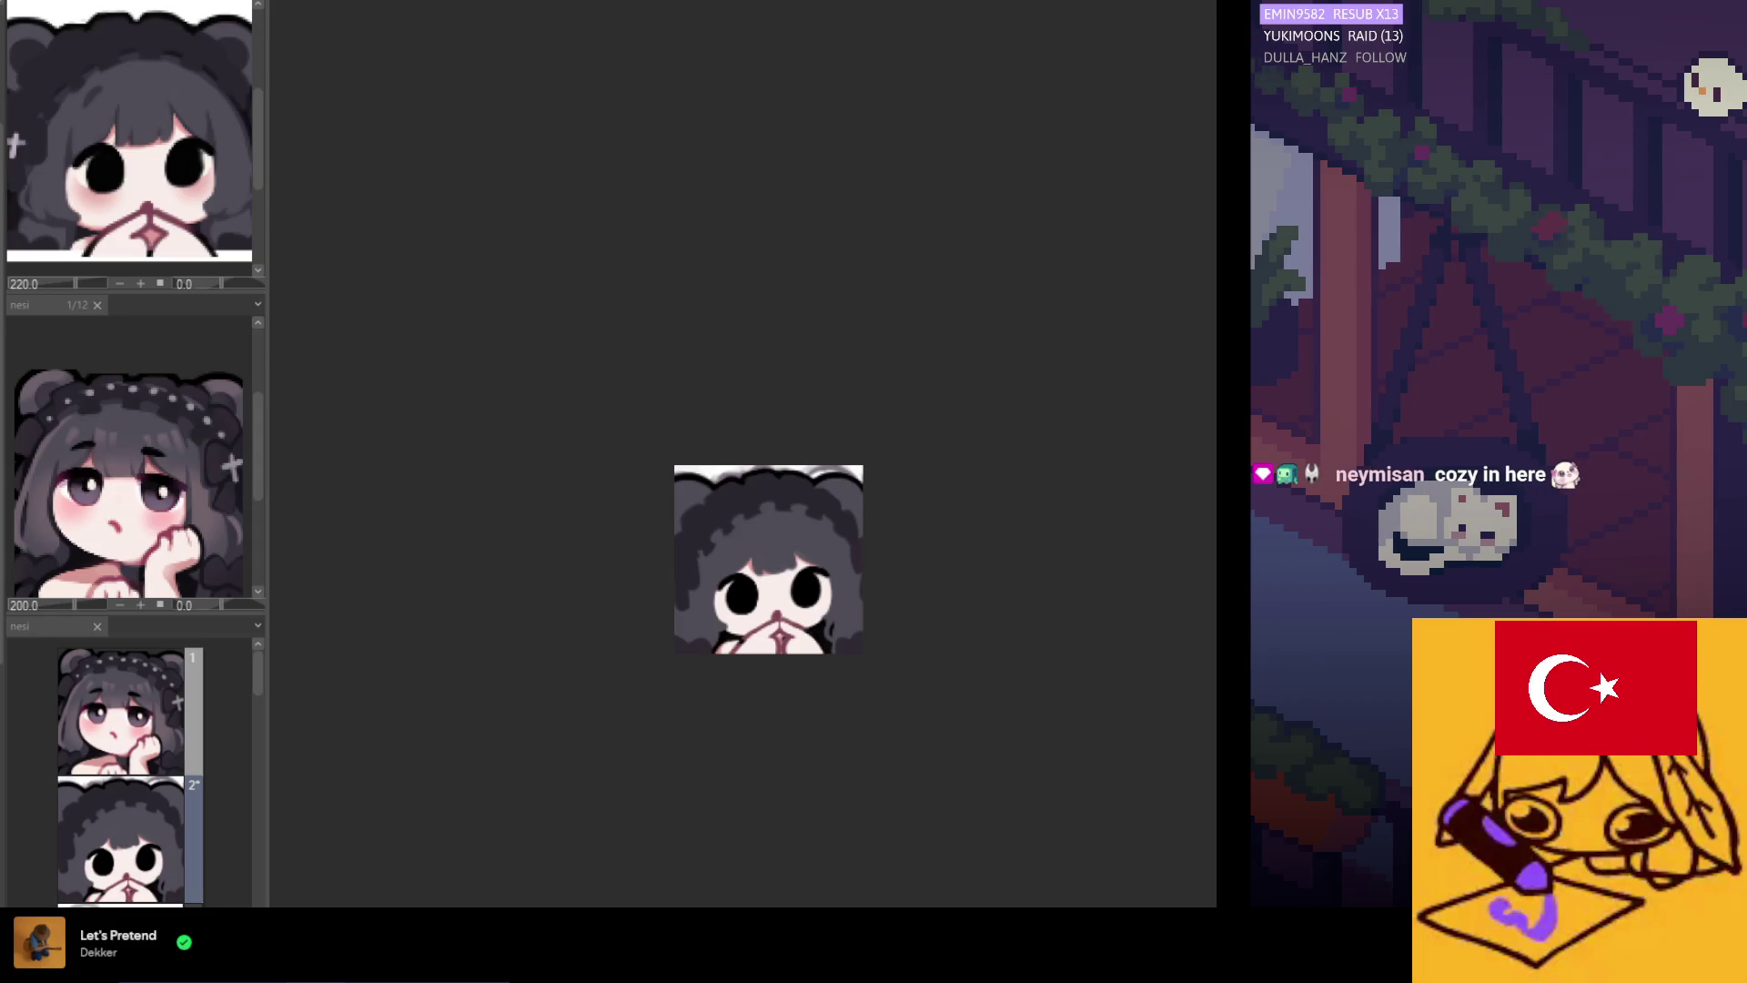
pyautogui.scroll(3, 732, 630)
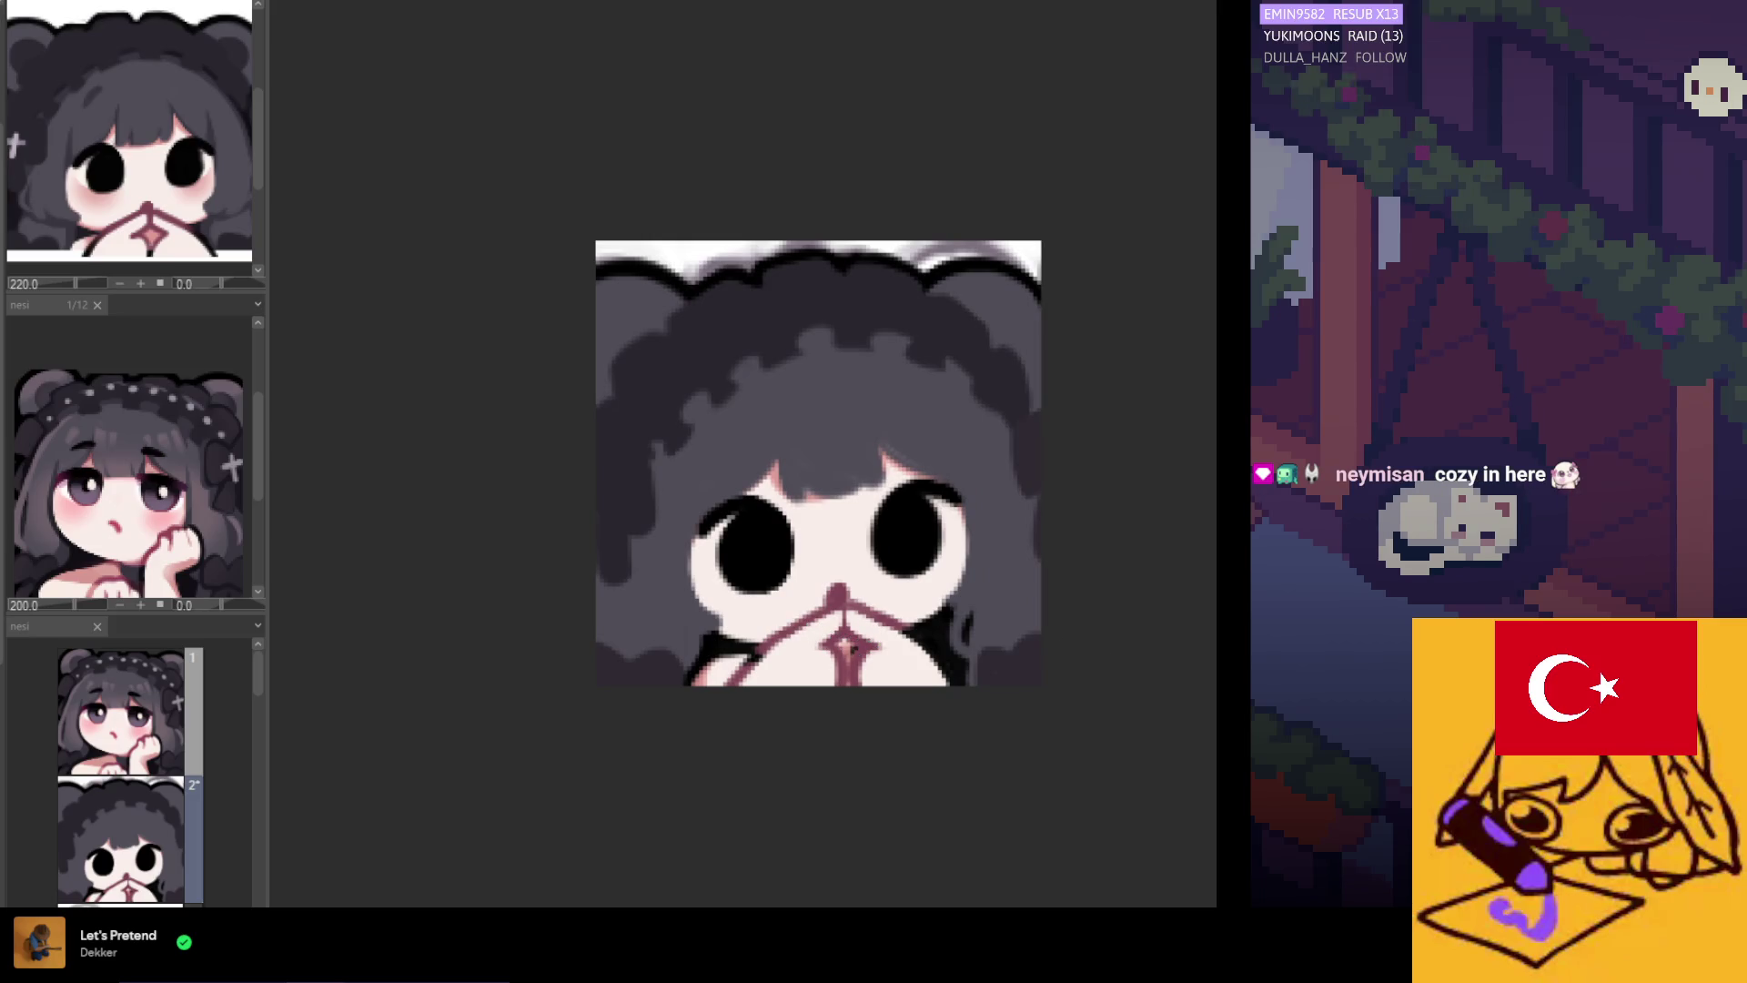
pyautogui.scroll(-1, 901, 667)
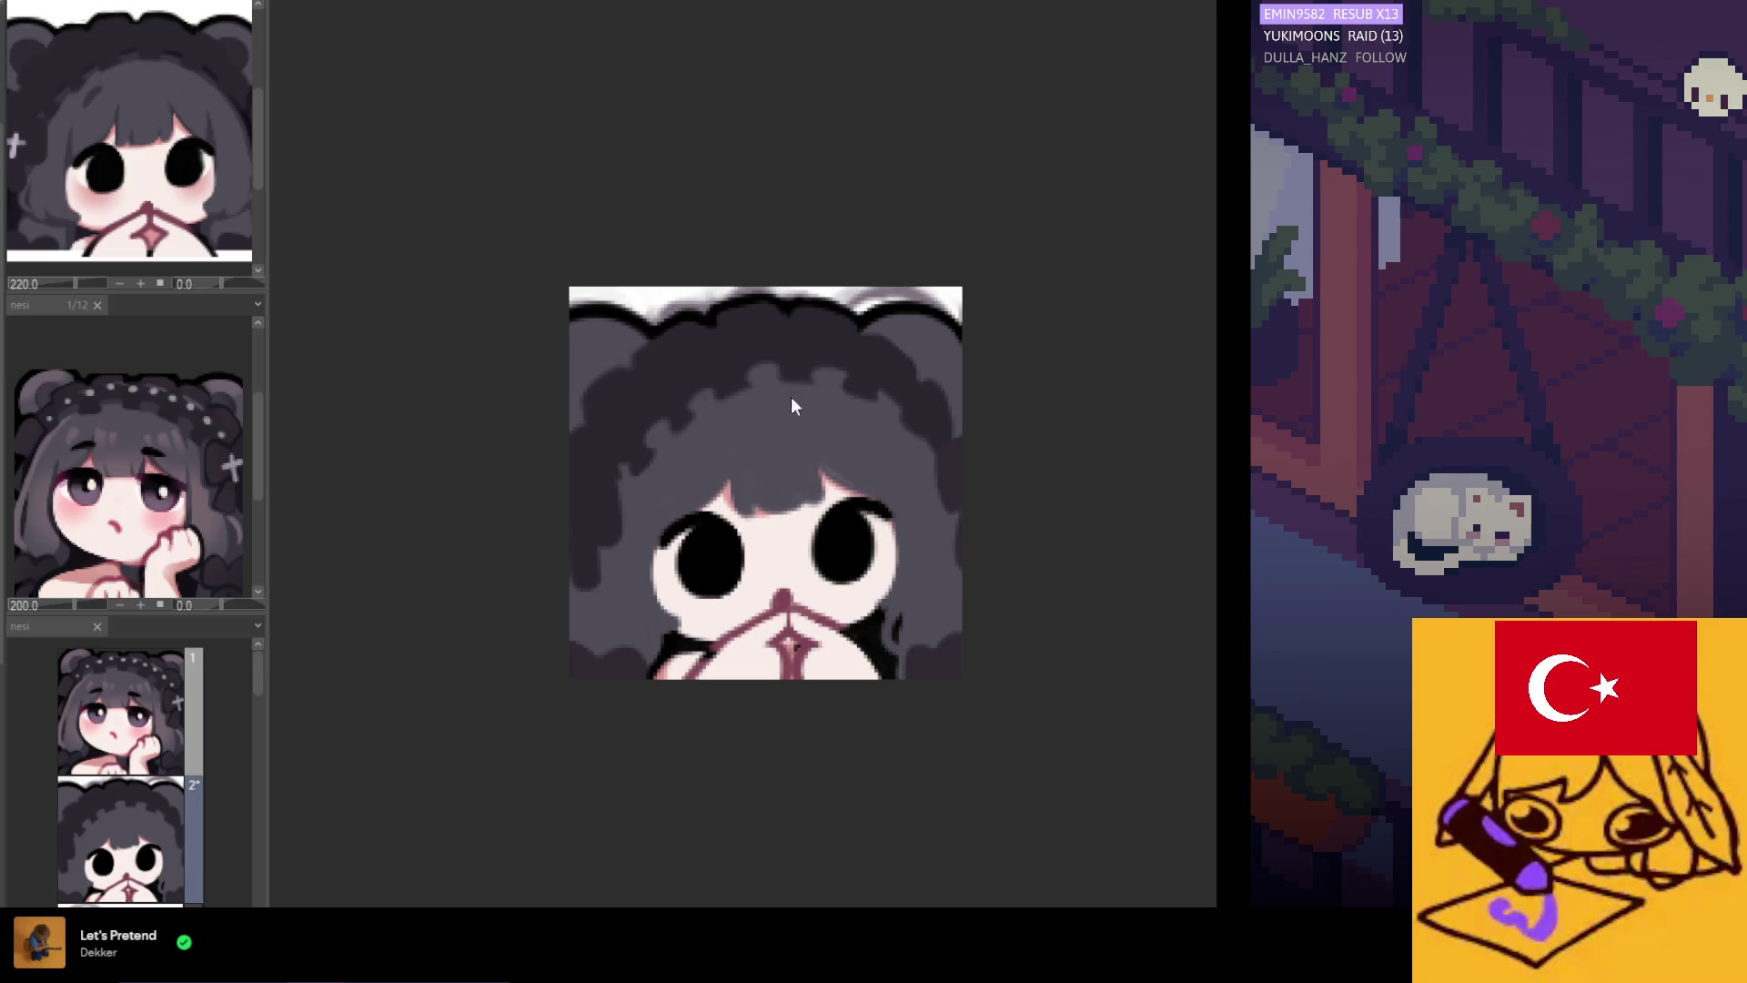
pyautogui.hotkey('ctrl', 'n')
pyautogui.scroll(5, 975, 511)
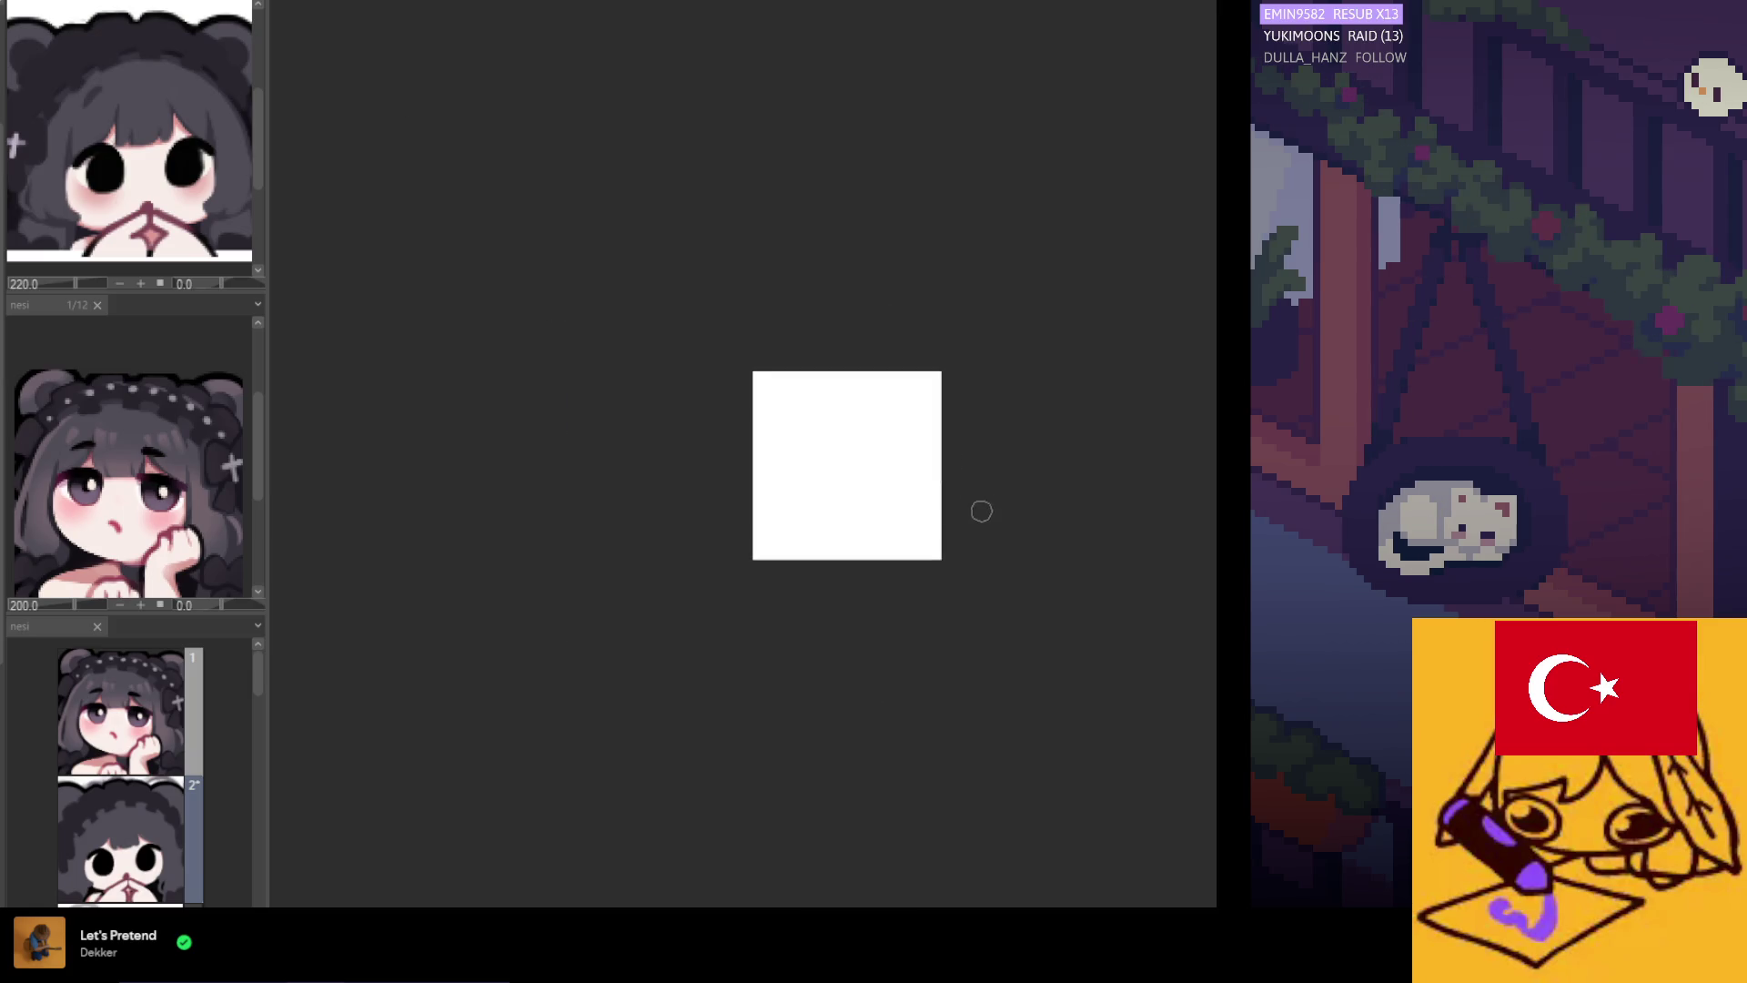
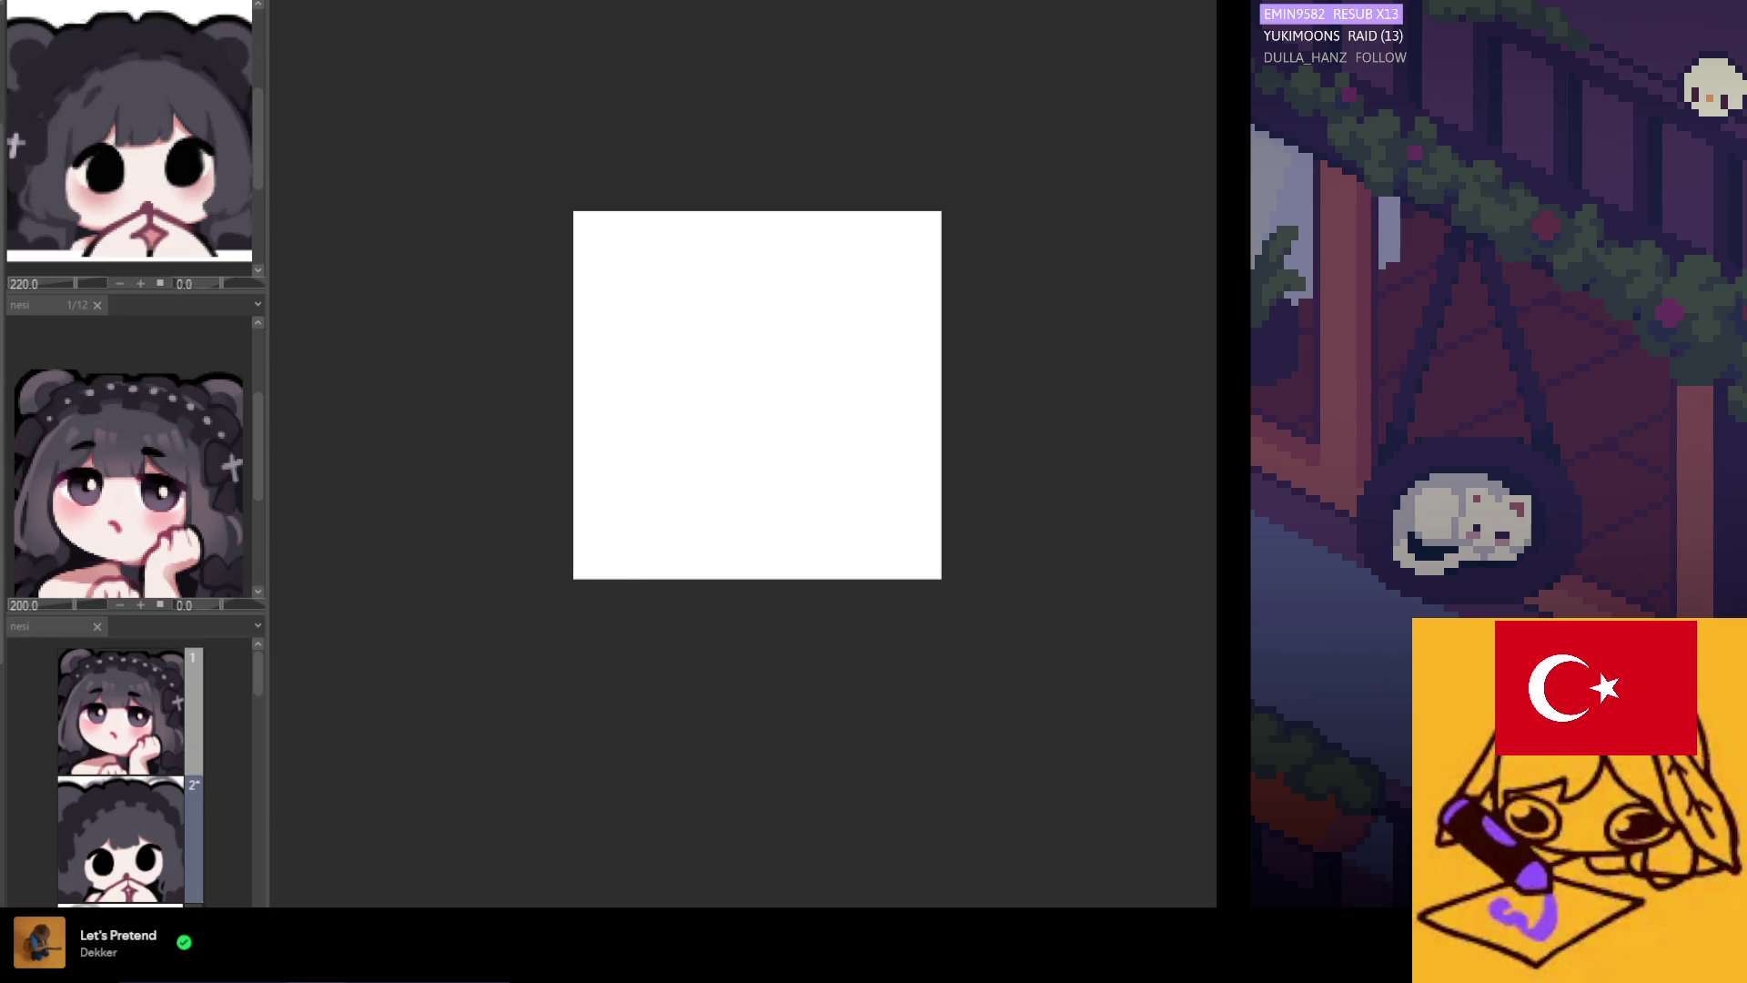
# Load the Silent Hill f reference illustration in the Sub View, keeping the blank canvas as the main view.
pyautogui.click(485, 2)
pyautogui.click(456, 4)
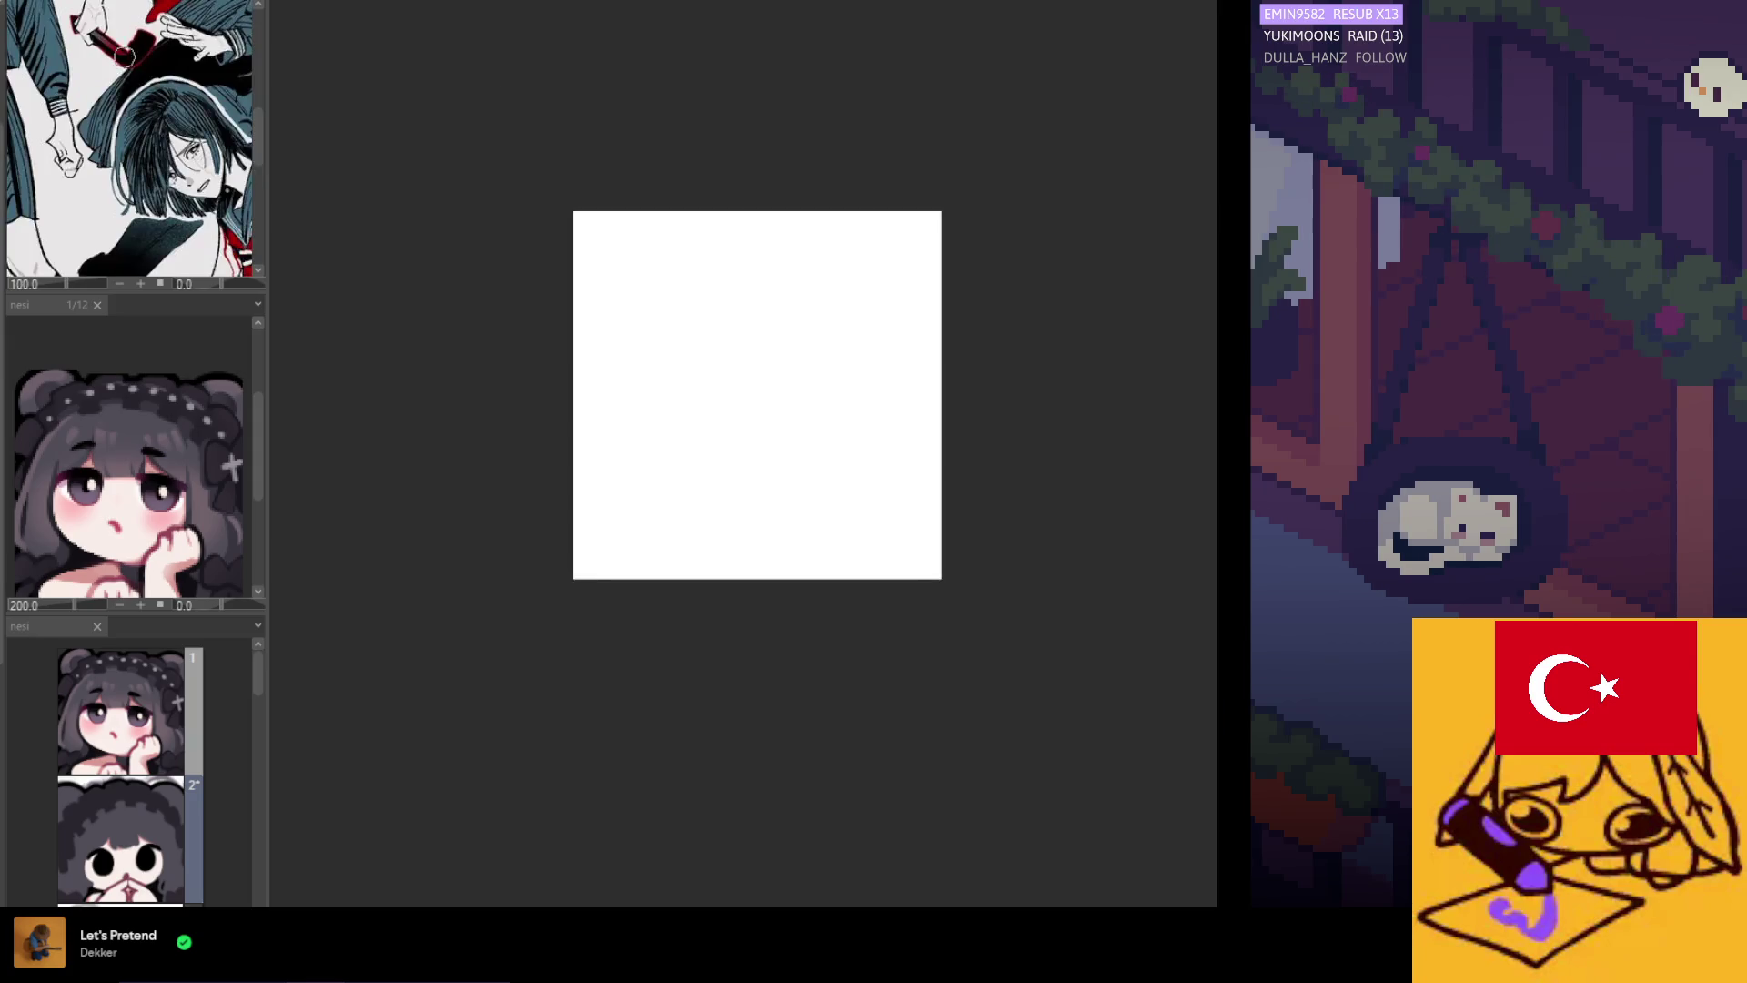
pyautogui.scroll(3, 162, 166)
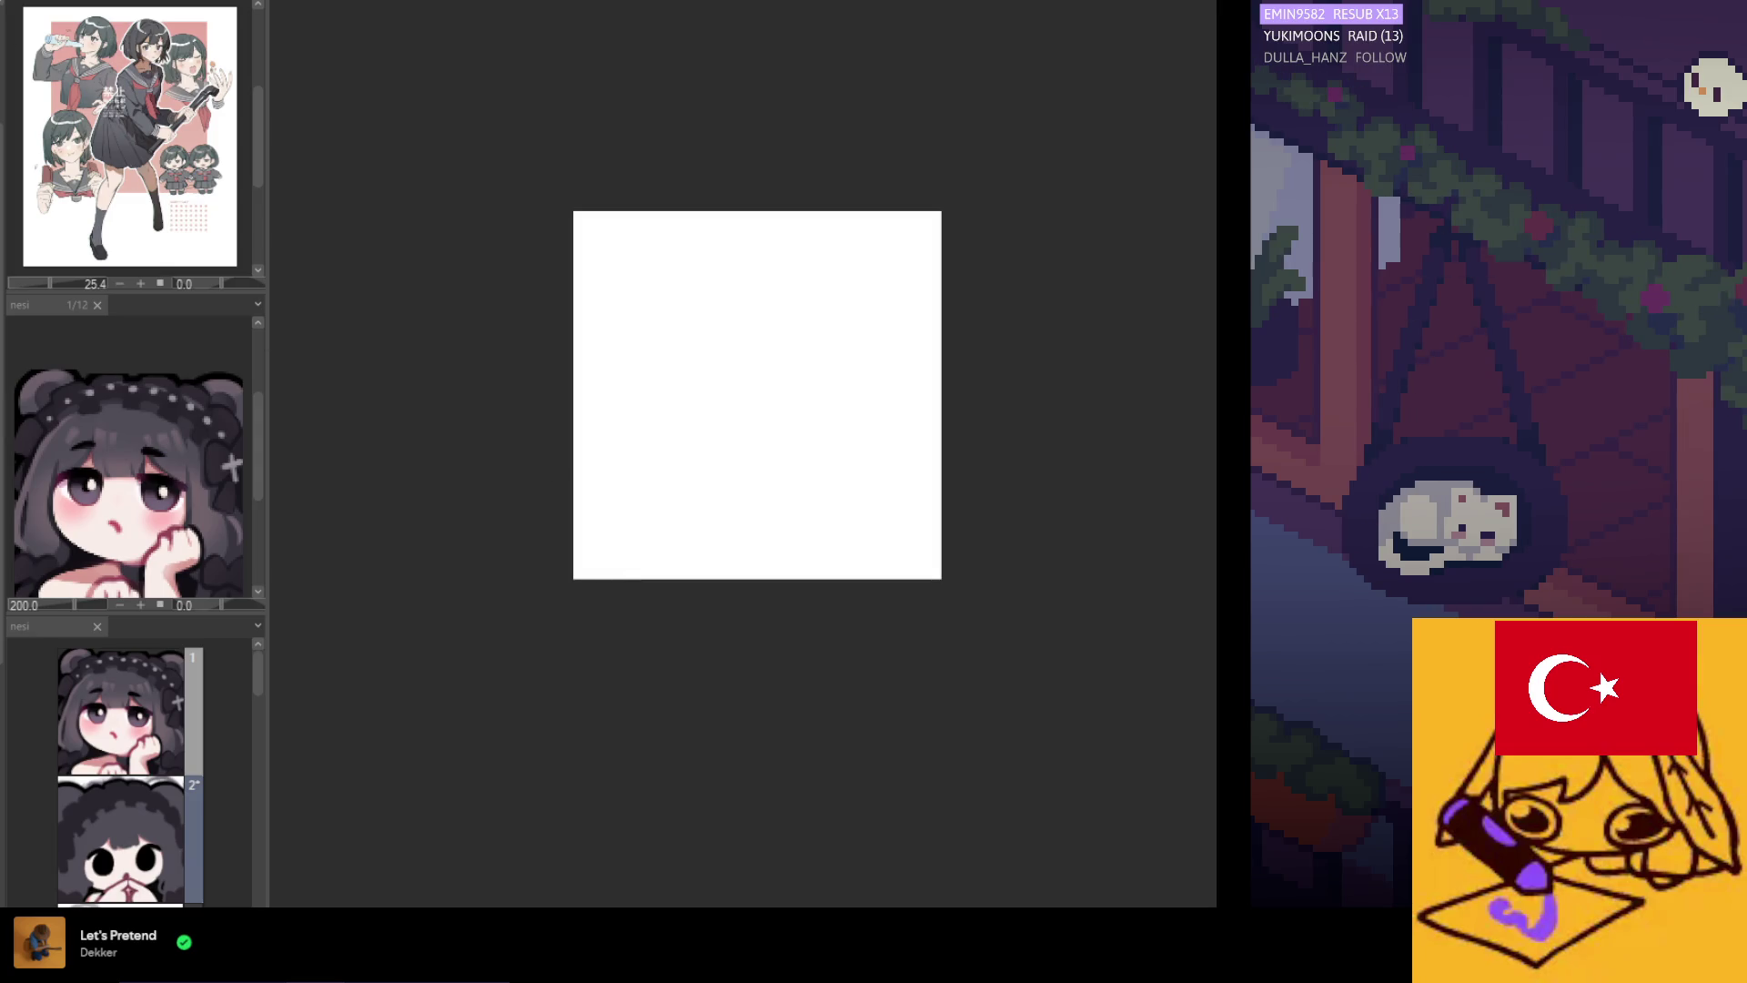
# Load the sailor-uniform schoolgirl photo into its own Sub View tab and zoom the top reference to 48.8.
pyautogui.click(178, 96)
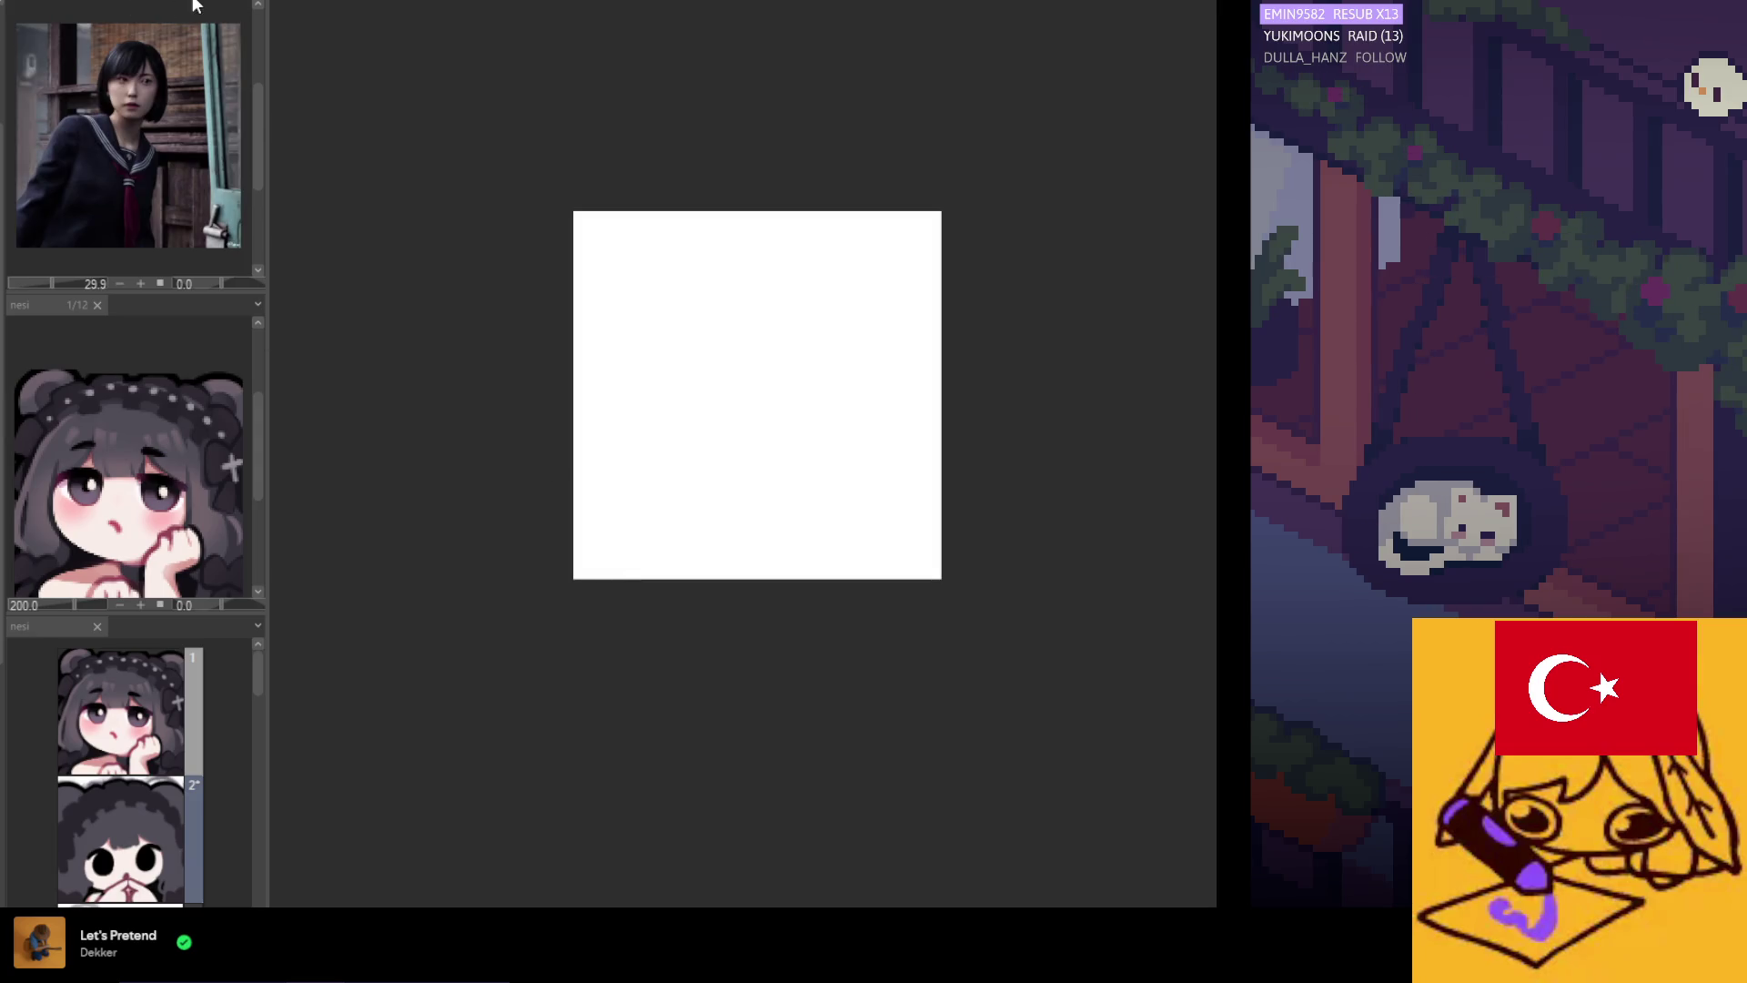
pyautogui.click(156, 310)
pyautogui.scroll(3, 134, 417)
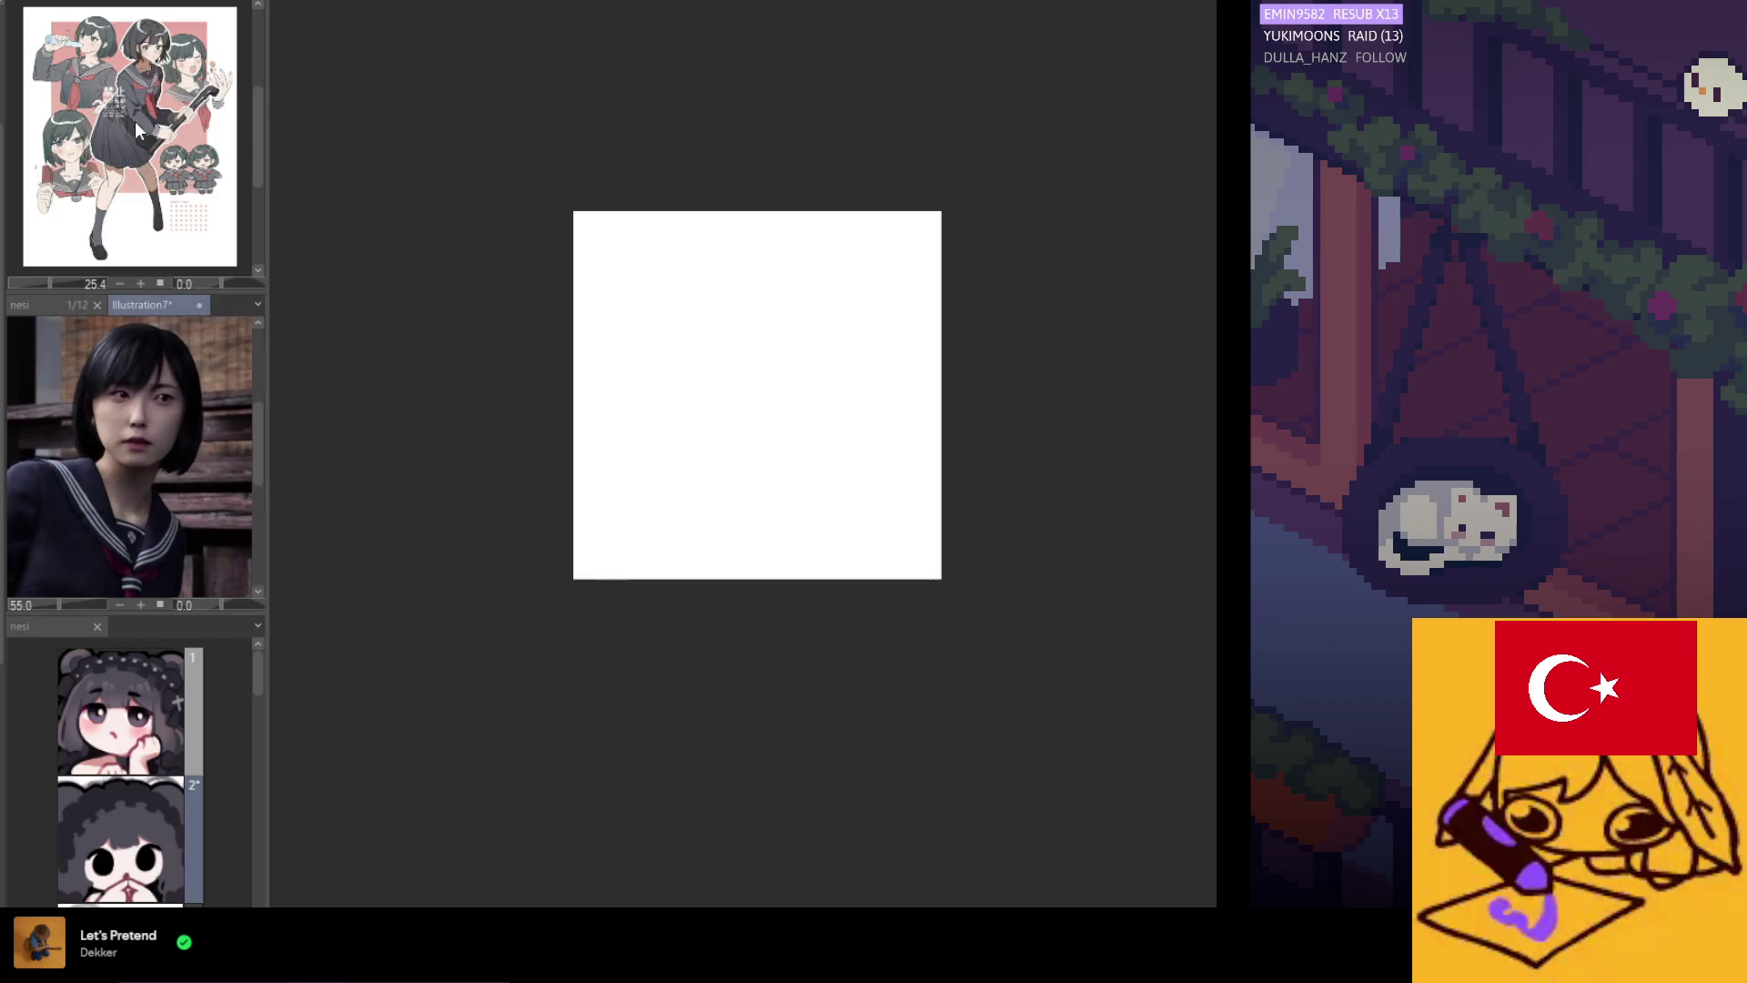
pyautogui.scroll(4, 137, 122)
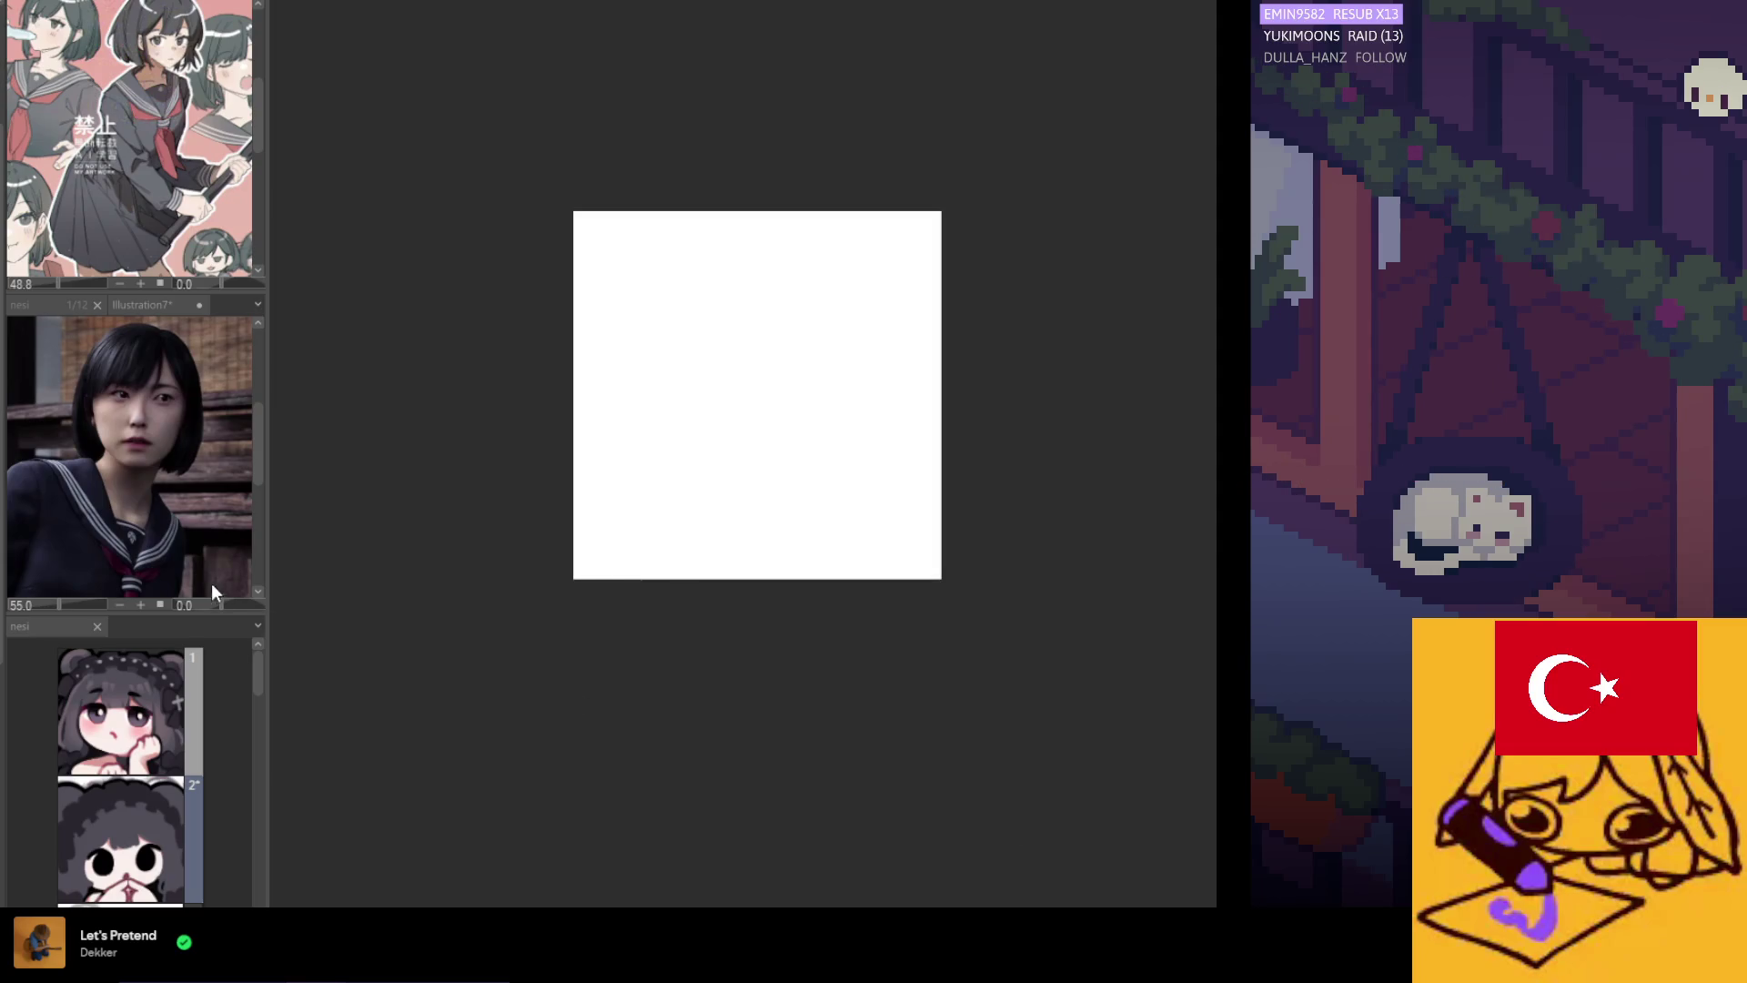
# Open page 2's clasped-hands bear-eared girl emote and zoom the canvas in for close work.
pyautogui.doubleClick(160, 815)
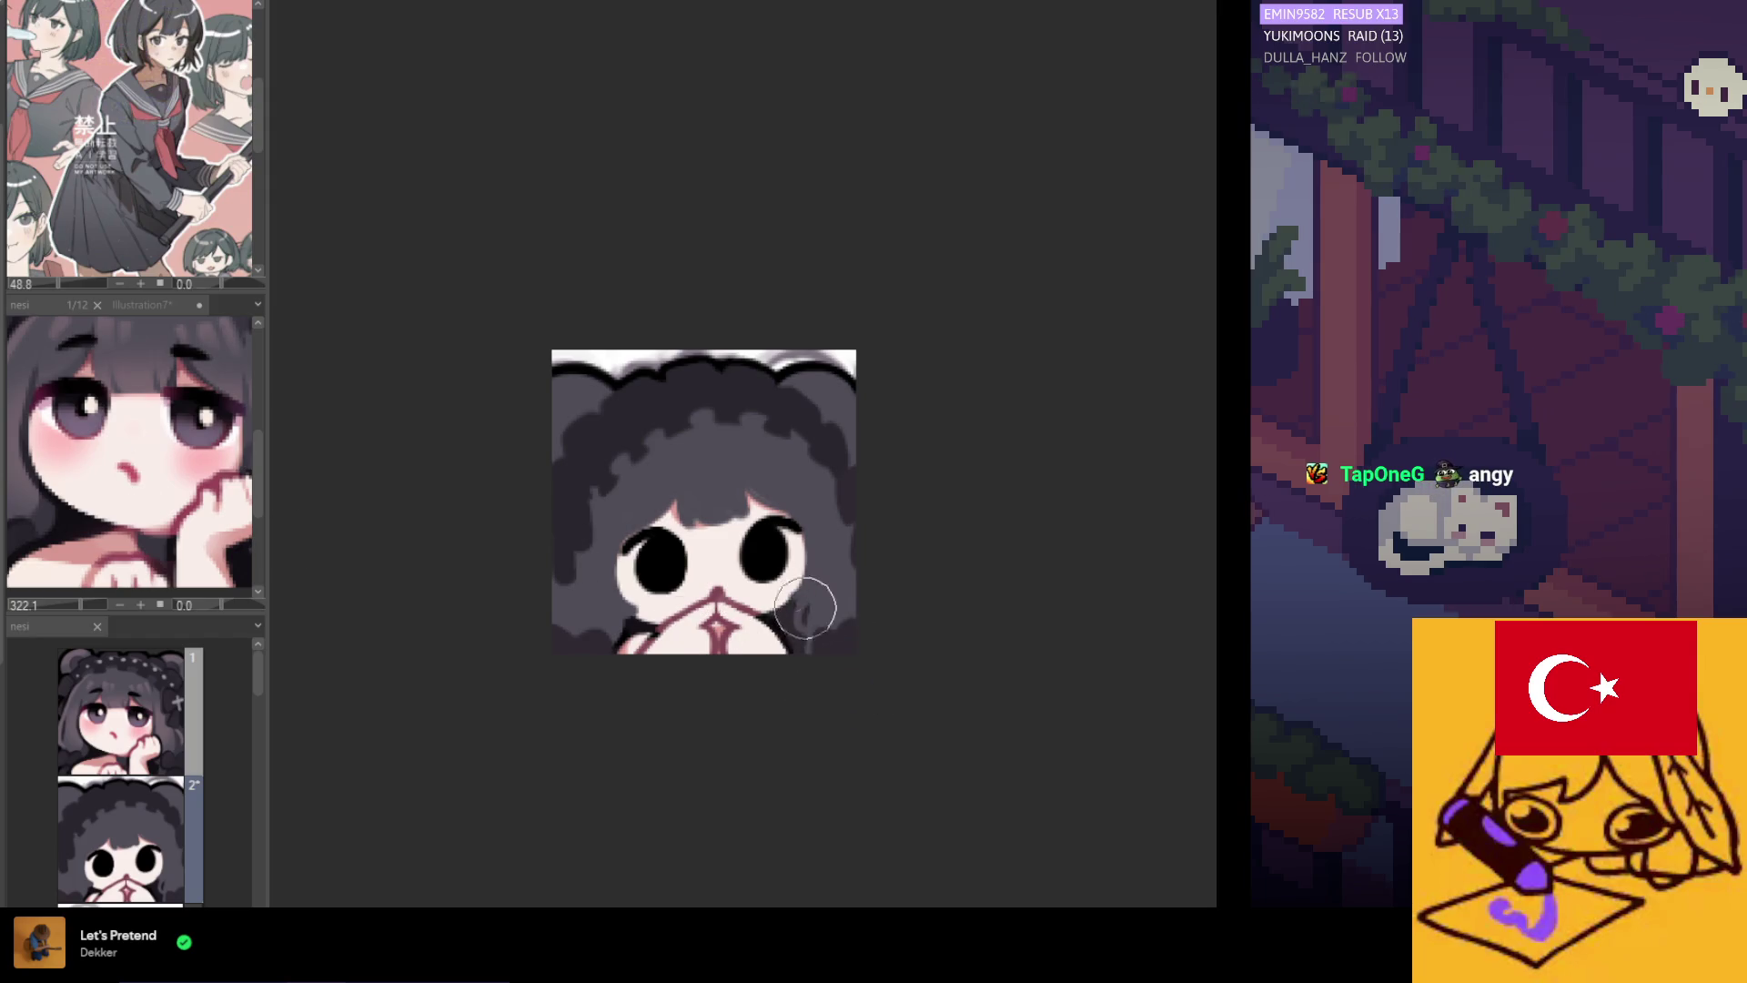
pyautogui.scroll(-2, 826, 682)
pyautogui.scroll(3, 791, 637)
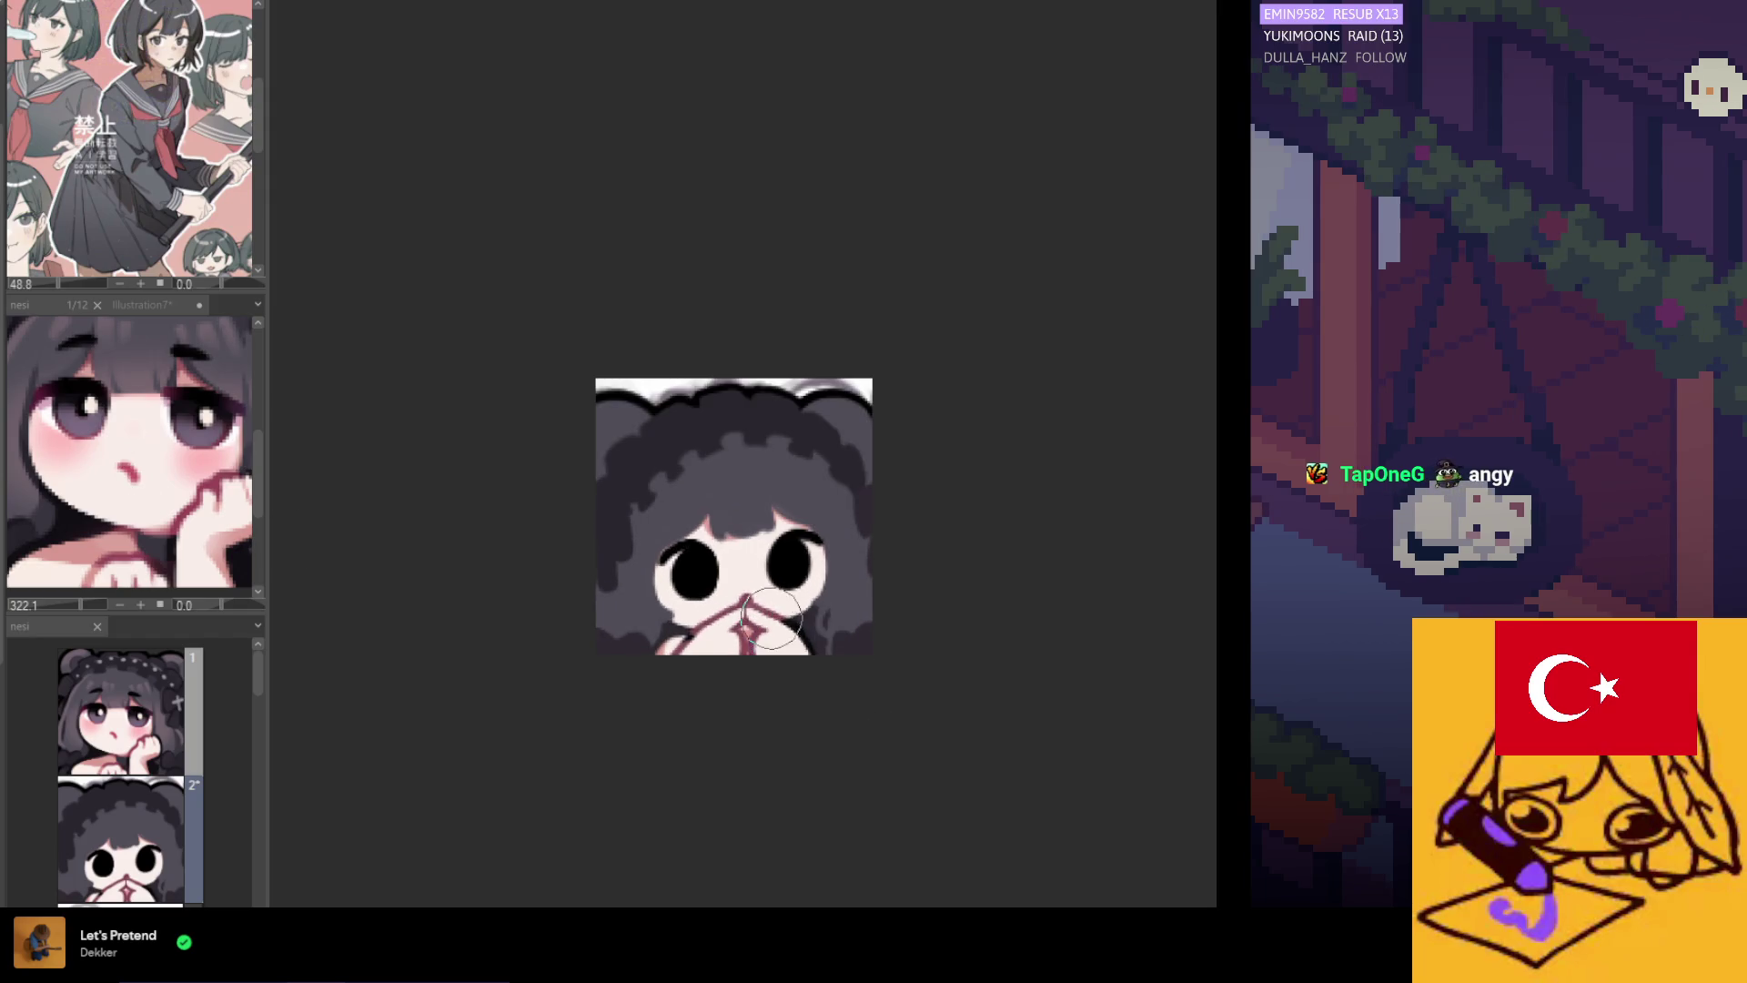
pyautogui.scroll(-1, 796, 628)
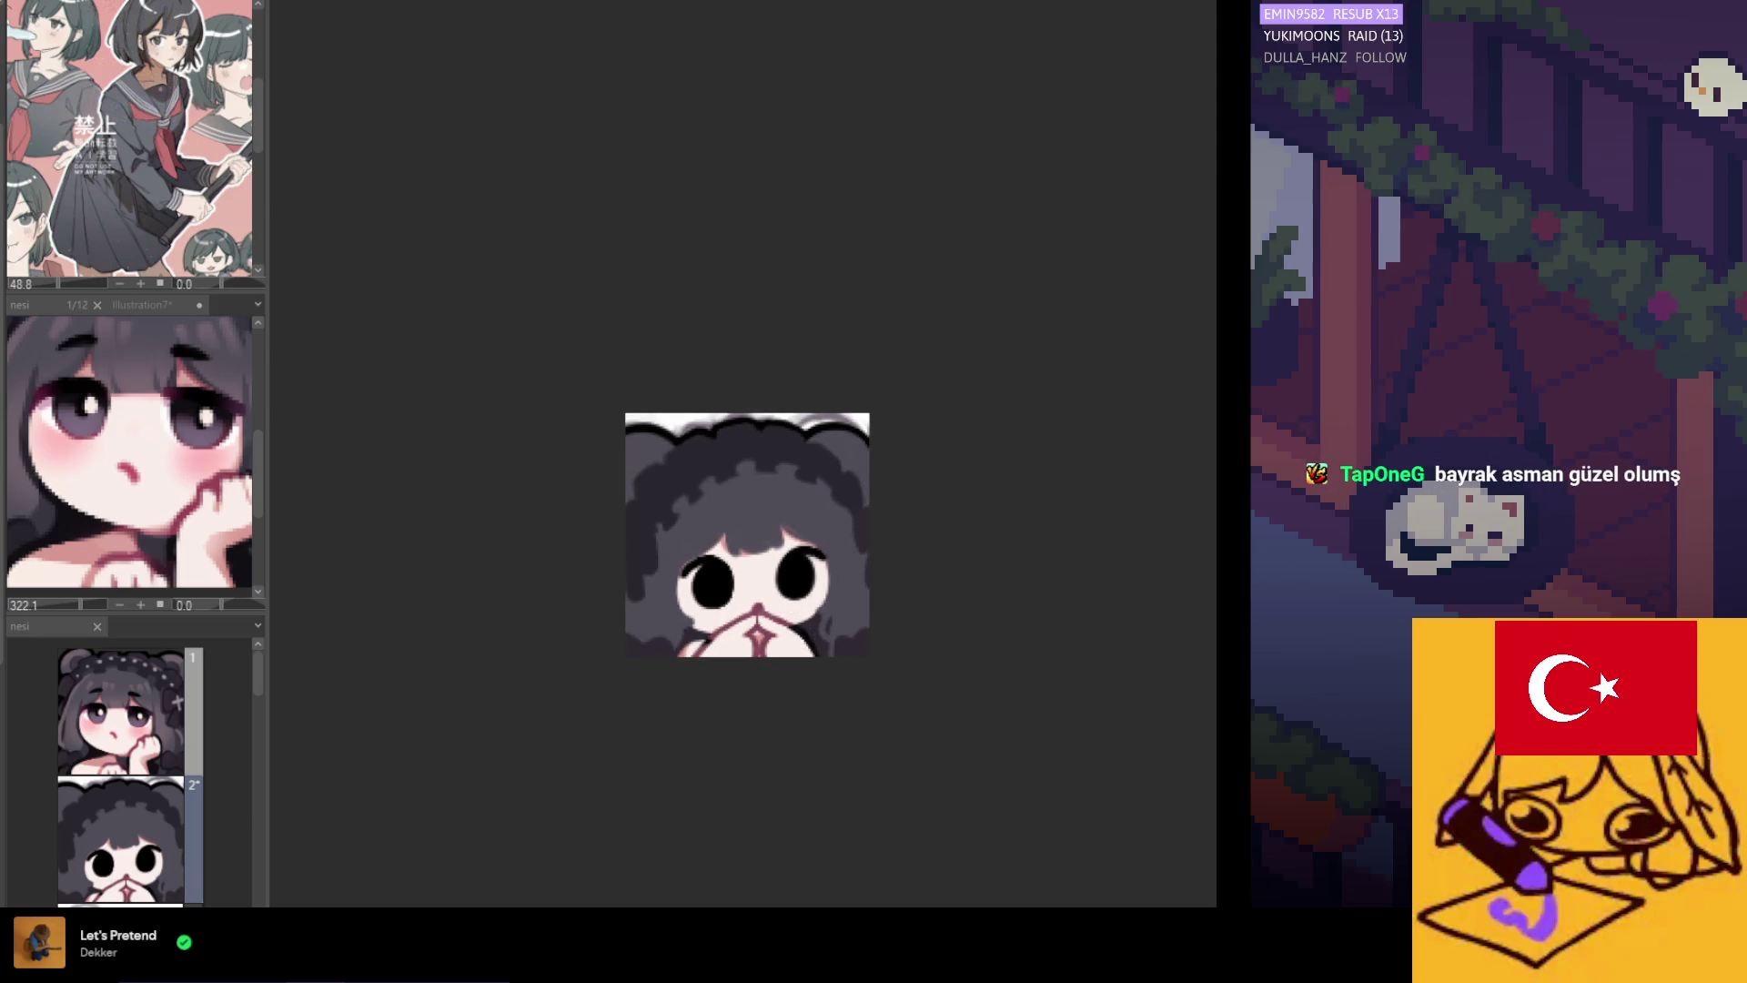
pyautogui.scroll(1, 703, 581)
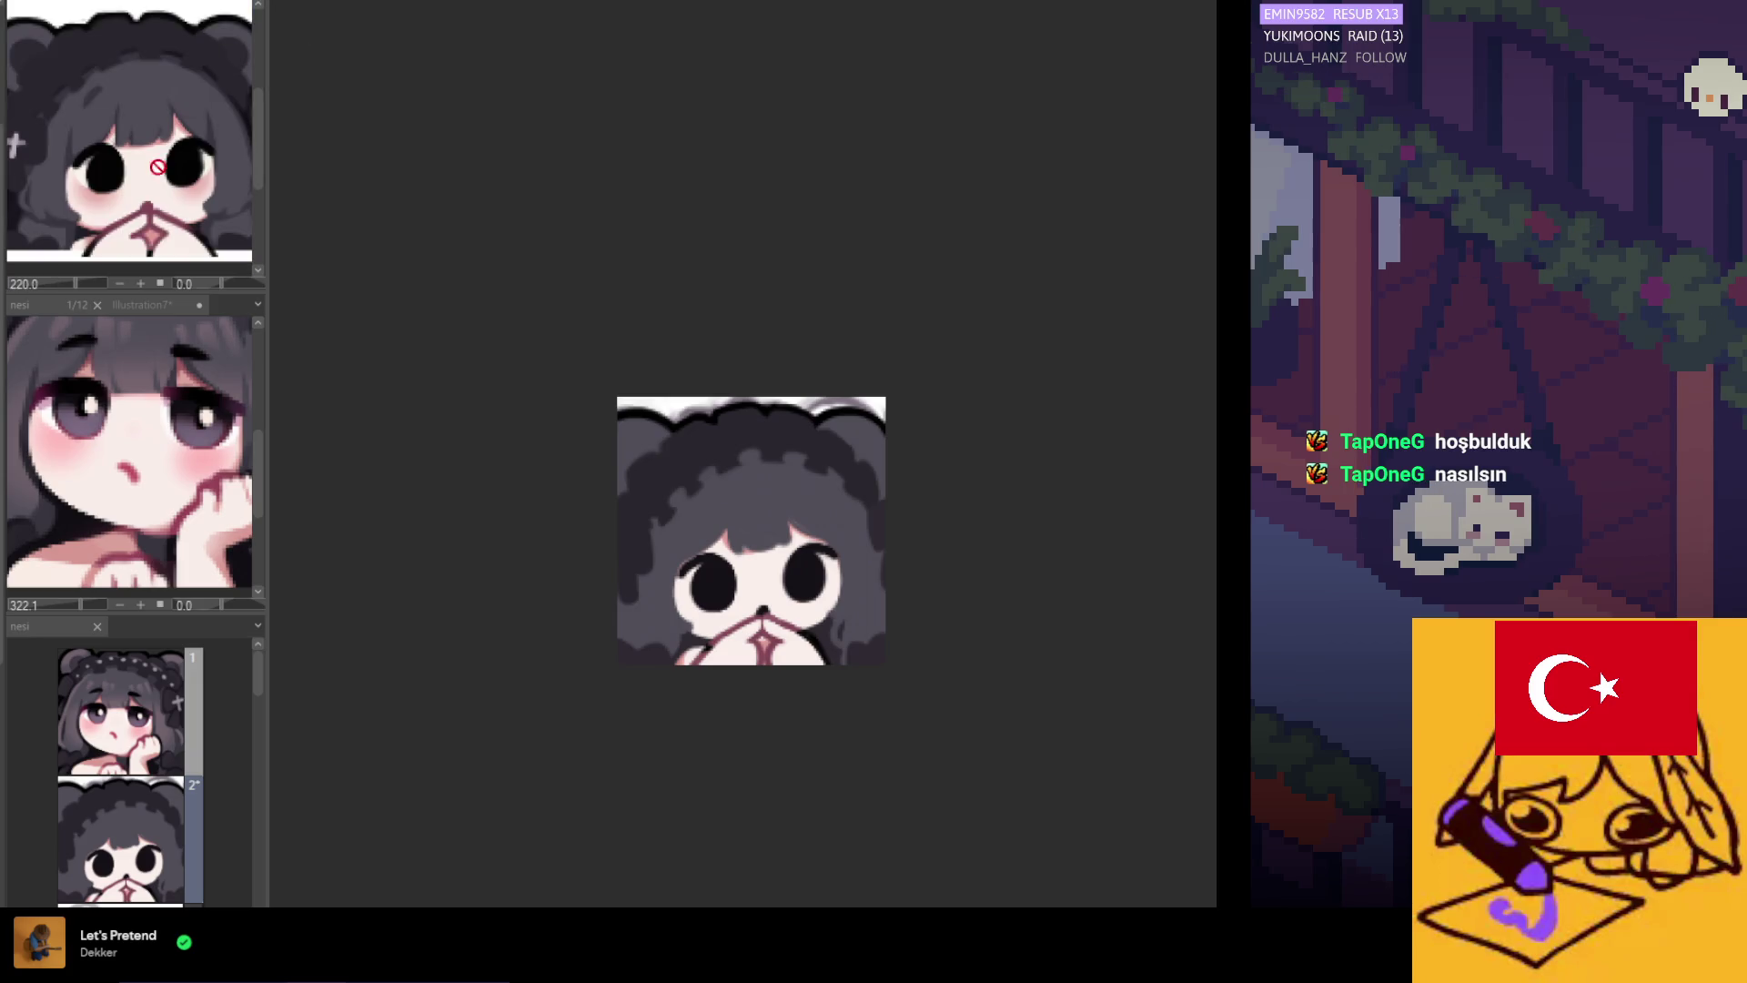
pyautogui.scroll(2, 865, 709)
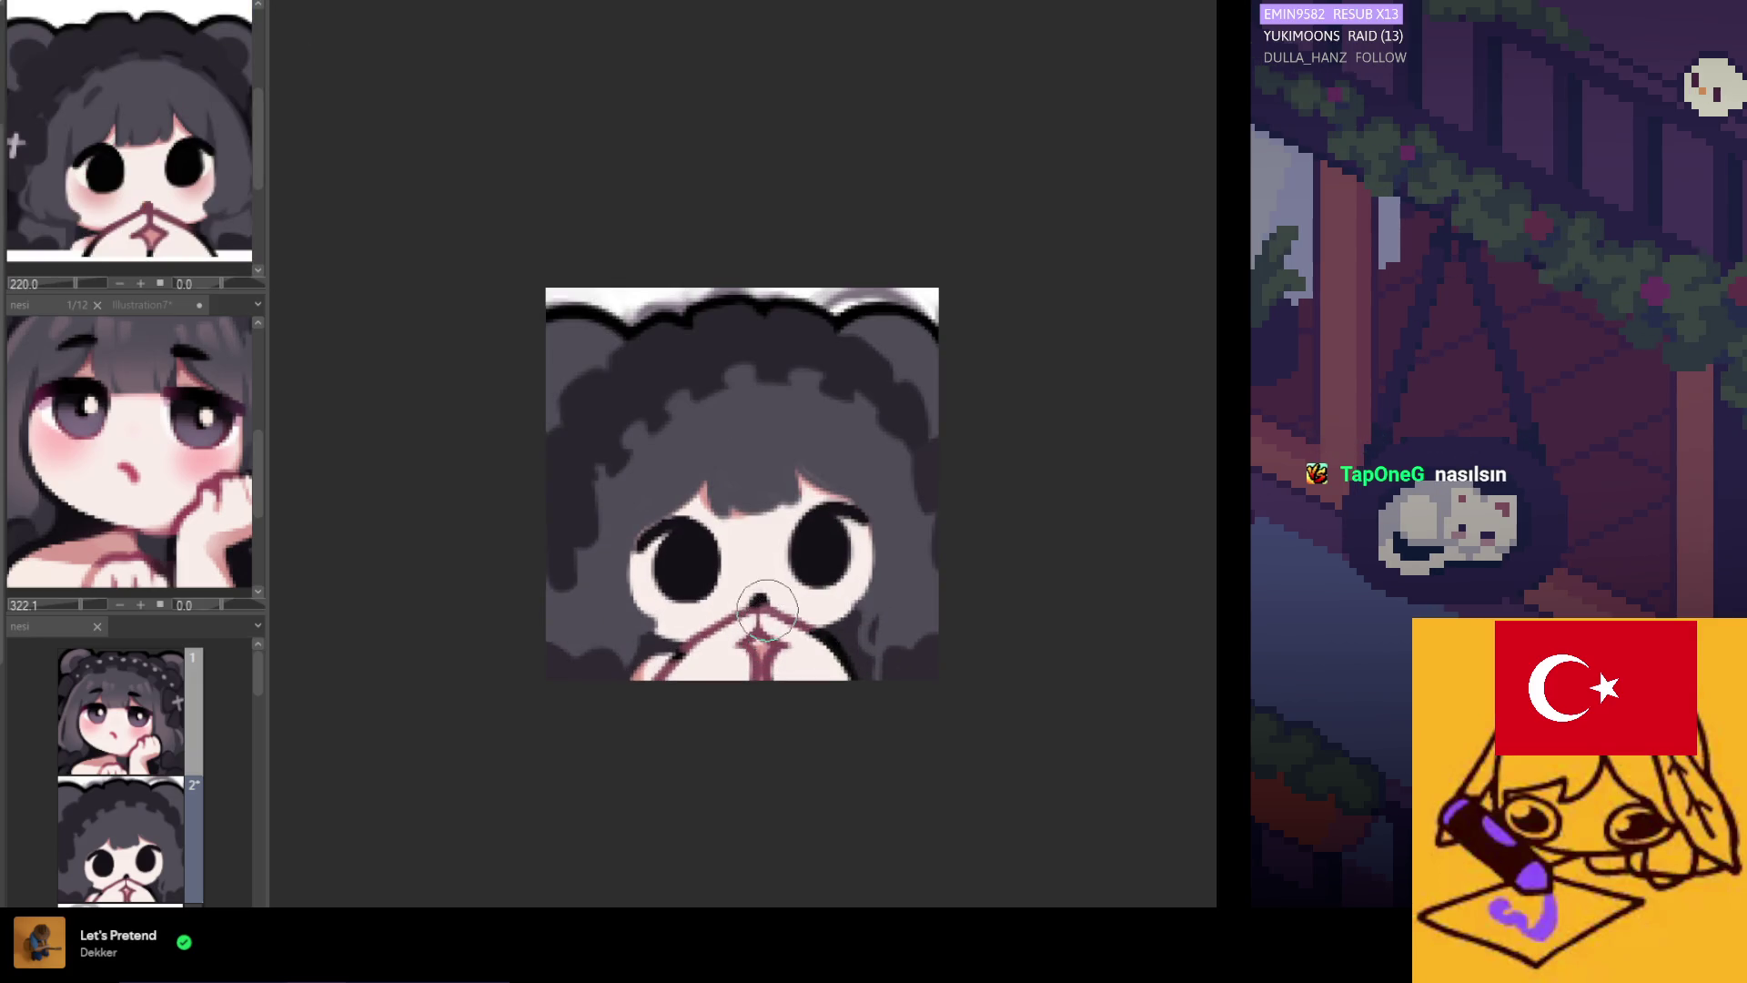
pyautogui.scroll(-2, 866, 709)
pyautogui.scroll(-1, 865, 709)
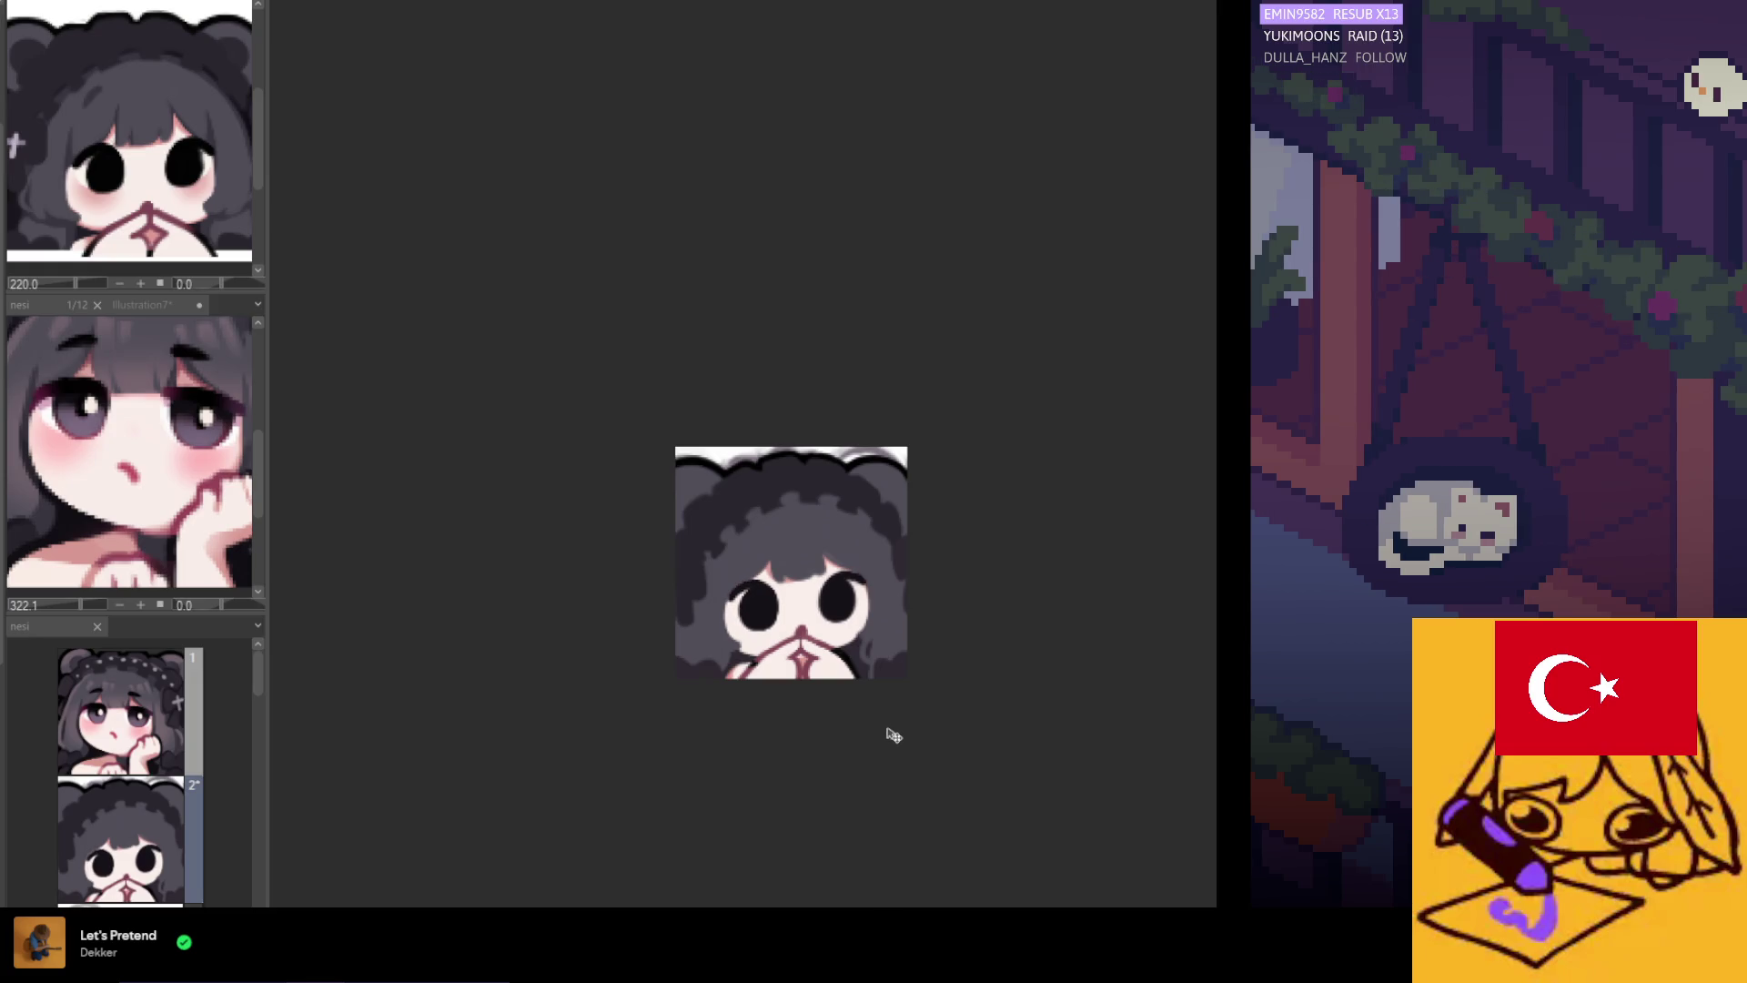
pyautogui.scroll(-2, 818, 725)
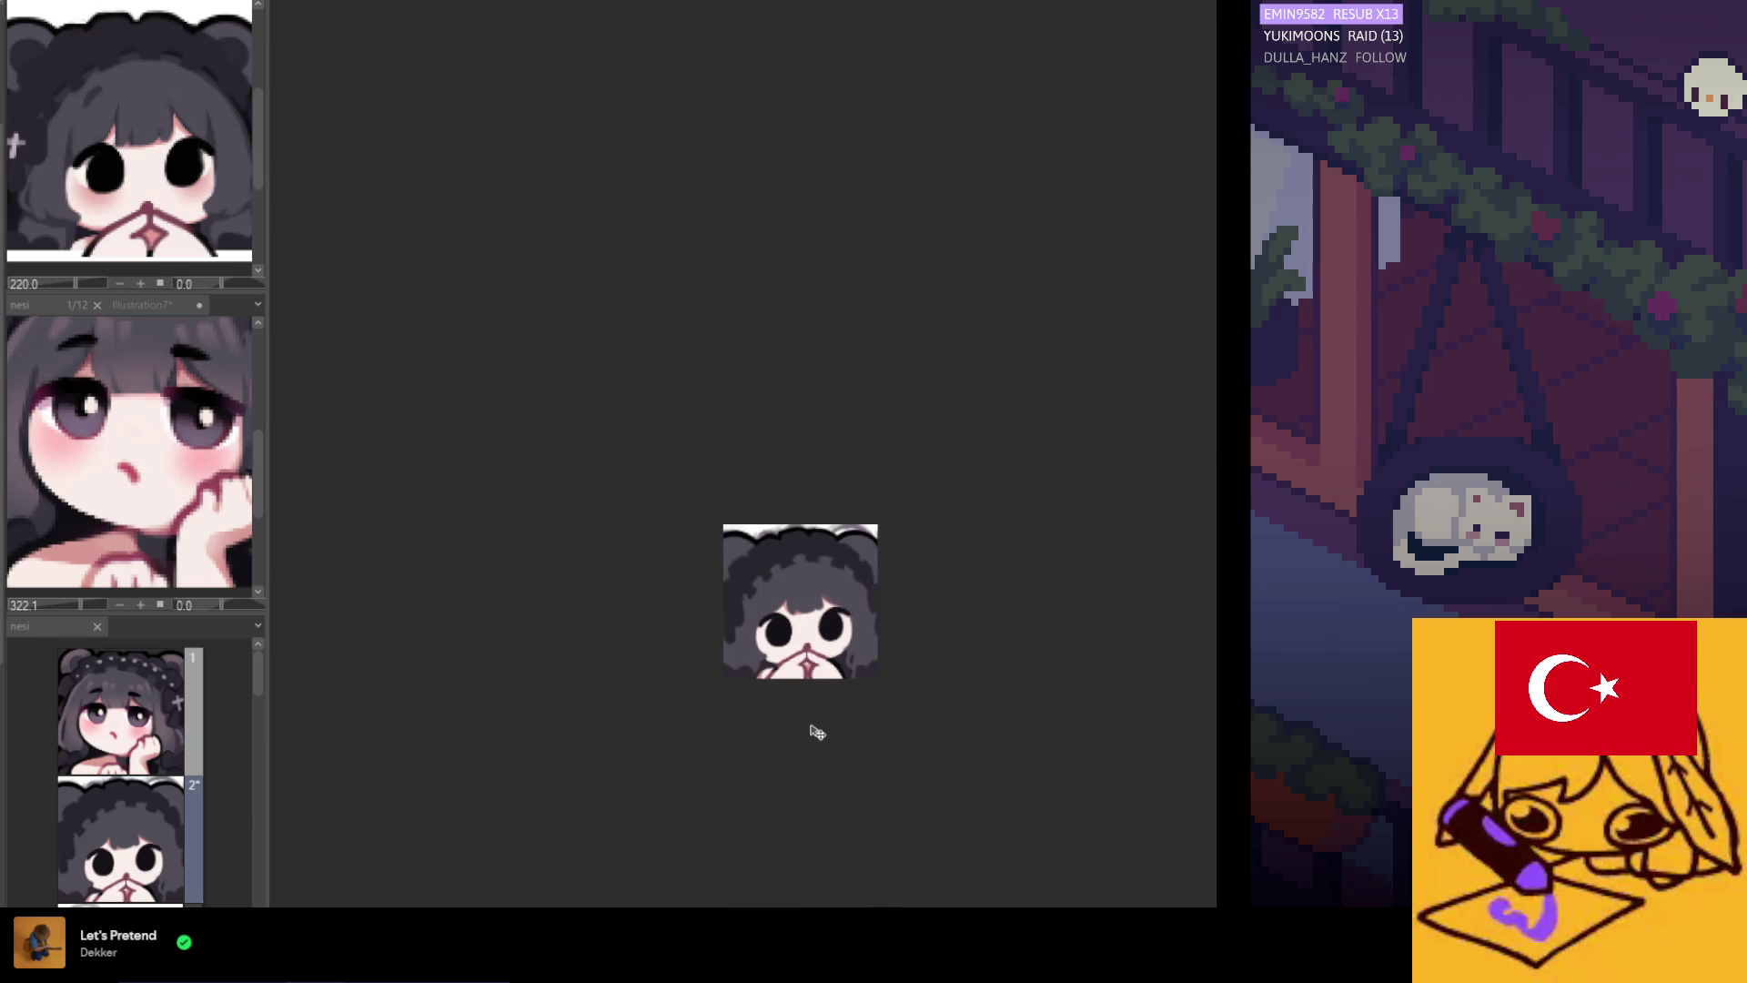
pyautogui.hscroll(3, 817, 732)
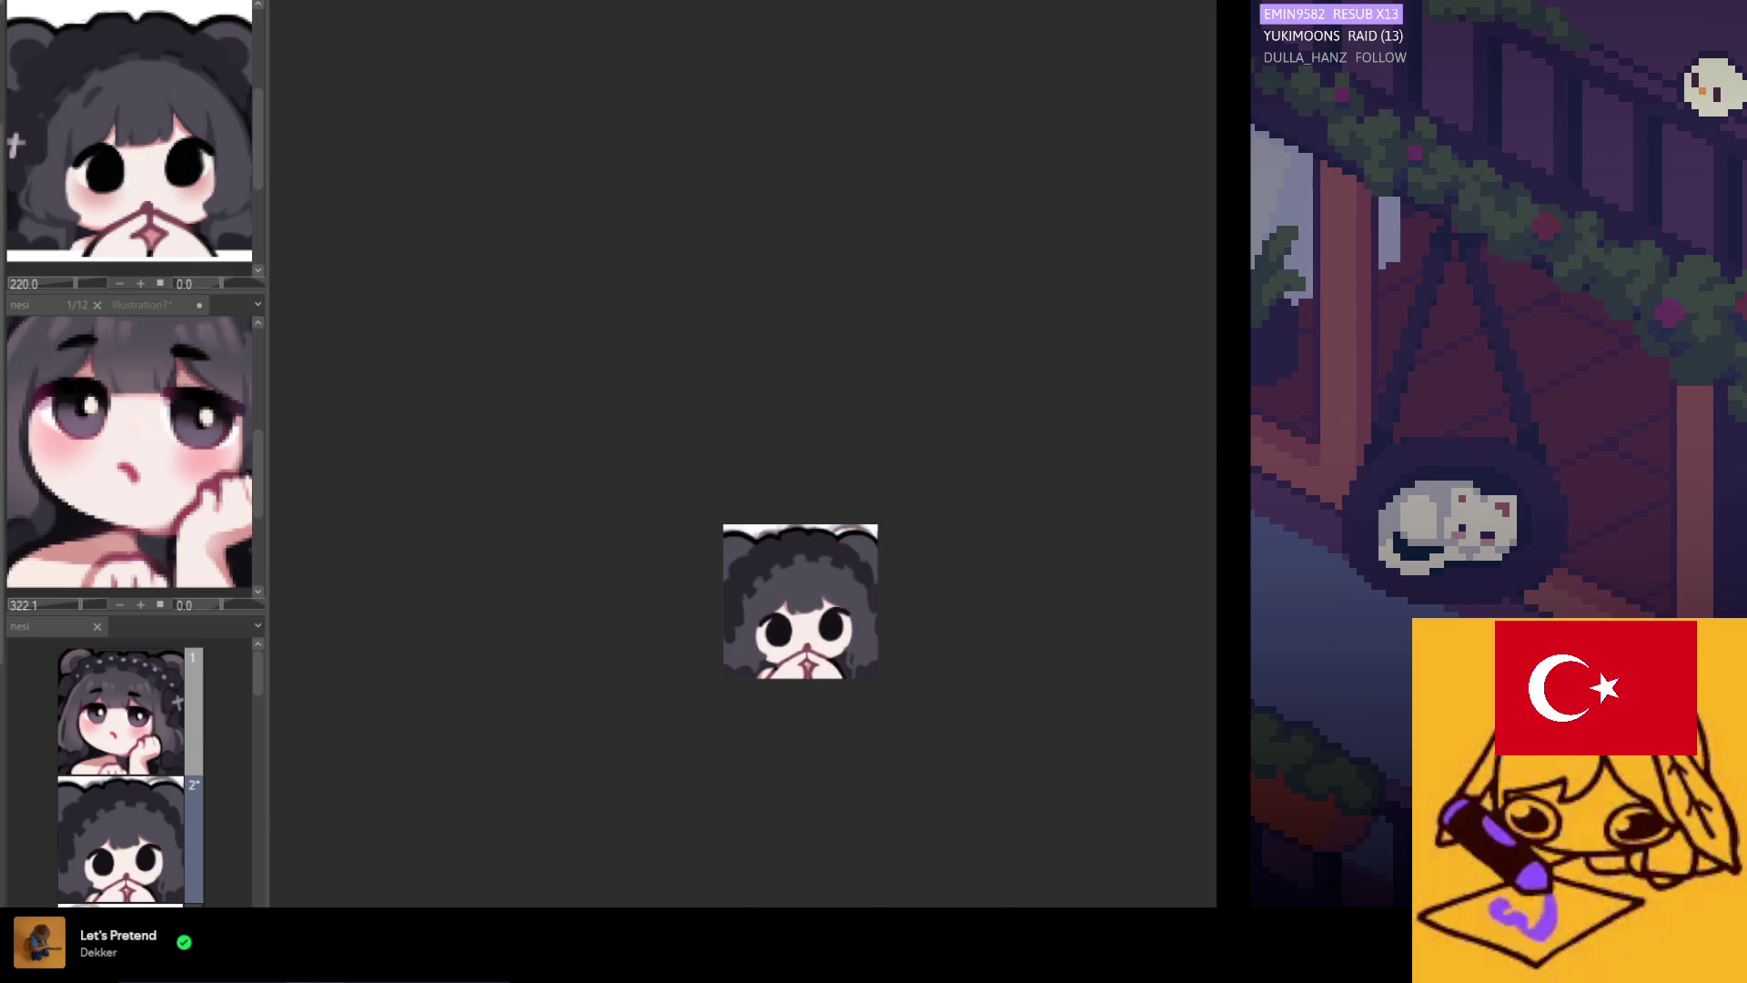
pyautogui.scroll(2, 592, 543)
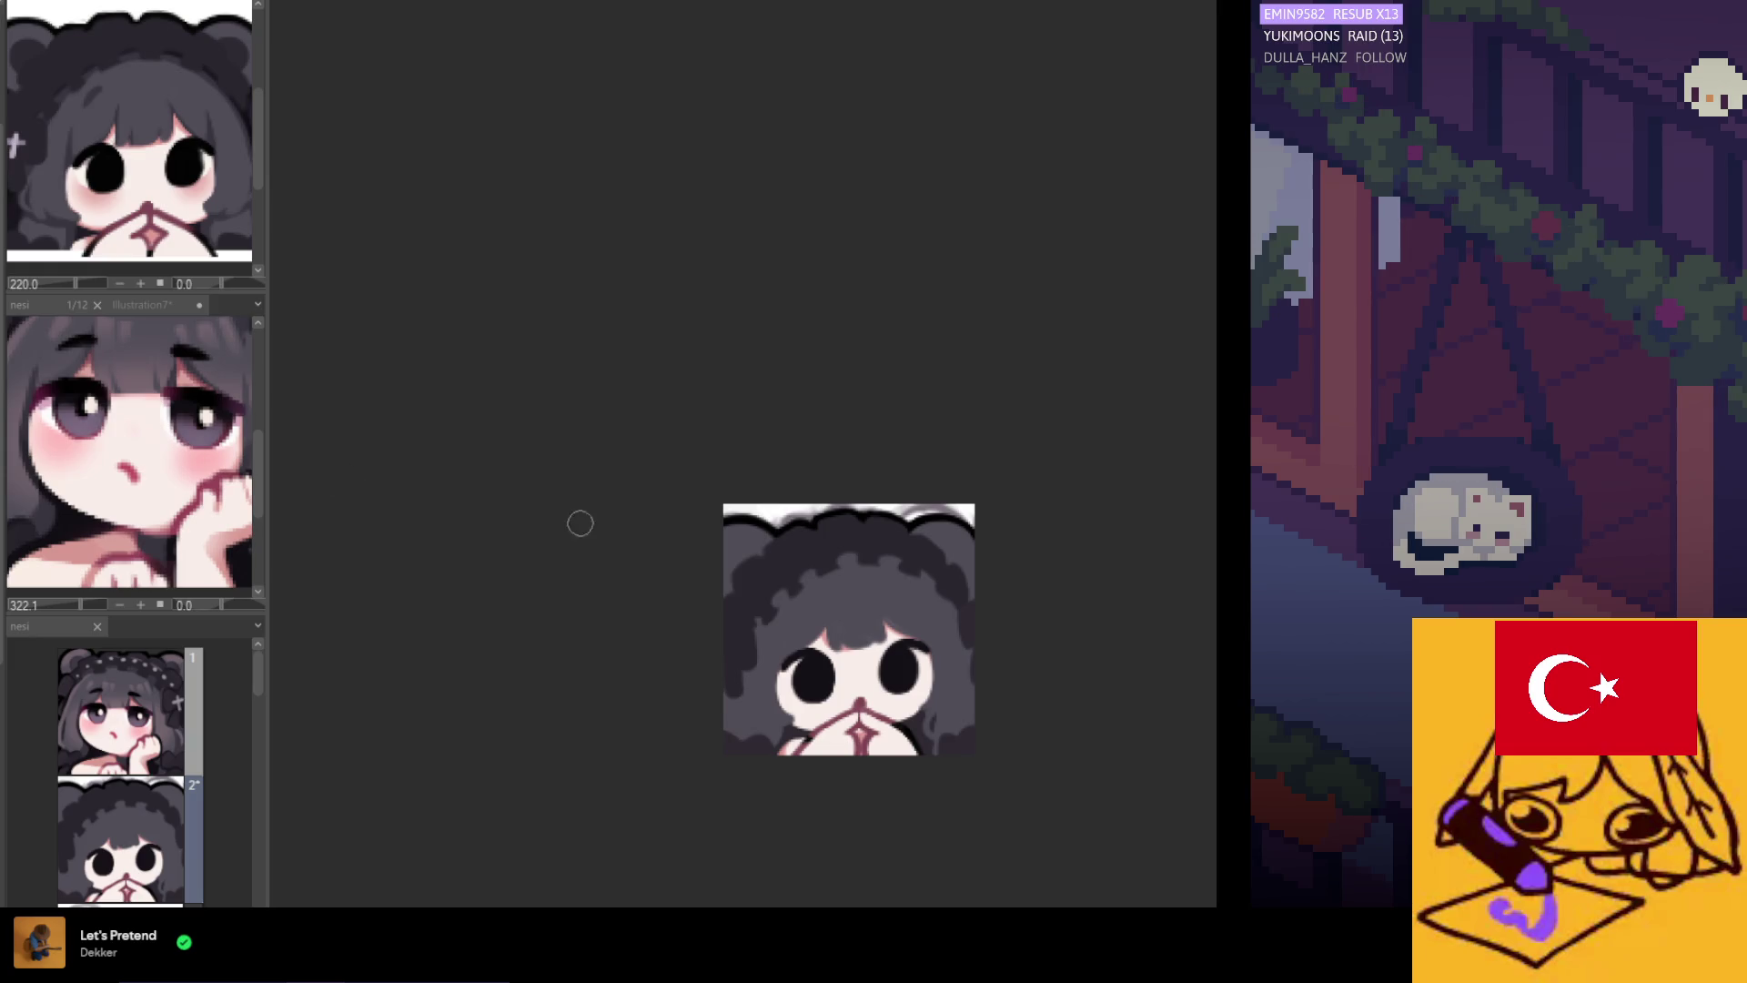
pyautogui.scroll(2, 819, 591)
pyautogui.scroll(-1, 659, 519)
pyautogui.scroll(2, 865, 728)
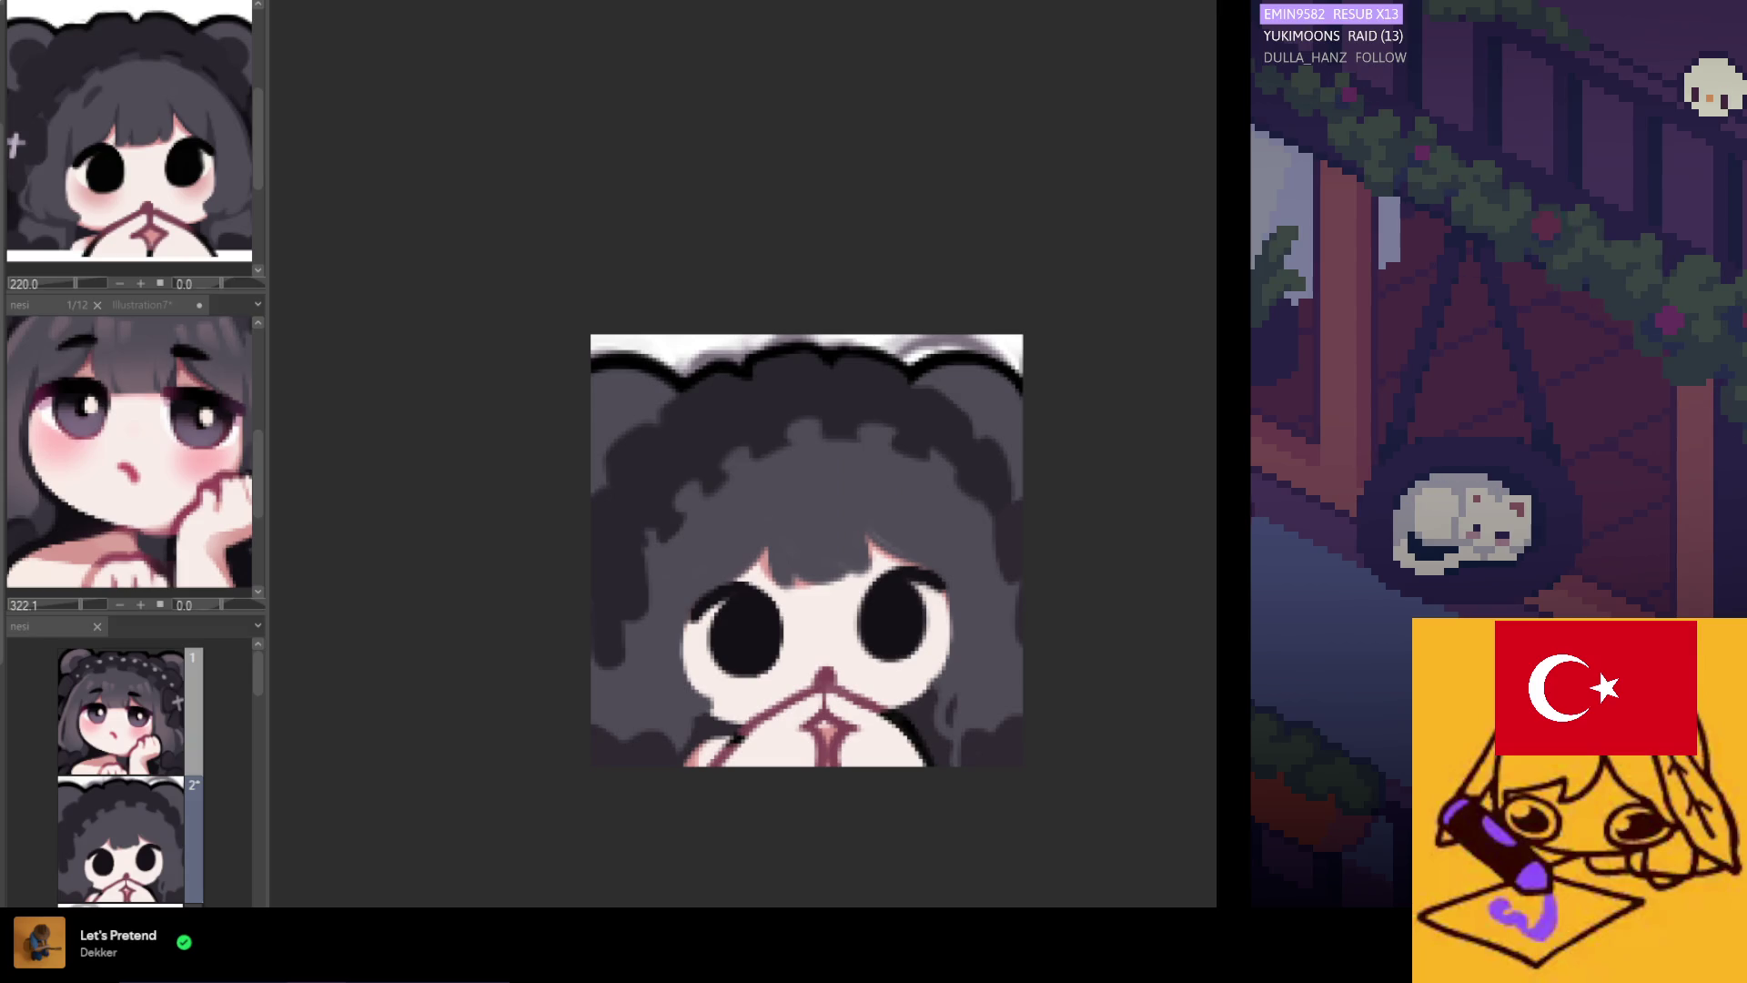
# Eyedrop a painting colour from the emote in the Sub View reference.
pyautogui.moveTo(63, 155); pyautogui.dragTo(91, 88)
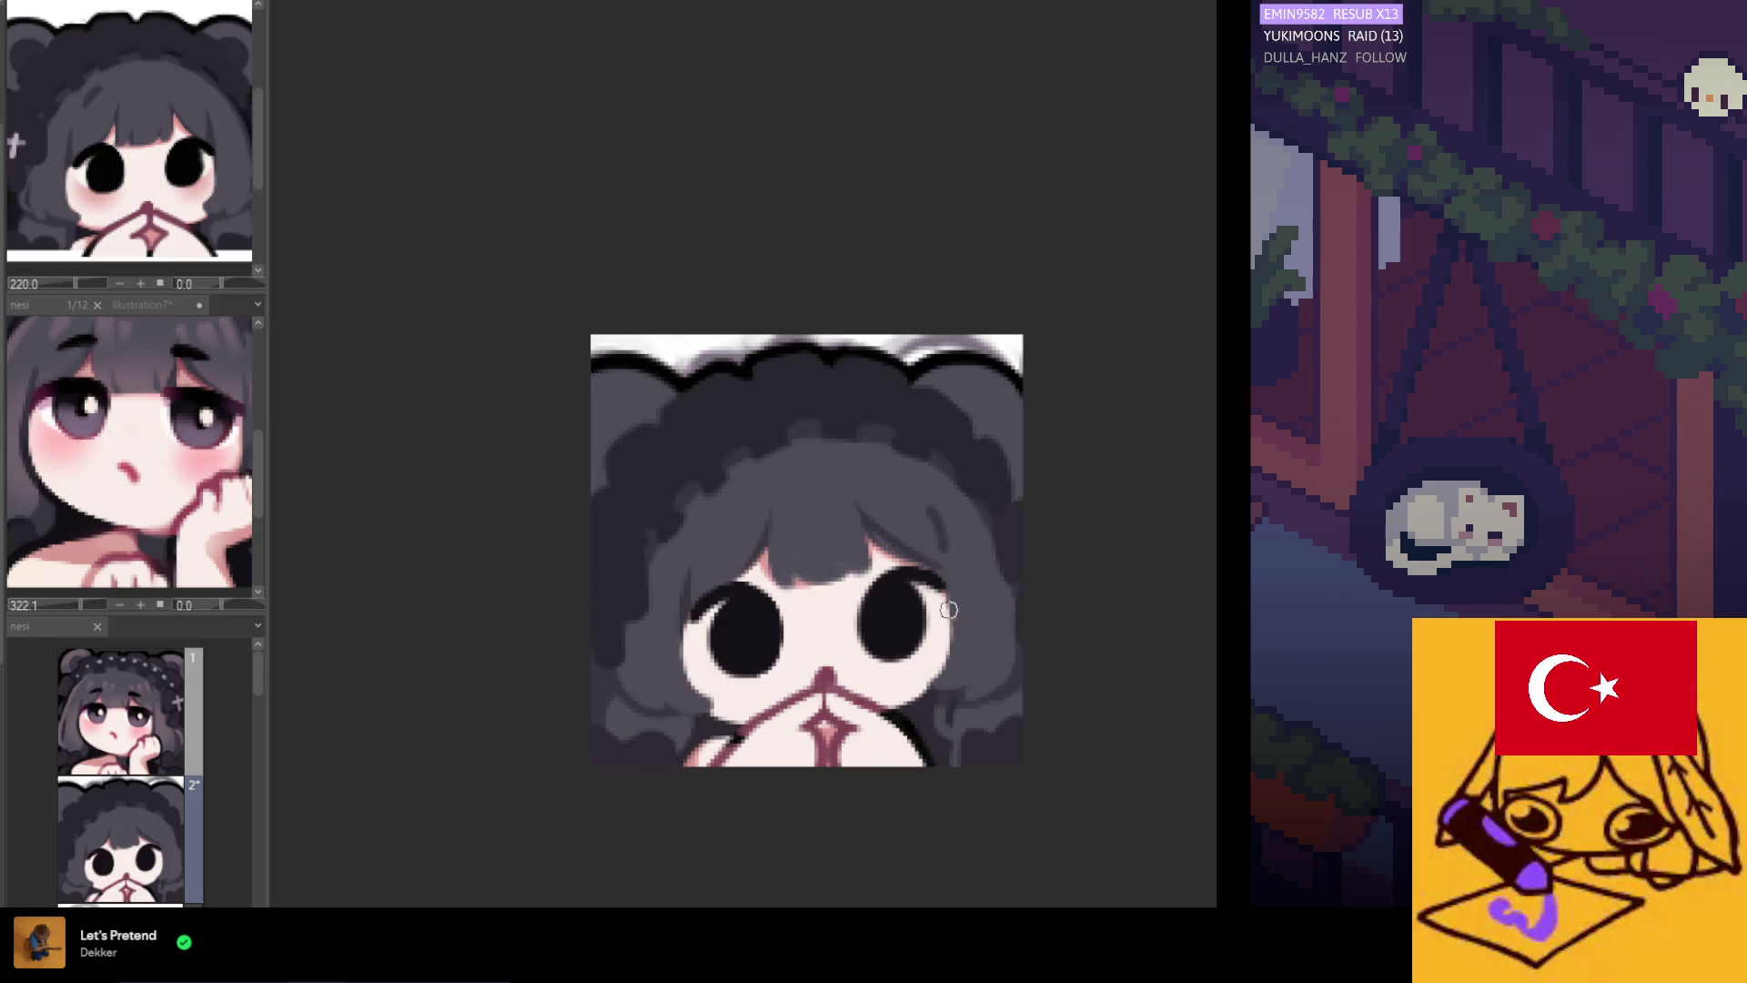
# Add a short dark hair stroke and a lighter grey hair highlight, discarding two bang strand attempts.
pyautogui.moveTo(930, 515); pyautogui.dragTo(935, 551)
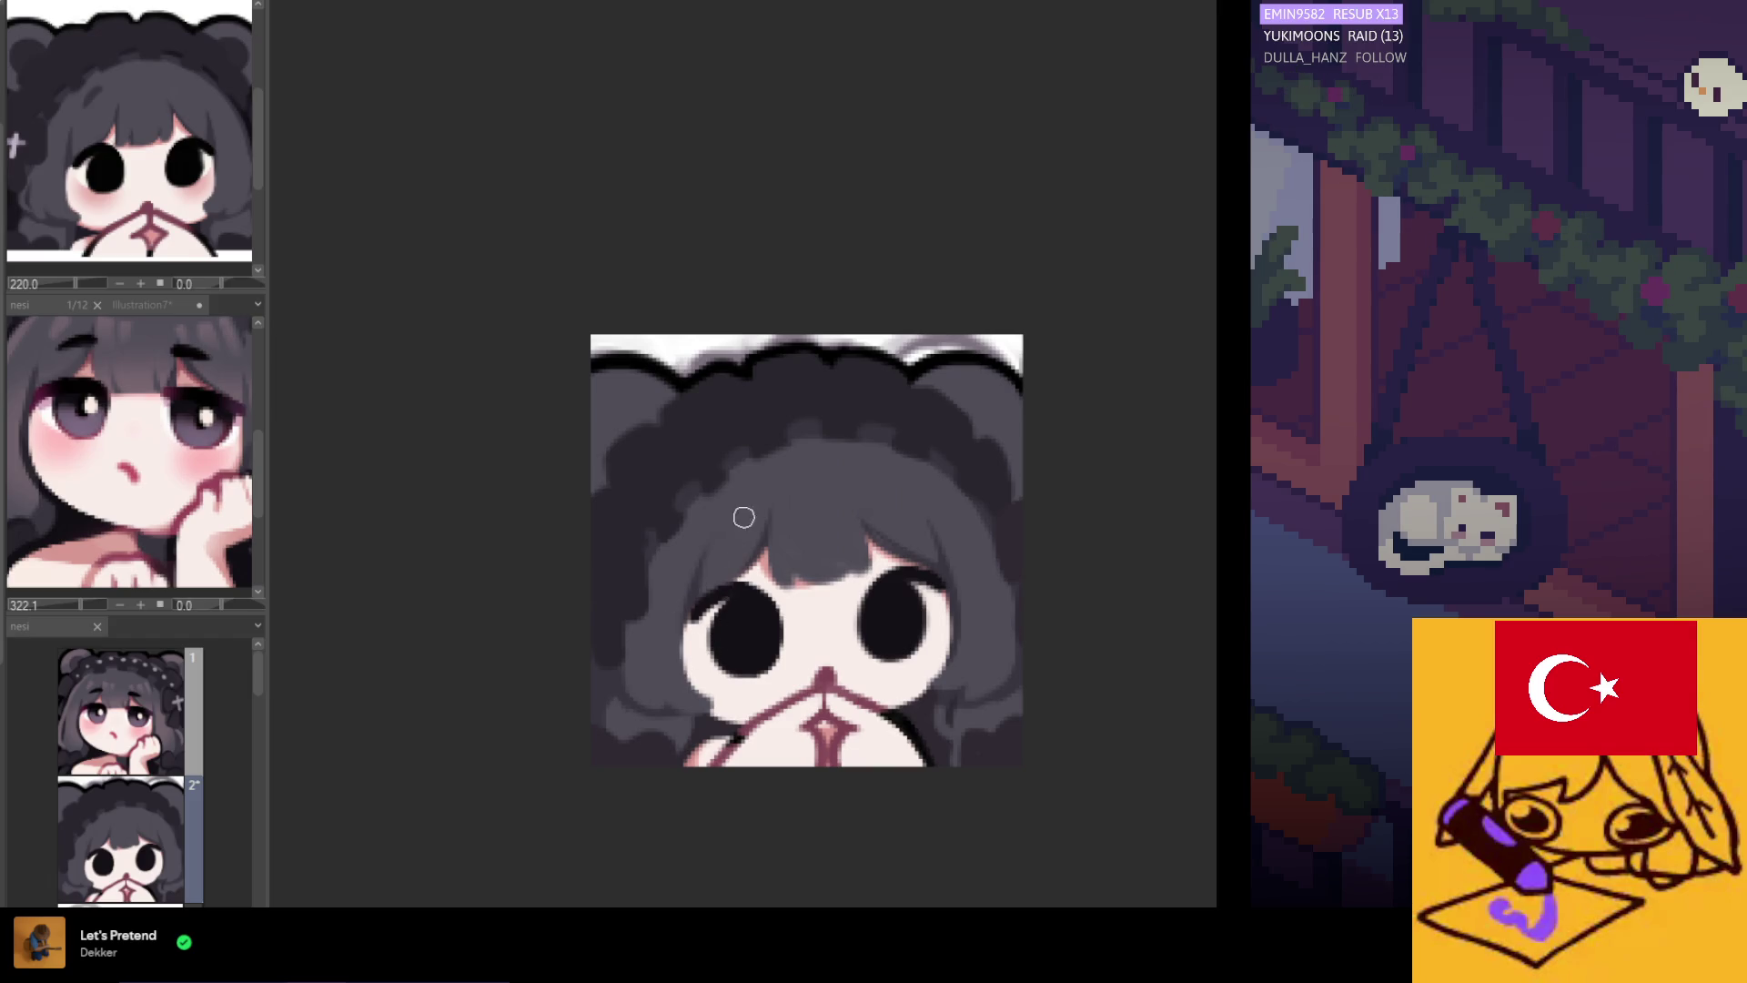
pyautogui.moveTo(777, 521); pyautogui.dragTo(779, 582)
pyautogui.hotkey('ctrl', 'z')
pyautogui.moveTo(783, 499); pyautogui.dragTo(775, 586)
pyautogui.hotkey('ctrl', 'z')
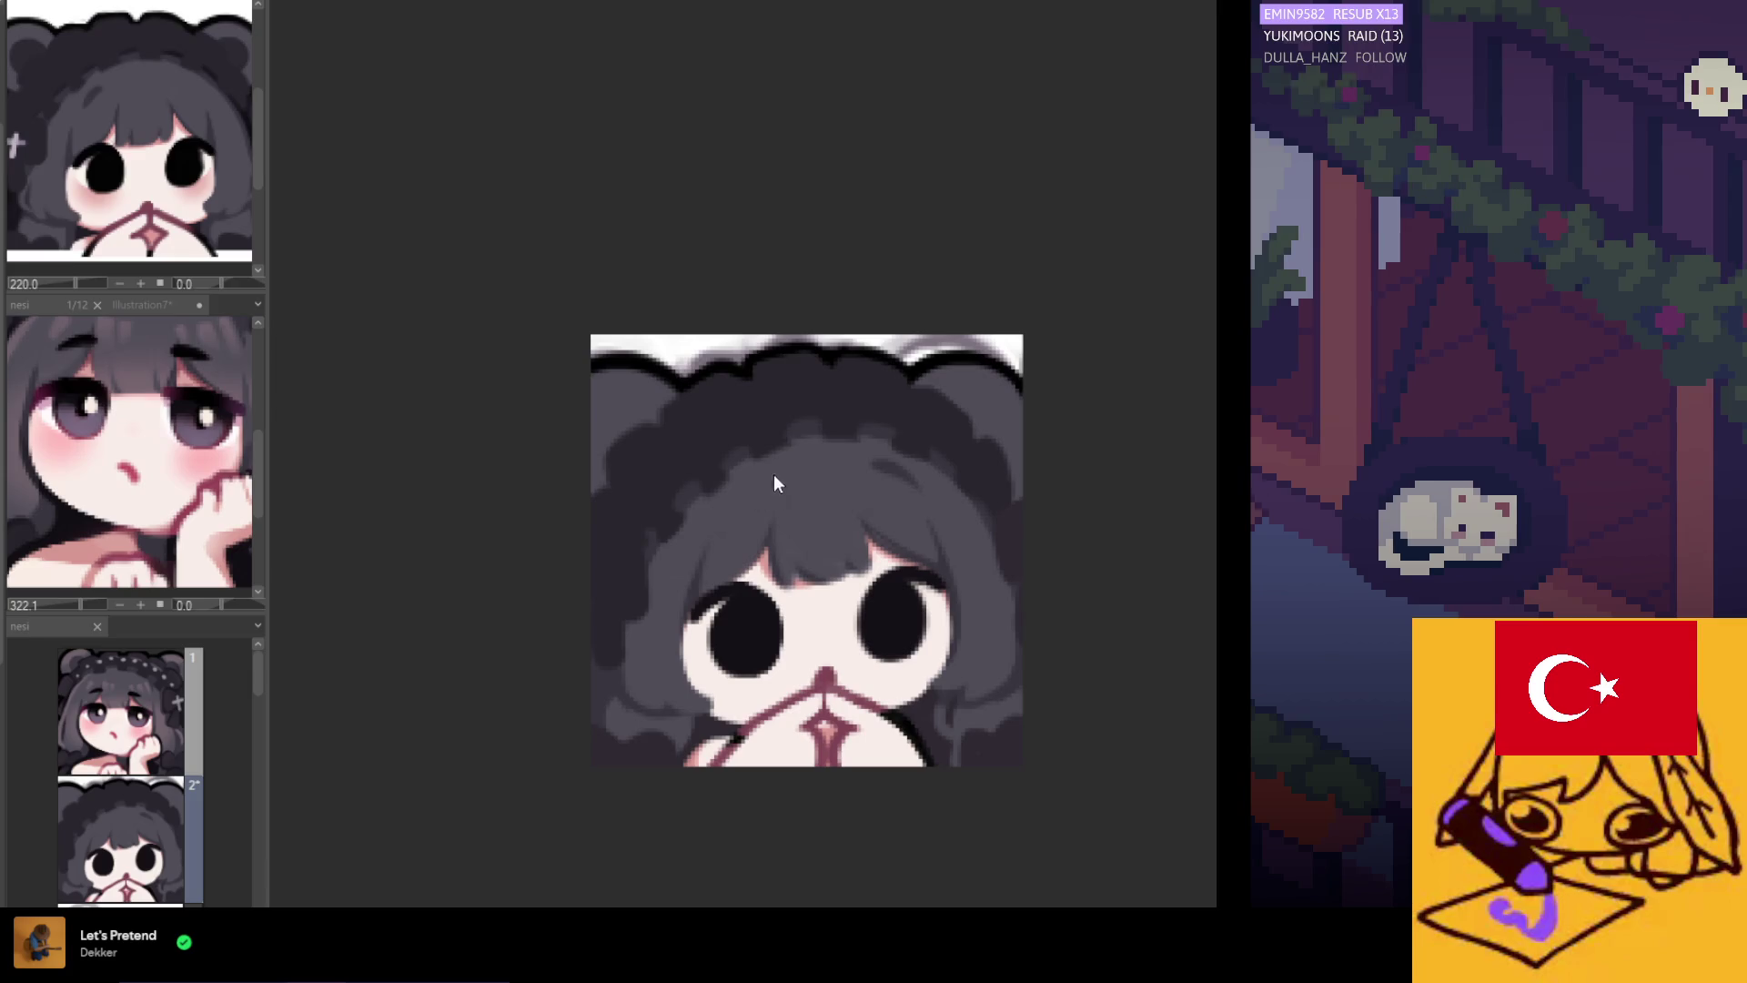
pyautogui.moveTo(747, 472)
pyautogui.mouseDown()
pyautogui.moveTo(761, 500)
pyautogui.moveTo(725, 519)
pyautogui.moveTo(725, 542)
pyautogui.moveTo(761, 506)
pyautogui.mouseUp()
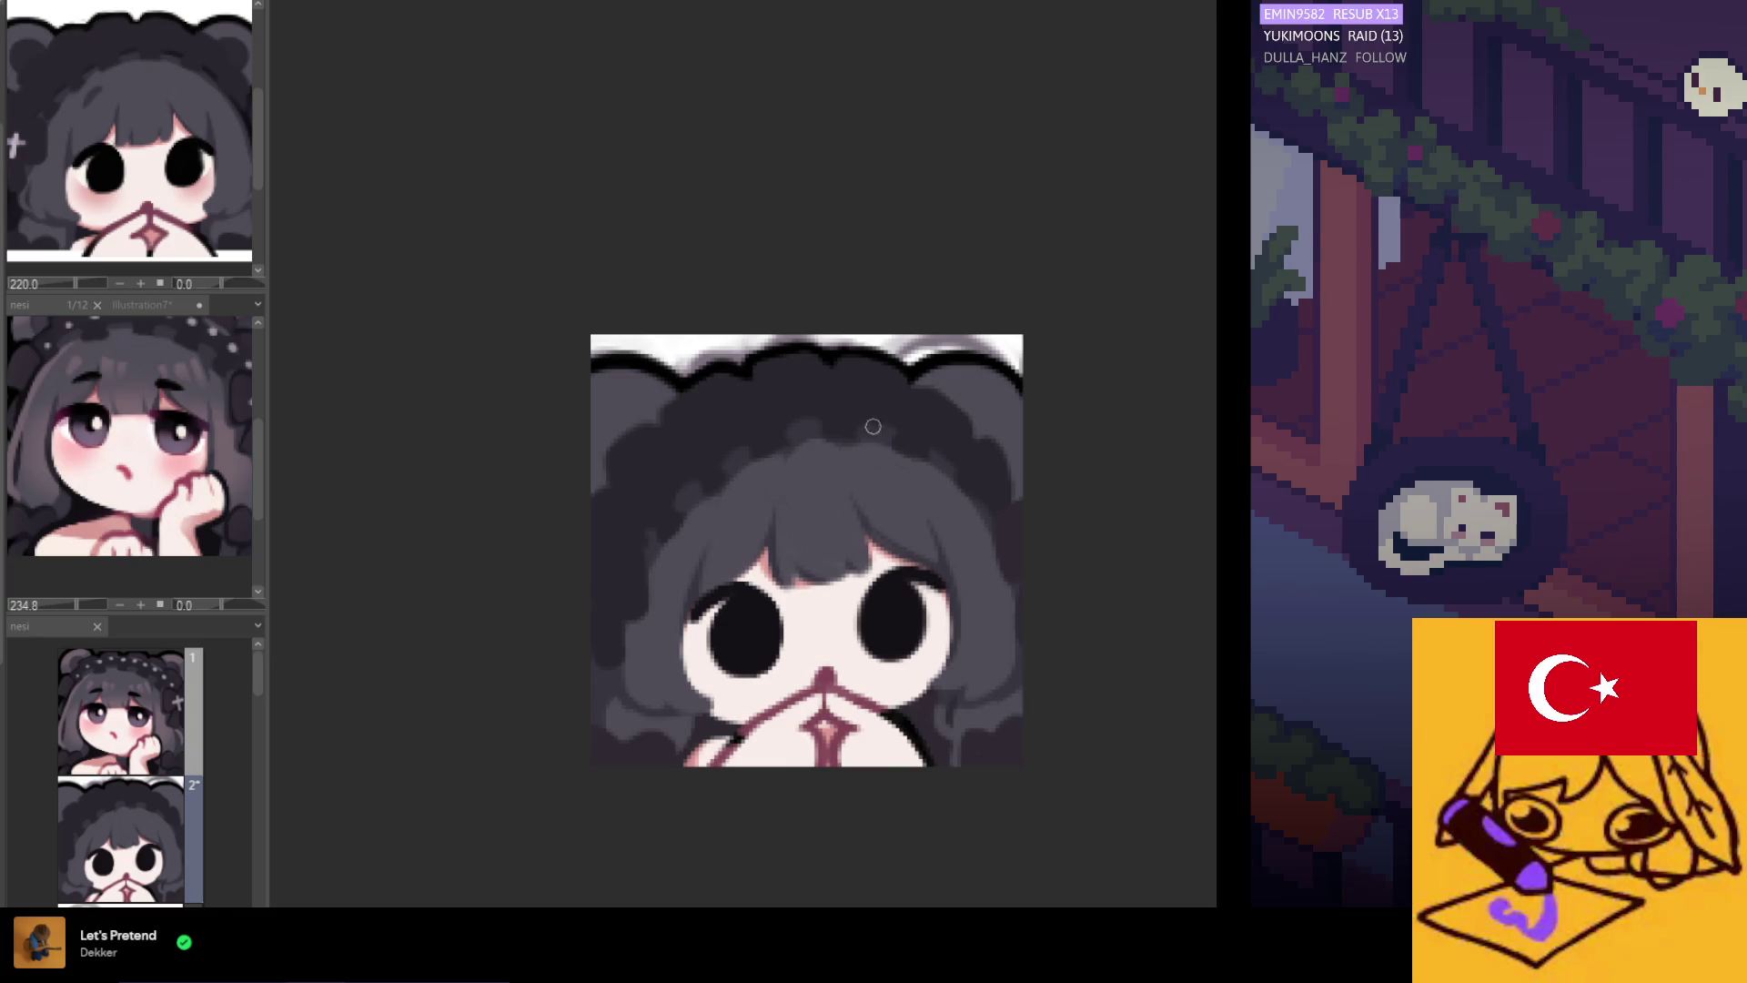
pyautogui.scroll(-3, 741, 428)
pyautogui.scroll(2, 741, 428)
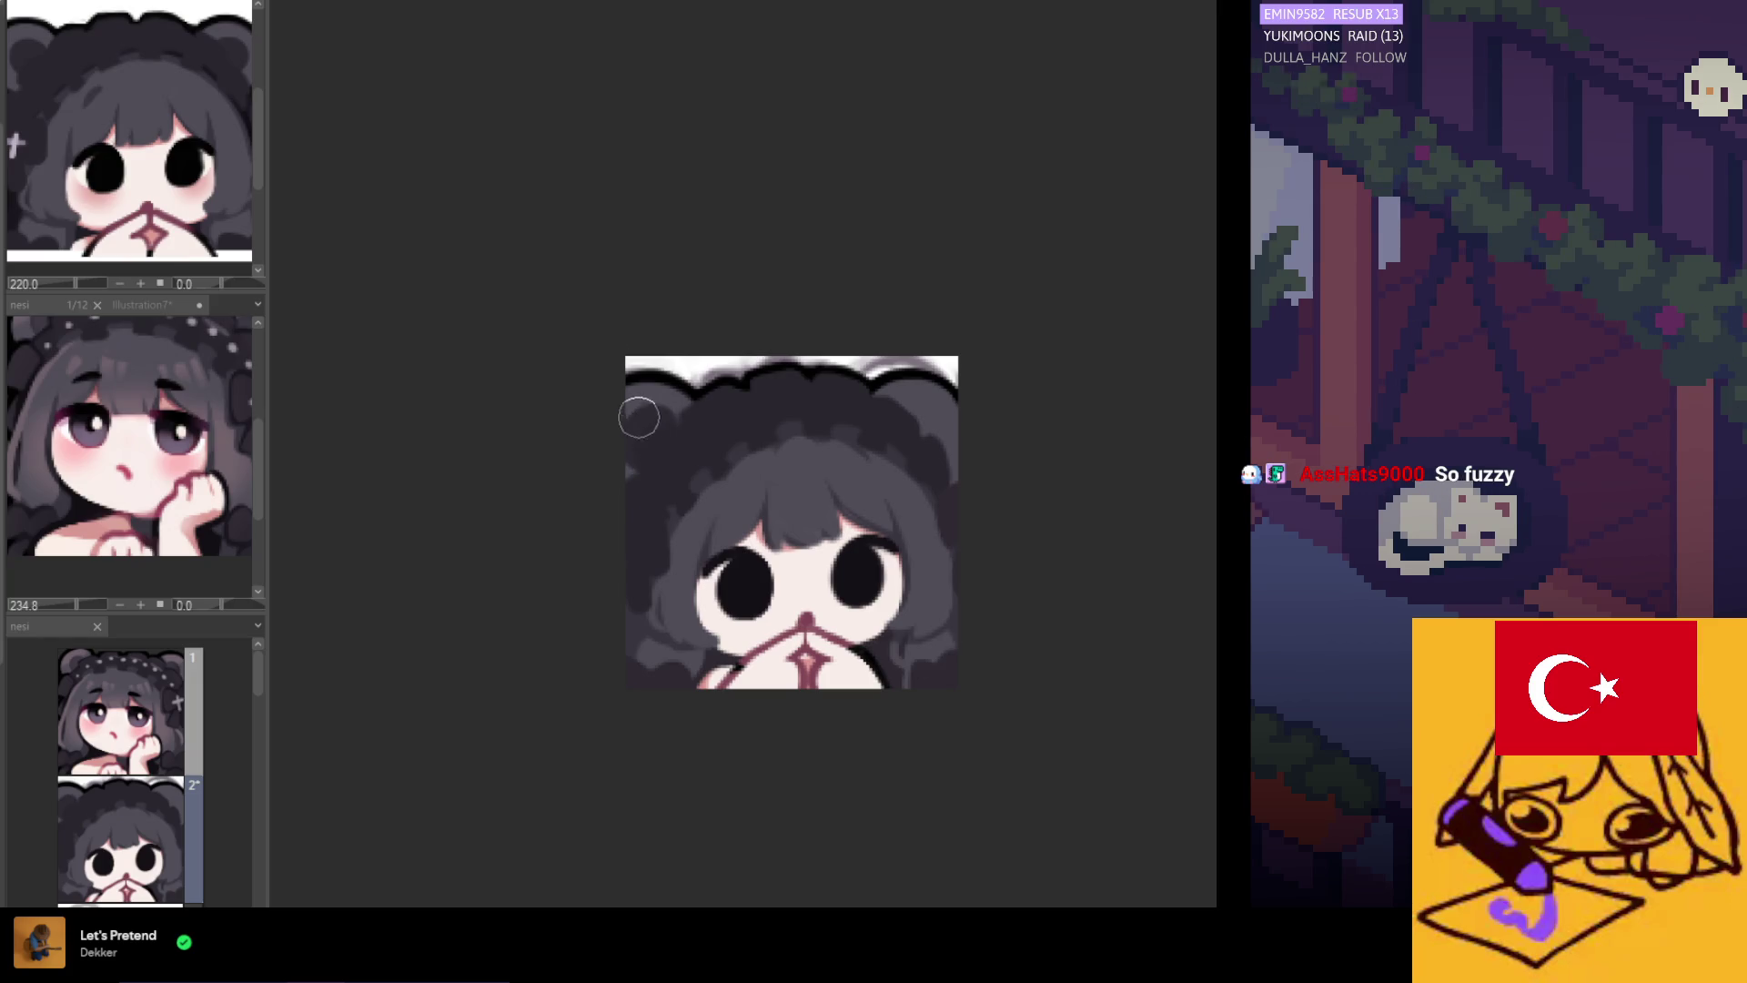
# On frame 2, sample the hair colour and darken the hair edge by the upper-left ear.
pyautogui.click(41, 304)
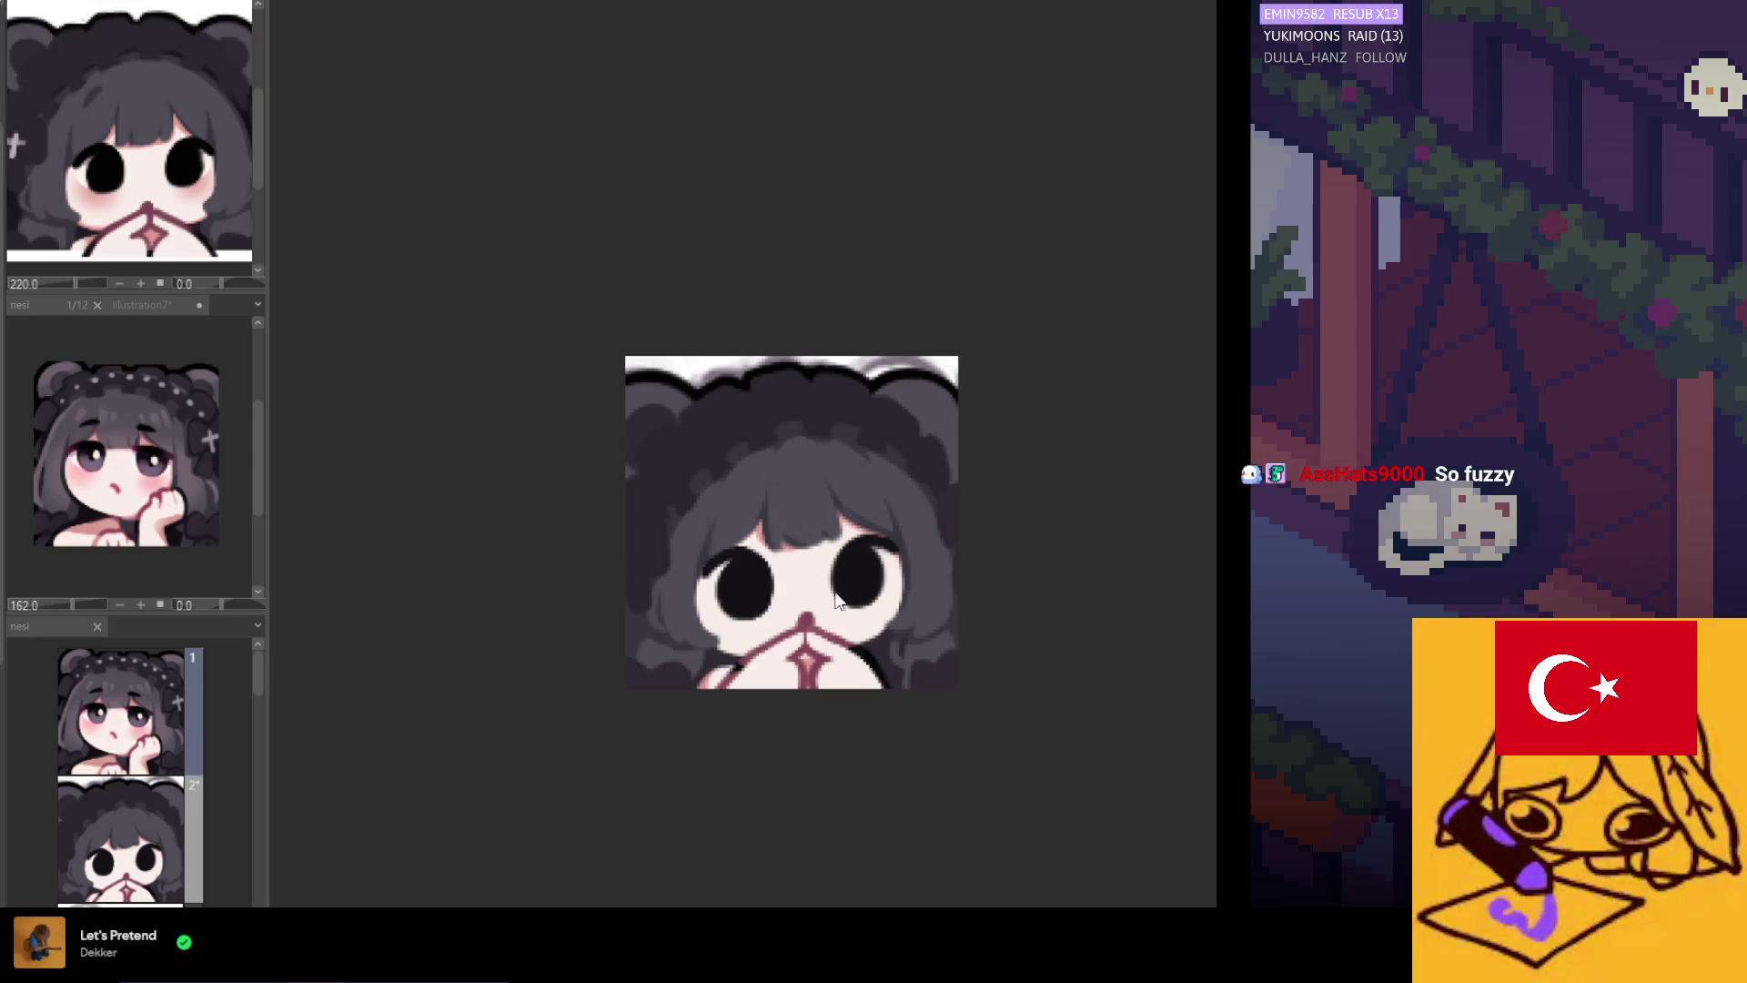
pyautogui.press('Right')
pyautogui.keyDown('alt'); pyautogui.click(667, 644); pyautogui.keyUp('alt')
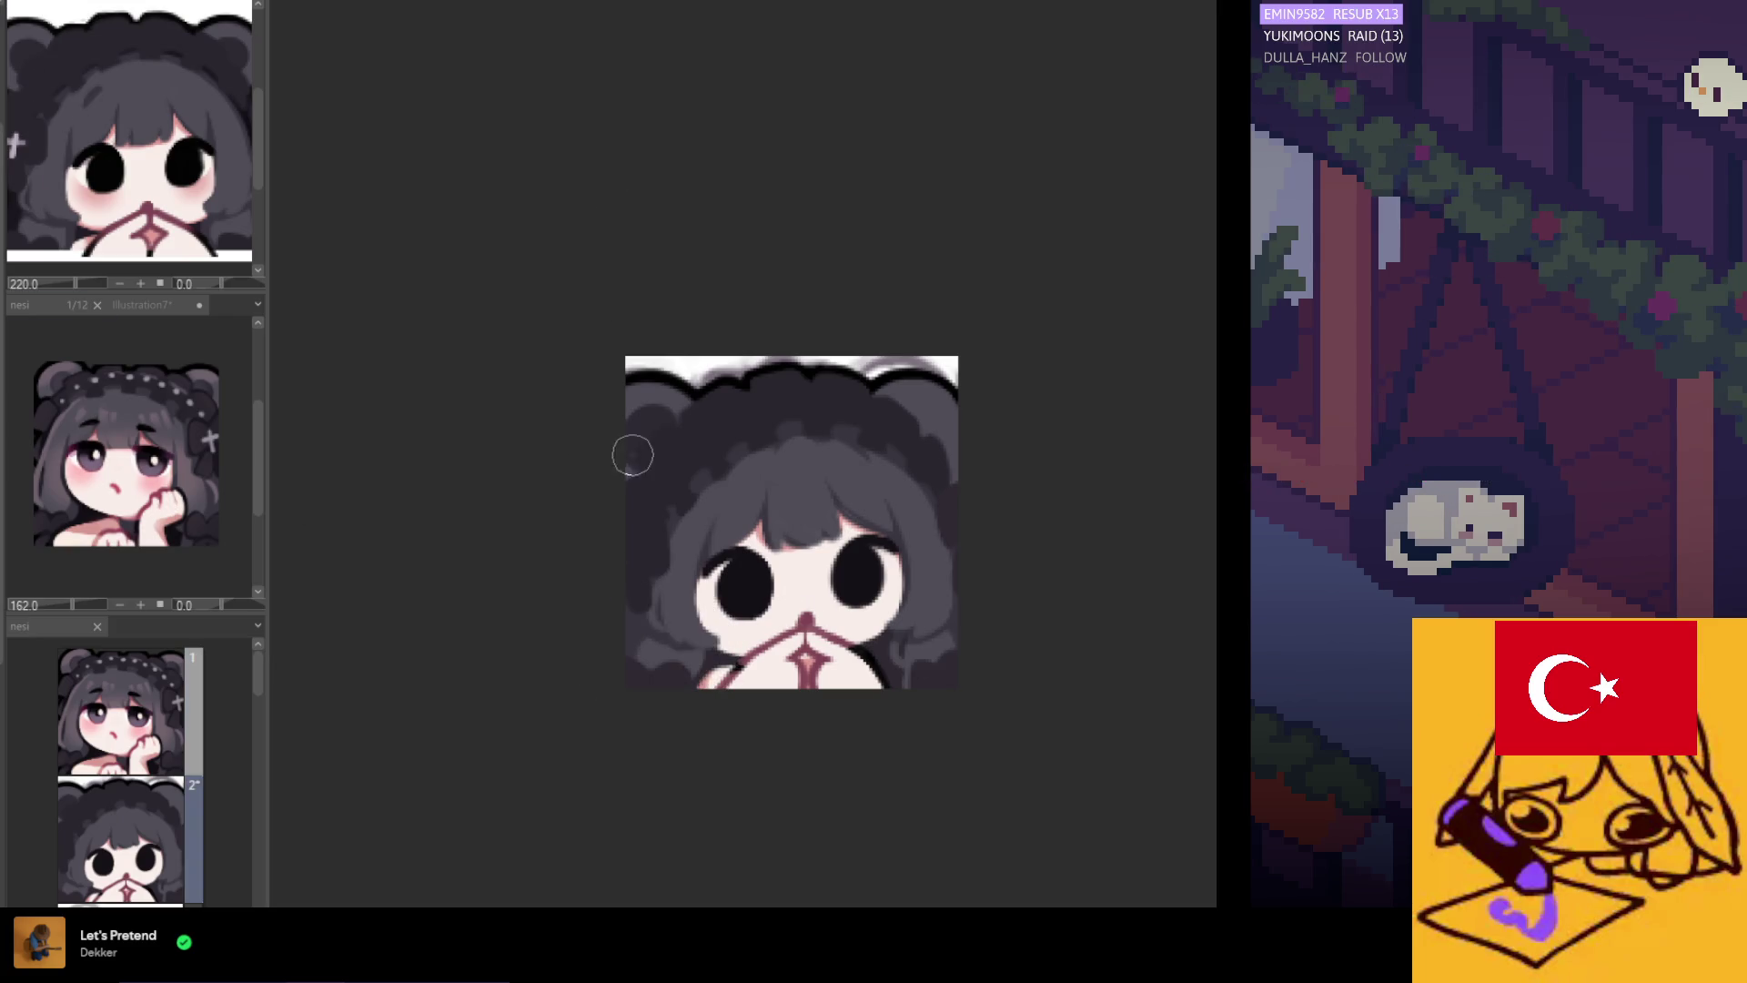
pyautogui.moveTo(651, 429); pyautogui.dragTo(654, 421)
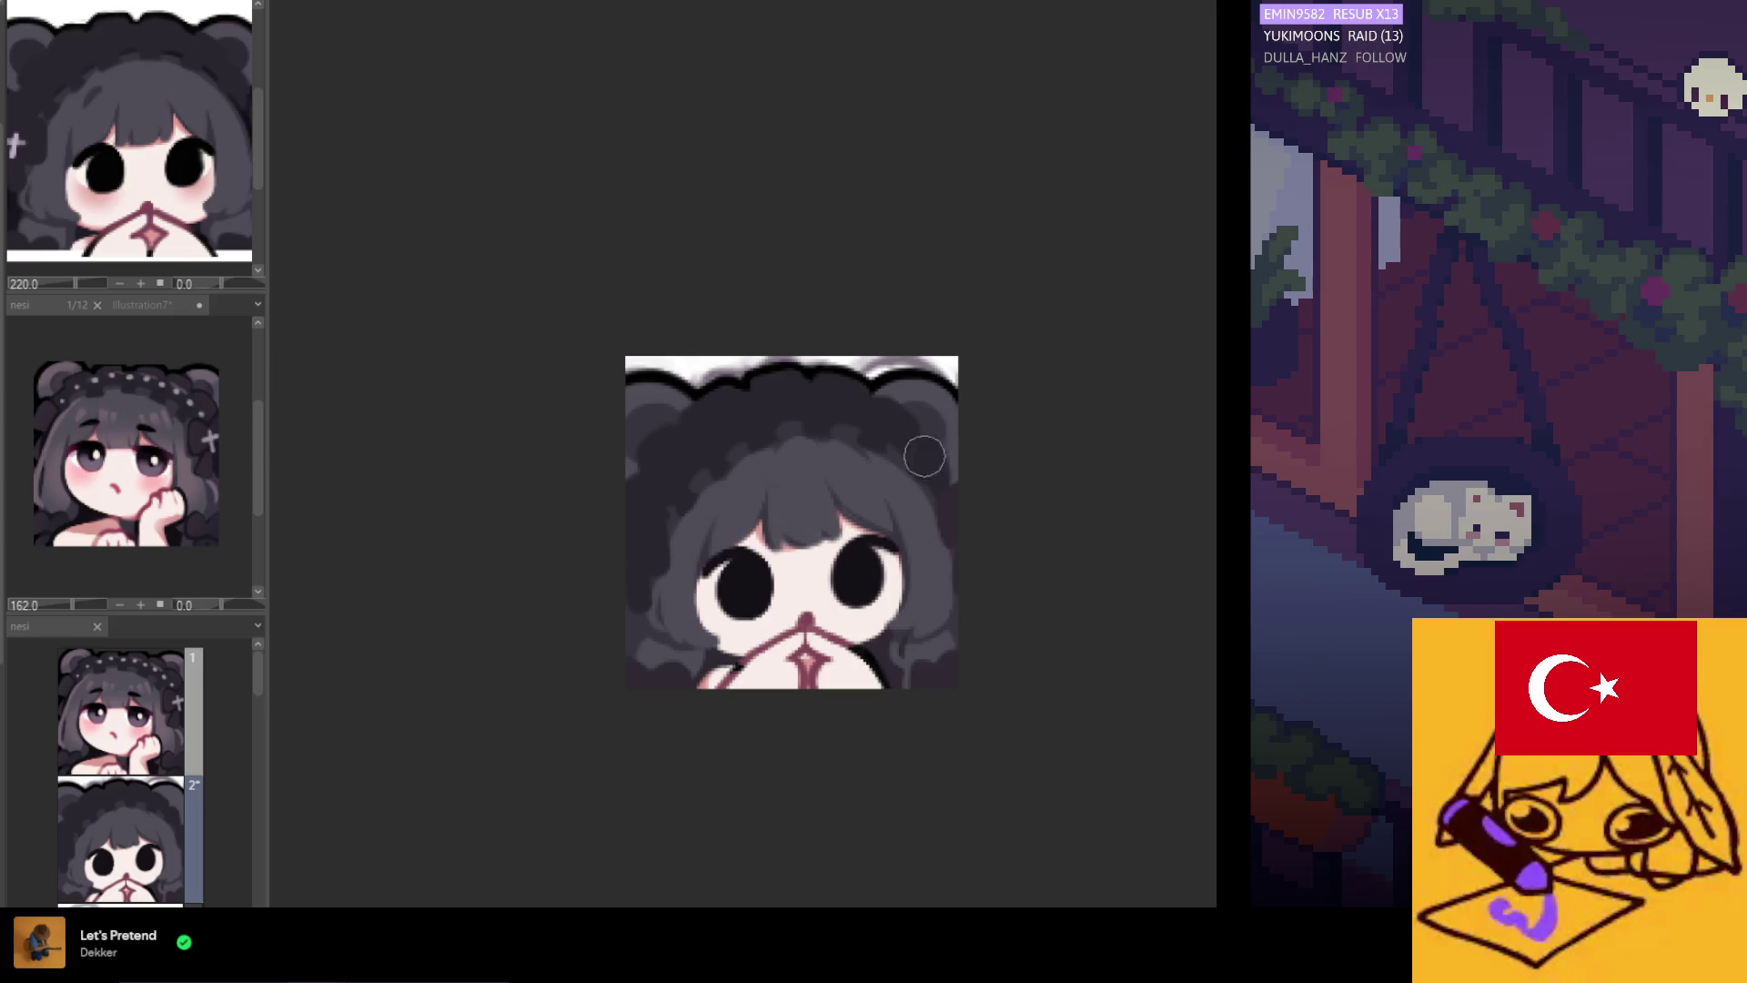
pyautogui.scroll(-2, 819, 337)
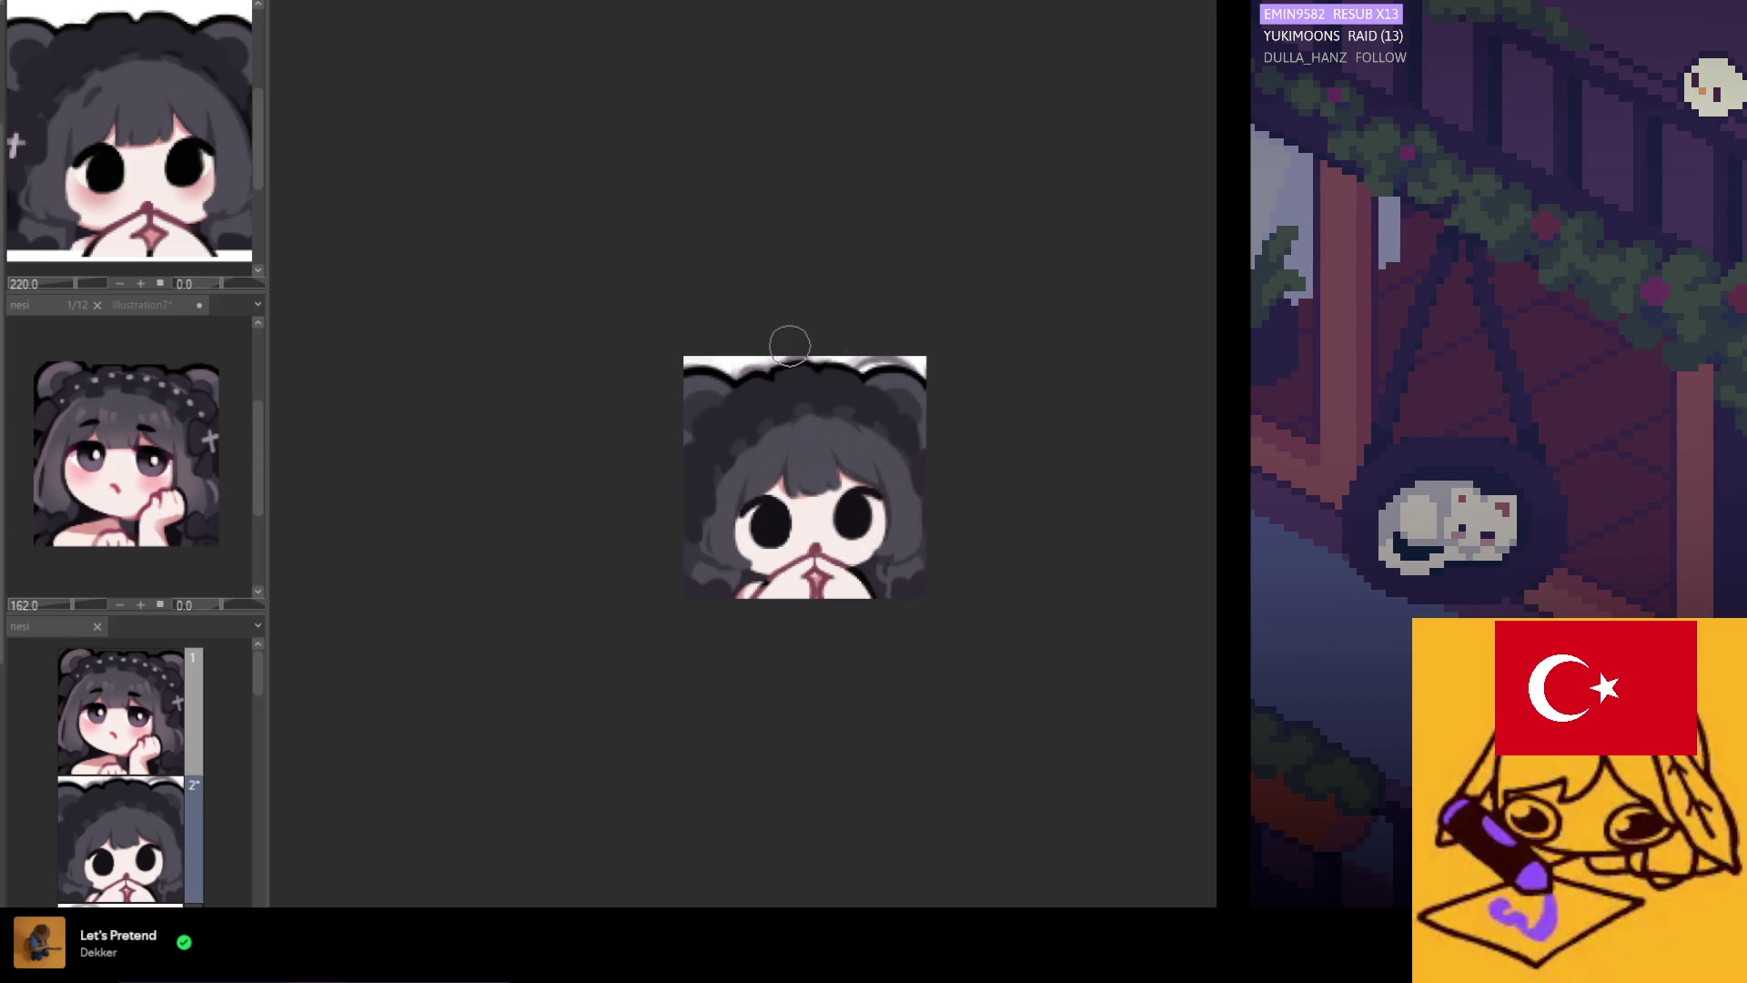
pyautogui.scroll(4, 701, 419)
pyautogui.scroll(-3, 667, 443)
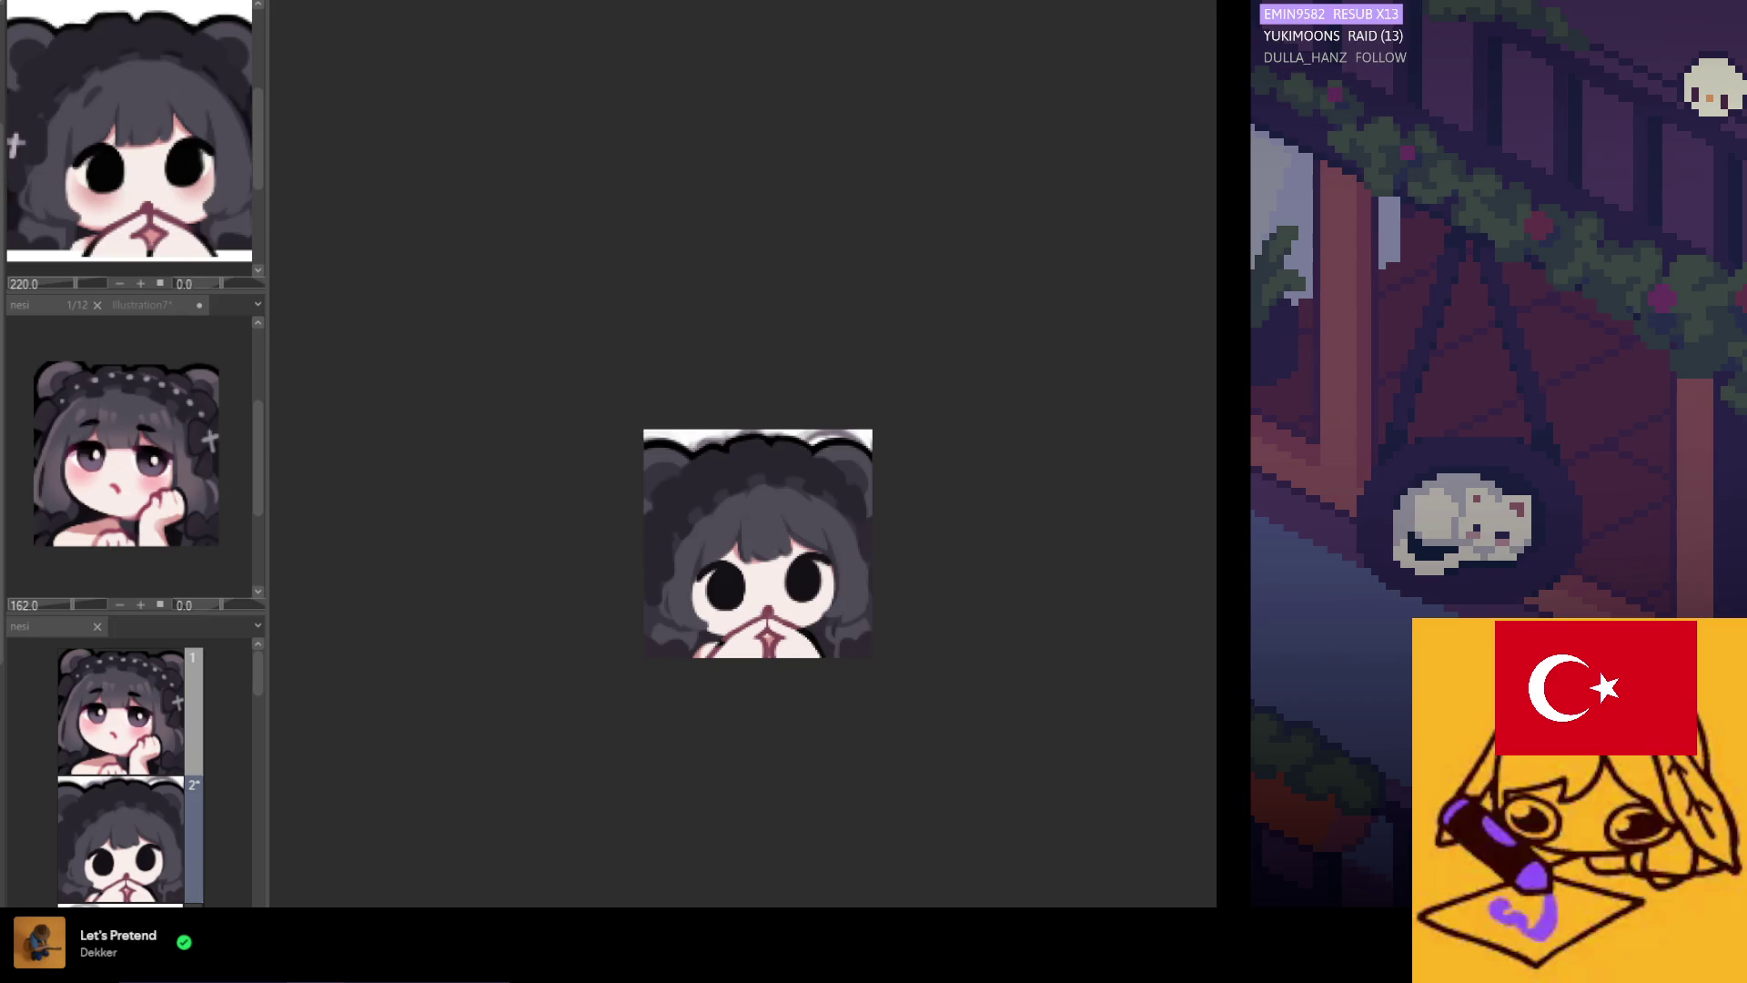
pyautogui.scroll(3, 807, 583)
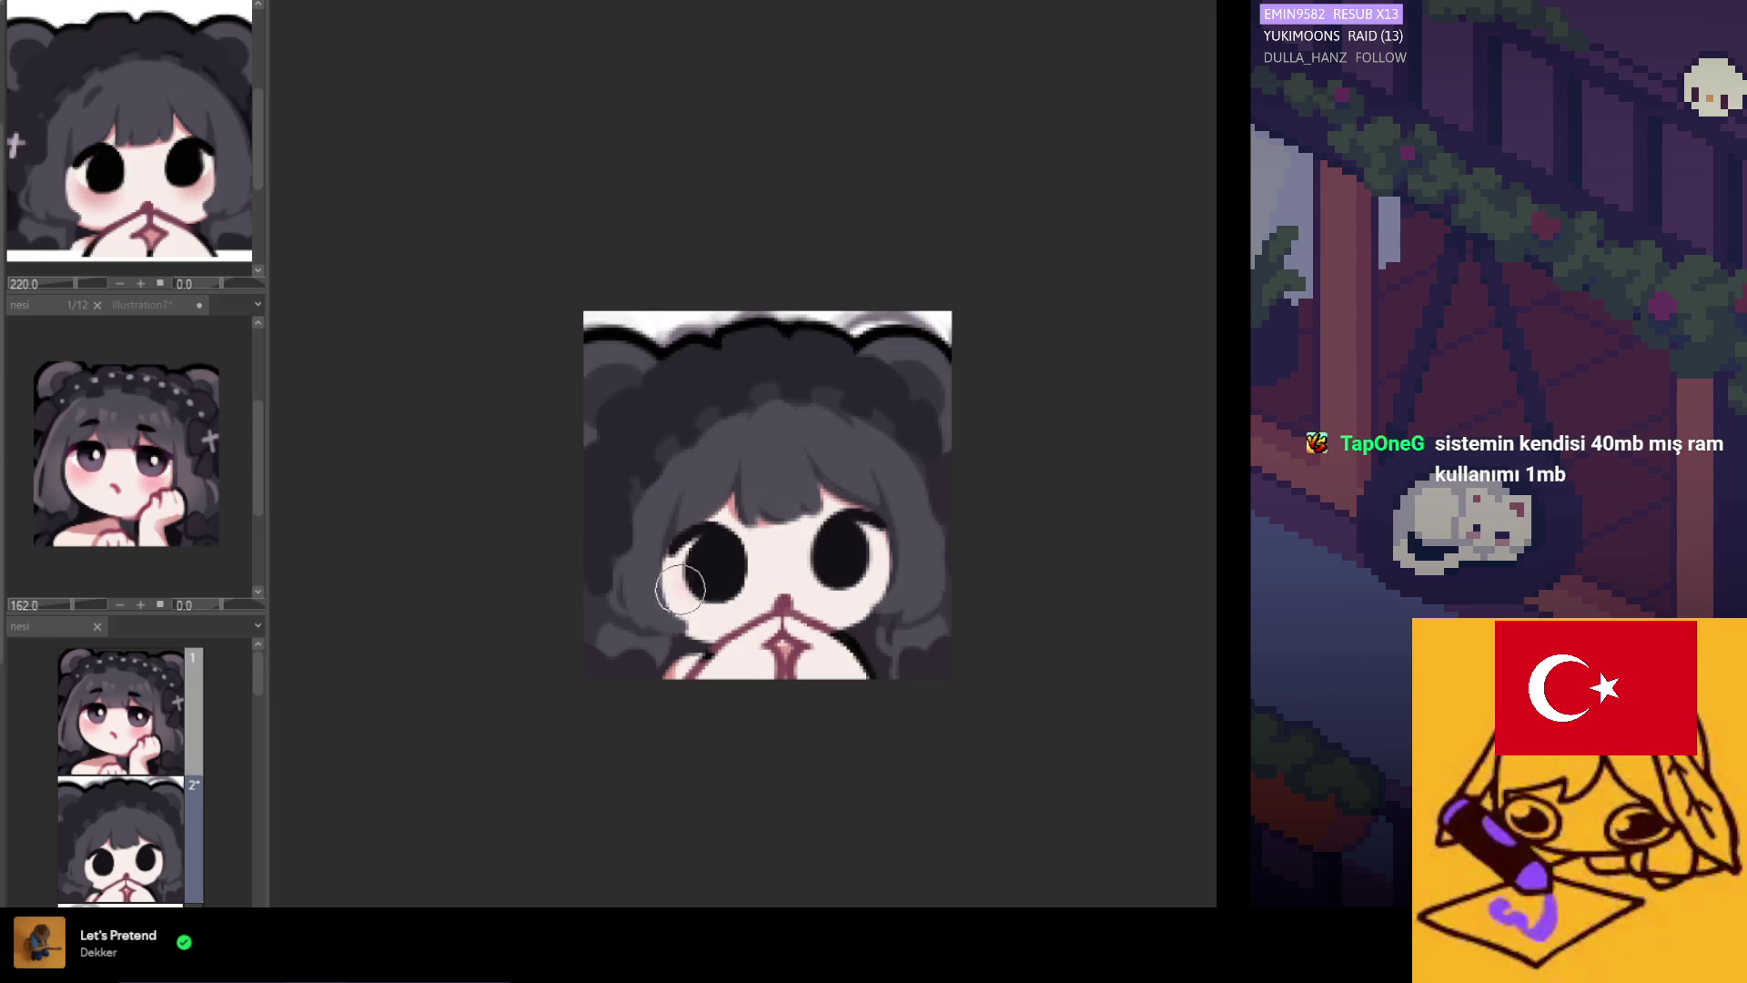
# Airbrush pink blush strokes under the left eye, then the right eye.
pyautogui.moveTo(682, 587); pyautogui.dragTo(701, 593)
pyautogui.moveTo(851, 596)
pyautogui.mouseDown()
pyautogui.moveTo(837, 589)
pyautogui.moveTo(859, 558)
pyautogui.moveTo(823, 557)
pyautogui.mouseUp()
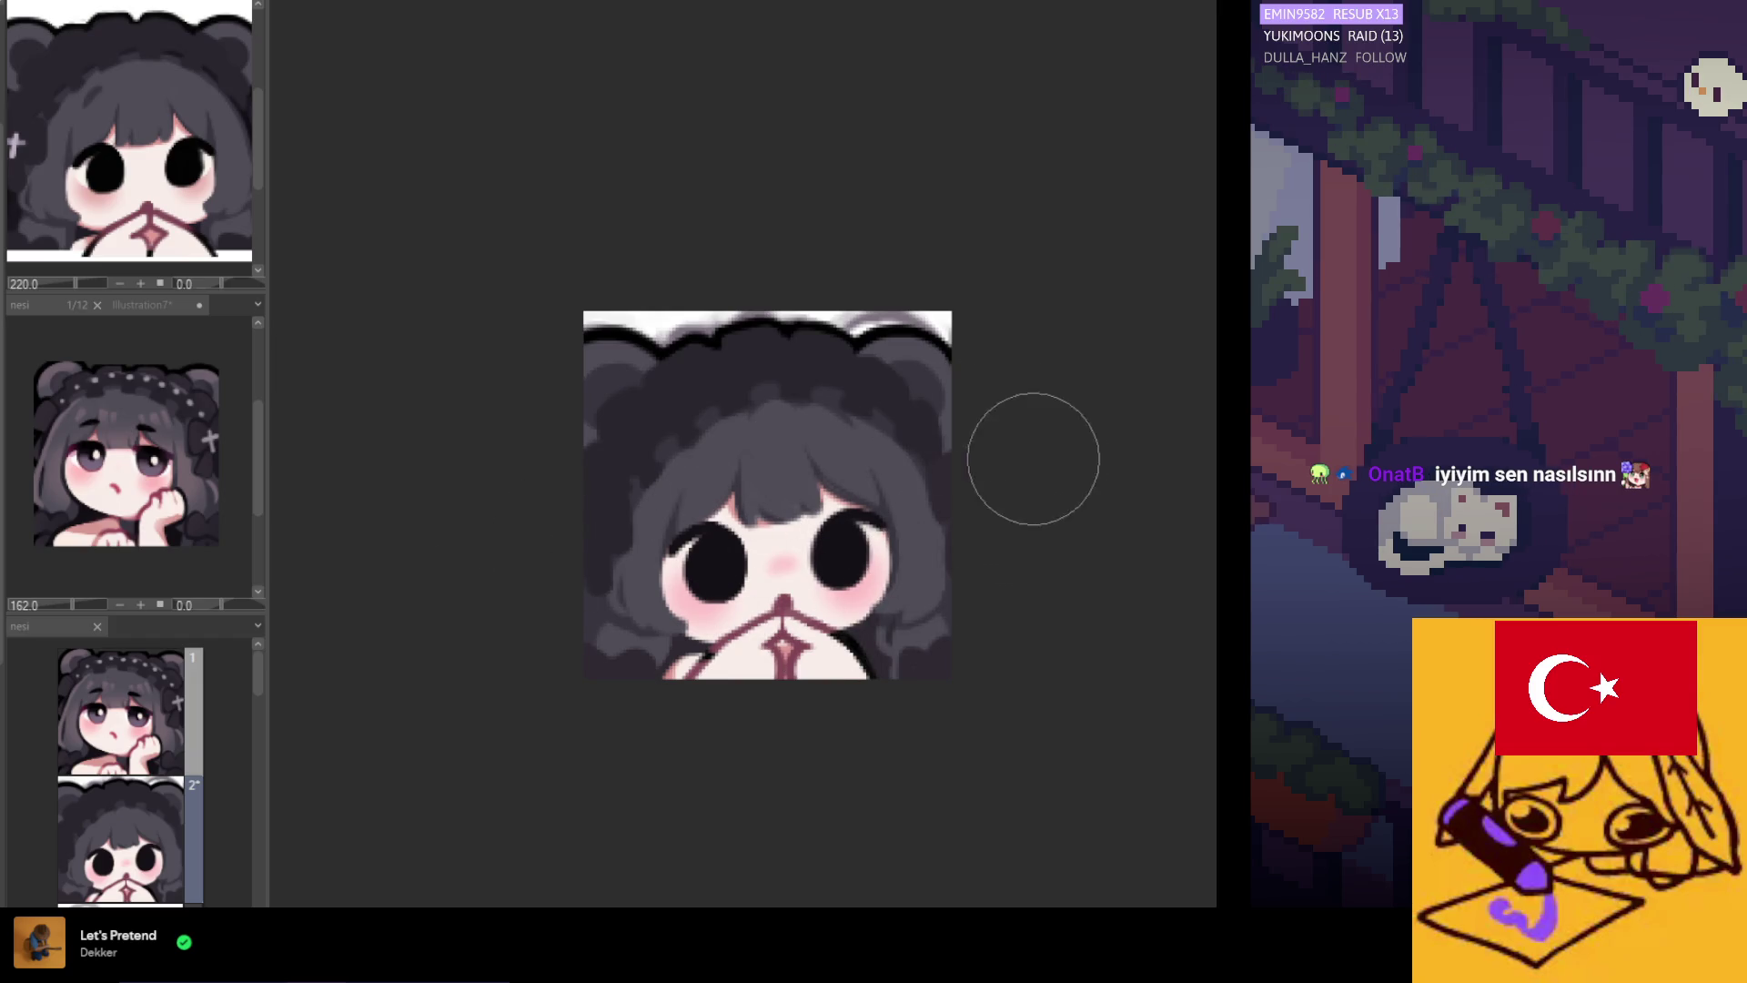
pyautogui.scroll(-2, 888, 550)
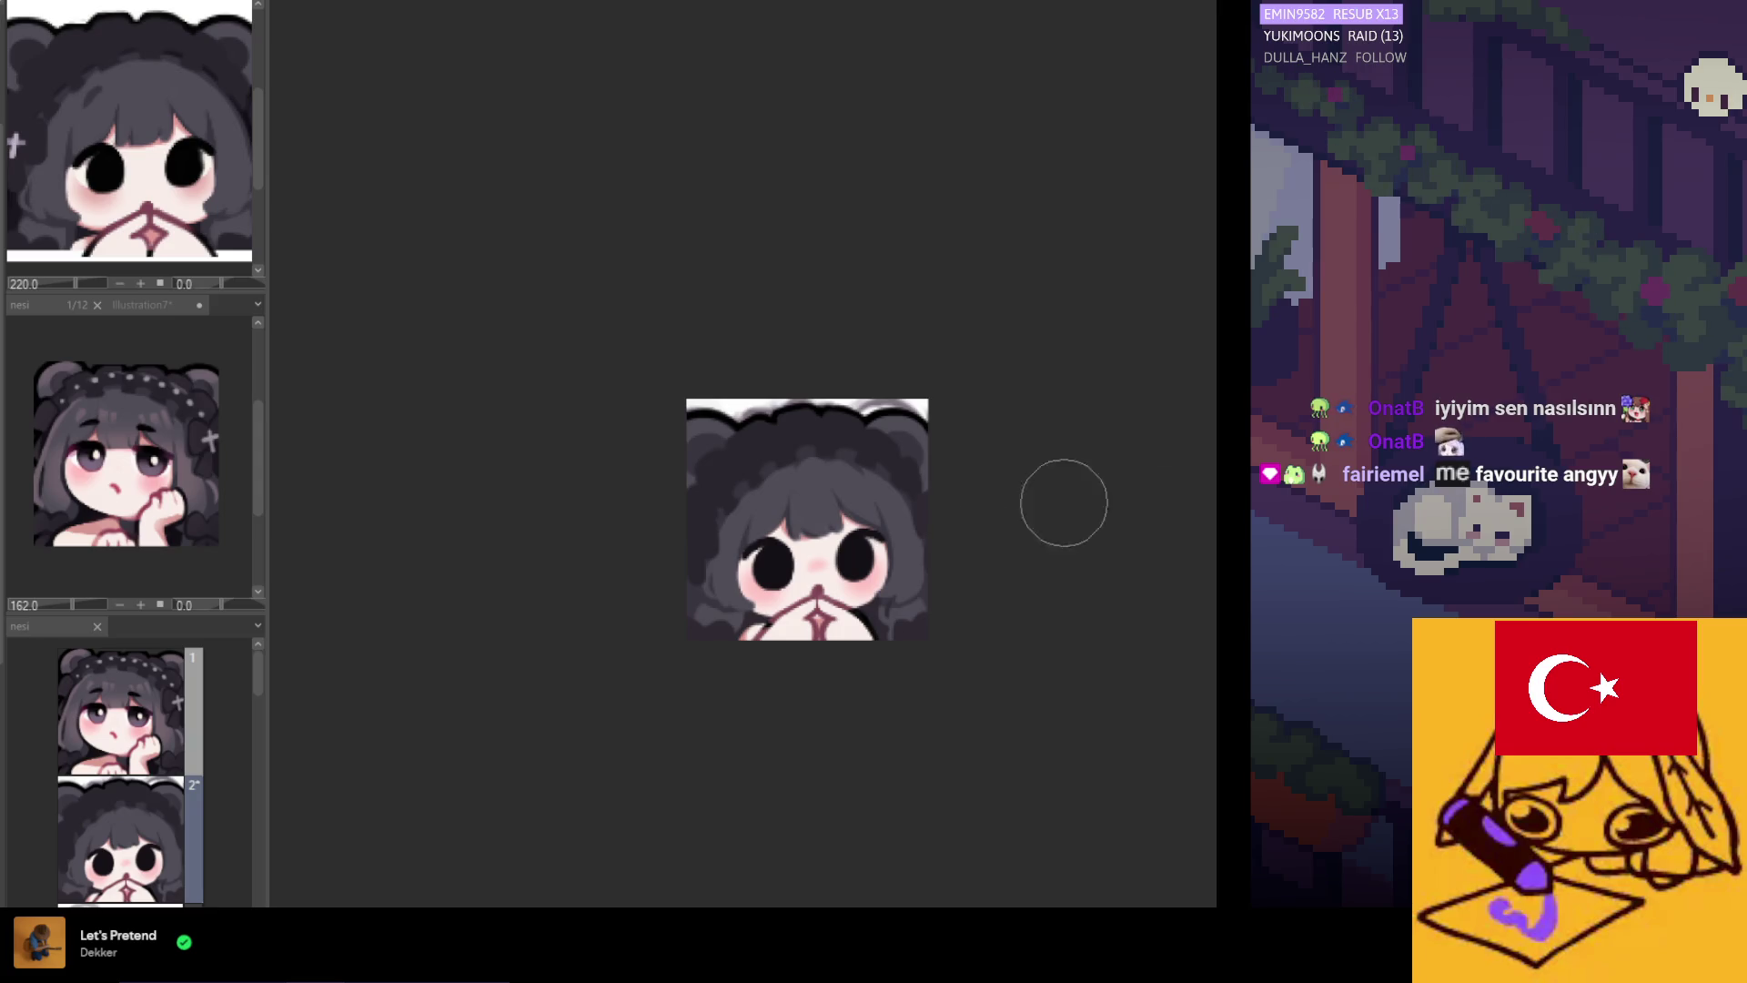
pyautogui.scroll(1, 655, 535)
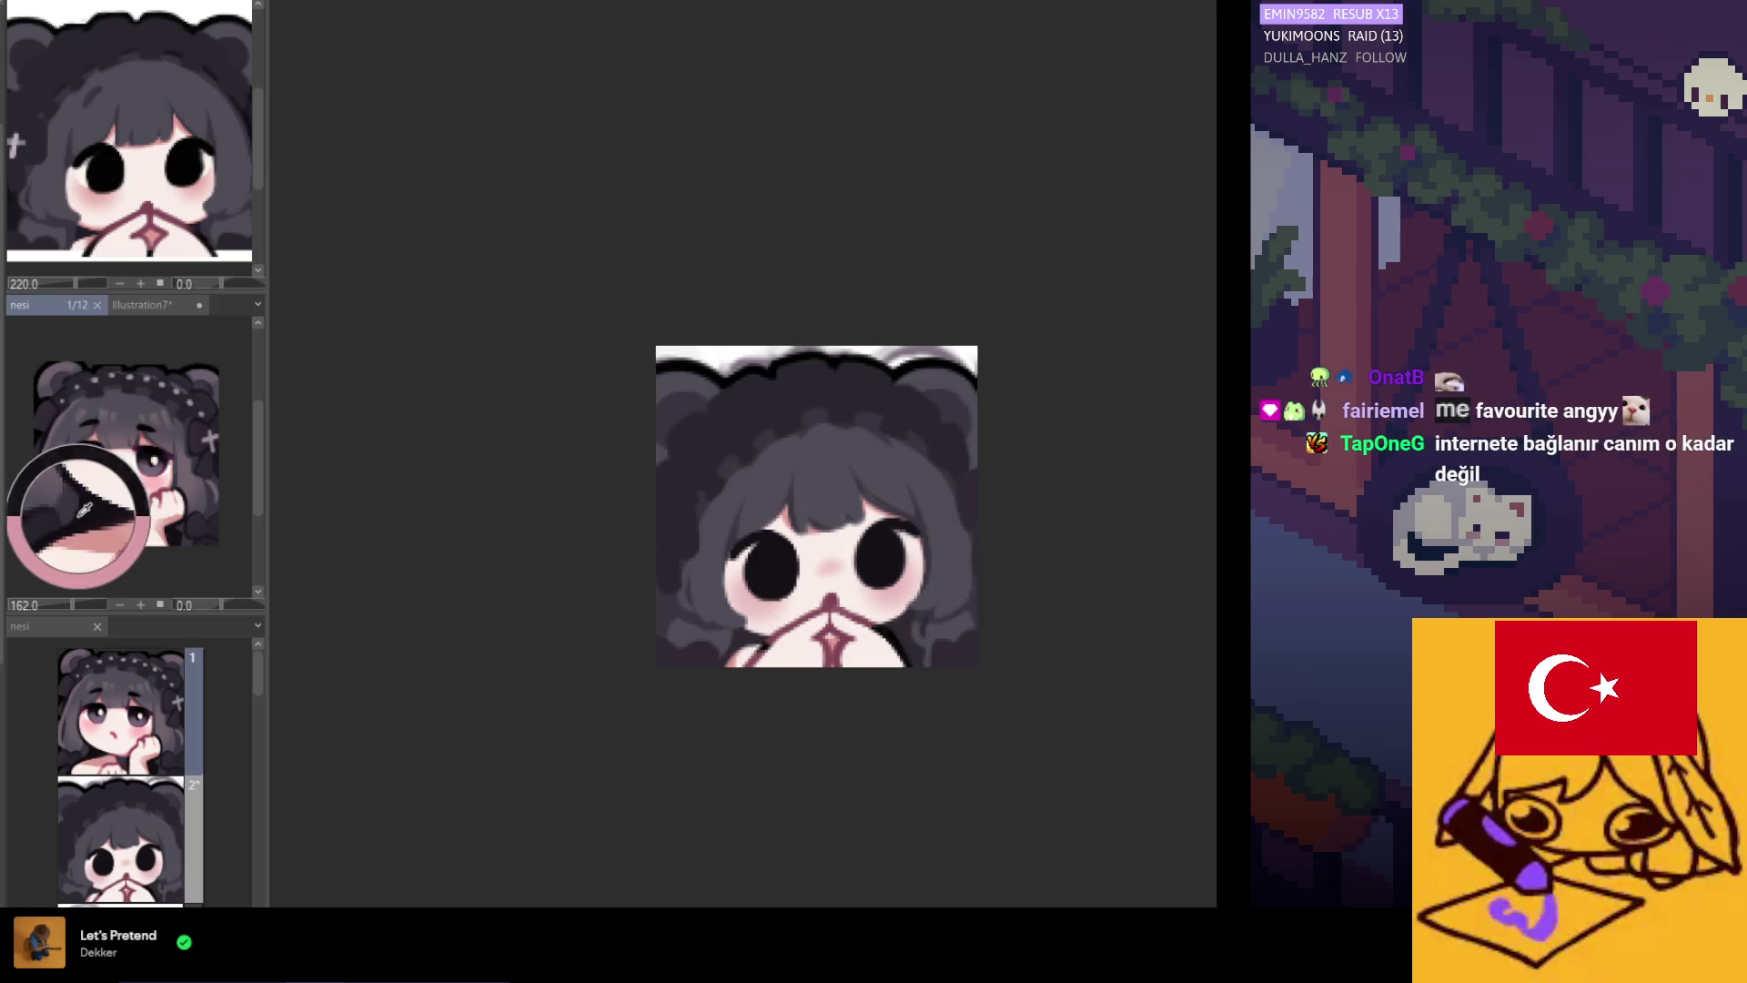
pyautogui.scroll(-1, 995, 515)
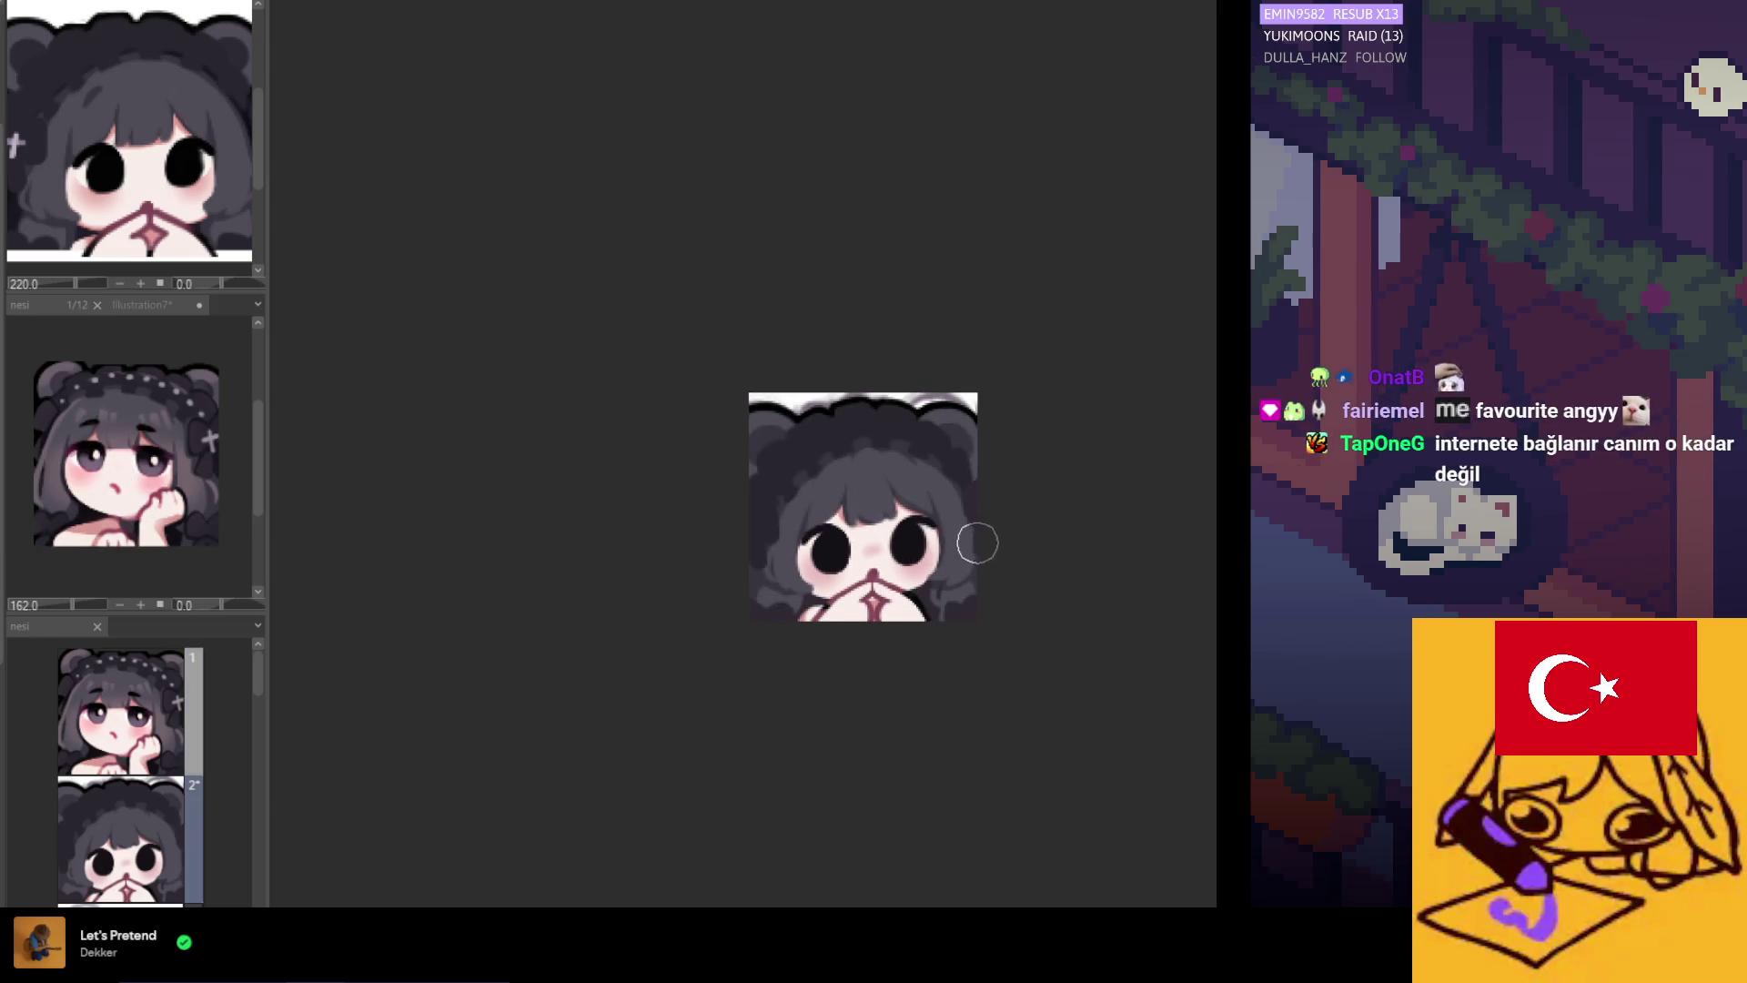
pyautogui.scroll(-2, 974, 535)
pyautogui.scroll(1, 964, 555)
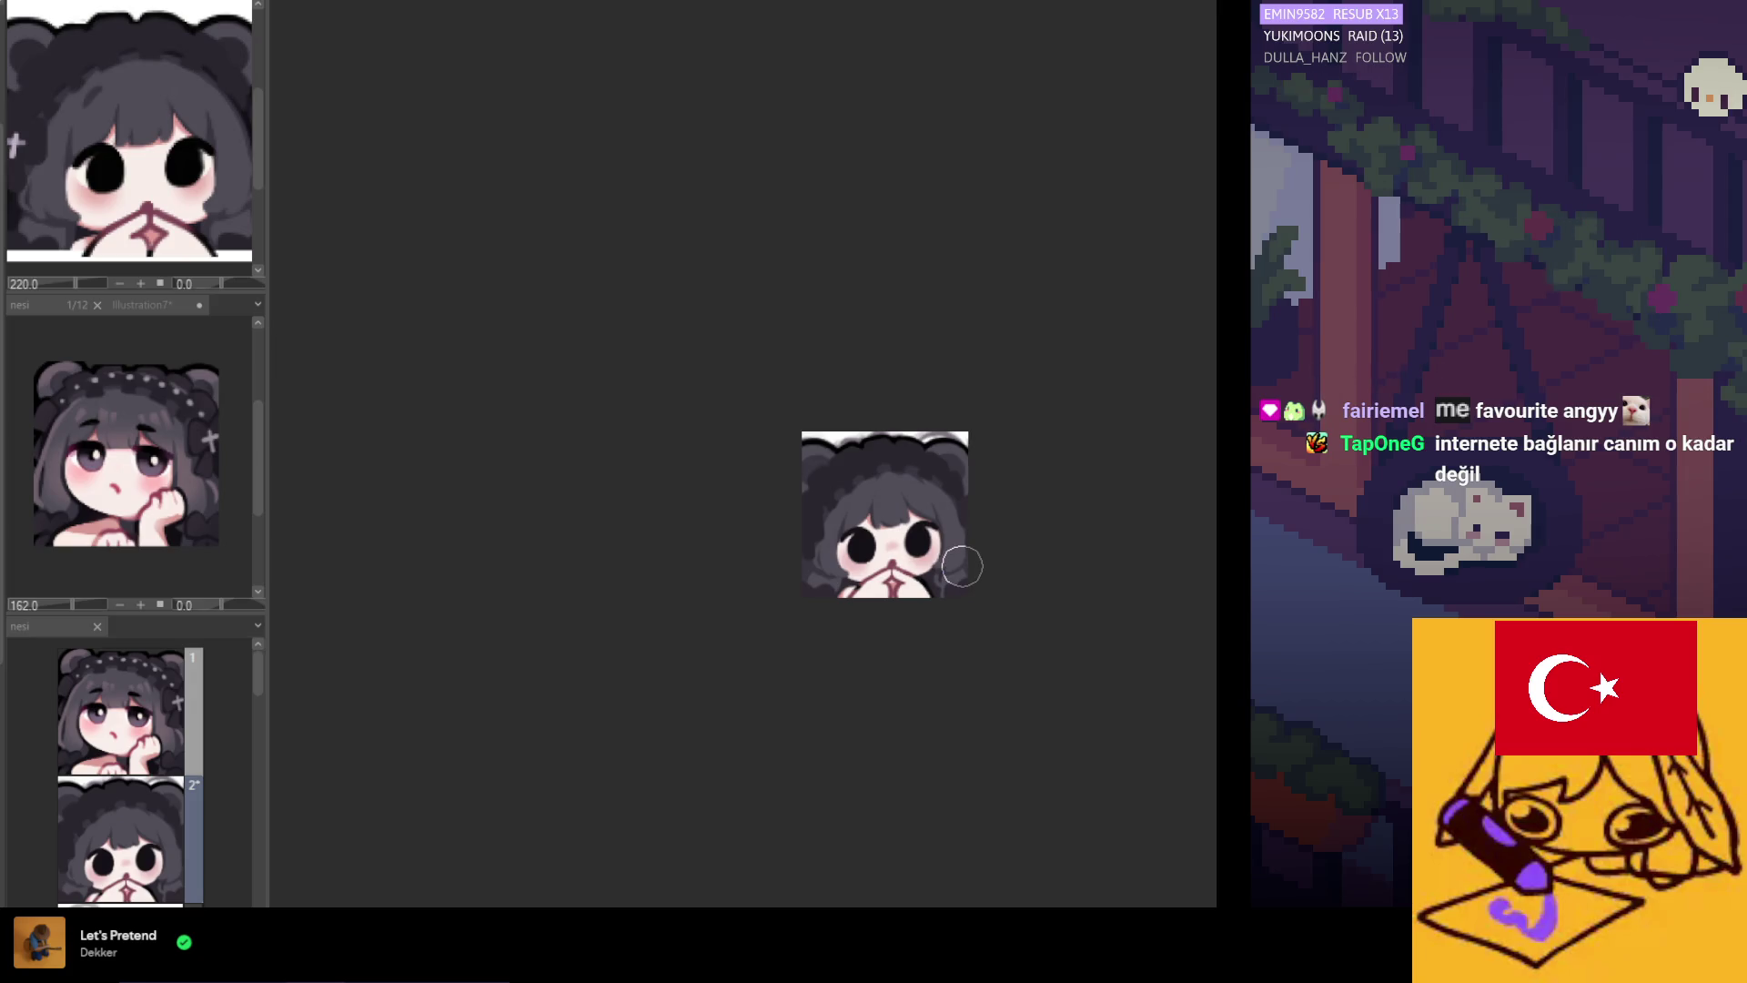
pyautogui.scroll(1, 965, 559)
pyautogui.scroll(-1, 981, 510)
pyautogui.scroll(3, 949, 539)
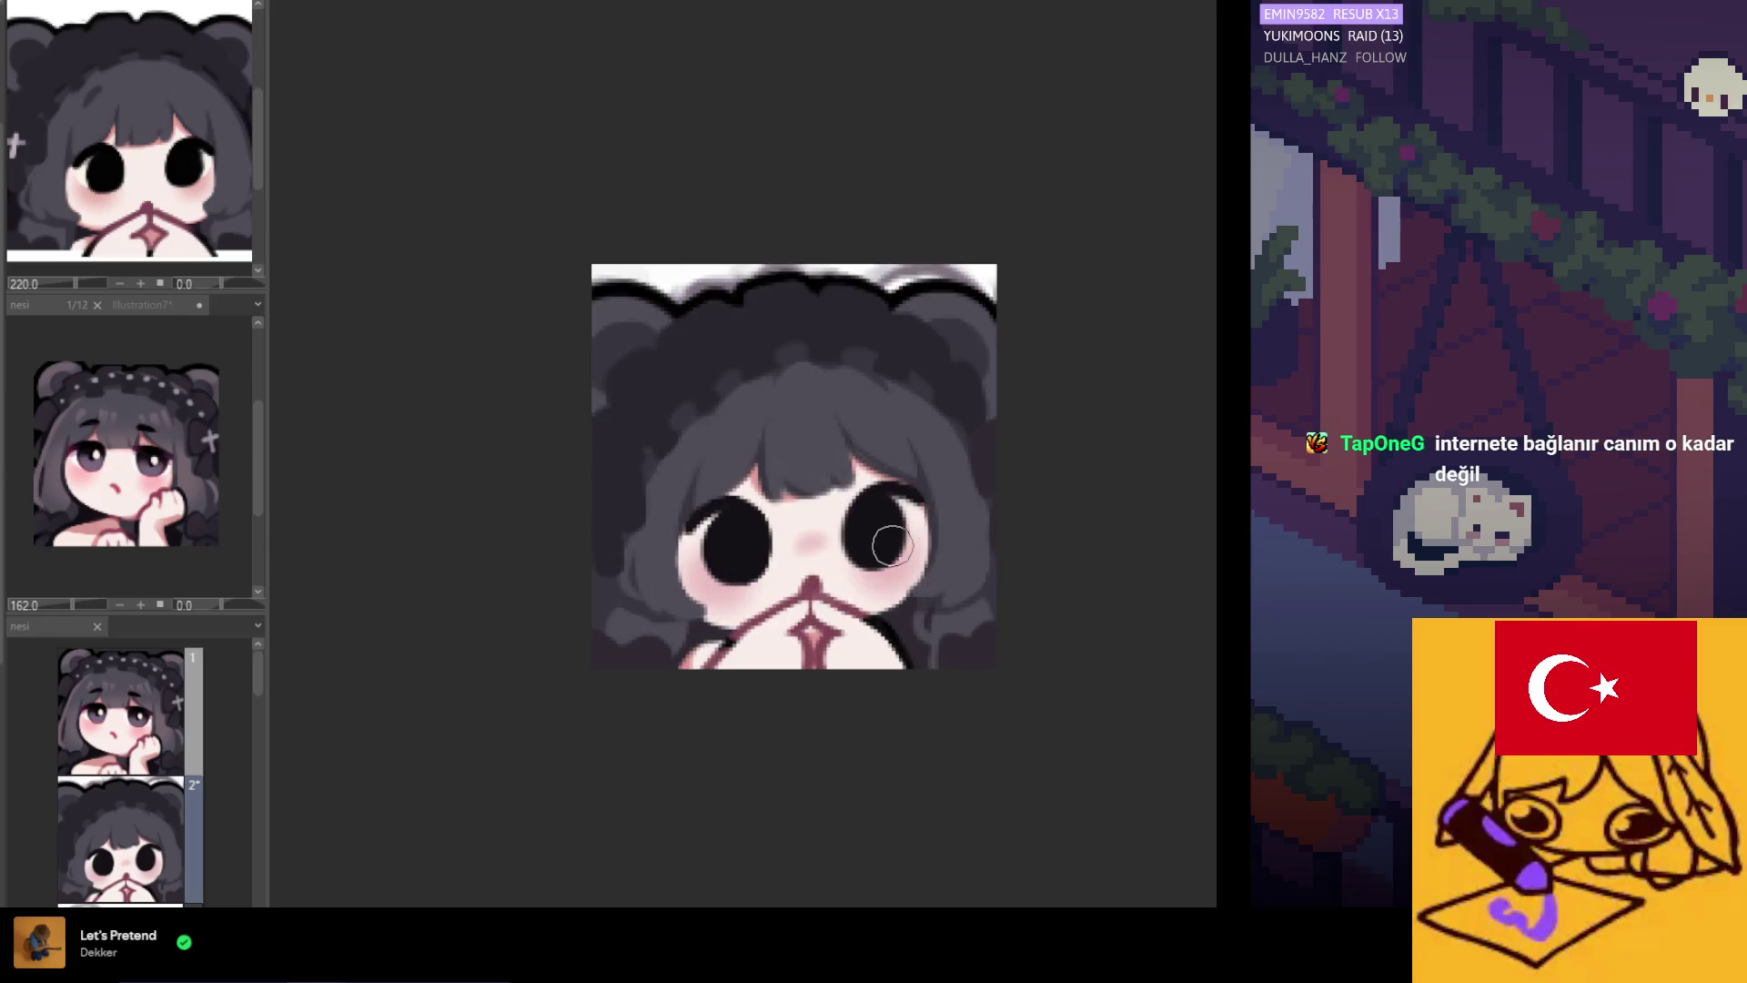
pyautogui.scroll(2, 887, 528)
pyautogui.scroll(-3, 846, 482)
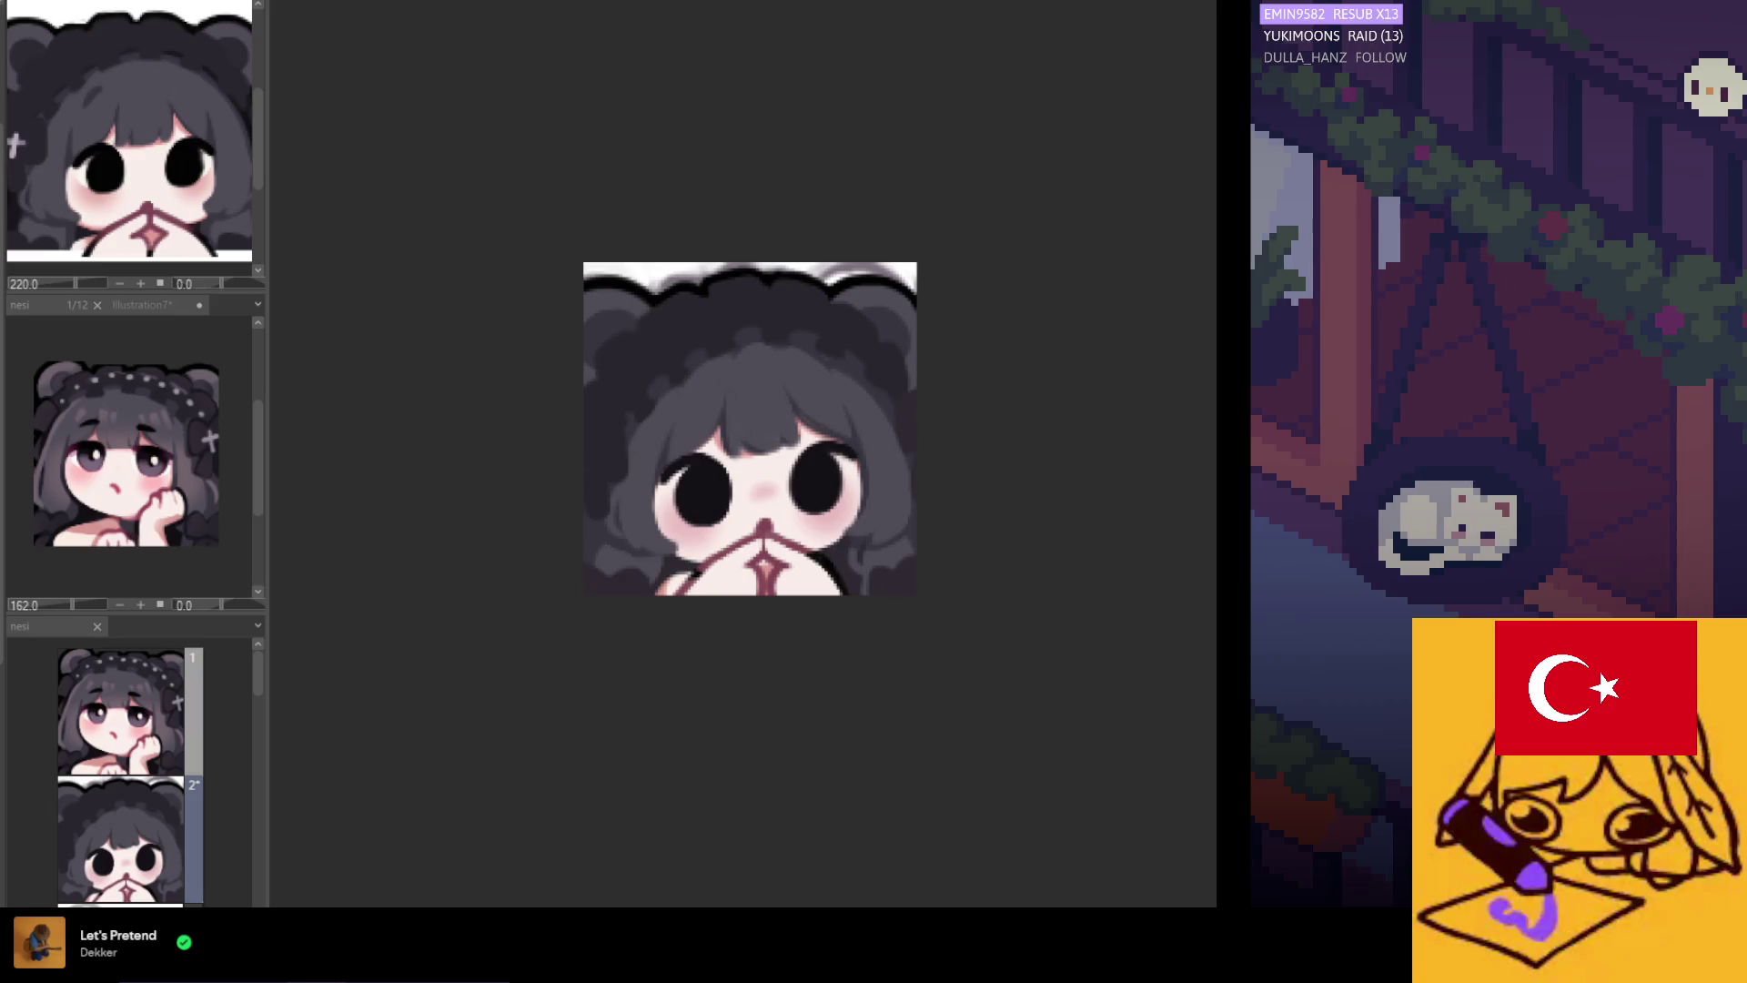
pyautogui.scroll(-1, 675, 341)
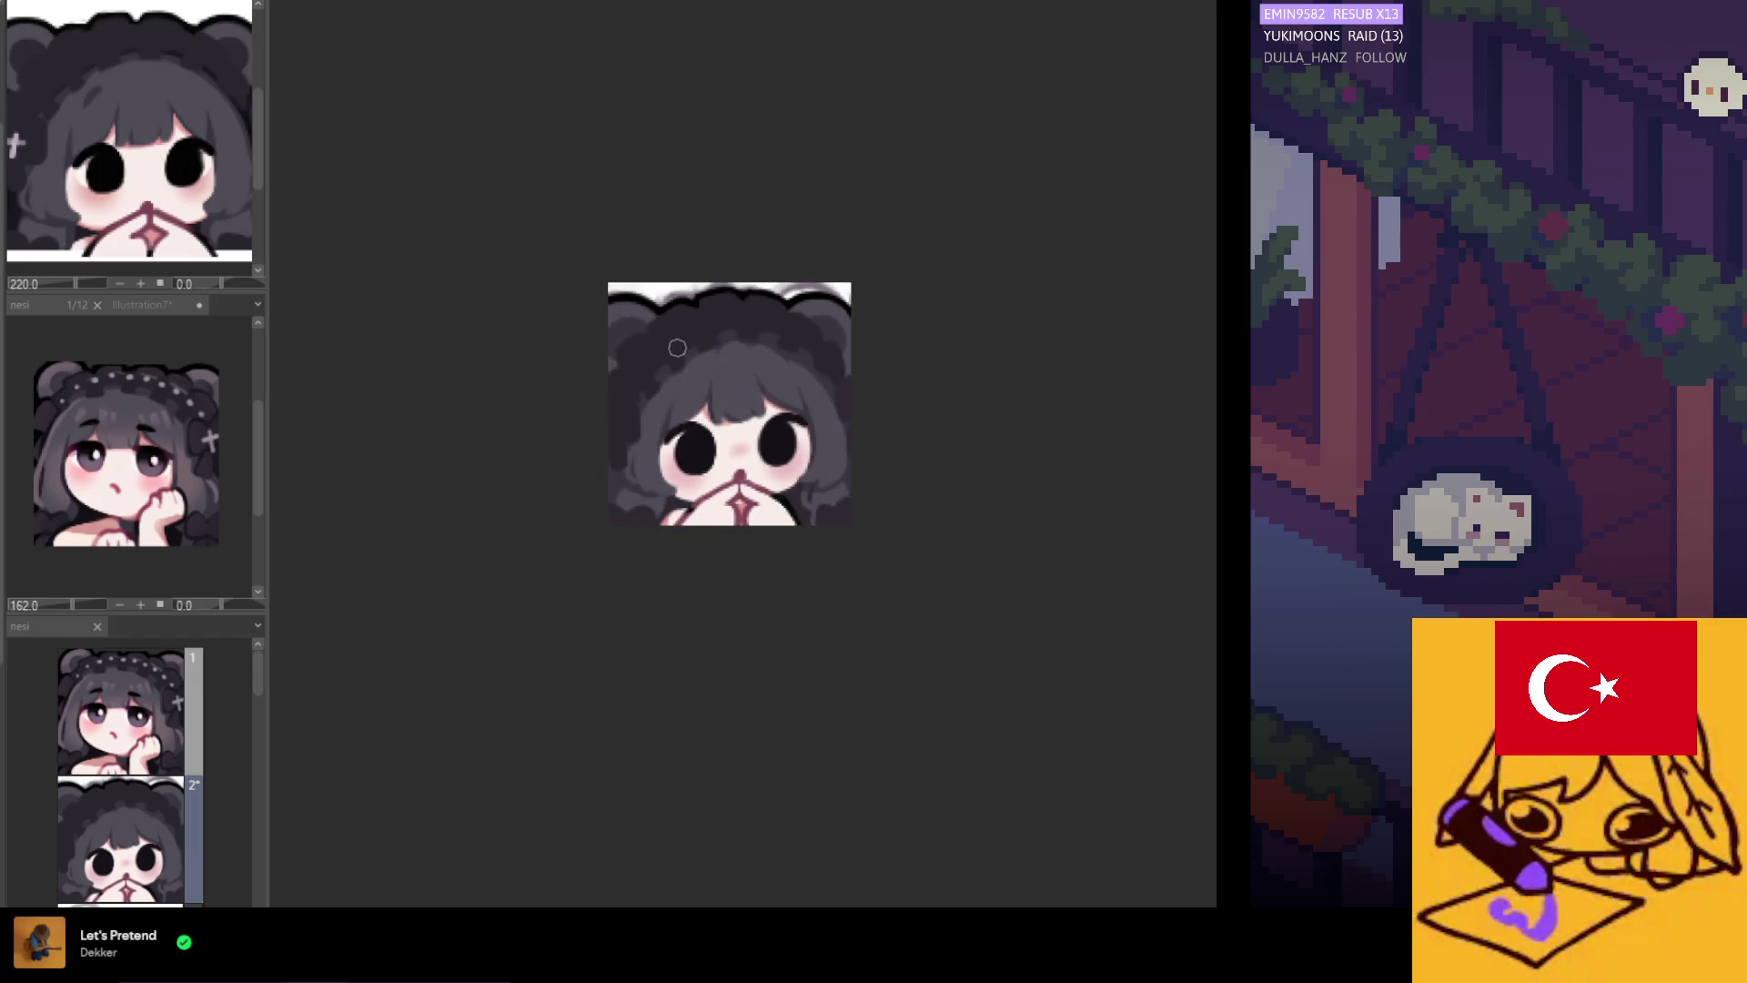
pyautogui.scroll(3, 756, 374)
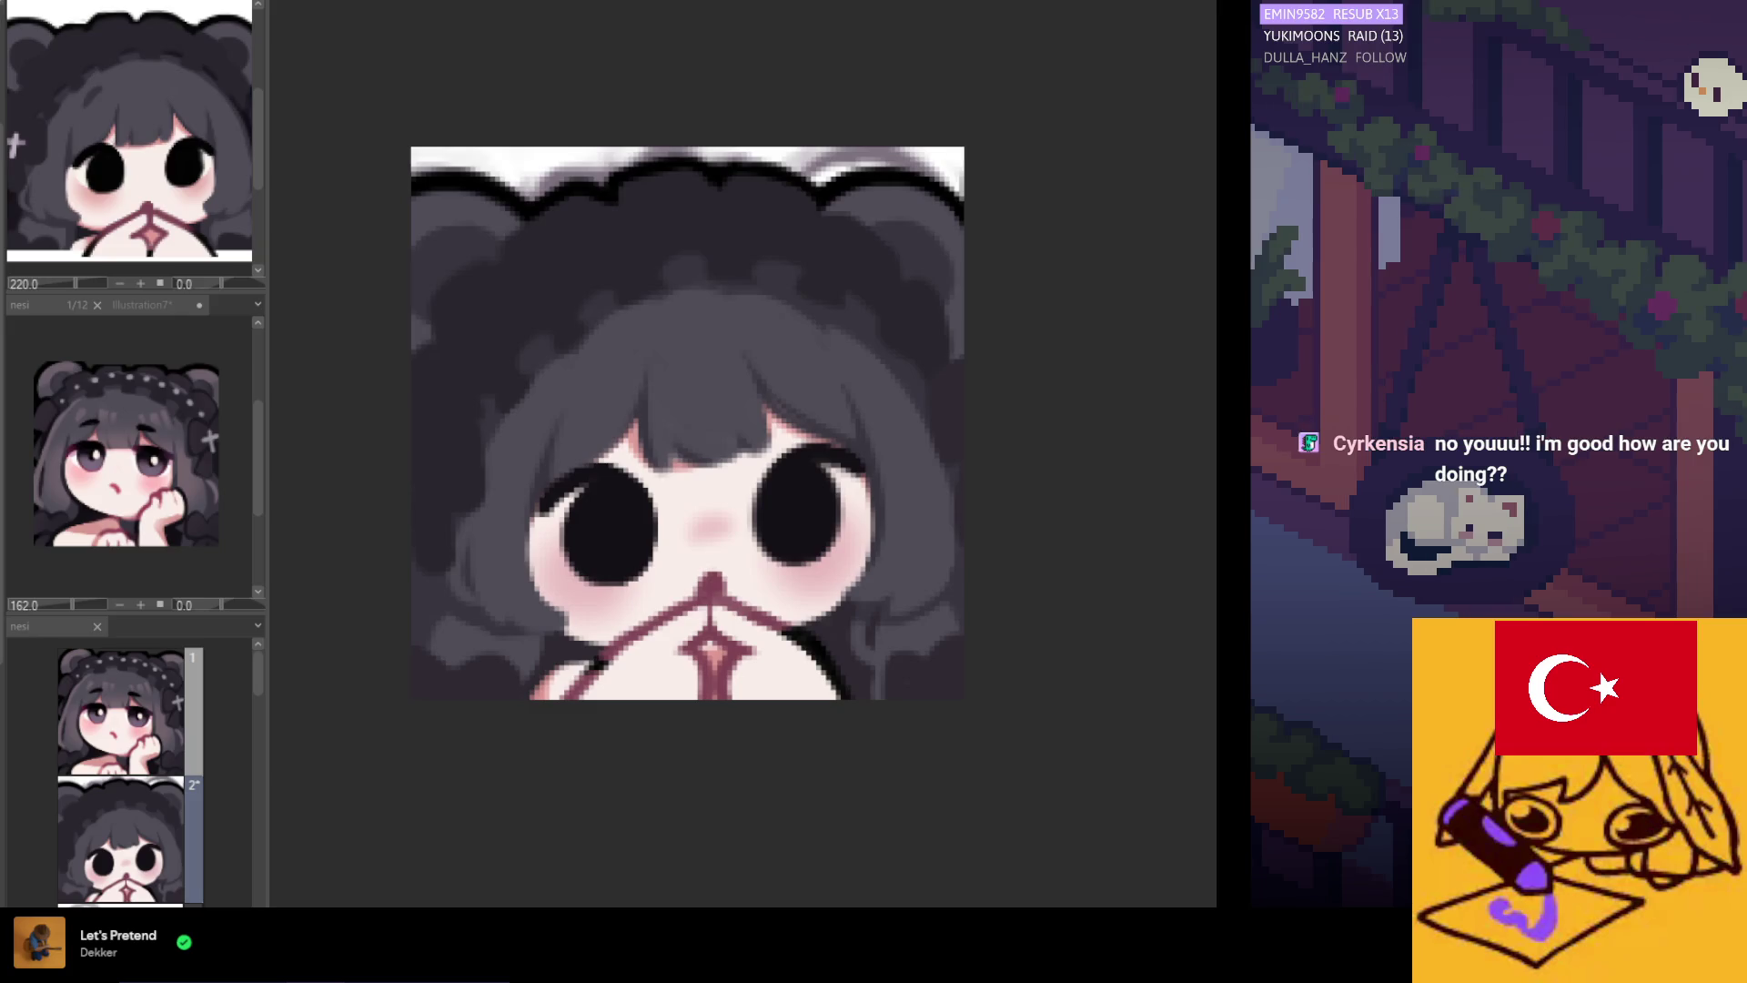
pyautogui.scroll(-3, 394, 312)
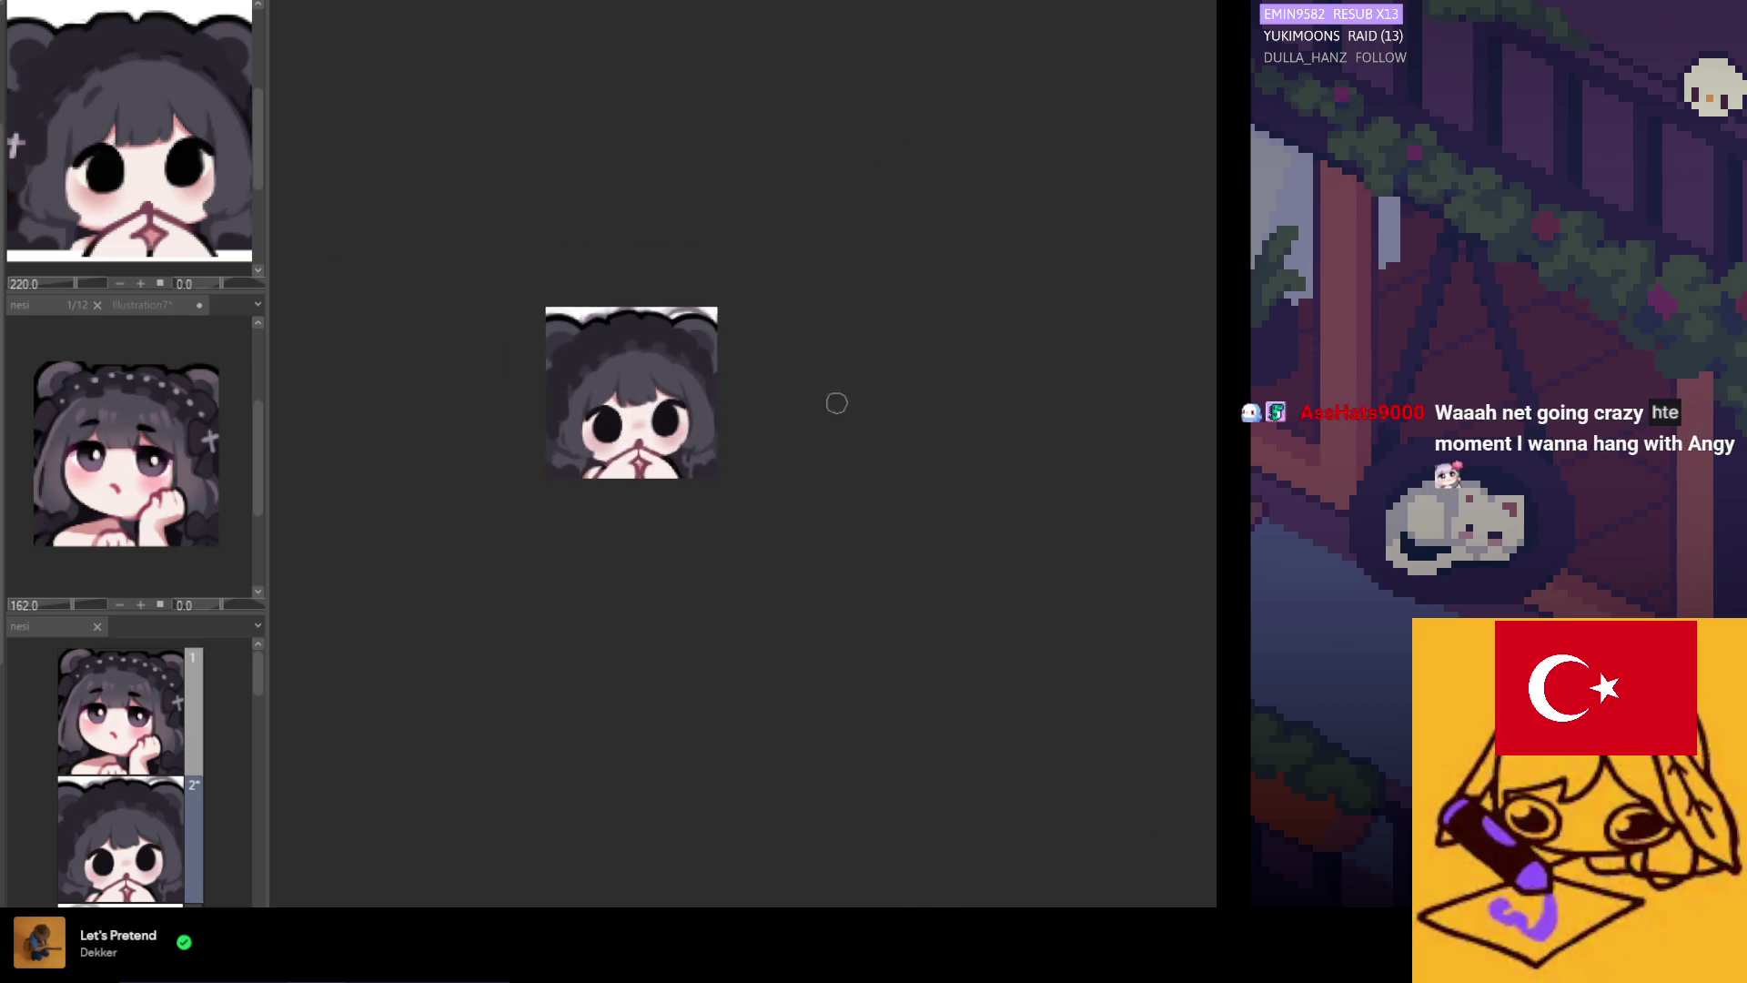
pyautogui.scroll(3, 858, 409)
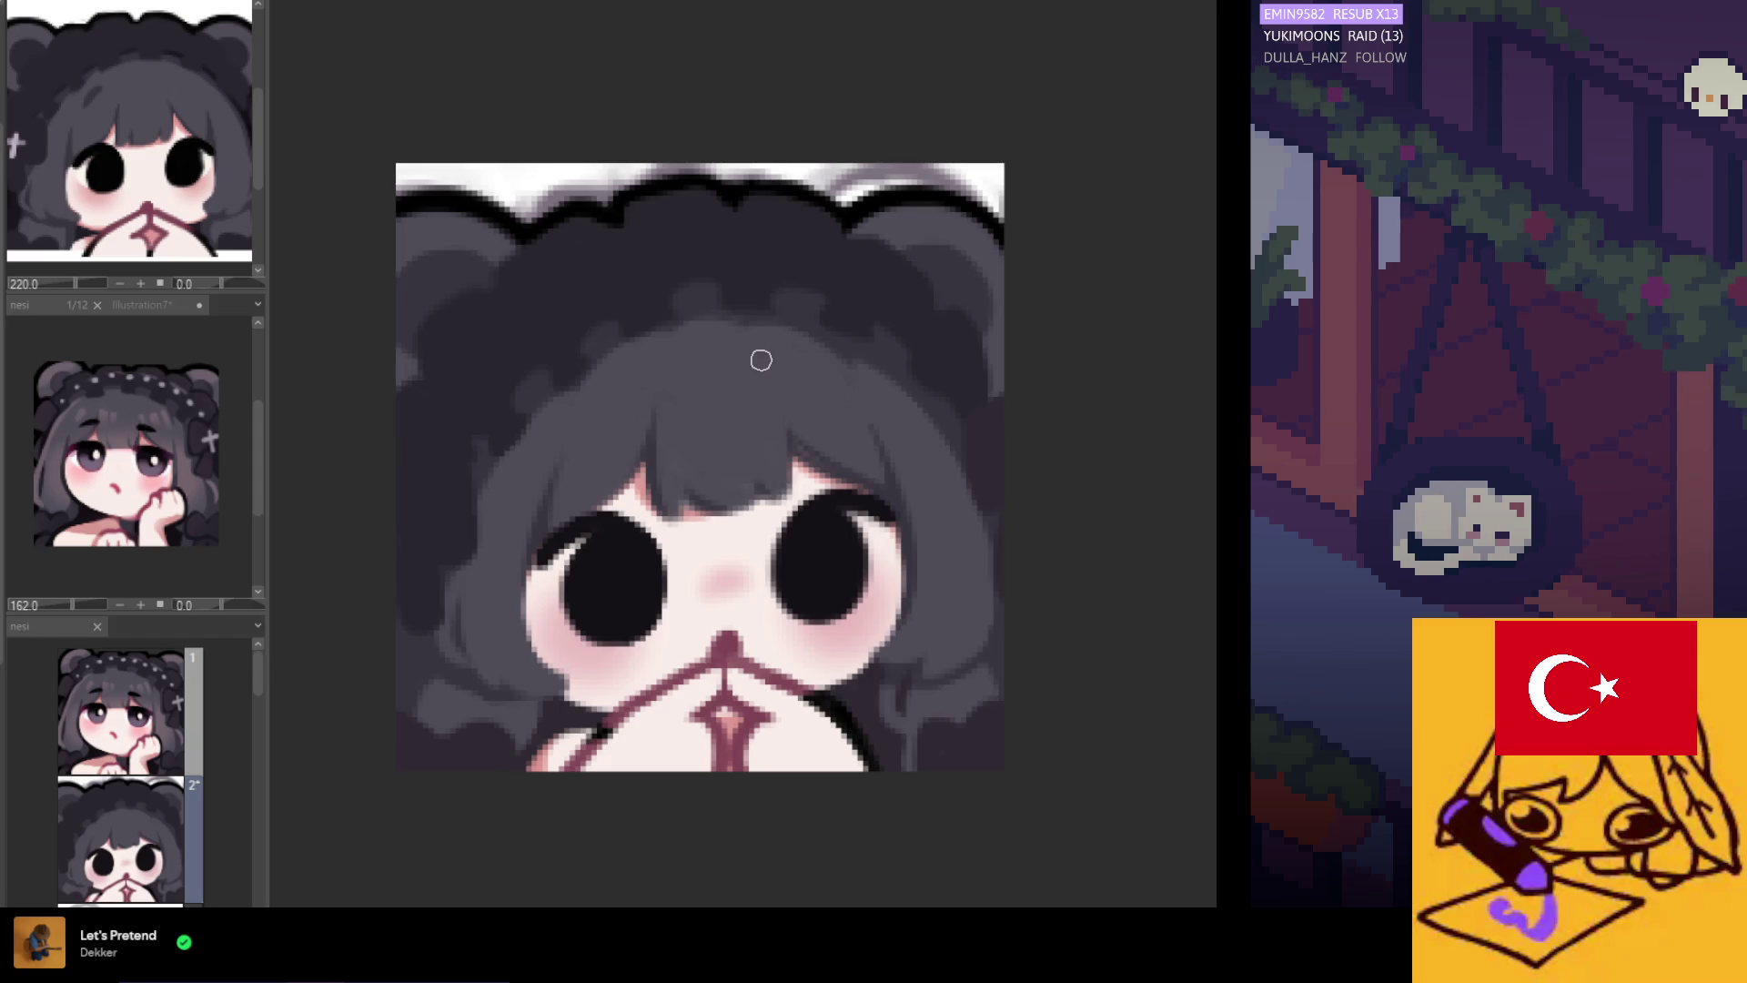
pyautogui.scroll(-4, 764, 355)
pyautogui.scroll(3, 701, 410)
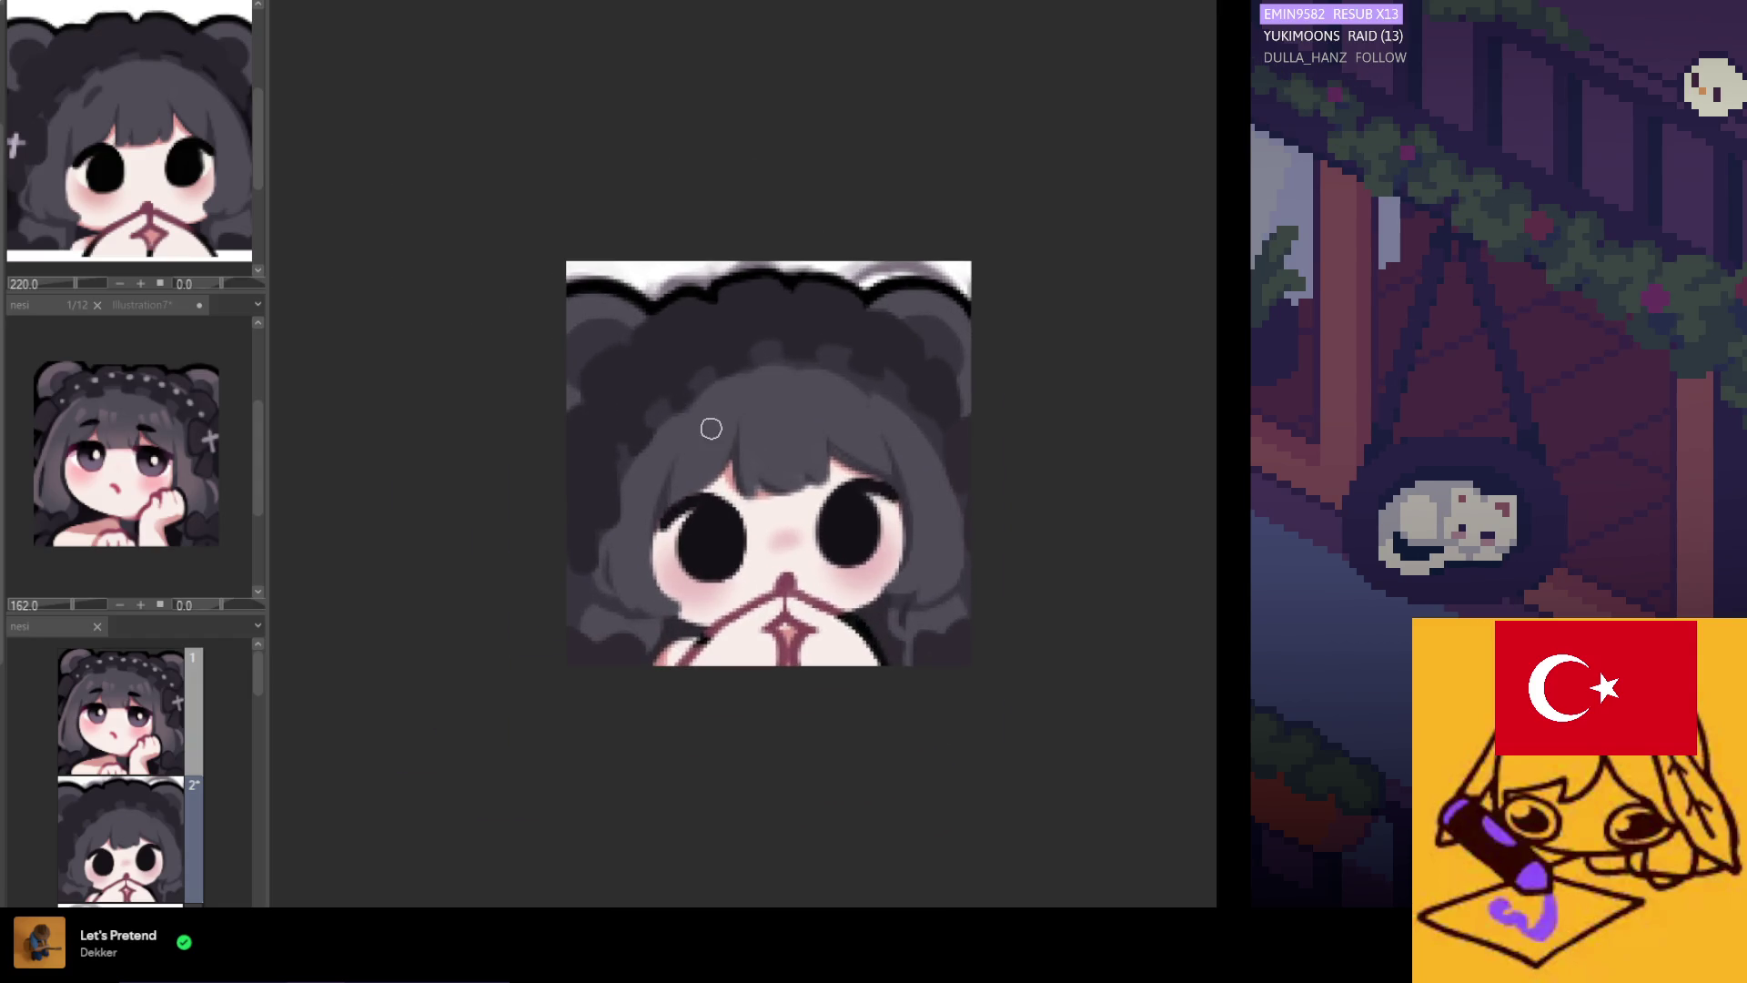
pyautogui.scroll(1, 718, 435)
pyautogui.scroll(-5, 722, 437)
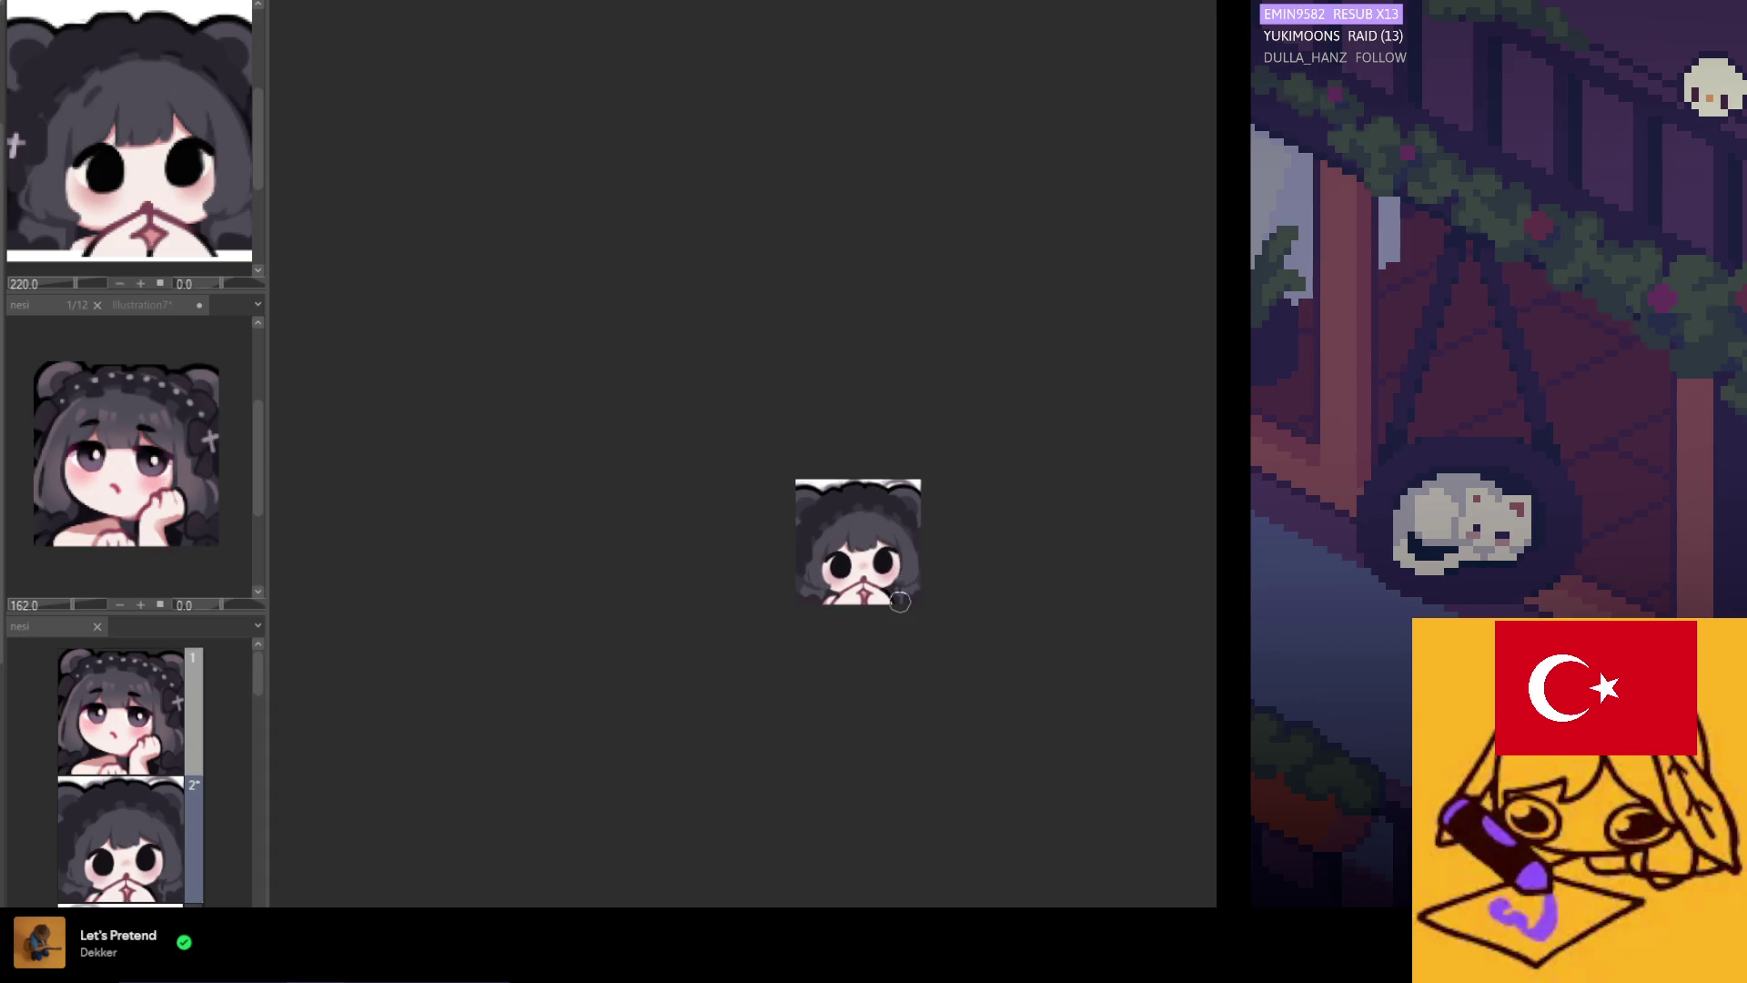
pyautogui.scroll(-1, 900, 601)
pyautogui.scroll(6, 920, 559)
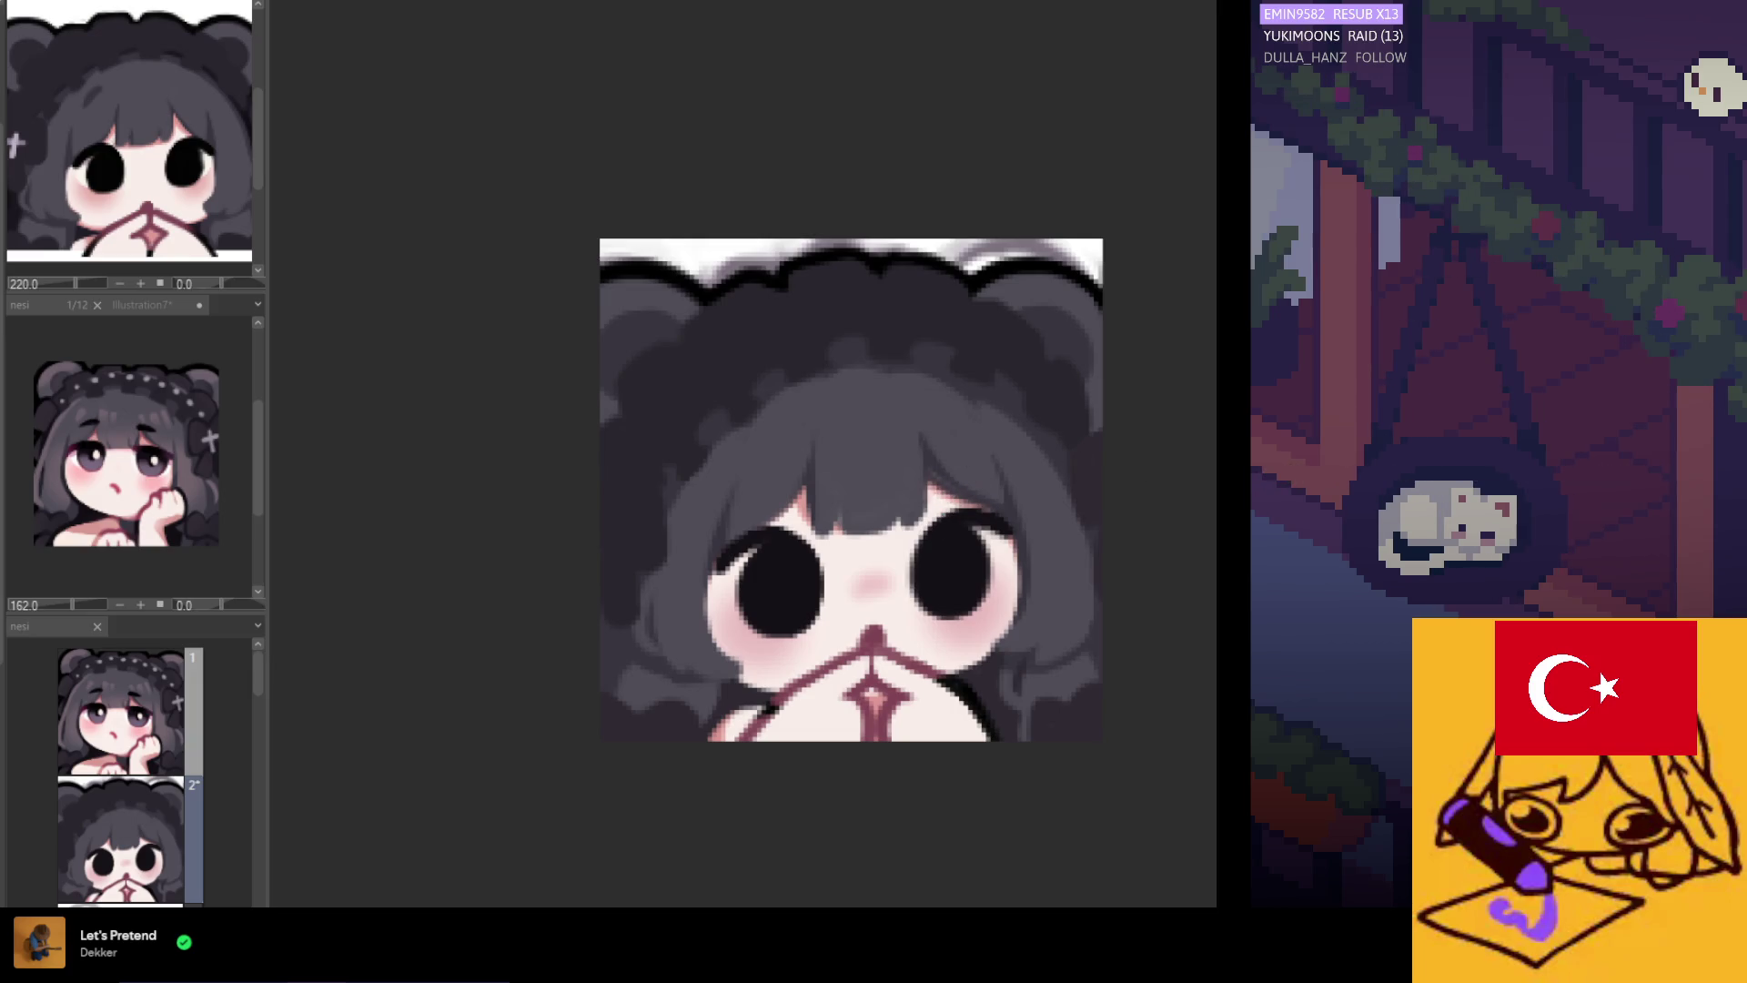
pyautogui.hotkey('ctrl', 'z')
pyautogui.hotkey('ctrl', 'z')
pyautogui.hotkey('ctrl', 'y')
pyautogui.hotkey('ctrl', 'y')
pyautogui.hotkey('ctrl', 'z')
pyautogui.hotkey('ctrl', 'y')
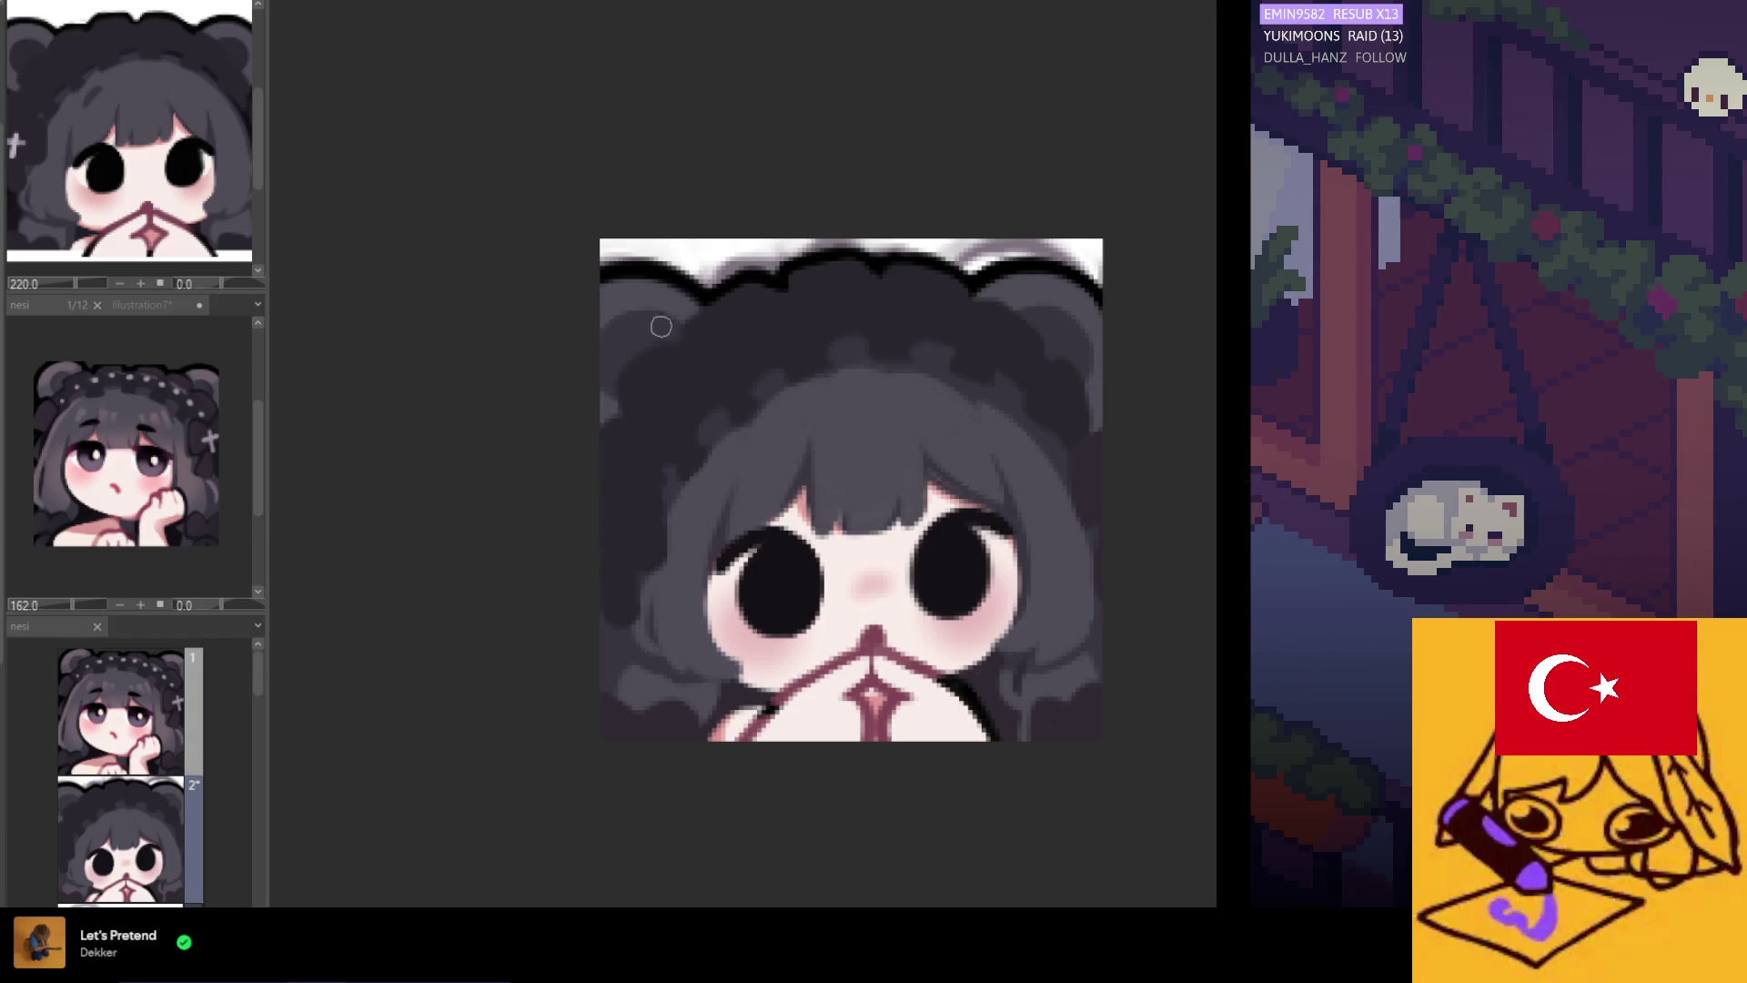
pyautogui.scroll(-5, 846, 548)
pyautogui.scroll(5, 844, 547)
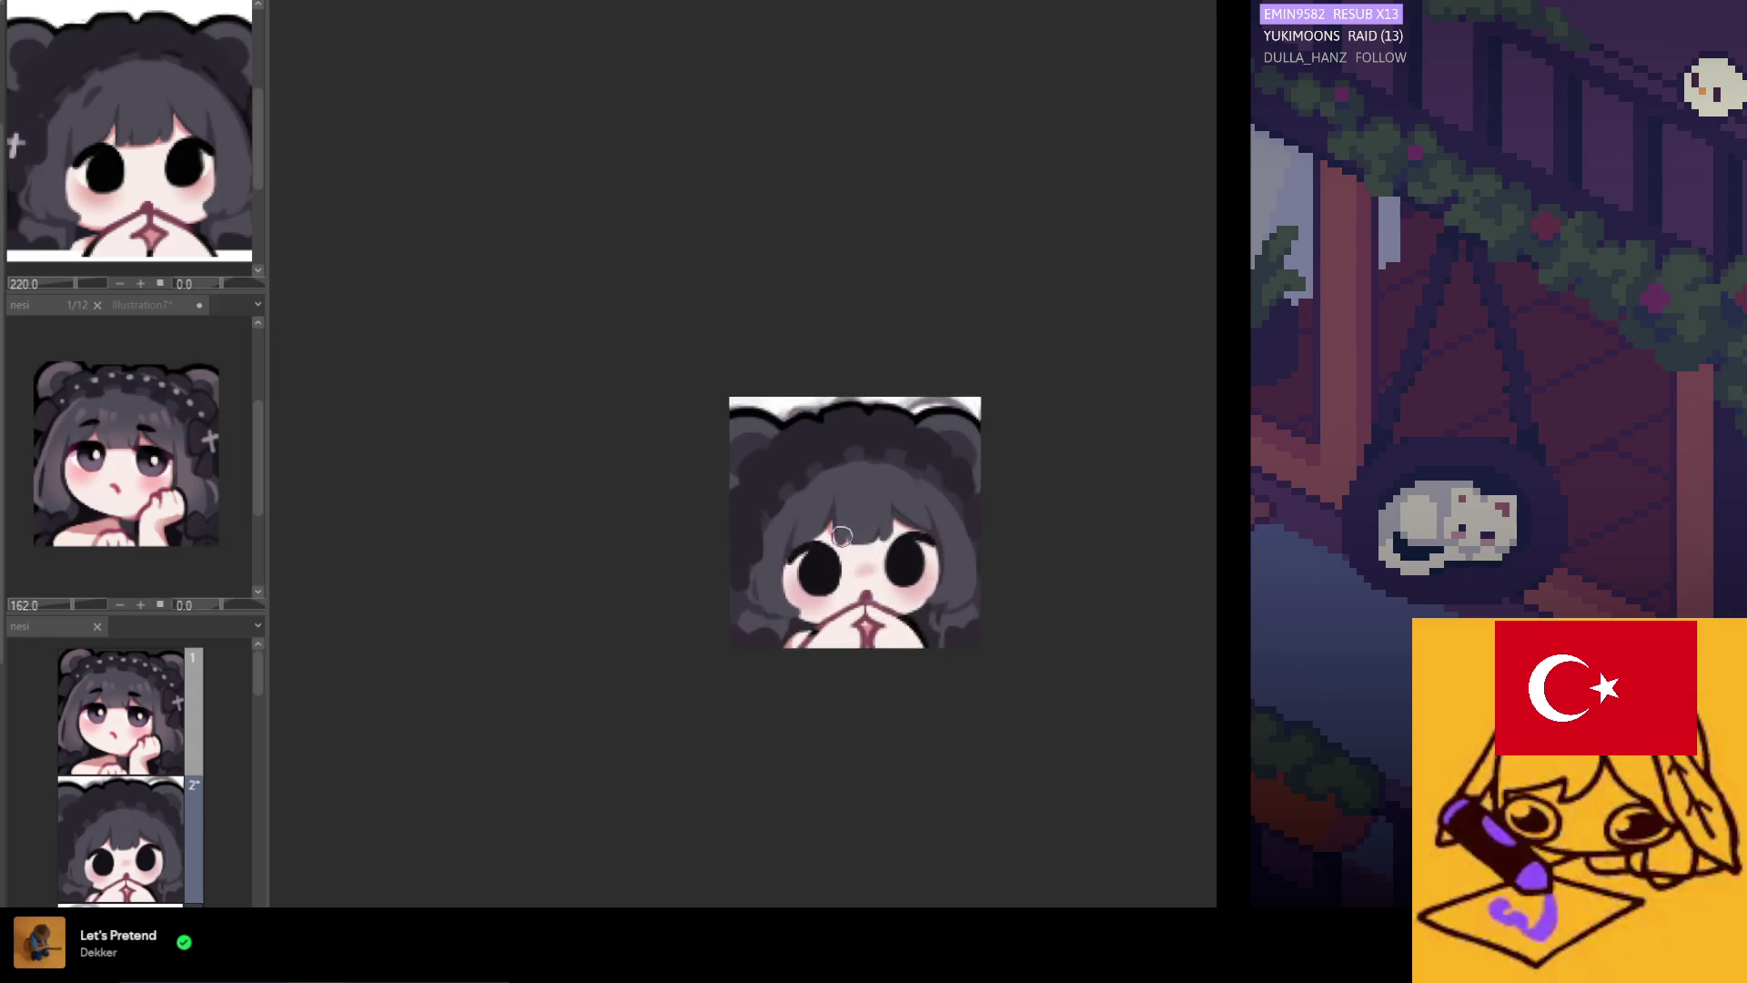
pyautogui.scroll(1, 874, 507)
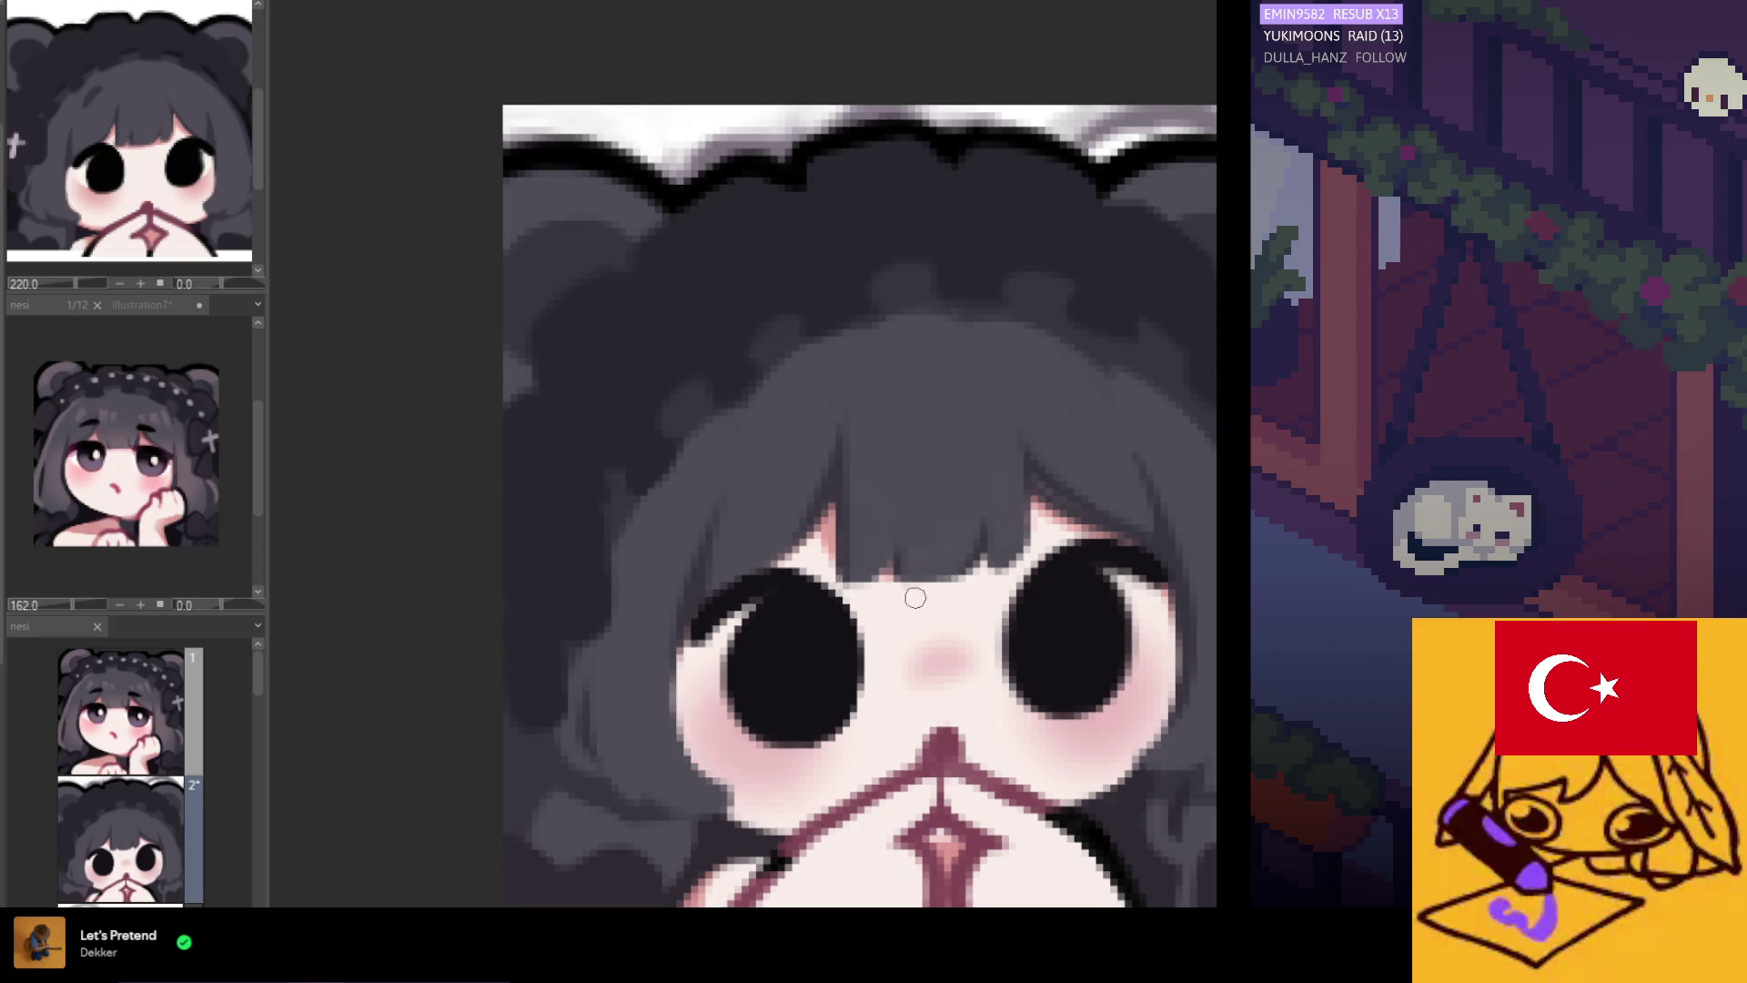
pyautogui.scroll(1, 875, 582)
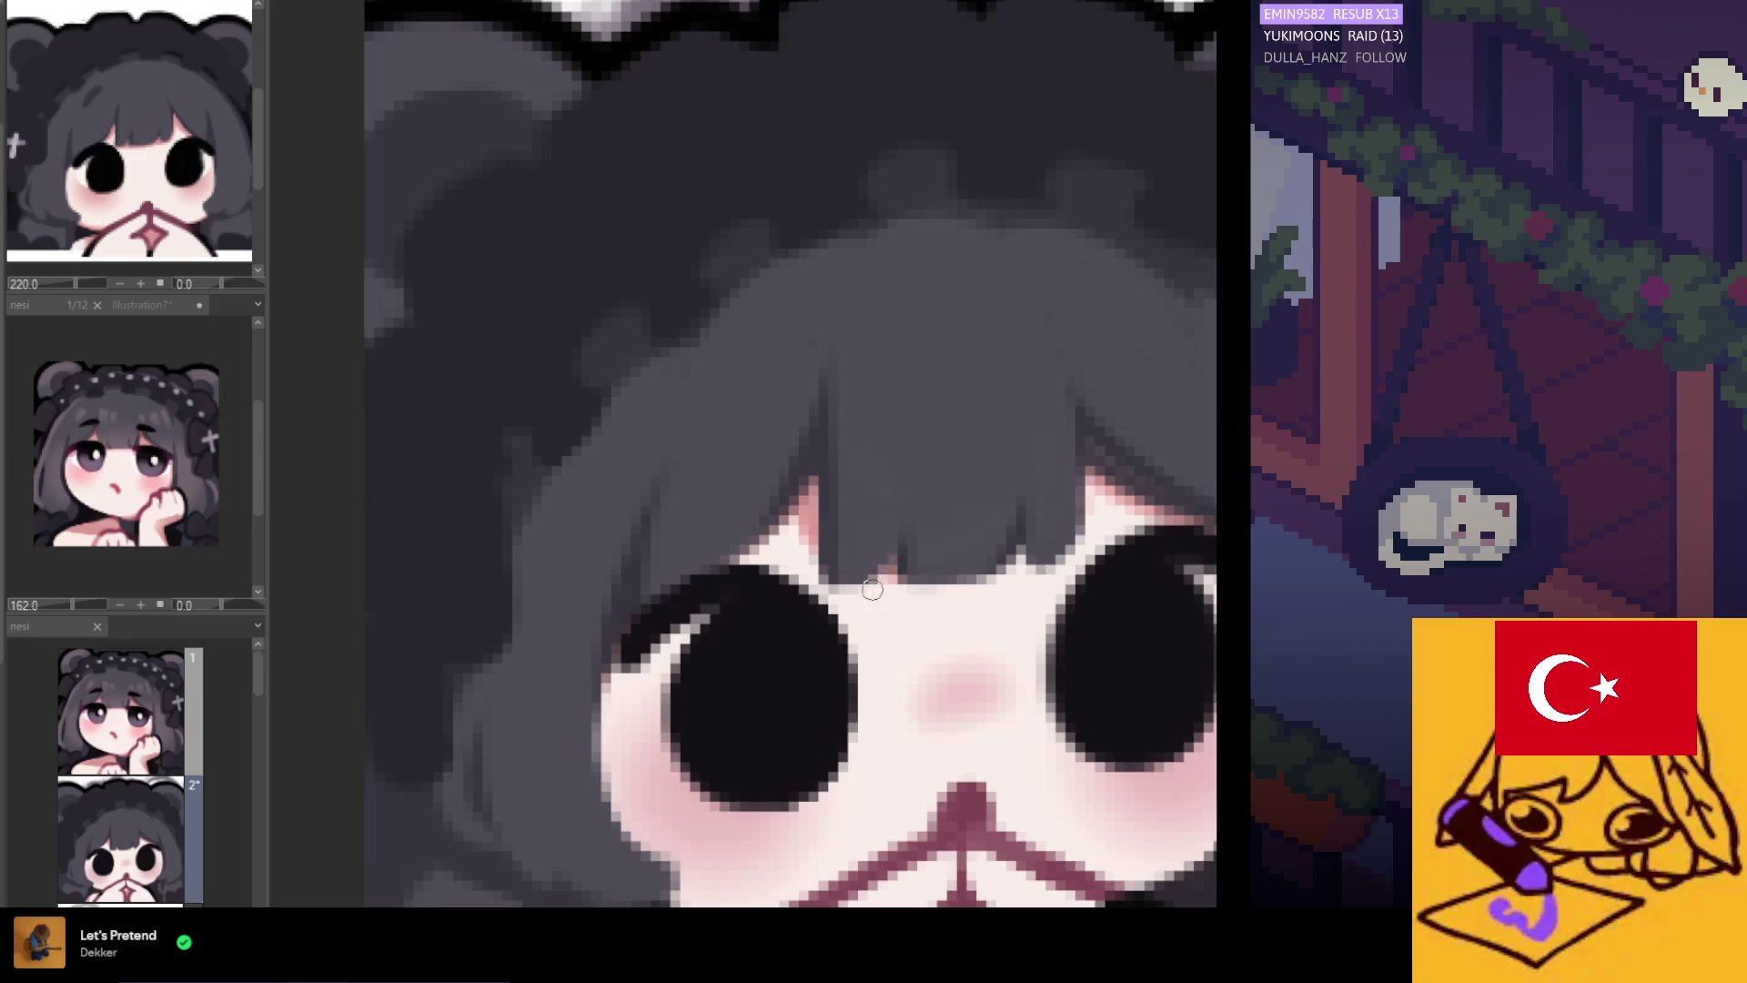
pyautogui.scroll(-6, 965, 529)
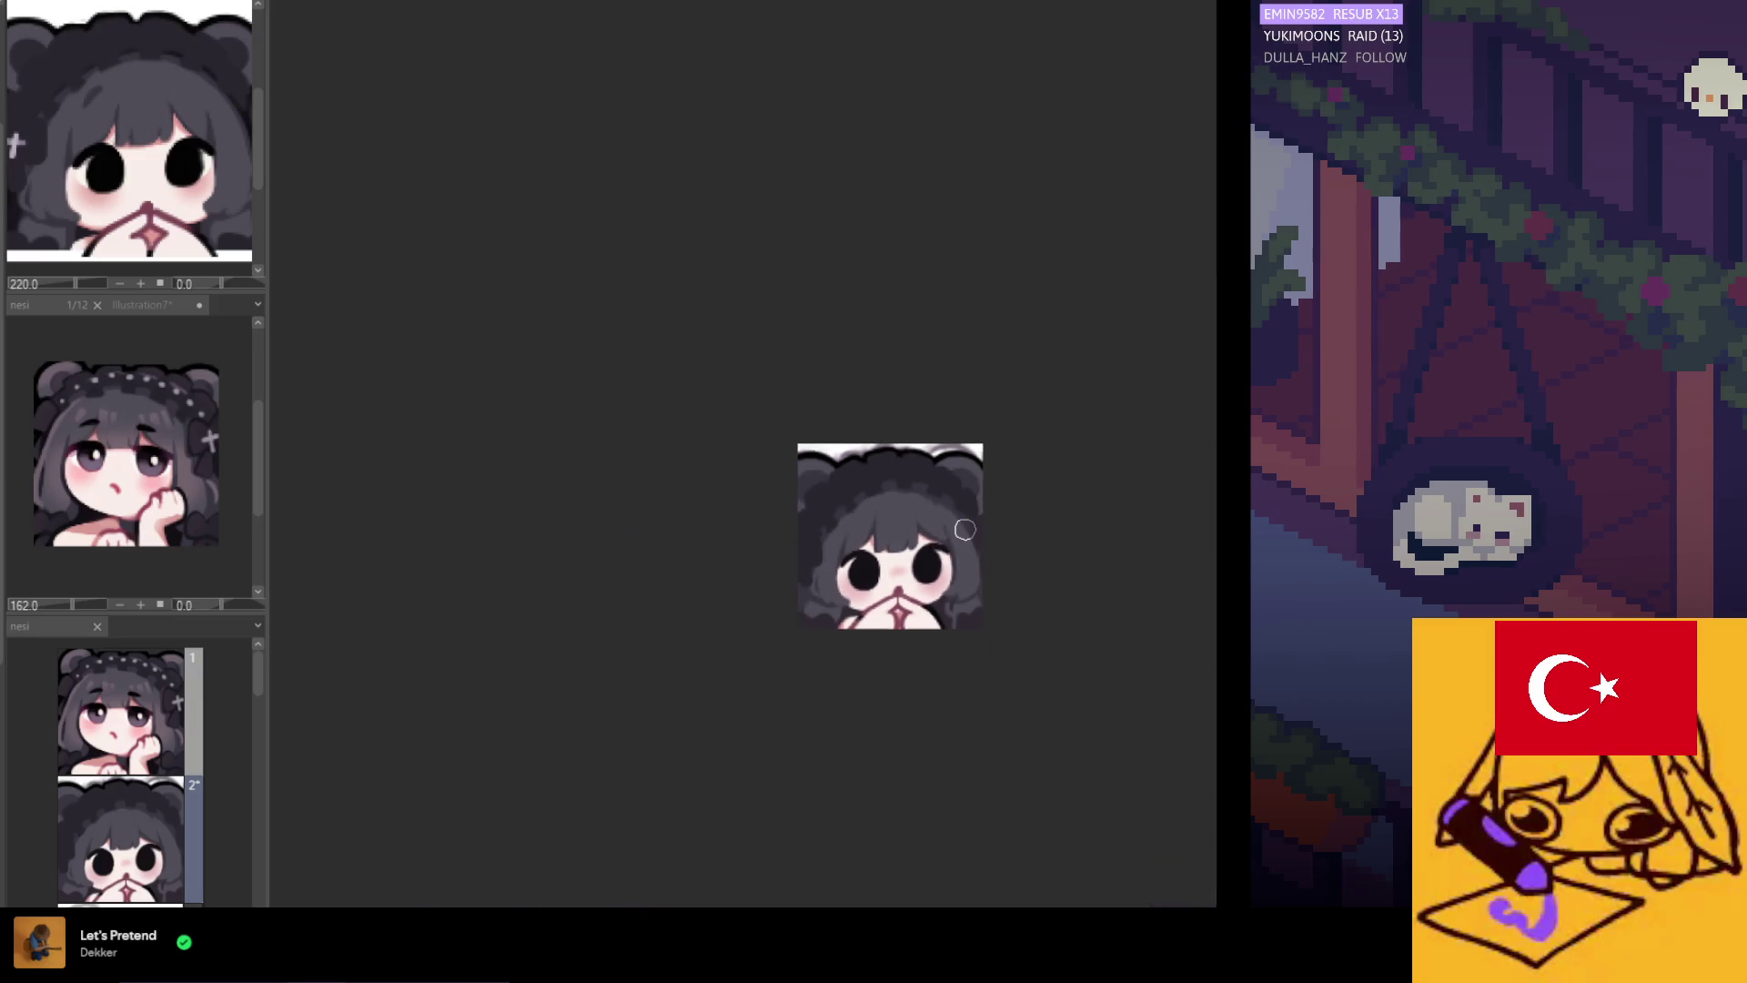
pyautogui.scroll(-2, 967, 538)
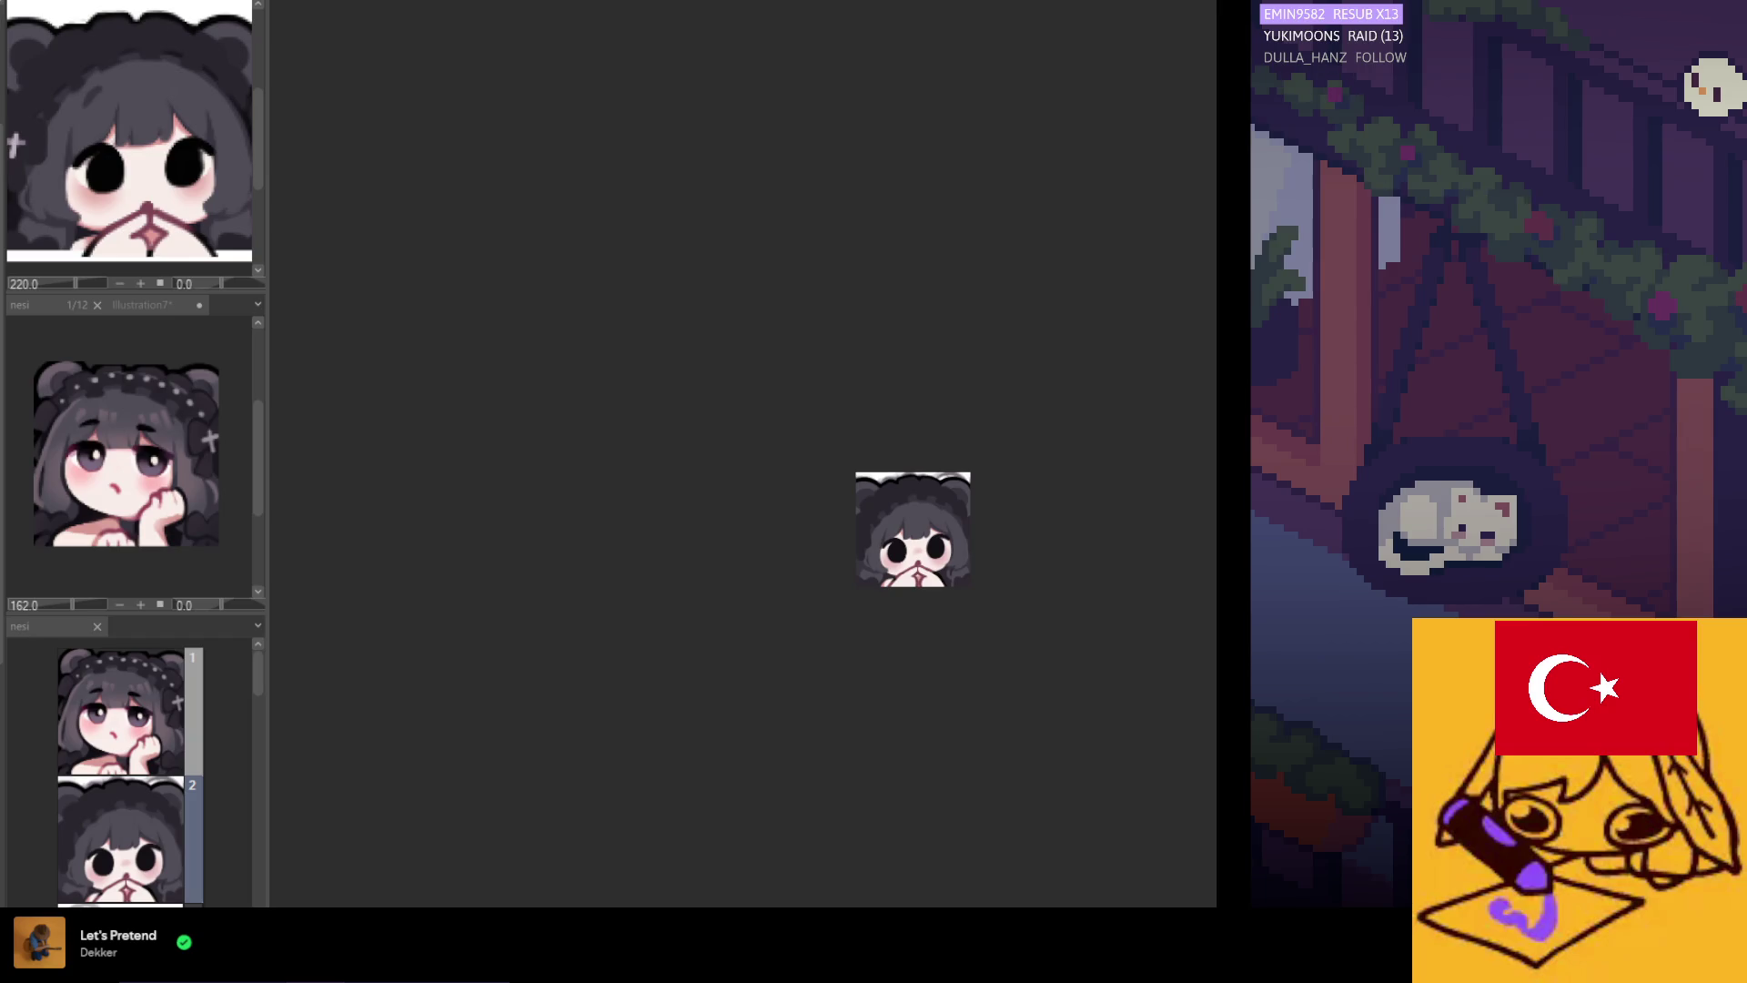
pyautogui.scroll(4, 901, 500)
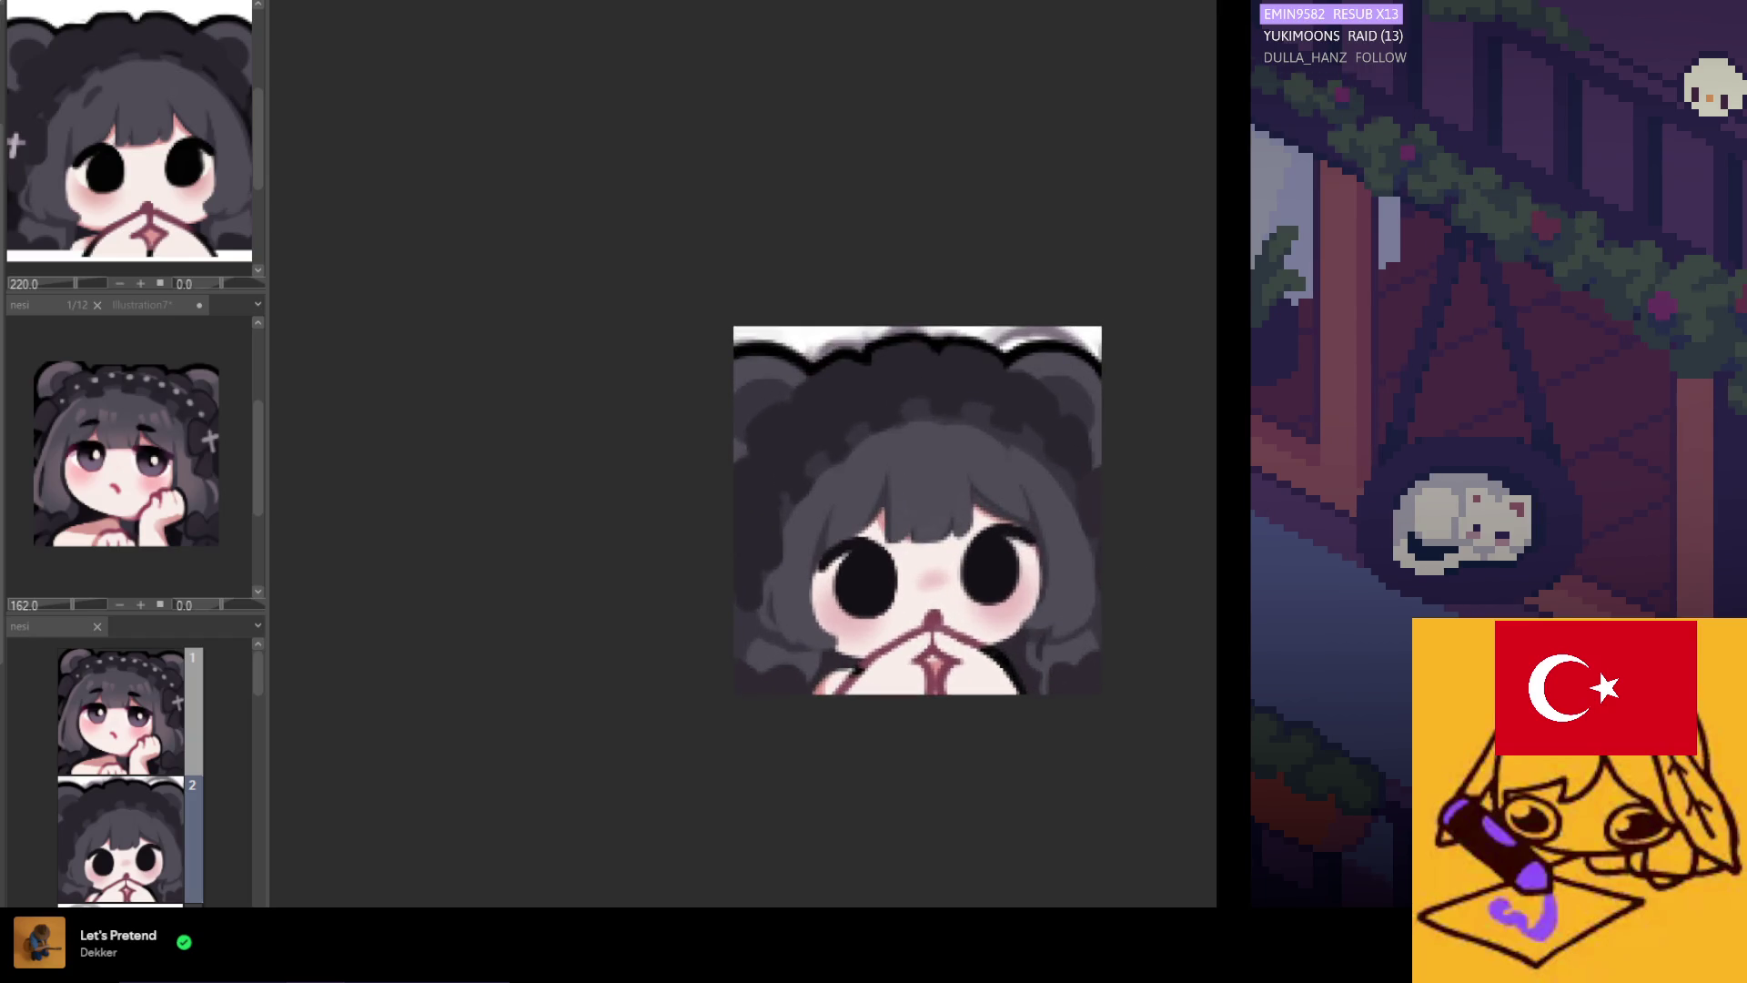
pyautogui.scroll(1, 885, 501)
pyautogui.scroll(1, 884, 502)
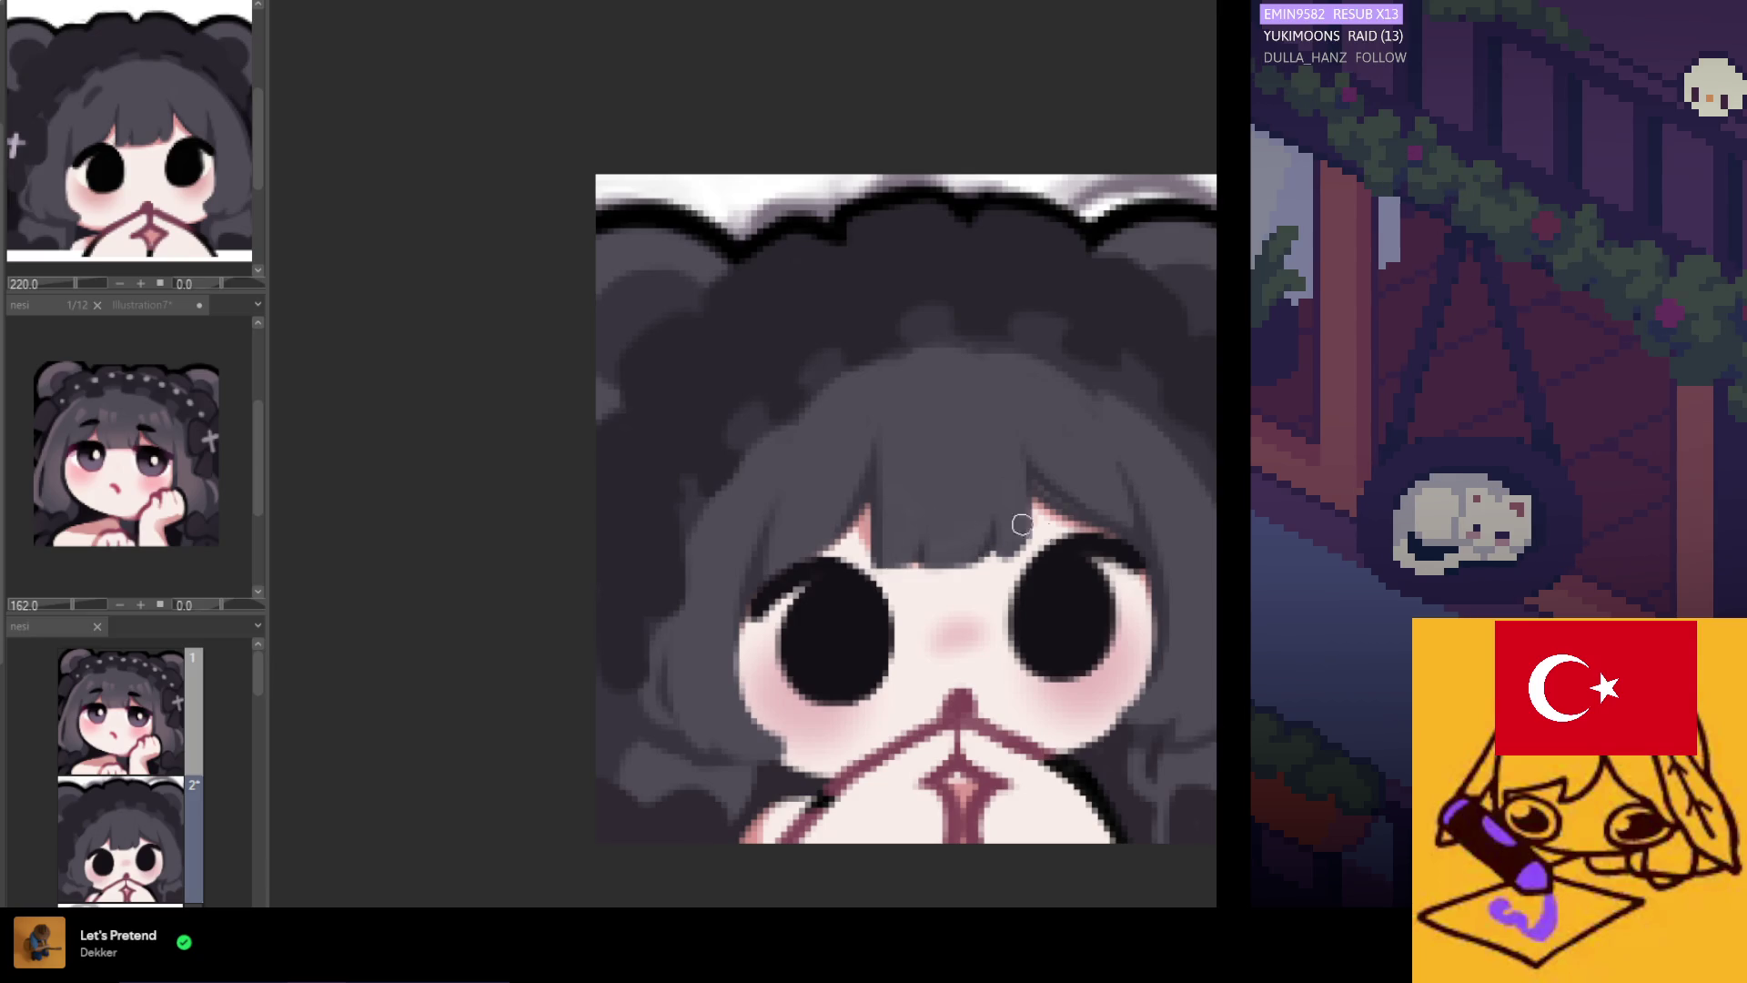
pyautogui.scroll(1, 1016, 528)
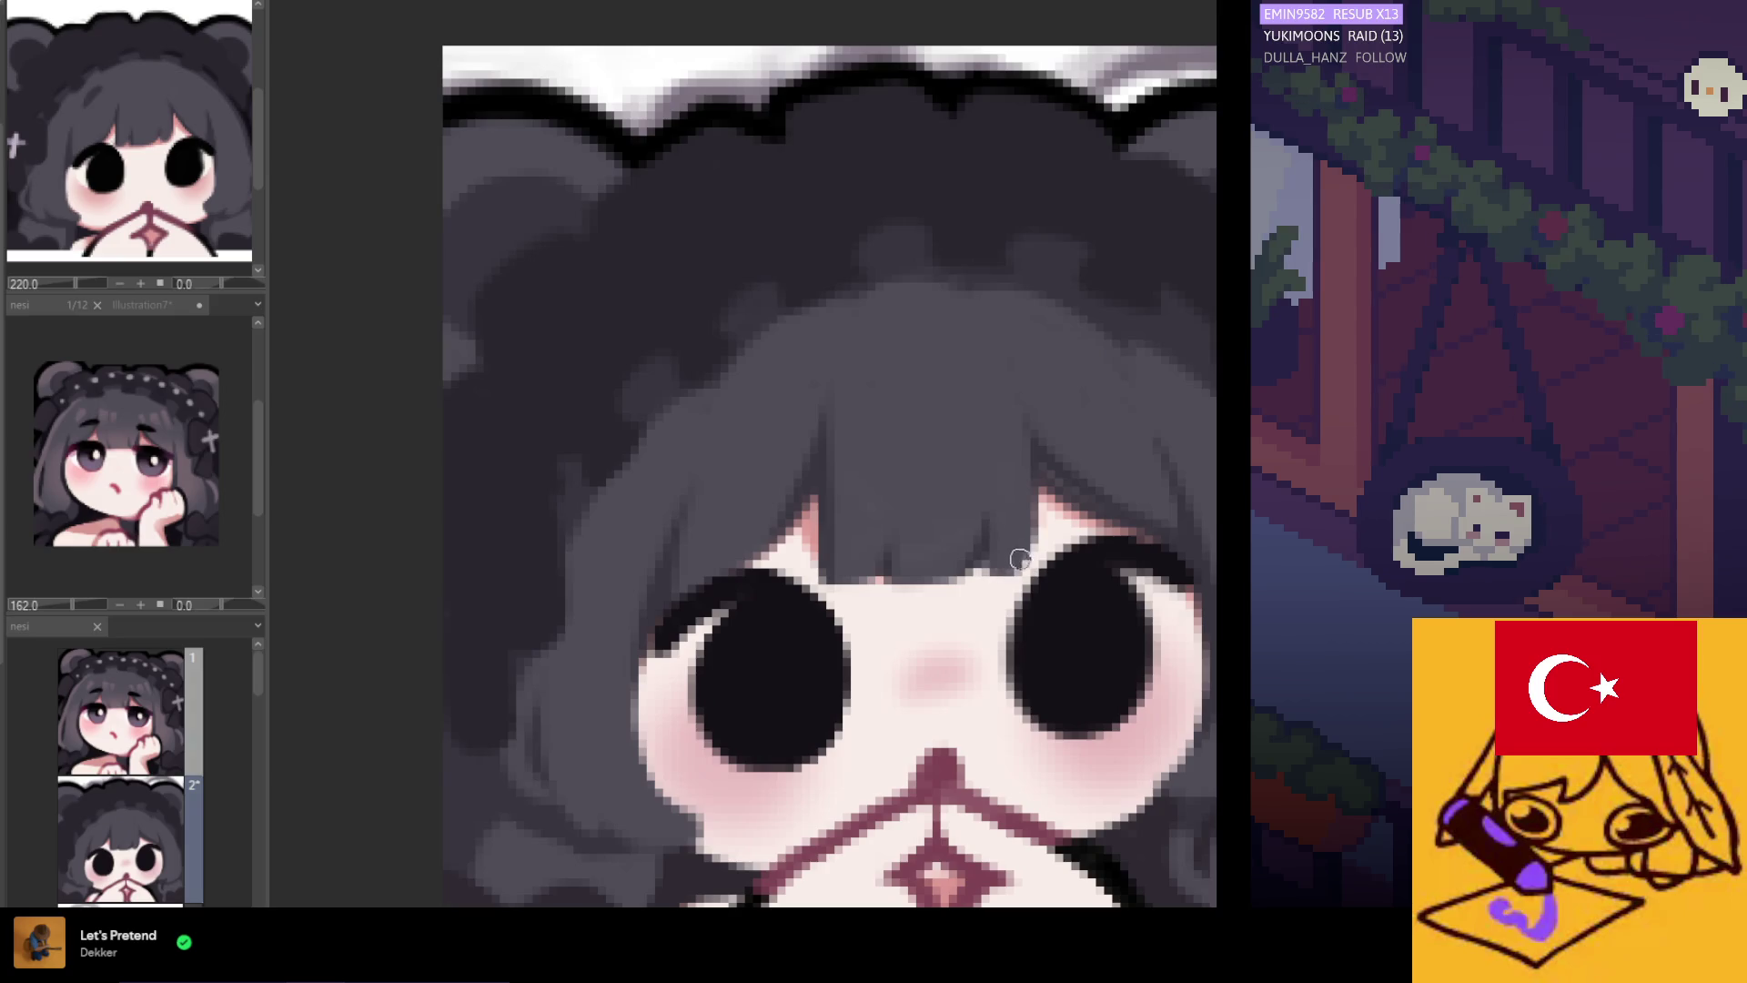
pyautogui.scroll(-3, 992, 551)
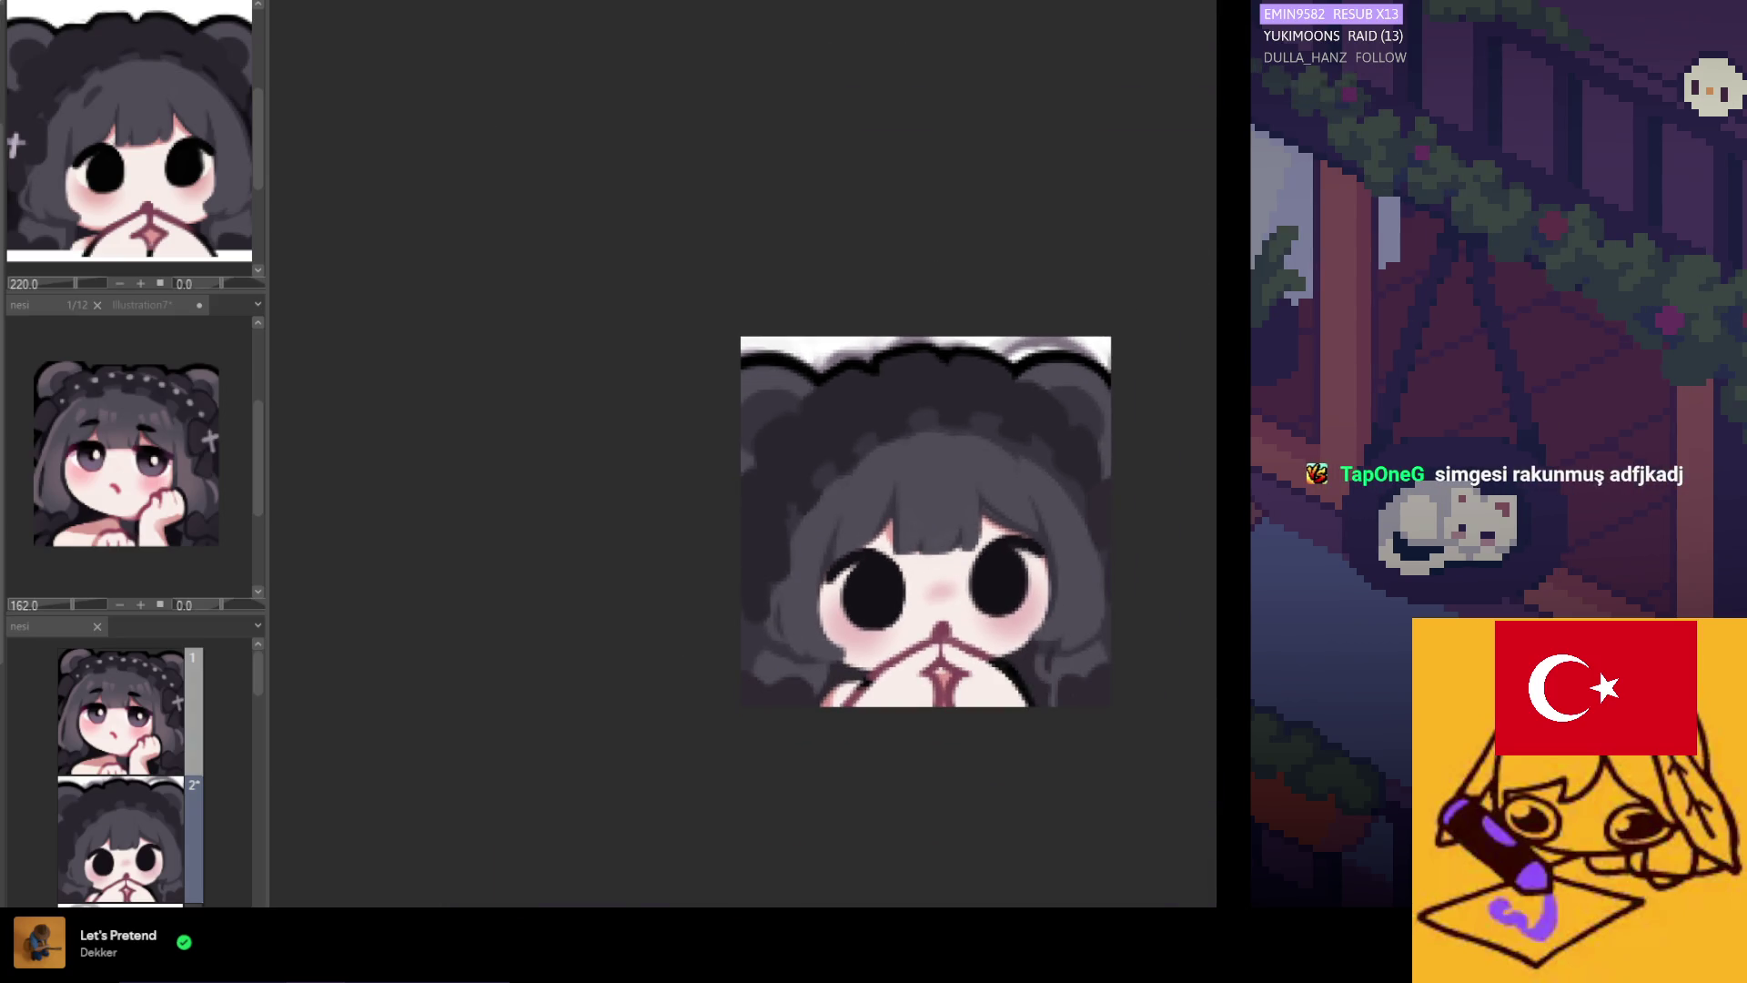
pyautogui.scroll(3, 869, 553)
pyautogui.scroll(-5, 919, 501)
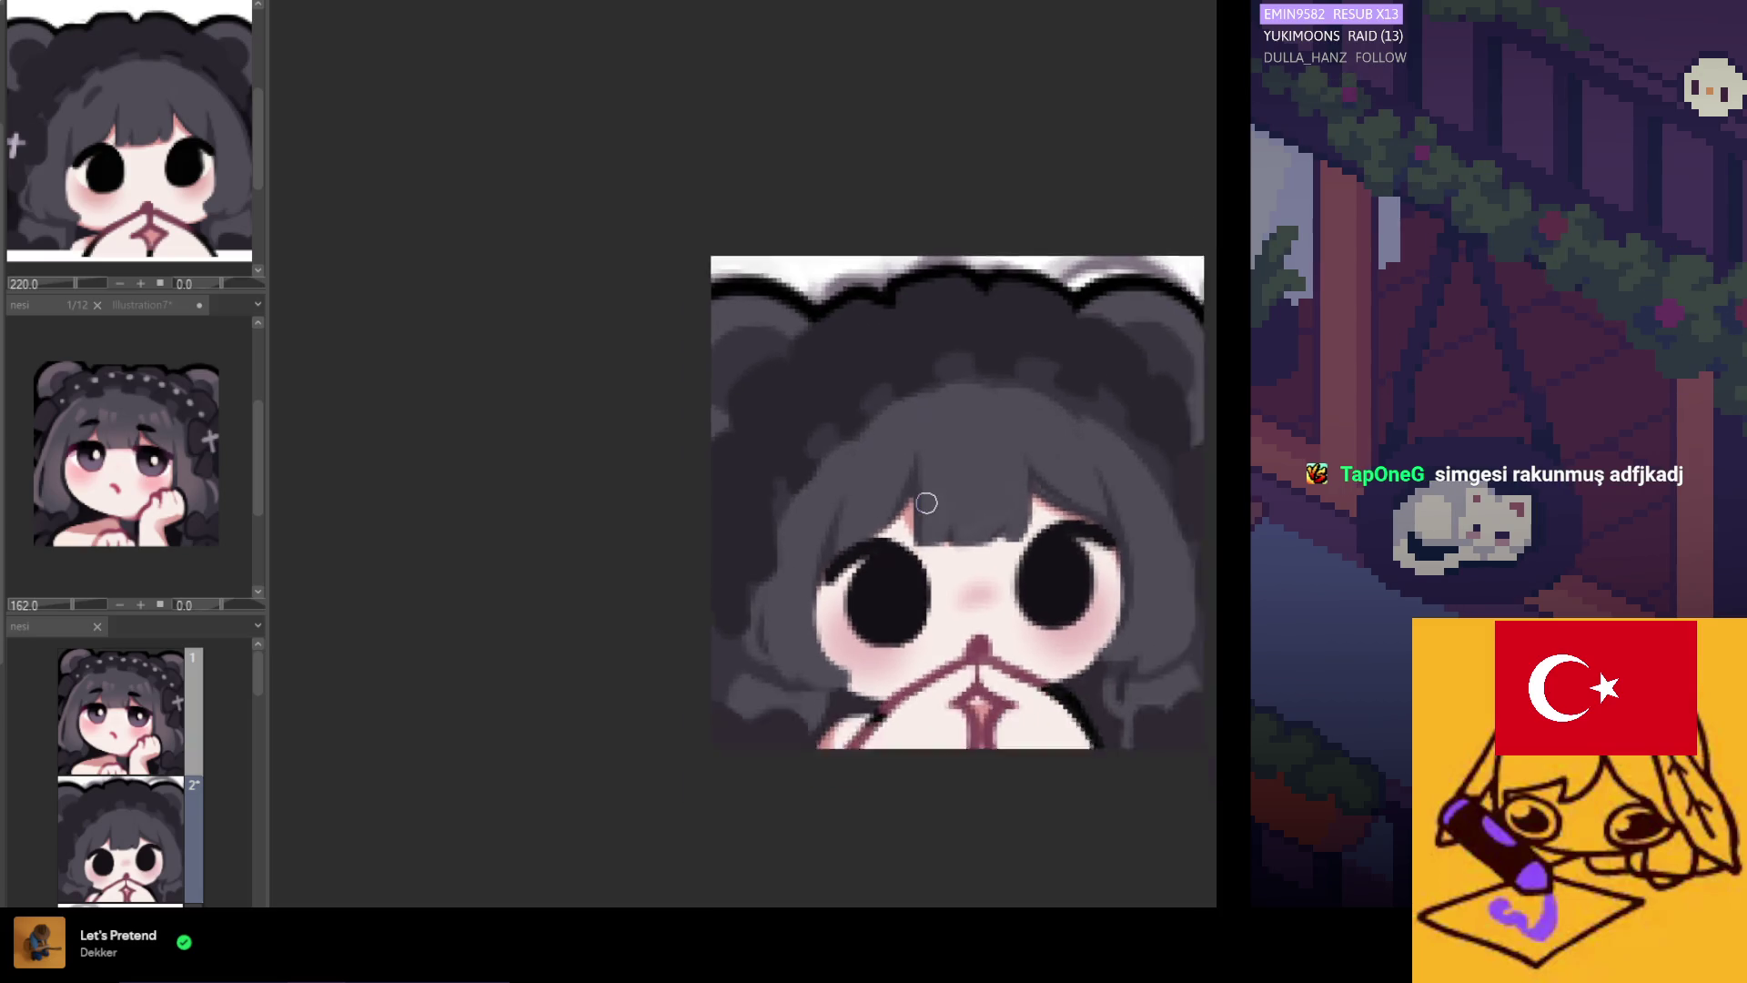
pyautogui.scroll(4, 928, 475)
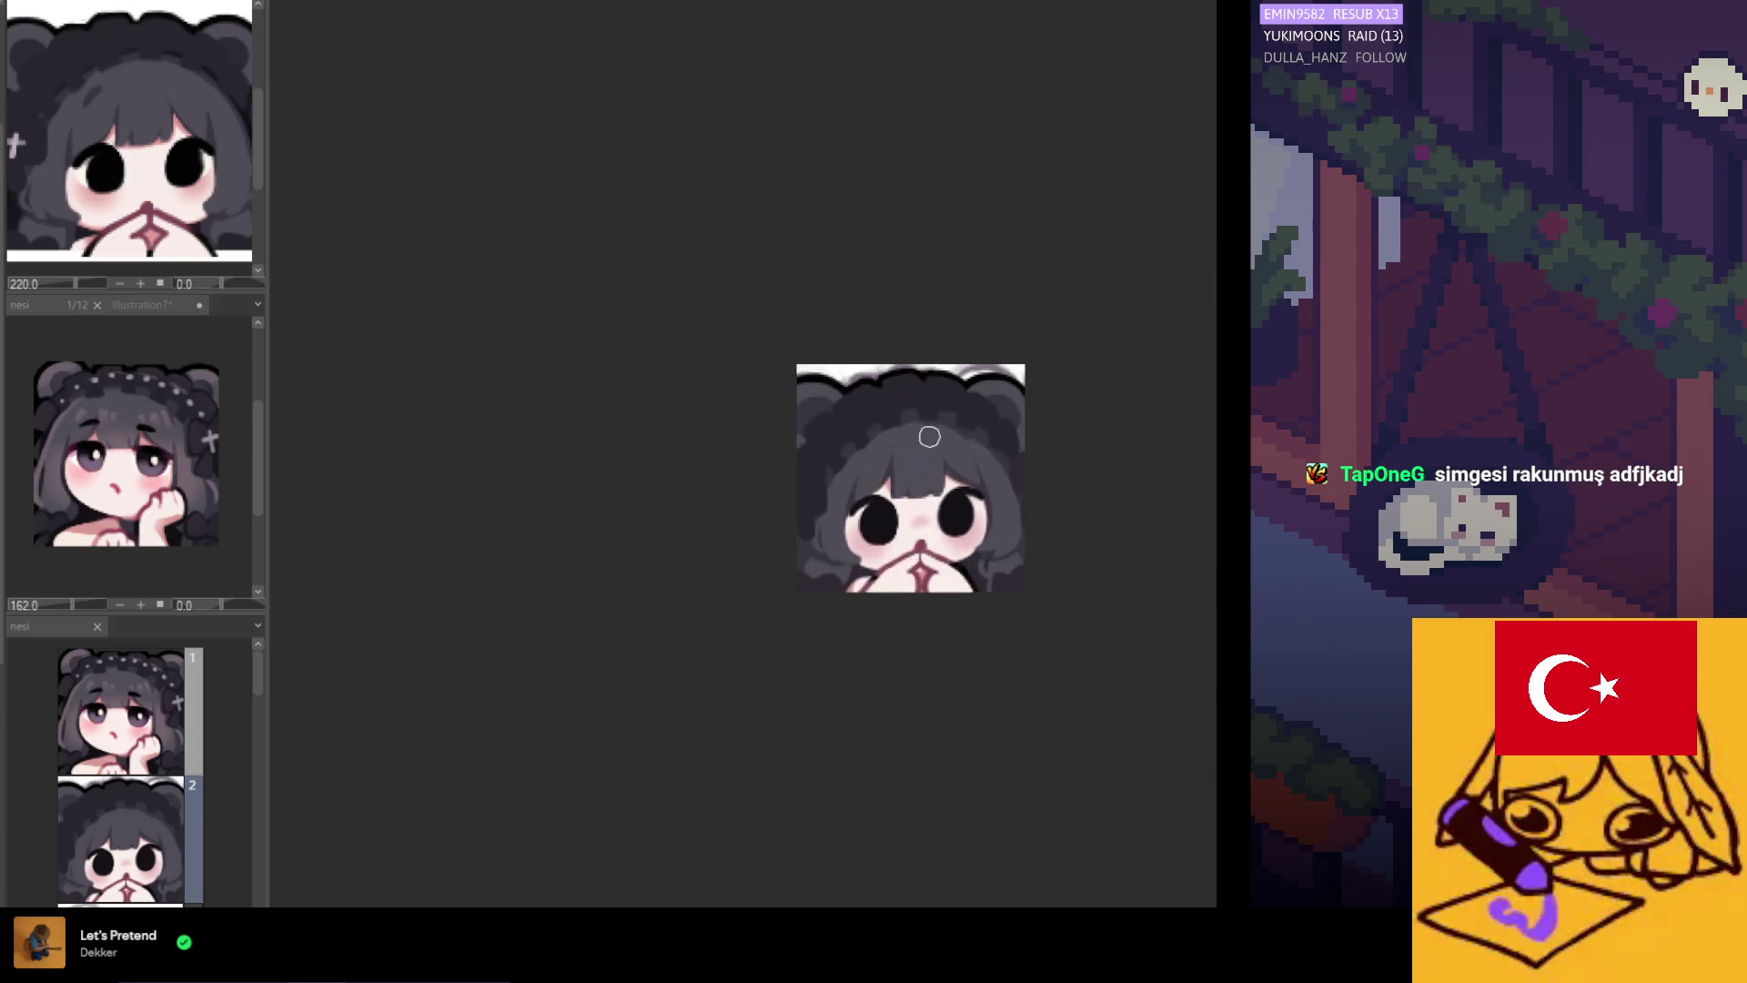
pyautogui.moveTo(687, 533); pyautogui.dragTo(667, 628)
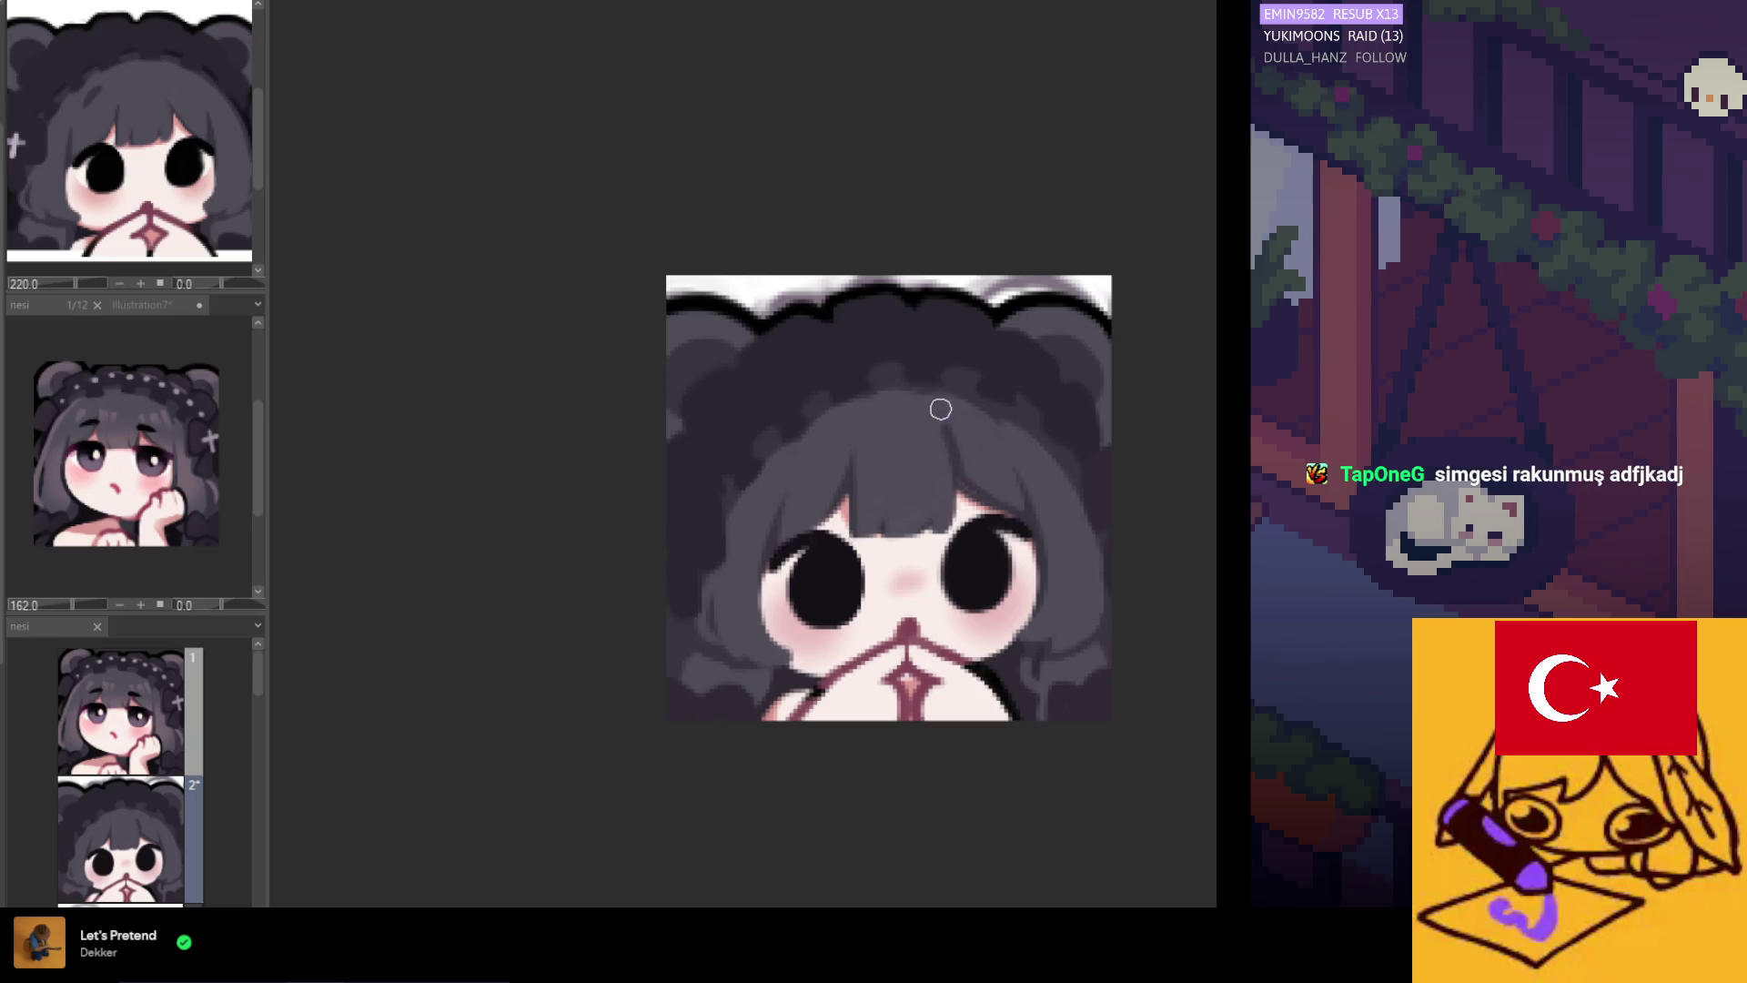
pyautogui.scroll(-4, 917, 435)
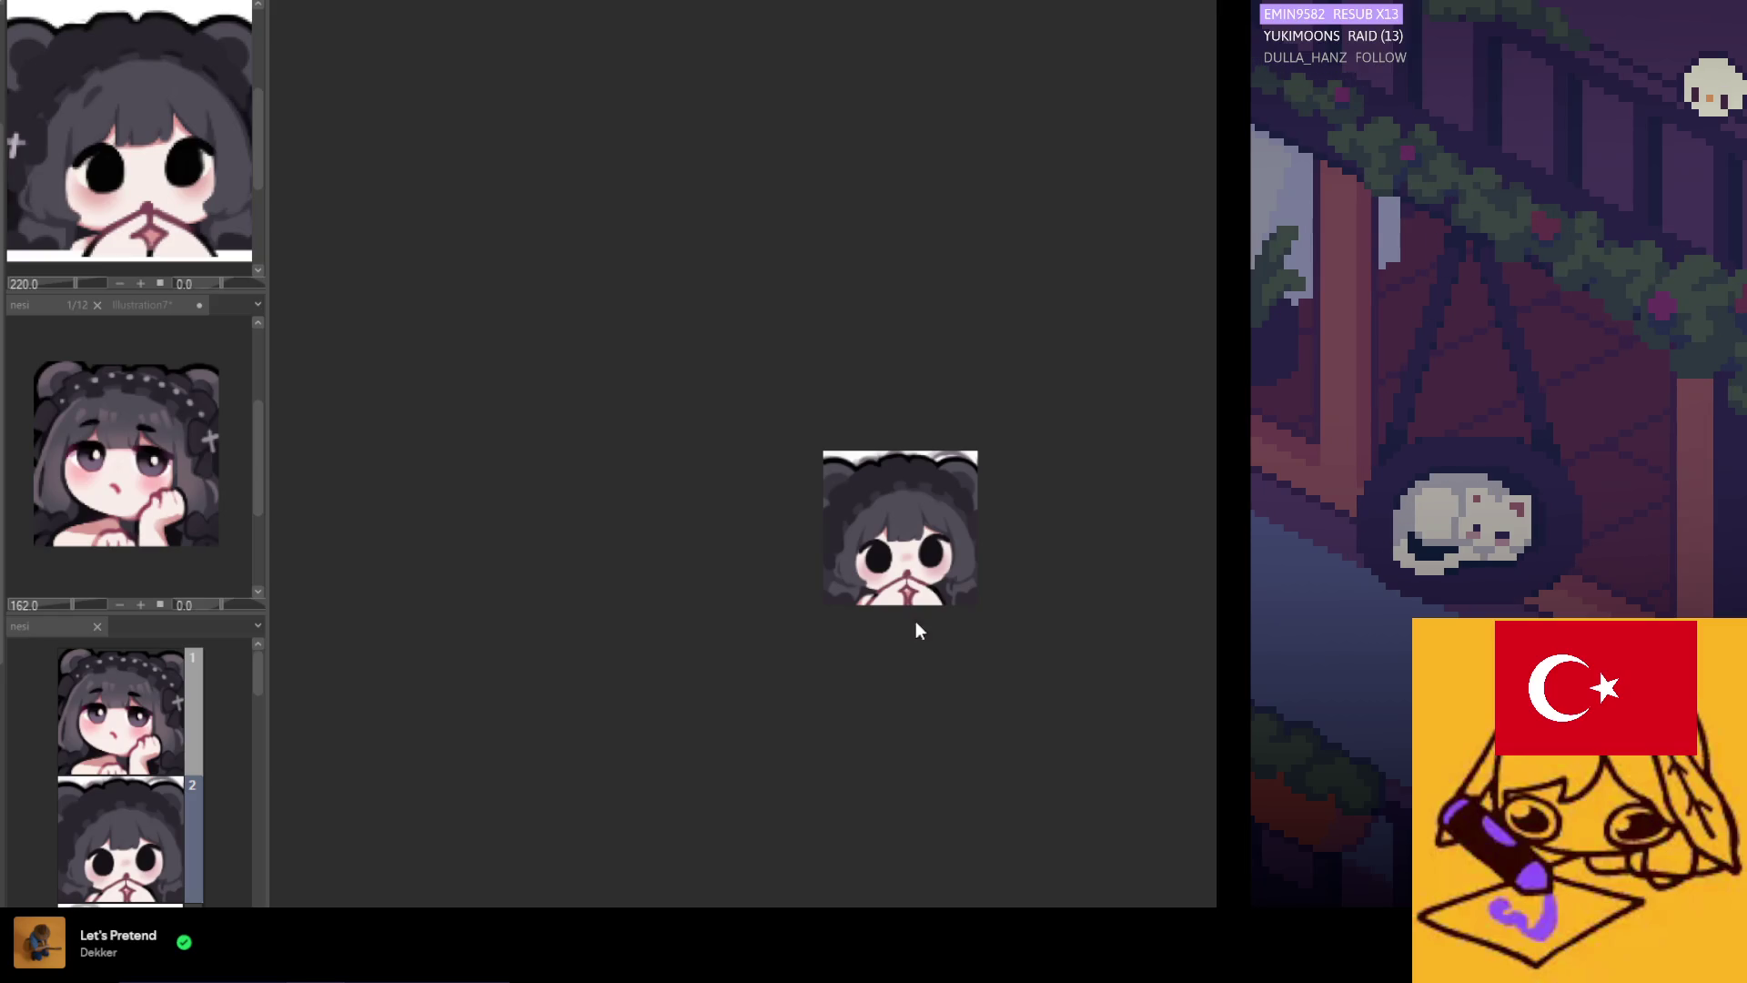
pyautogui.scroll(1, 927, 568)
pyautogui.scroll(3, 927, 569)
pyautogui.scroll(-2, 841, 604)
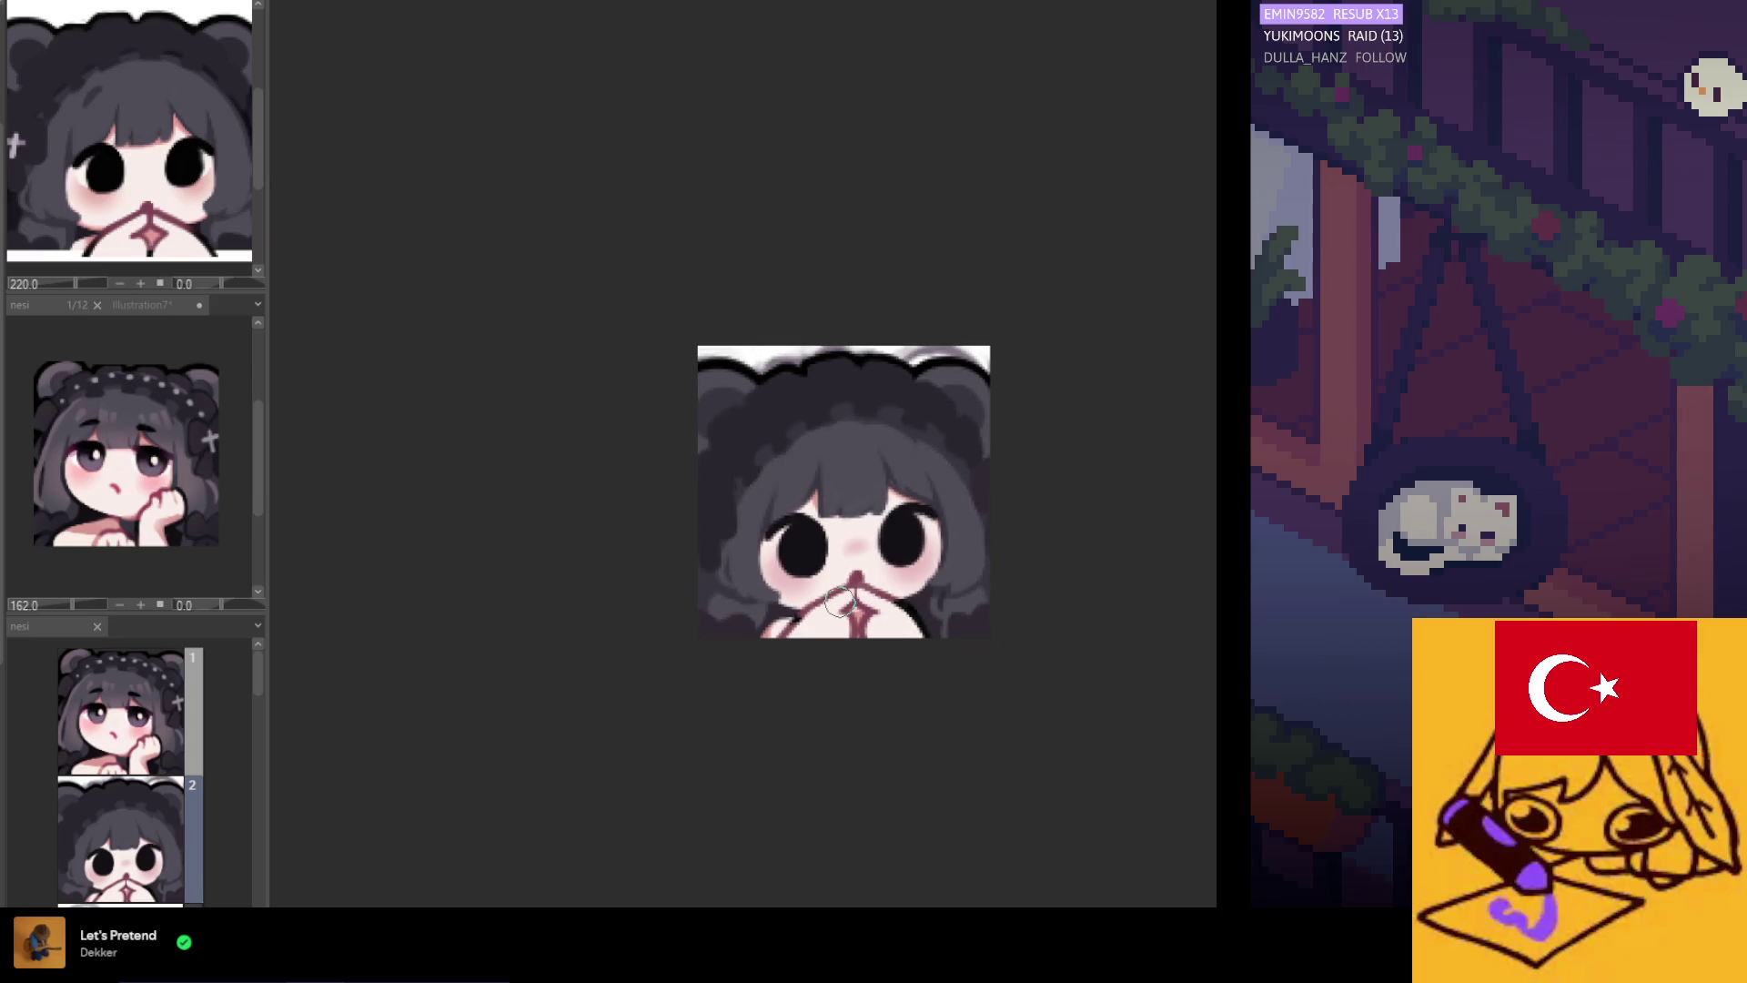
pyautogui.scroll(-1, 840, 603)
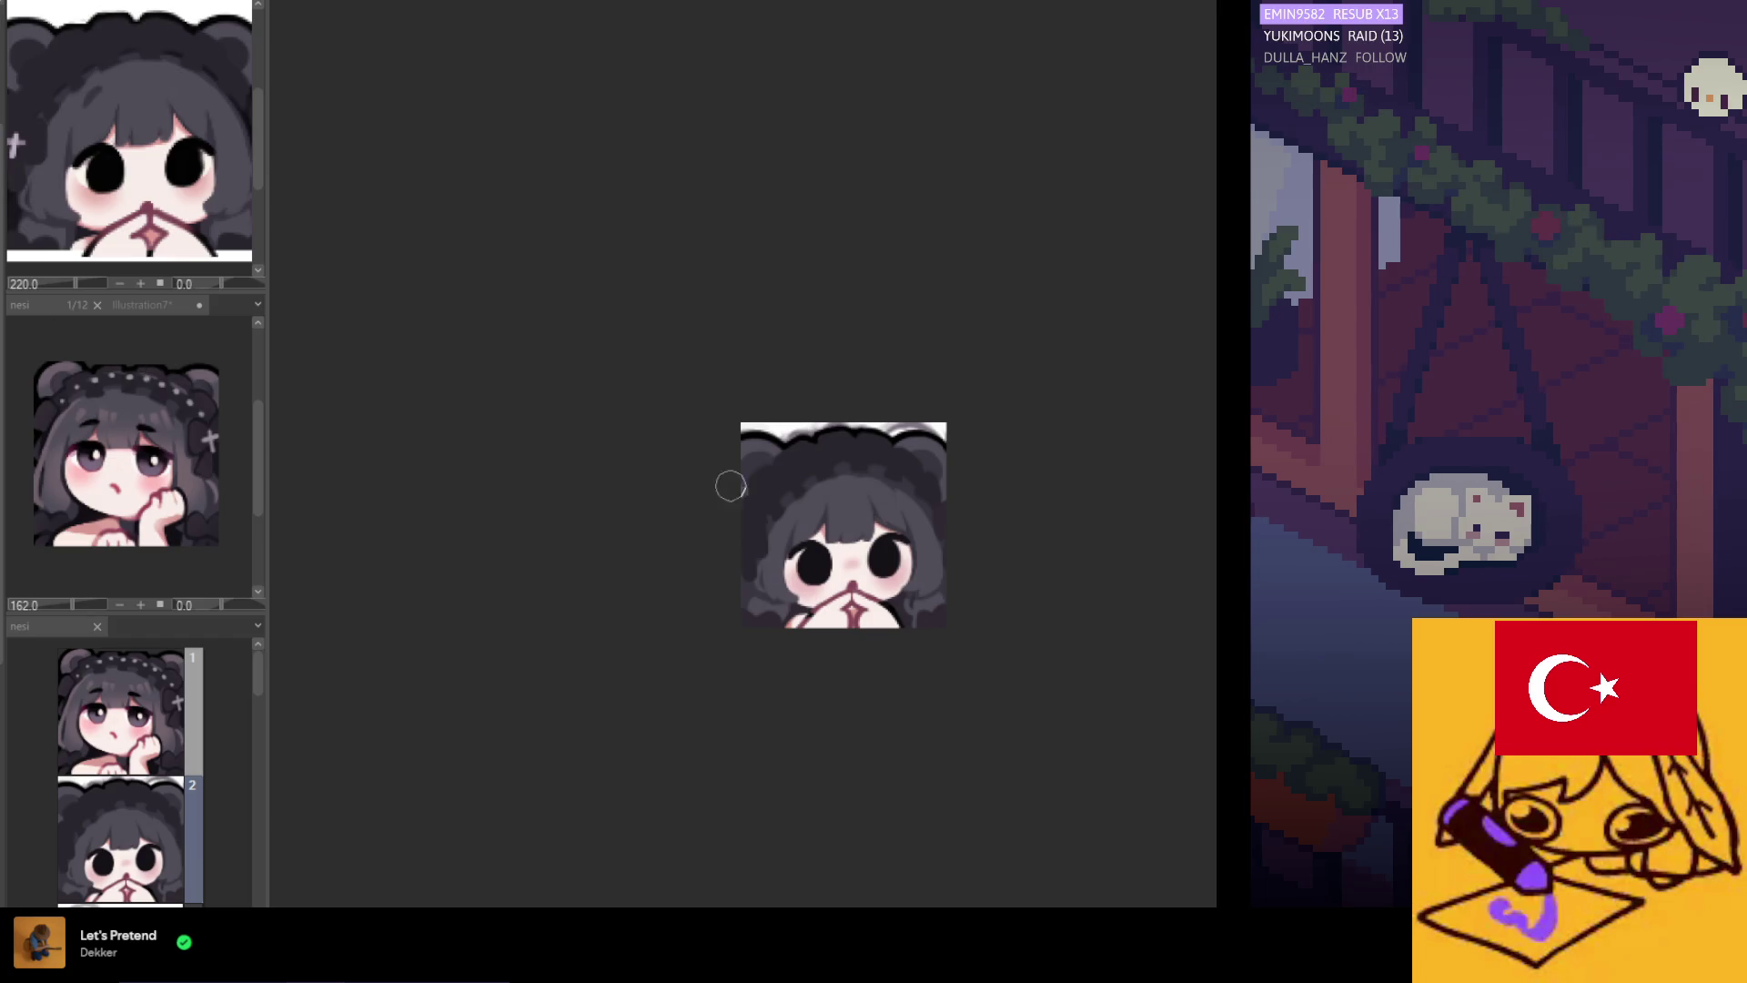
pyautogui.scroll(1, 815, 598)
pyautogui.scroll(1, 815, 598)
pyautogui.scroll(-2, 815, 642)
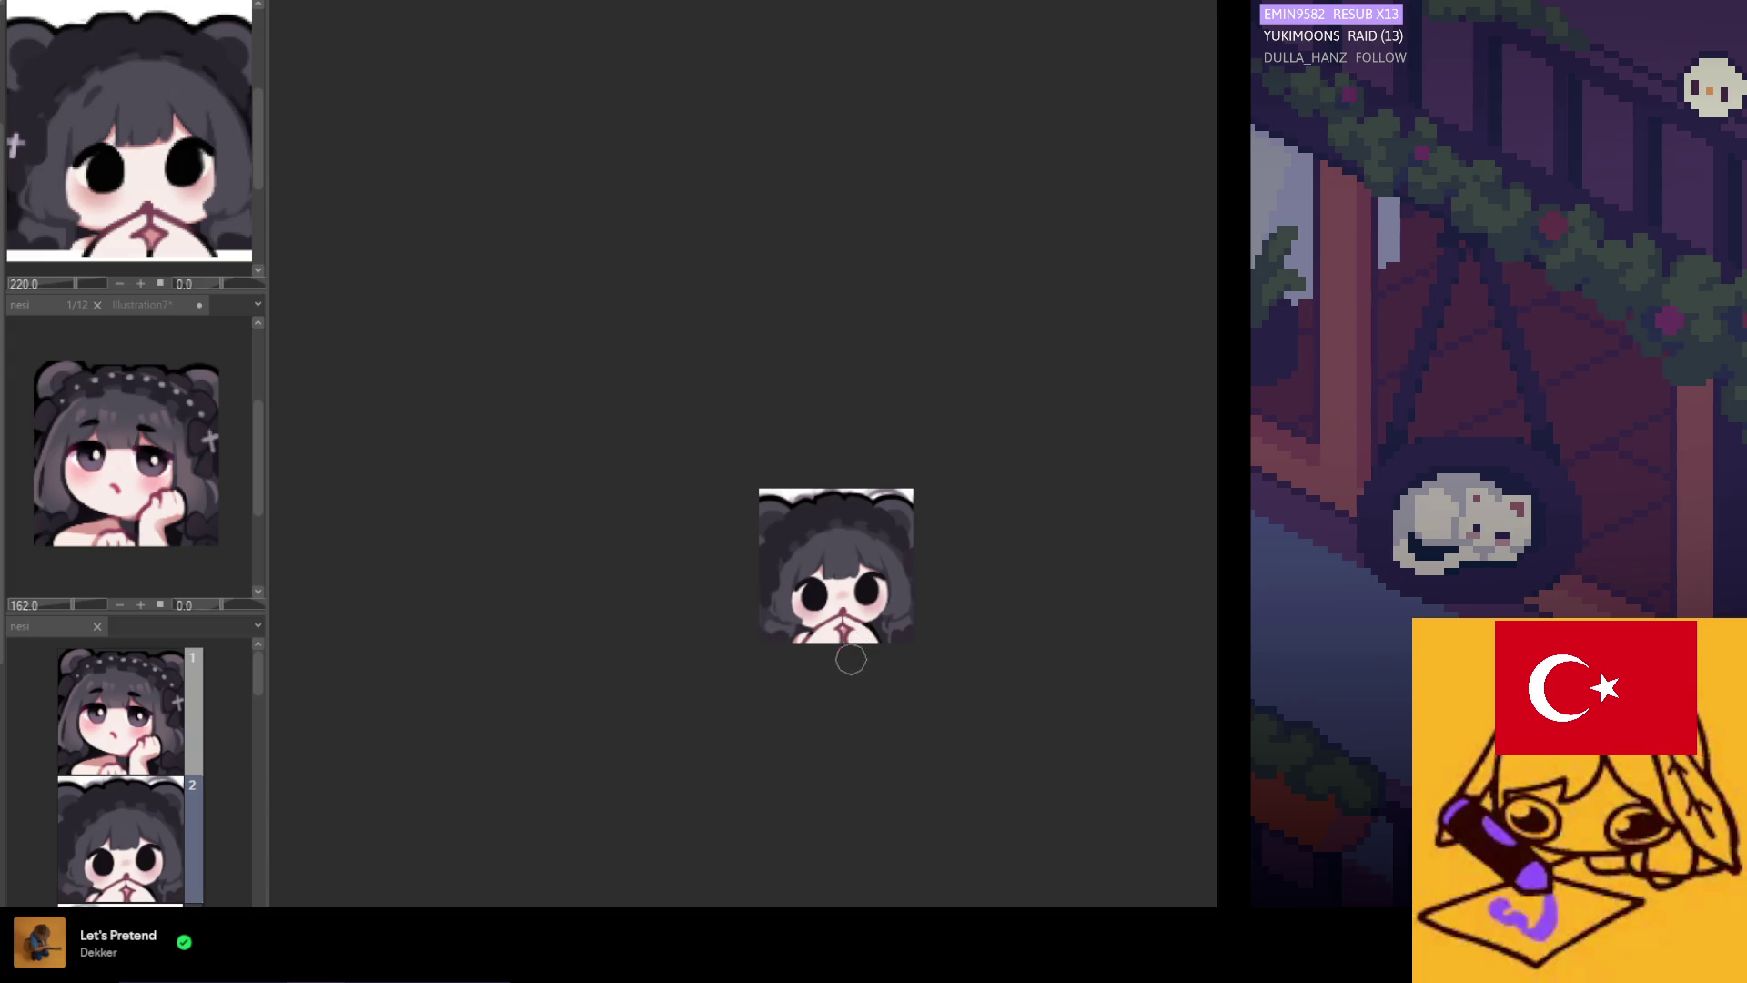
pyautogui.scroll(1, 845, 597)
pyautogui.scroll(1, 798, 618)
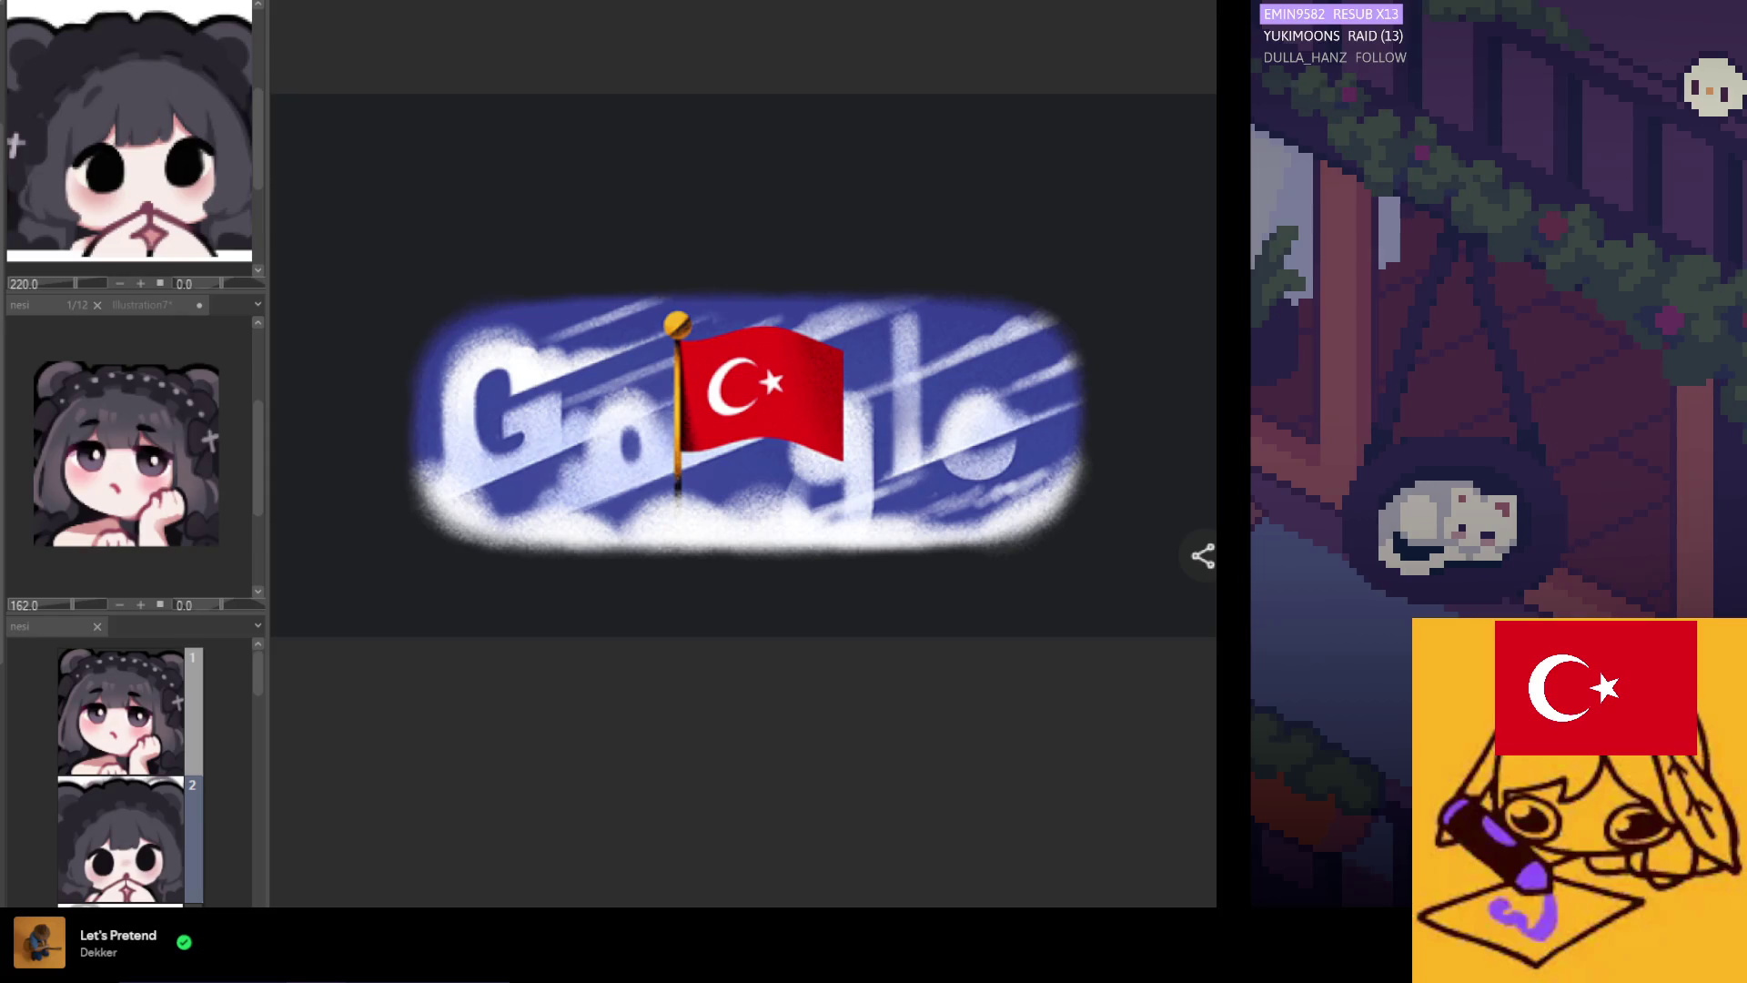
# Paste the chibi bear-girl emote onto the blank canvas and shrink it to fit.
pyautogui.click(924, 313)
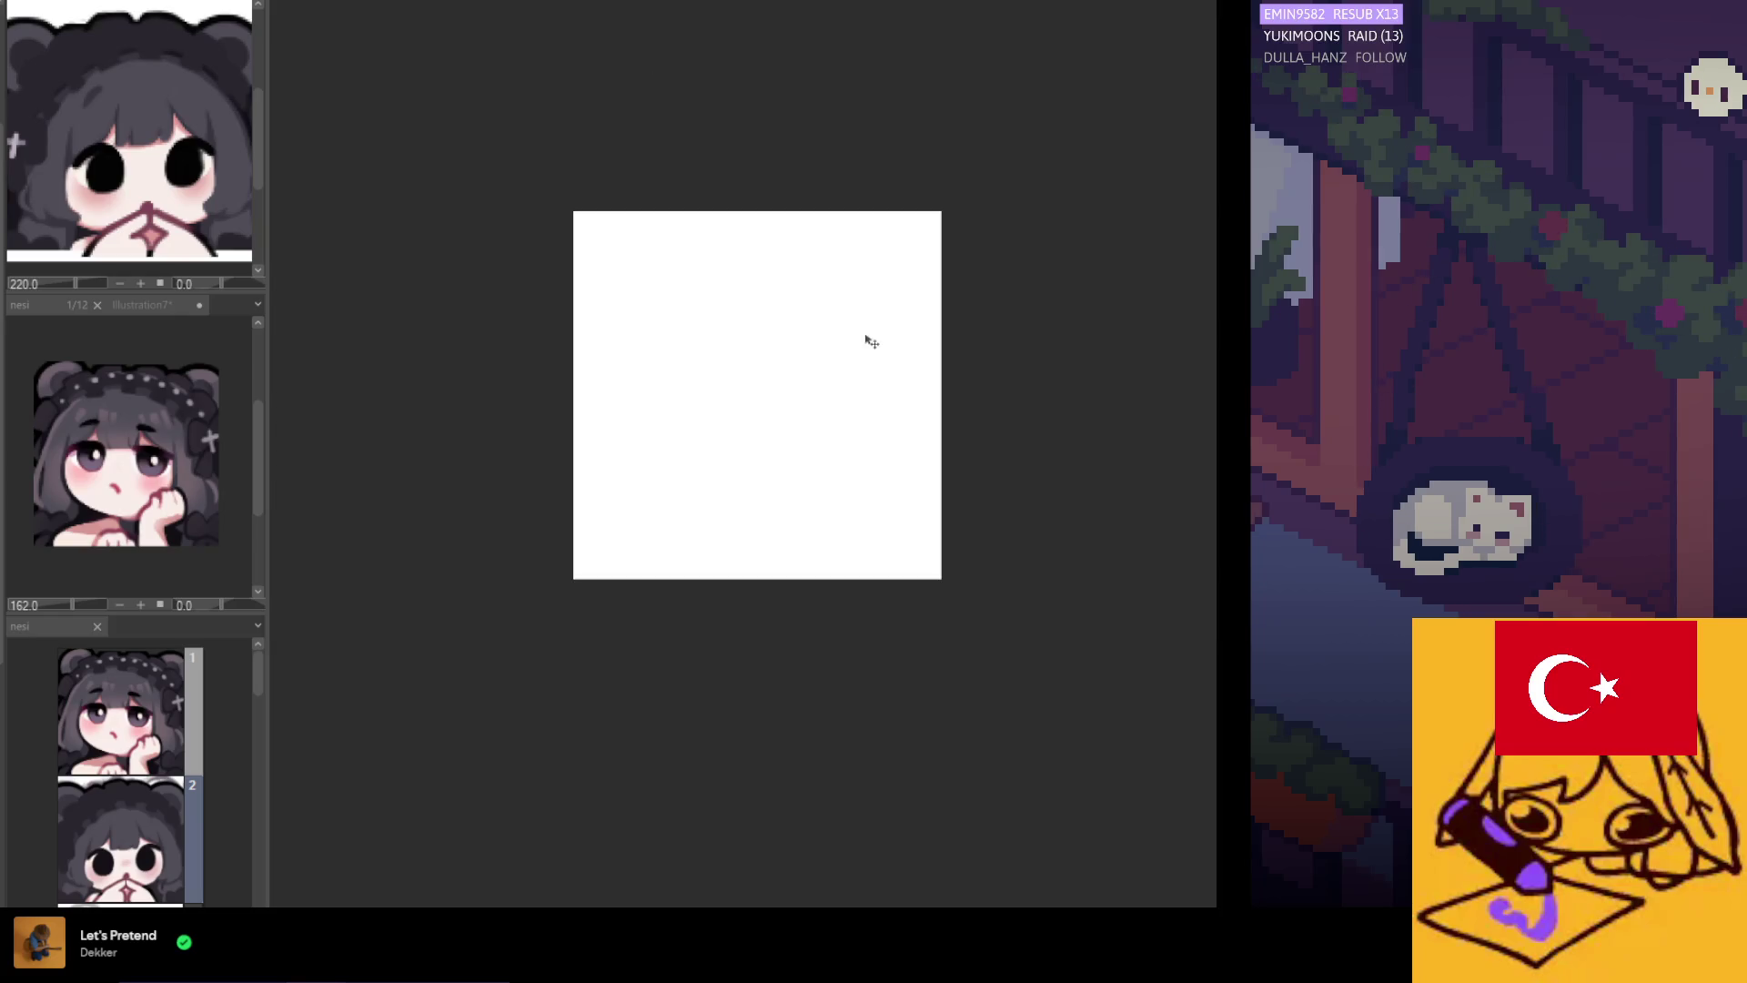
pyautogui.hotkey('ctrl', 'v')
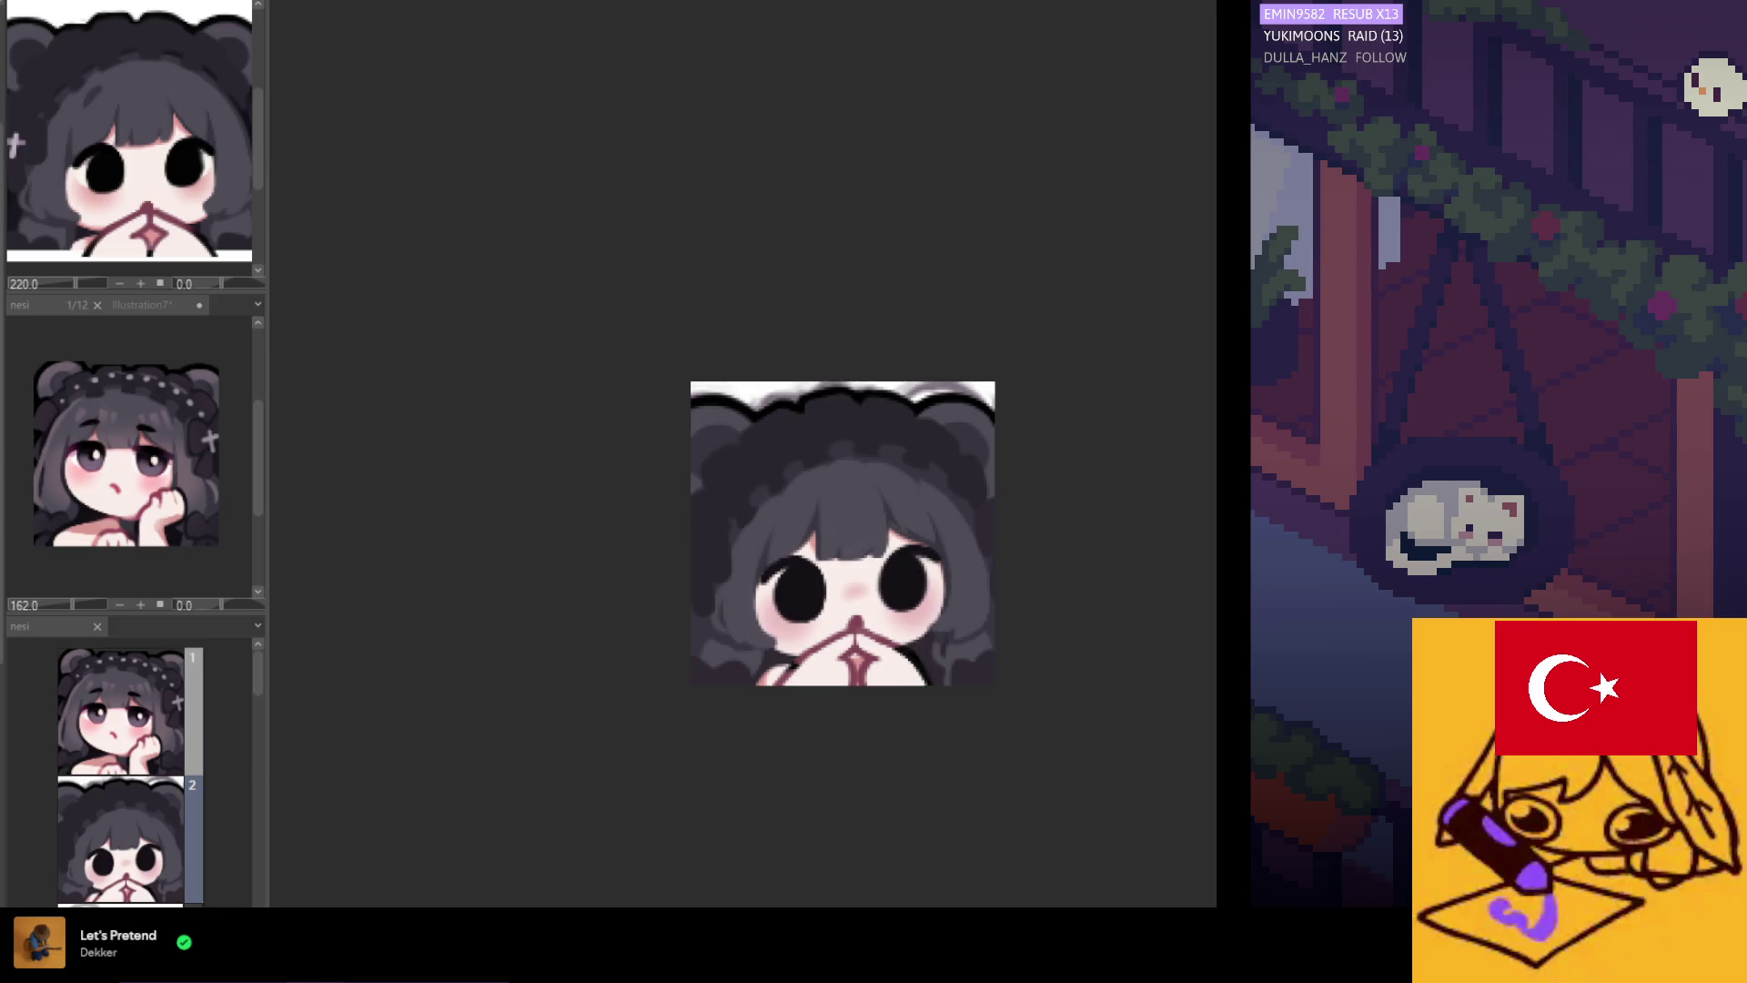
pyautogui.moveTo(1118, 788)
pyautogui.mouseDown()
pyautogui.moveTo(1085, 771)
pyautogui.moveTo(1101, 821)
pyautogui.mouseUp()
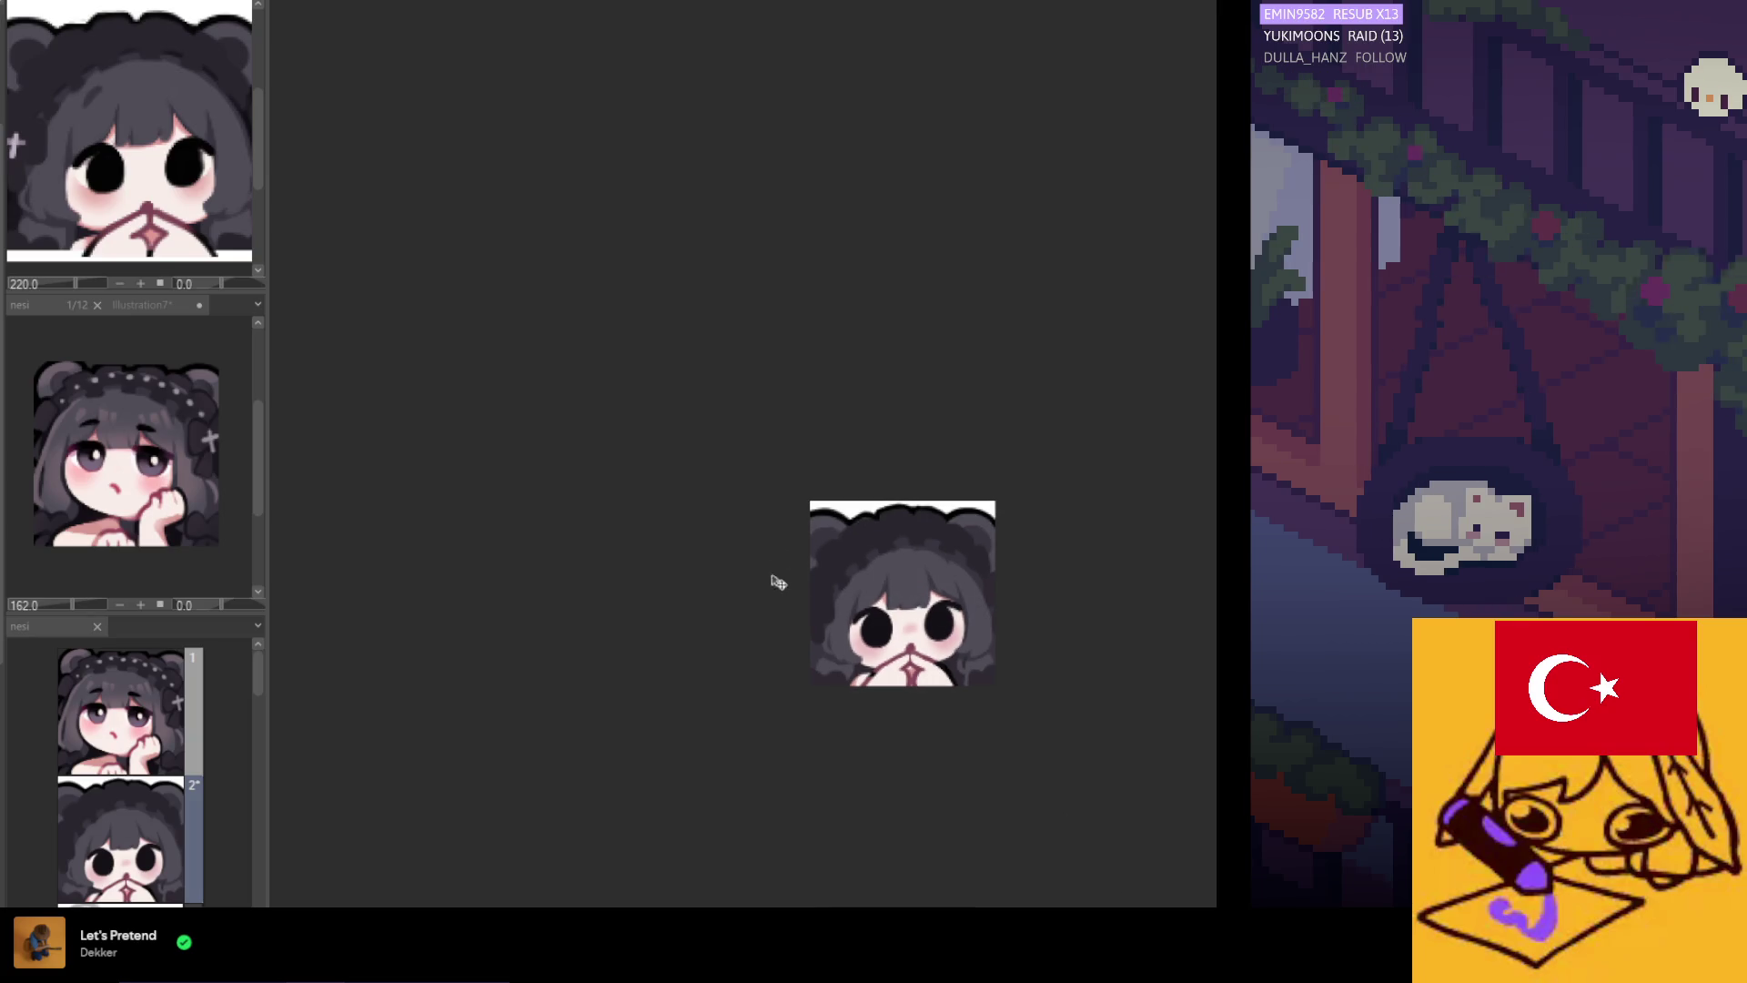
# Review the finished emote up close, then show the sailor-uniform schoolgirl photo as reference.
pyautogui.scroll(-1, 776, 570)
pyautogui.scroll(3, 986, 613)
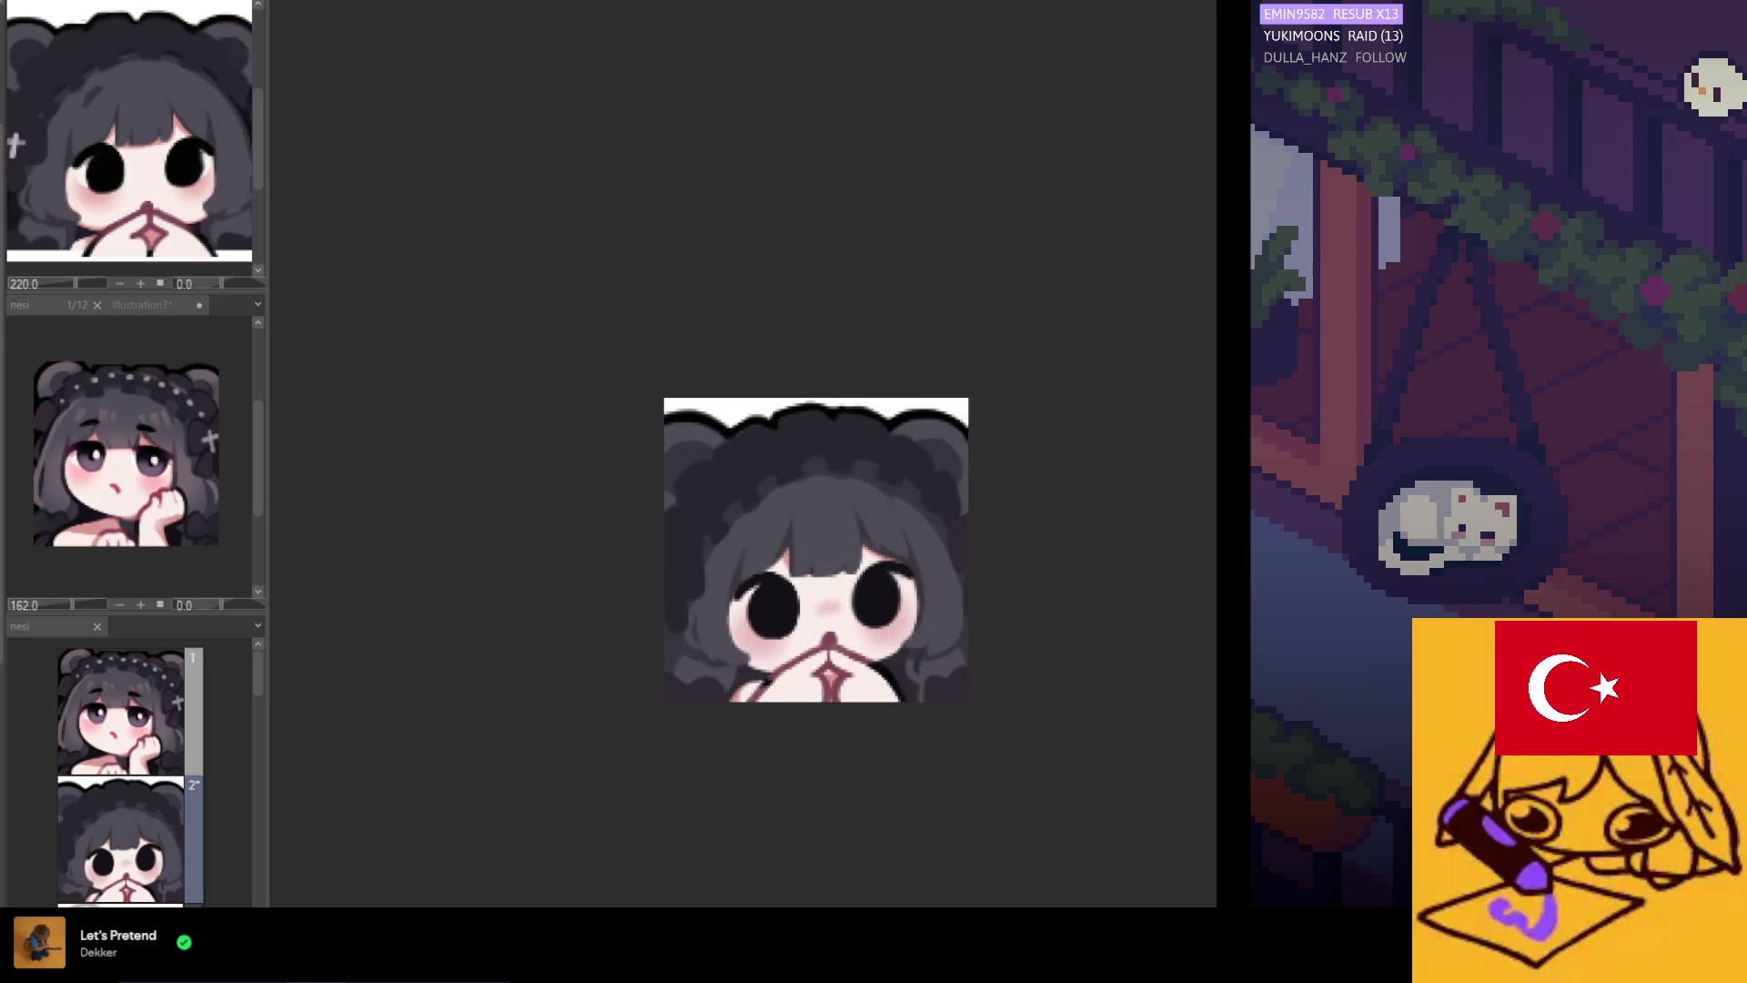
pyautogui.scroll(2, 838, 616)
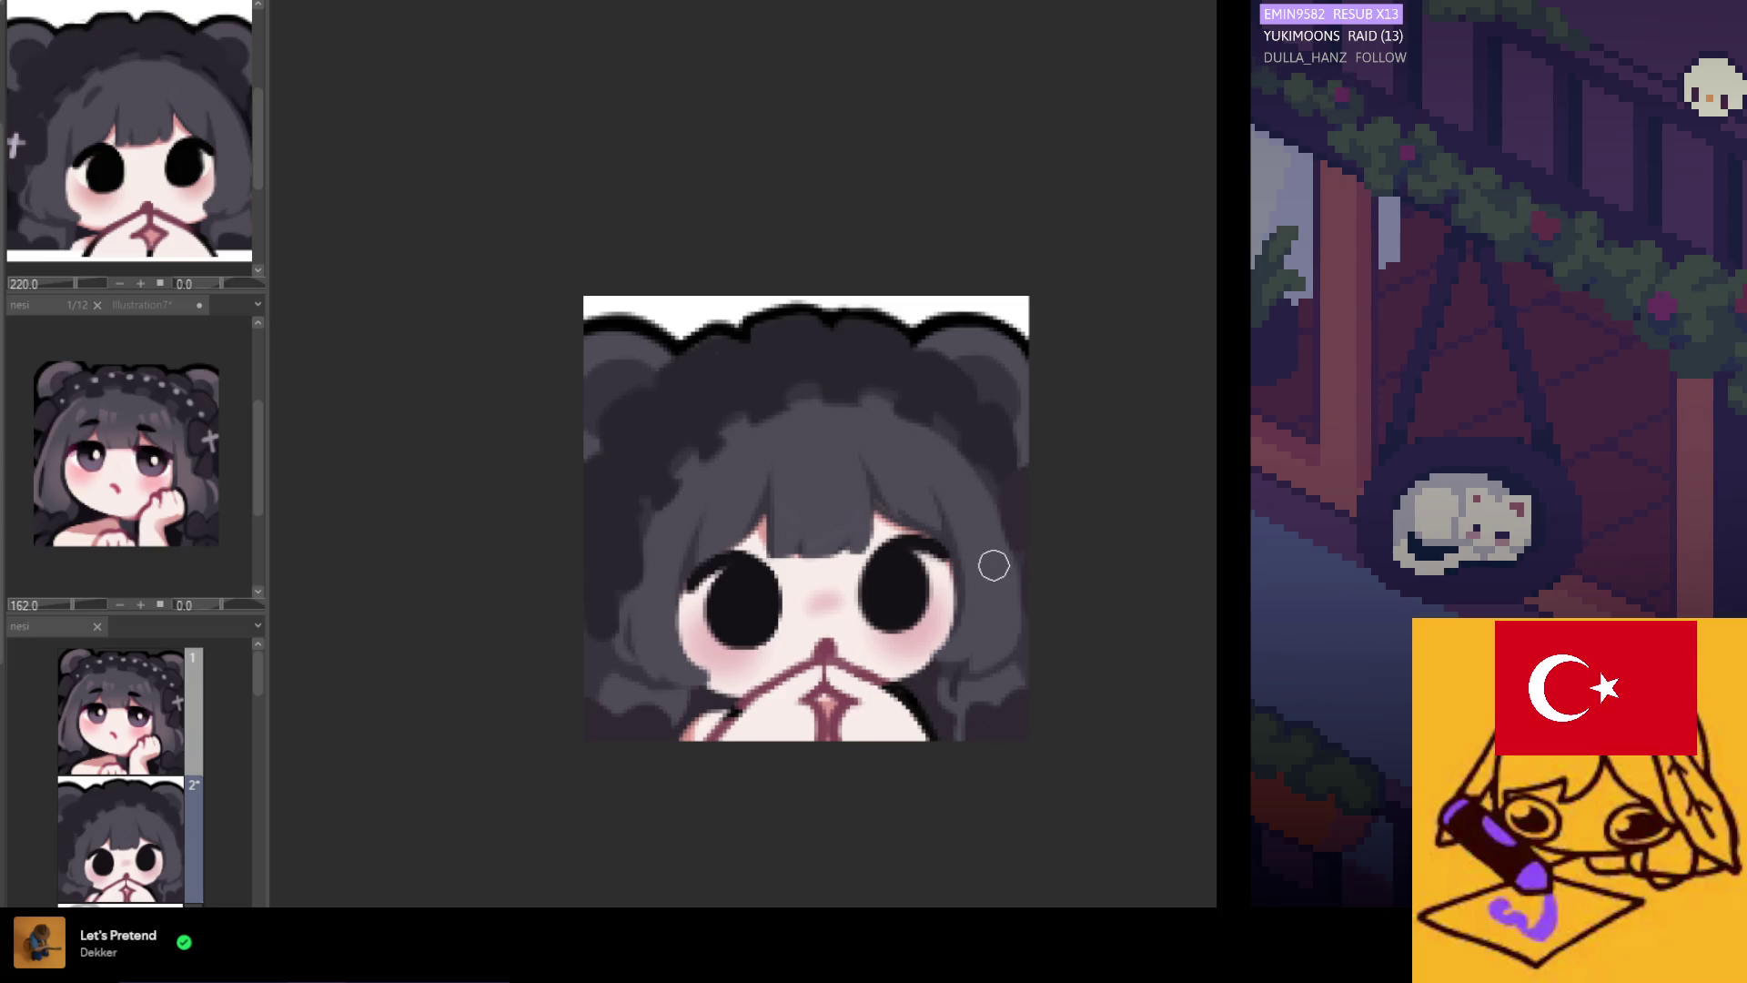
pyautogui.scroll(-3, 904, 524)
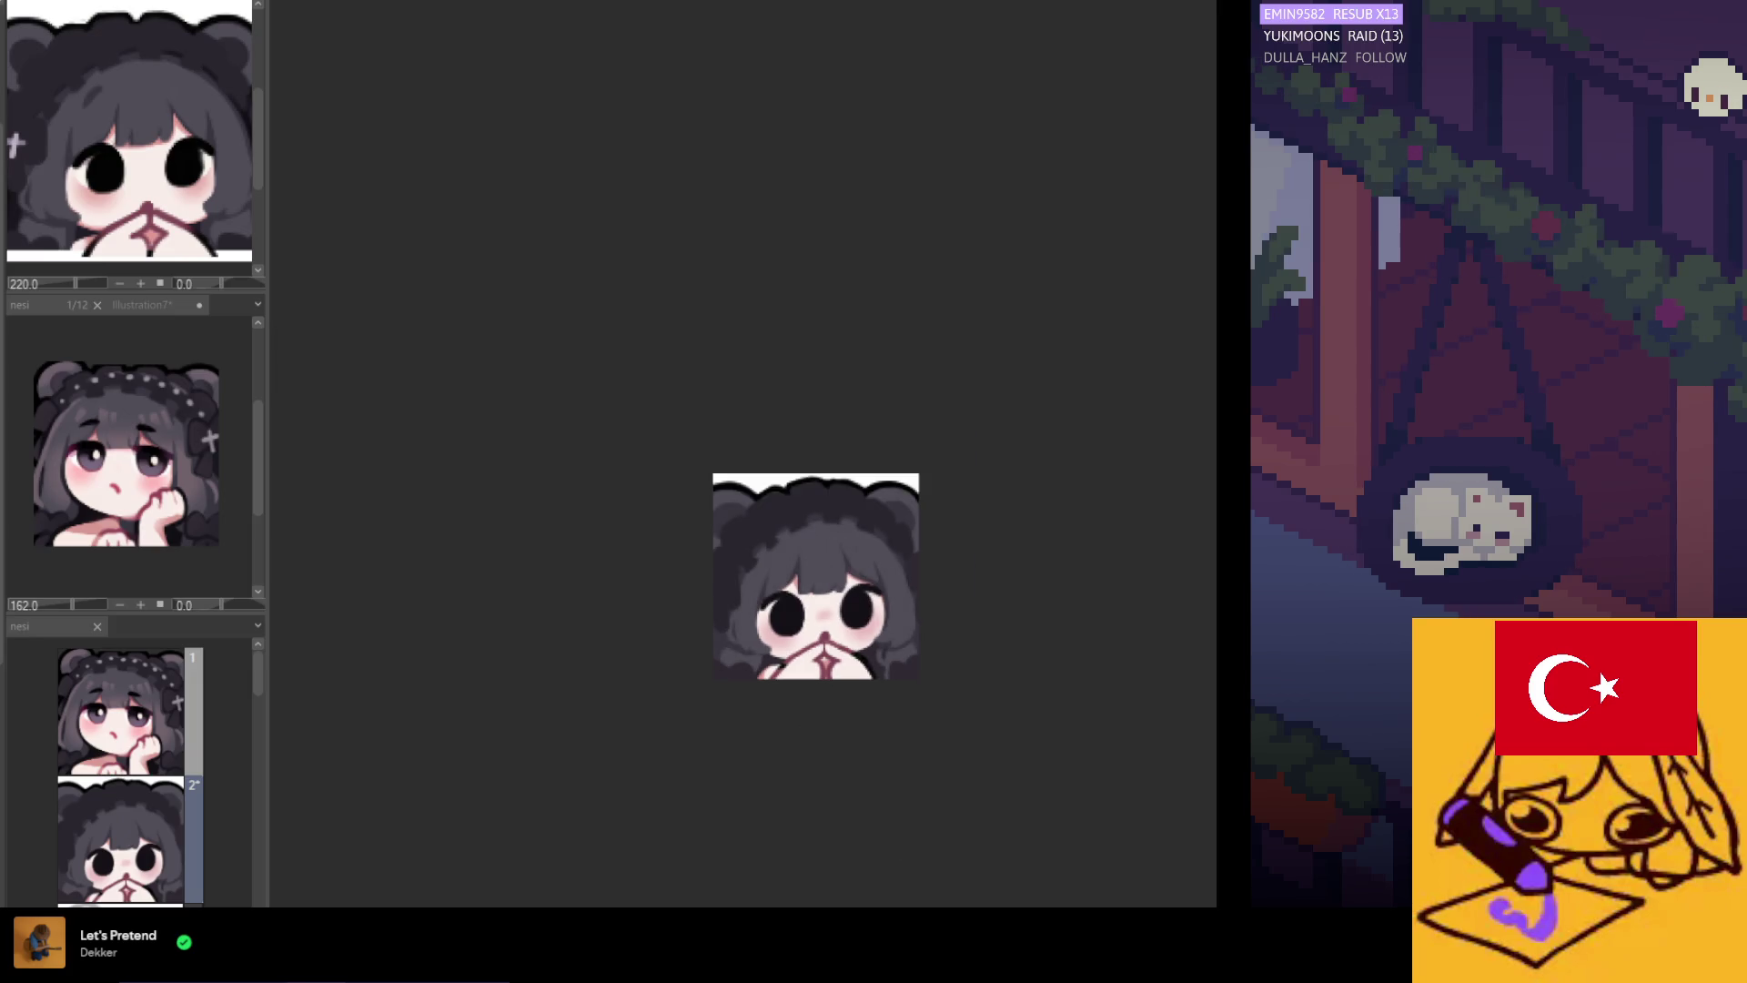
pyautogui.scroll(-1, 919, 709)
pyautogui.scroll(2, 846, 582)
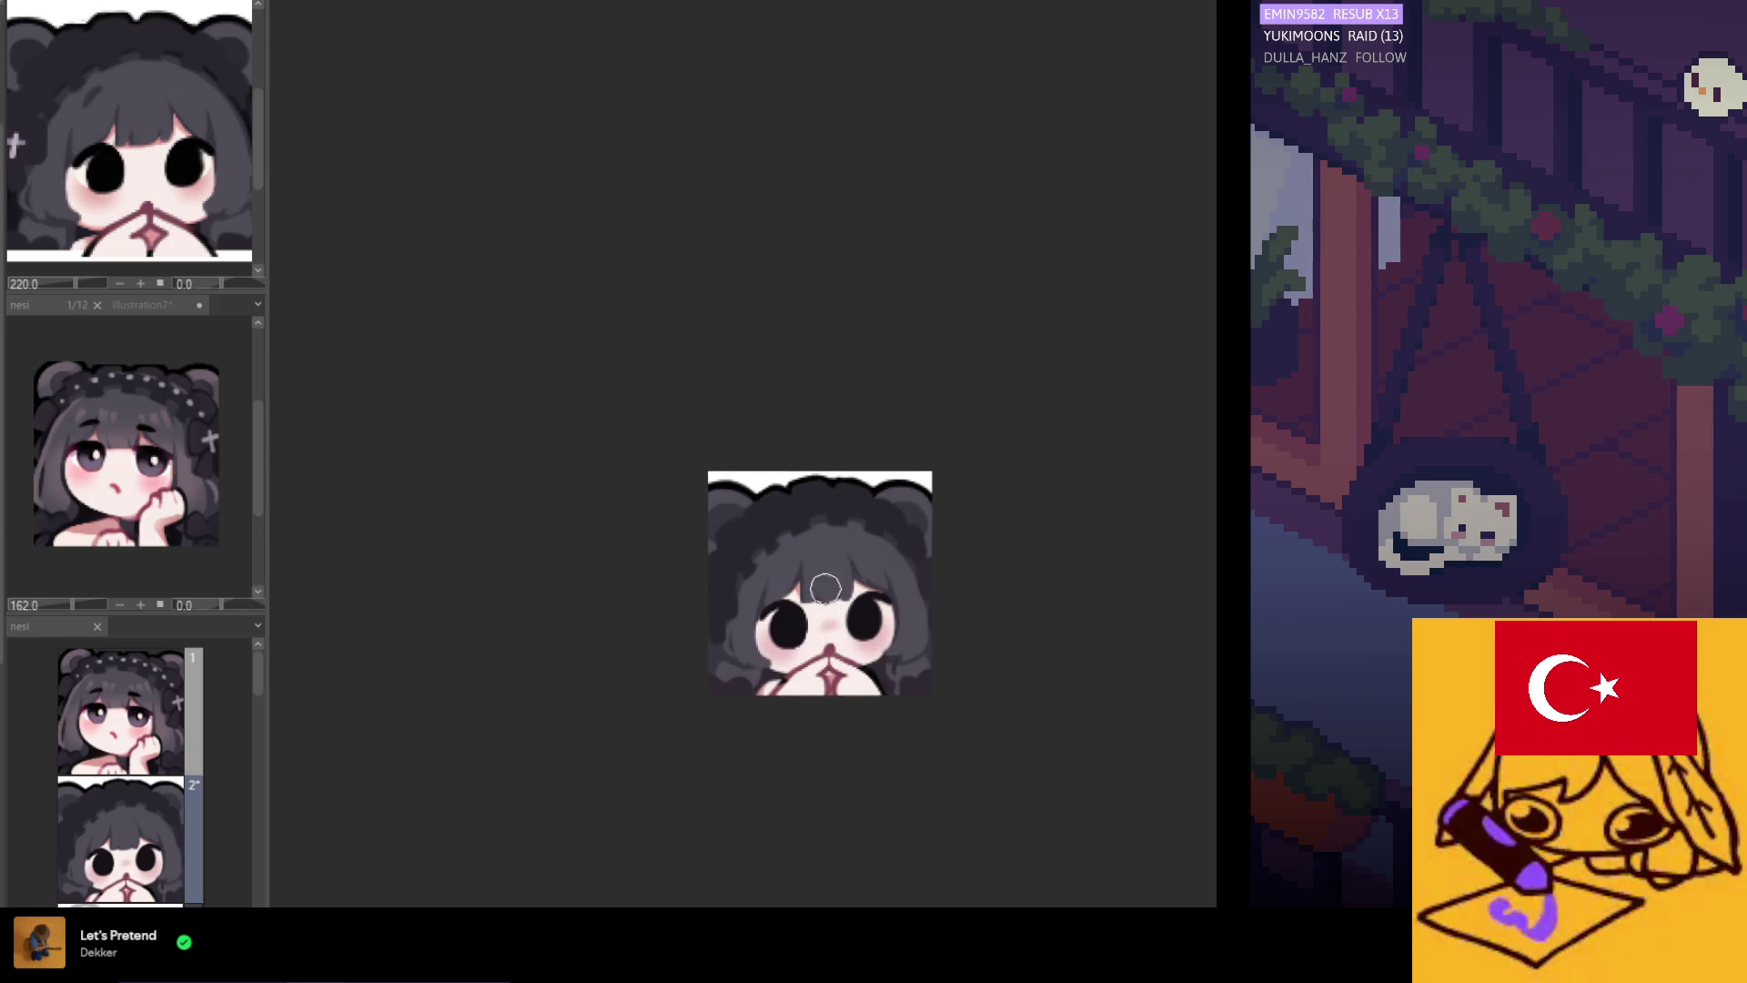
pyautogui.scroll(2, 822, 592)
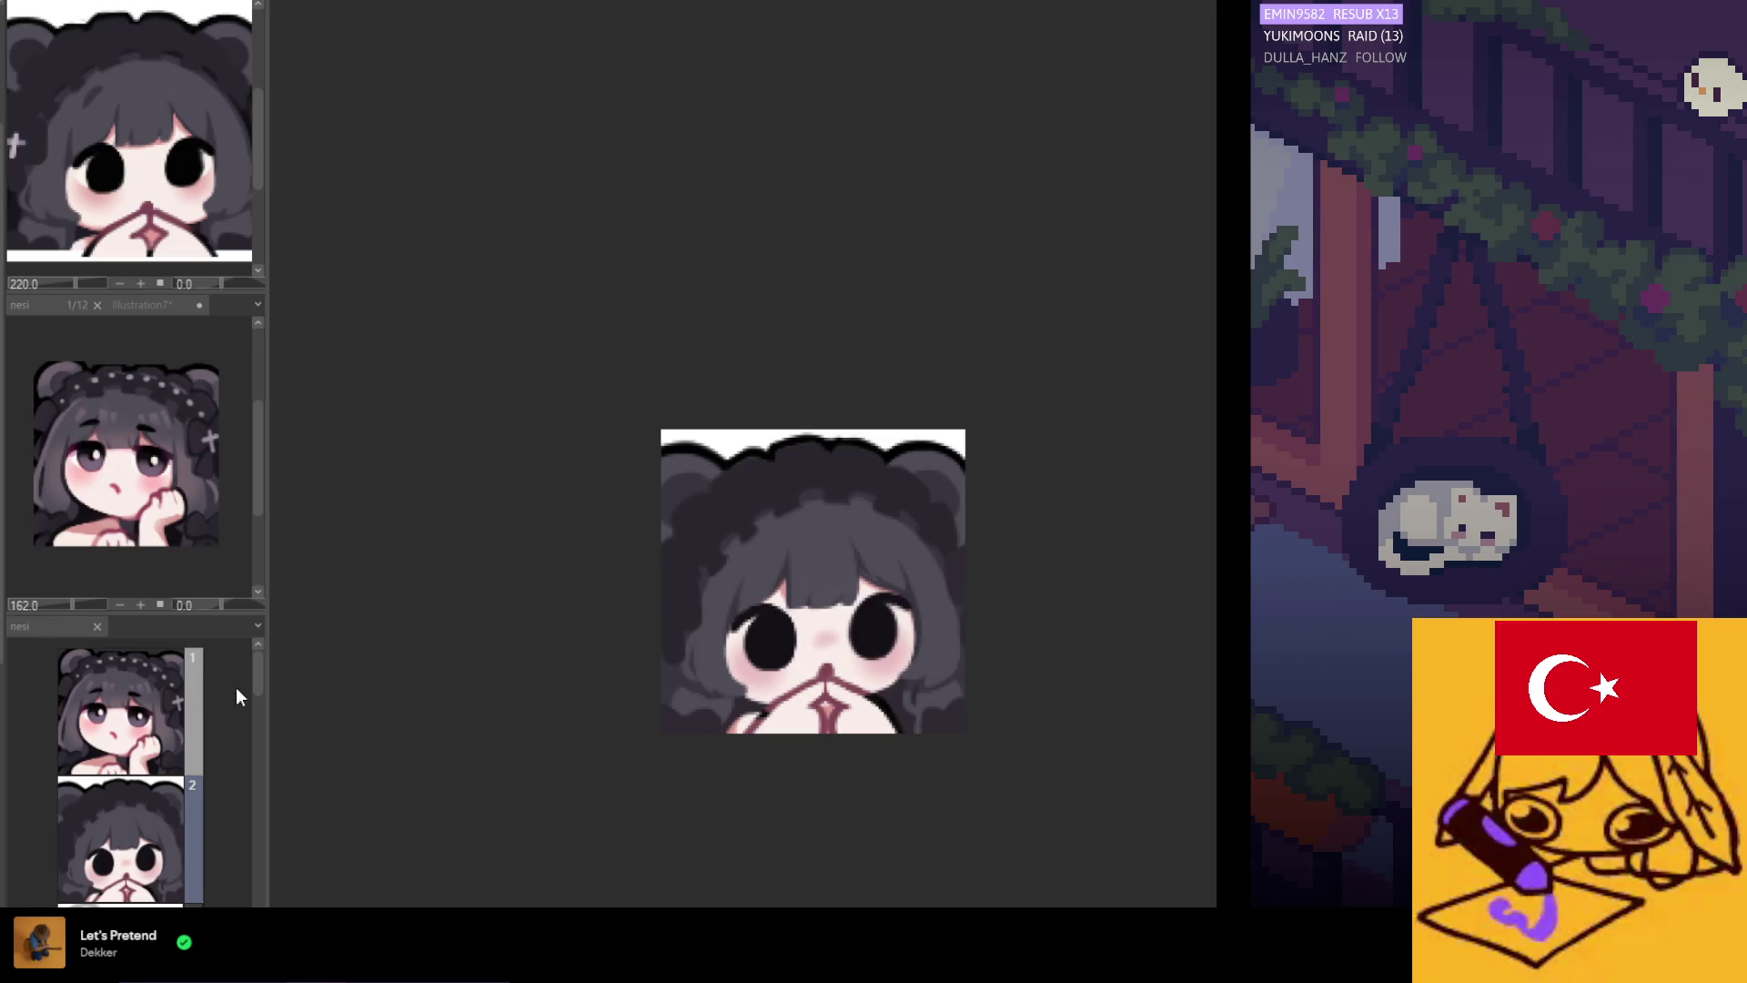
pyautogui.moveTo(259, 661)
pyautogui.mouseDown()
pyautogui.moveTo(285, 817)
pyautogui.moveTo(226, 810)
pyautogui.moveTo(231, 701)
pyautogui.moveTo(249, 859)
pyautogui.moveTo(252, 664)
pyautogui.mouseUp()
pyautogui.click(150, 307)
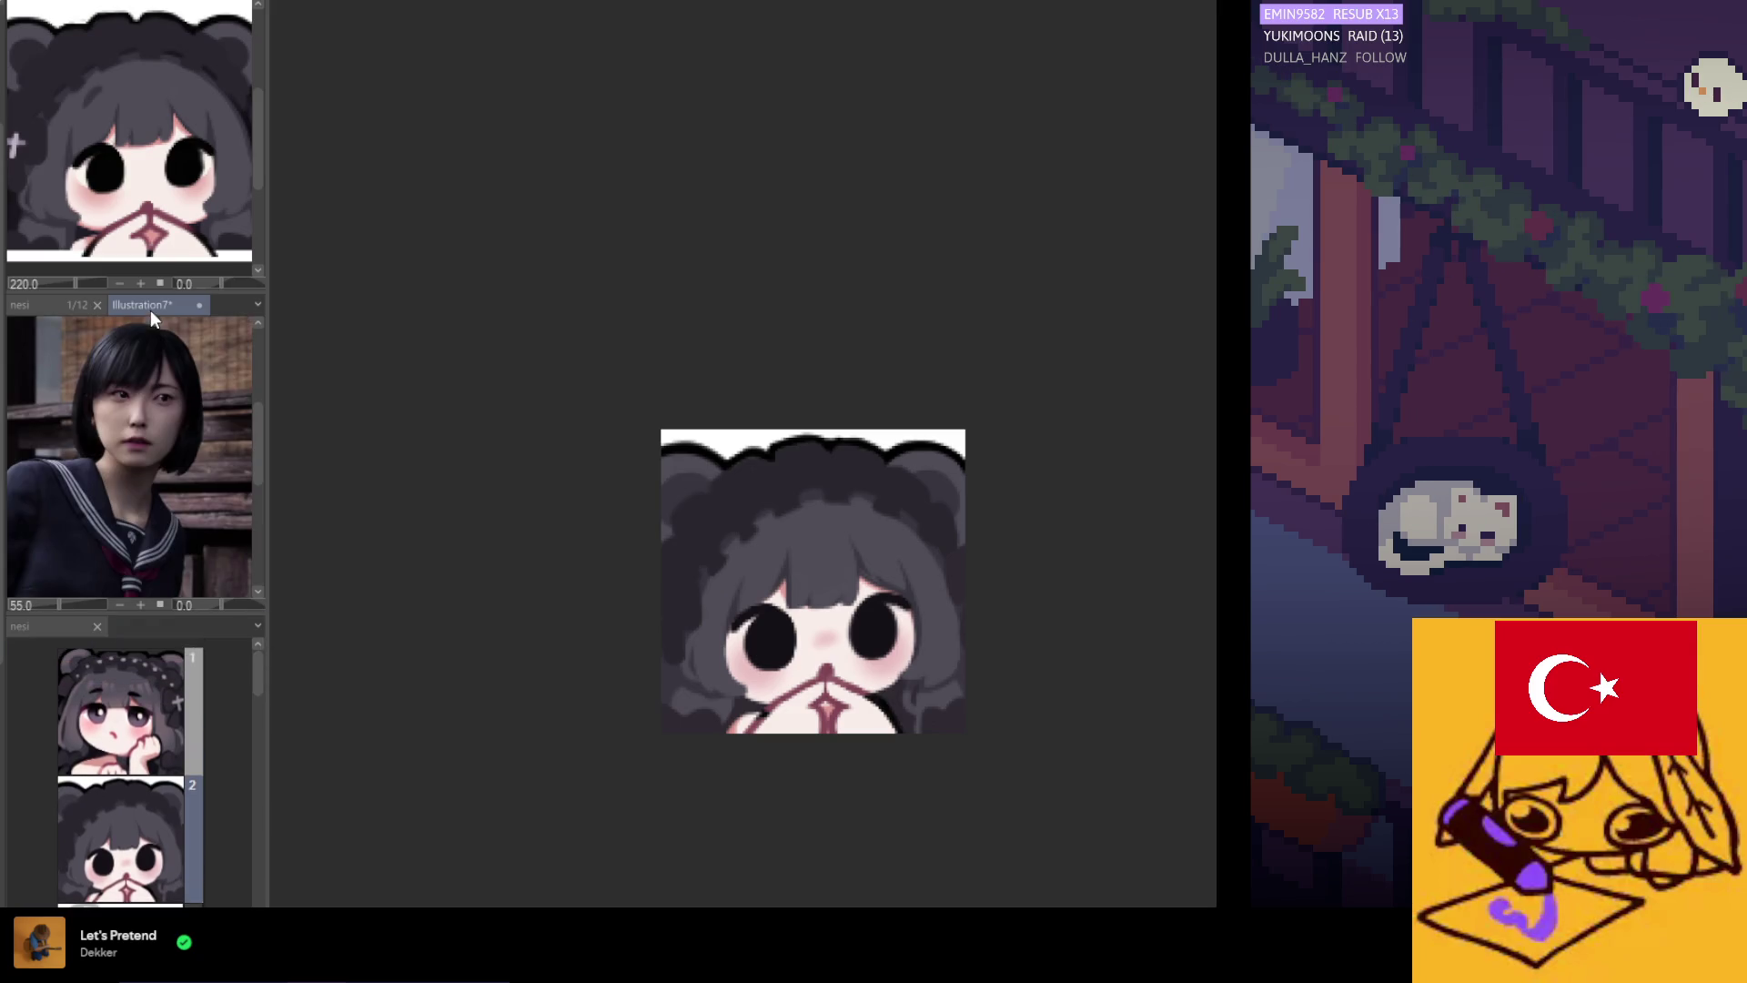
# Show the manga schoolgirl in the top sub-view, switch to the blank canvas, and close the emote reference.
pyautogui.click(179, 2)
pyautogui.scroll(2, 129, 138)
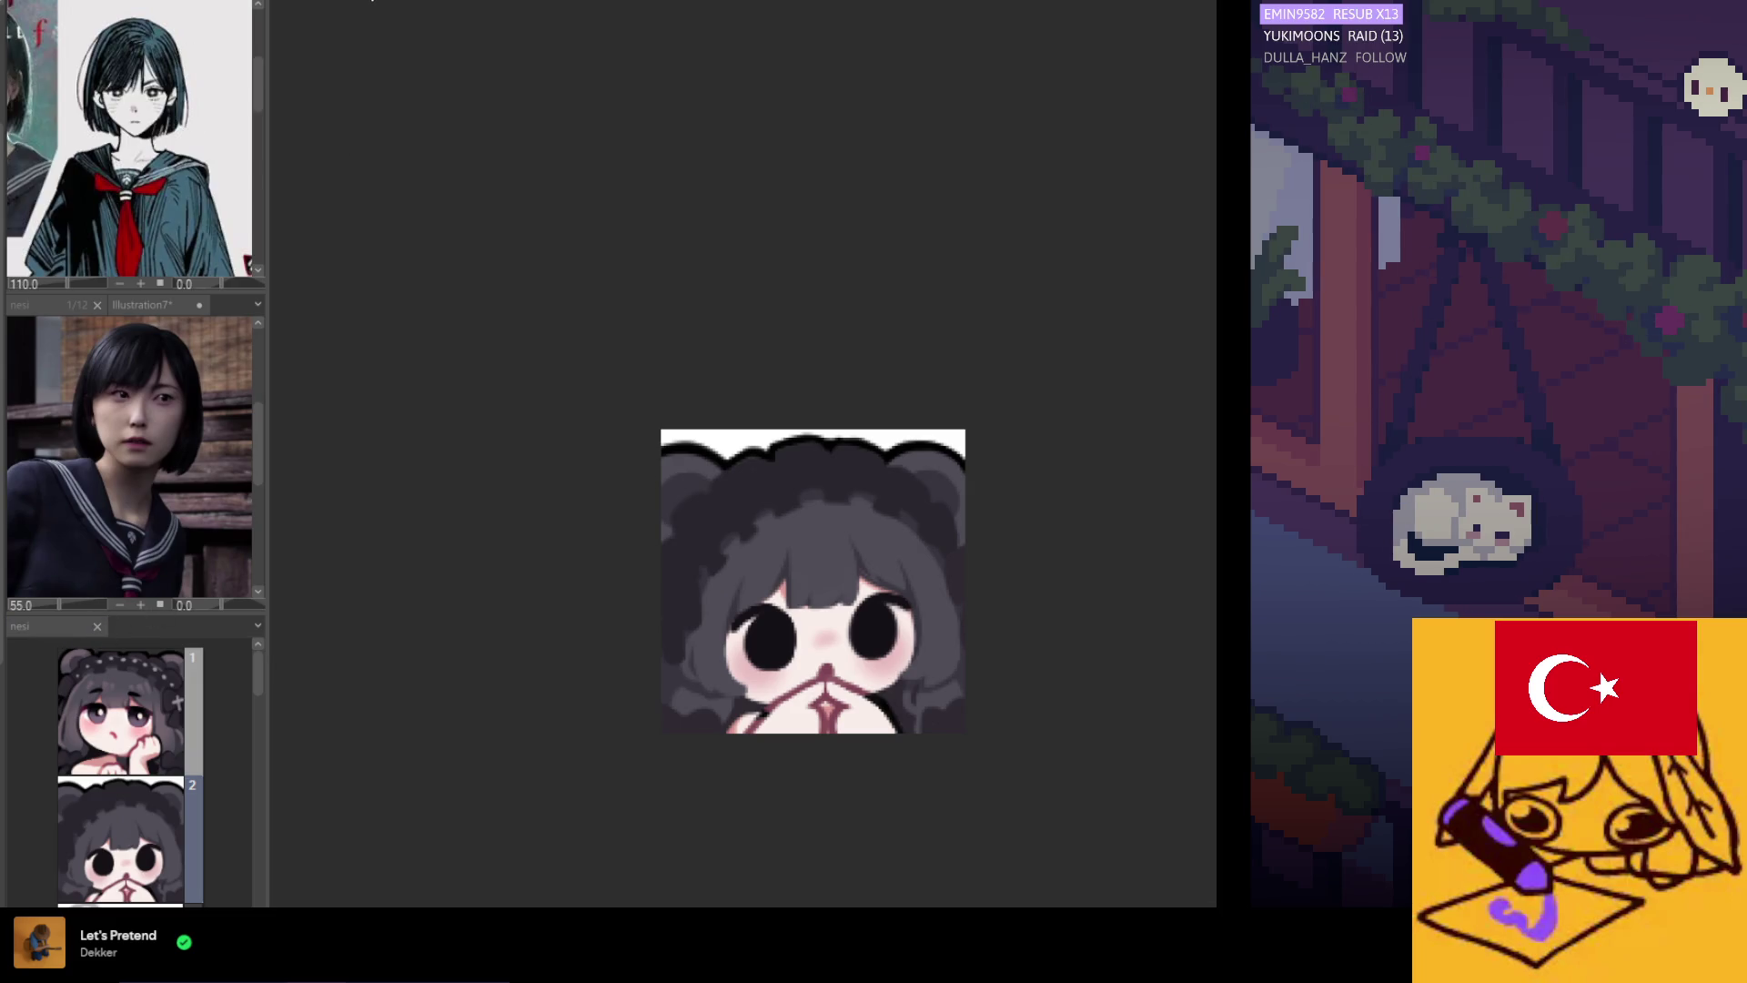
pyautogui.hotkey('ctrl', 'Tab')
pyautogui.click(96, 630)
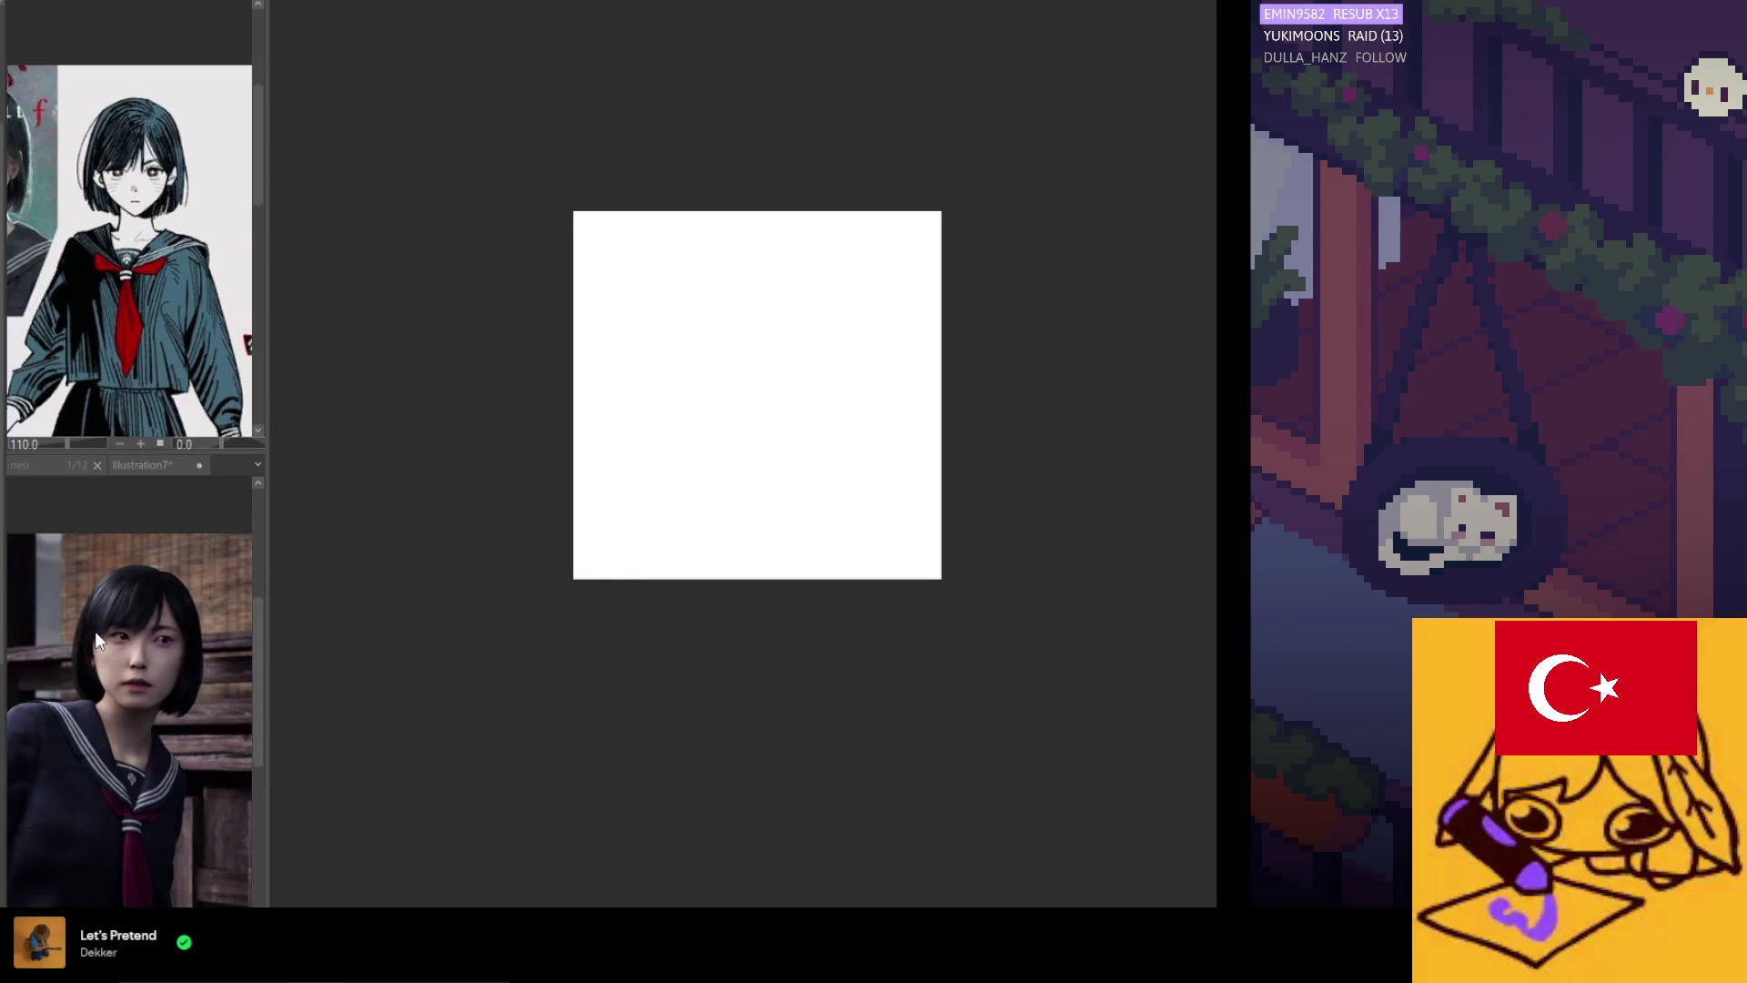
# Widen the reference column, open Illustration5, and close the leftover nesi emote tab.
pyautogui.moveTo(266, 16); pyautogui.dragTo(292, 16)
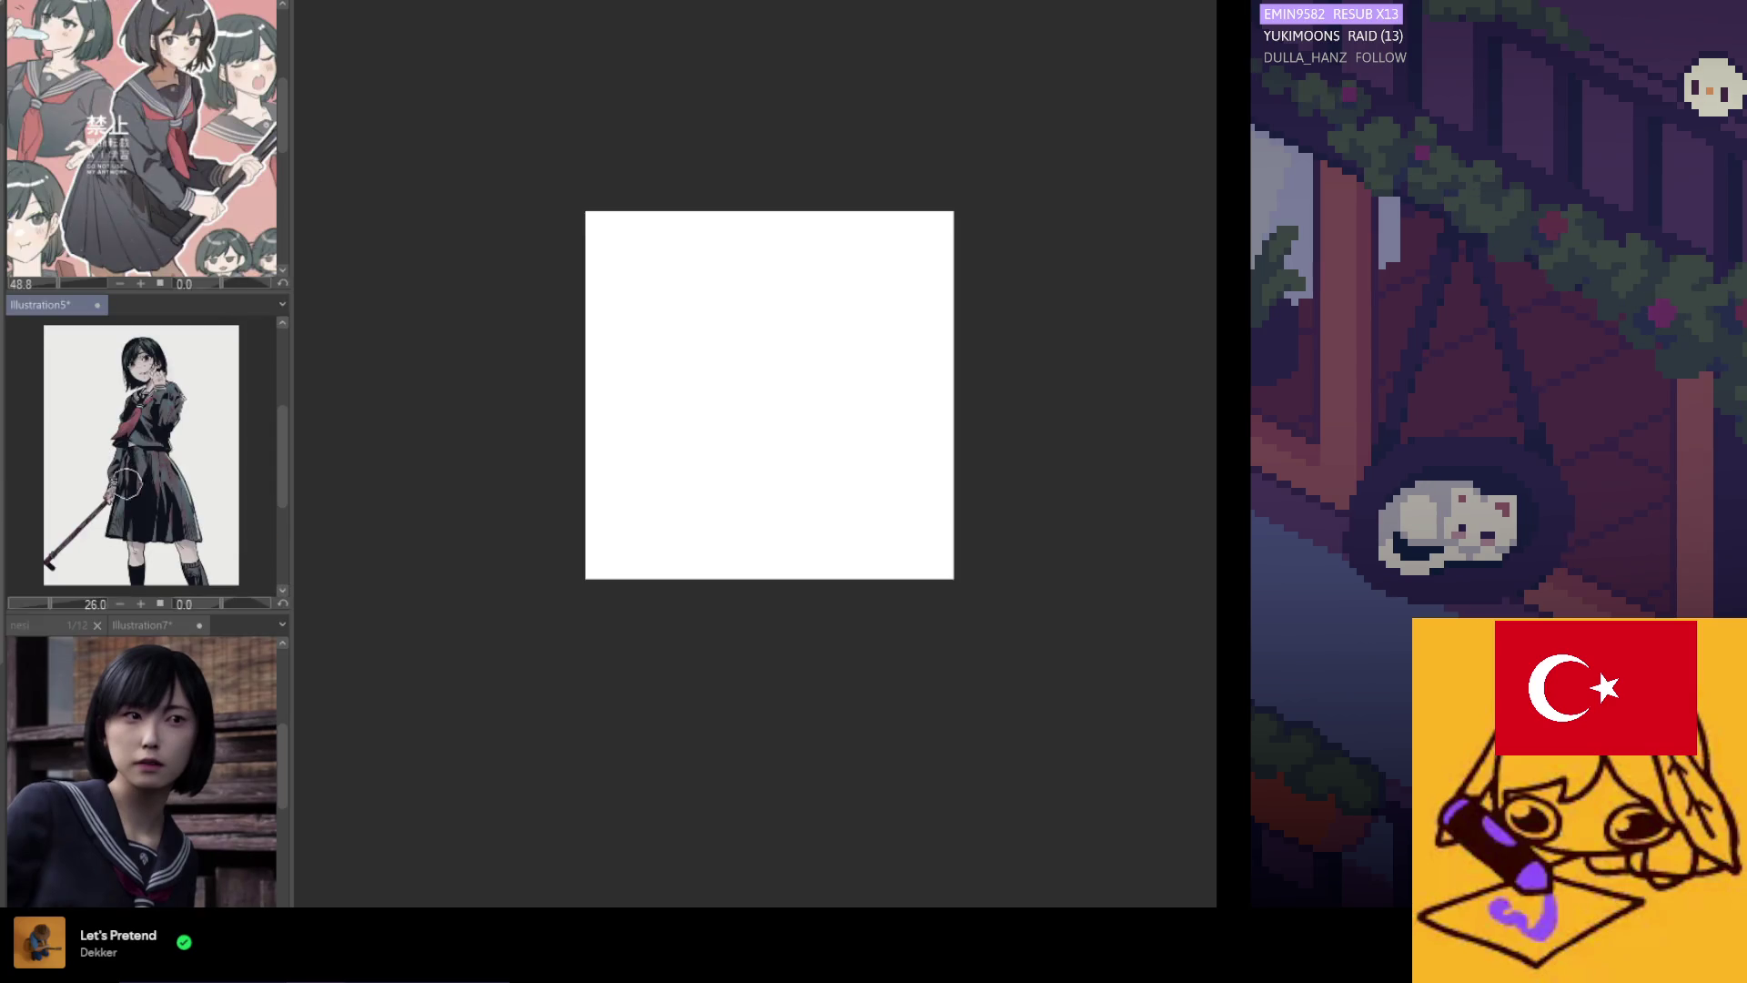
pyautogui.click(44, 626)
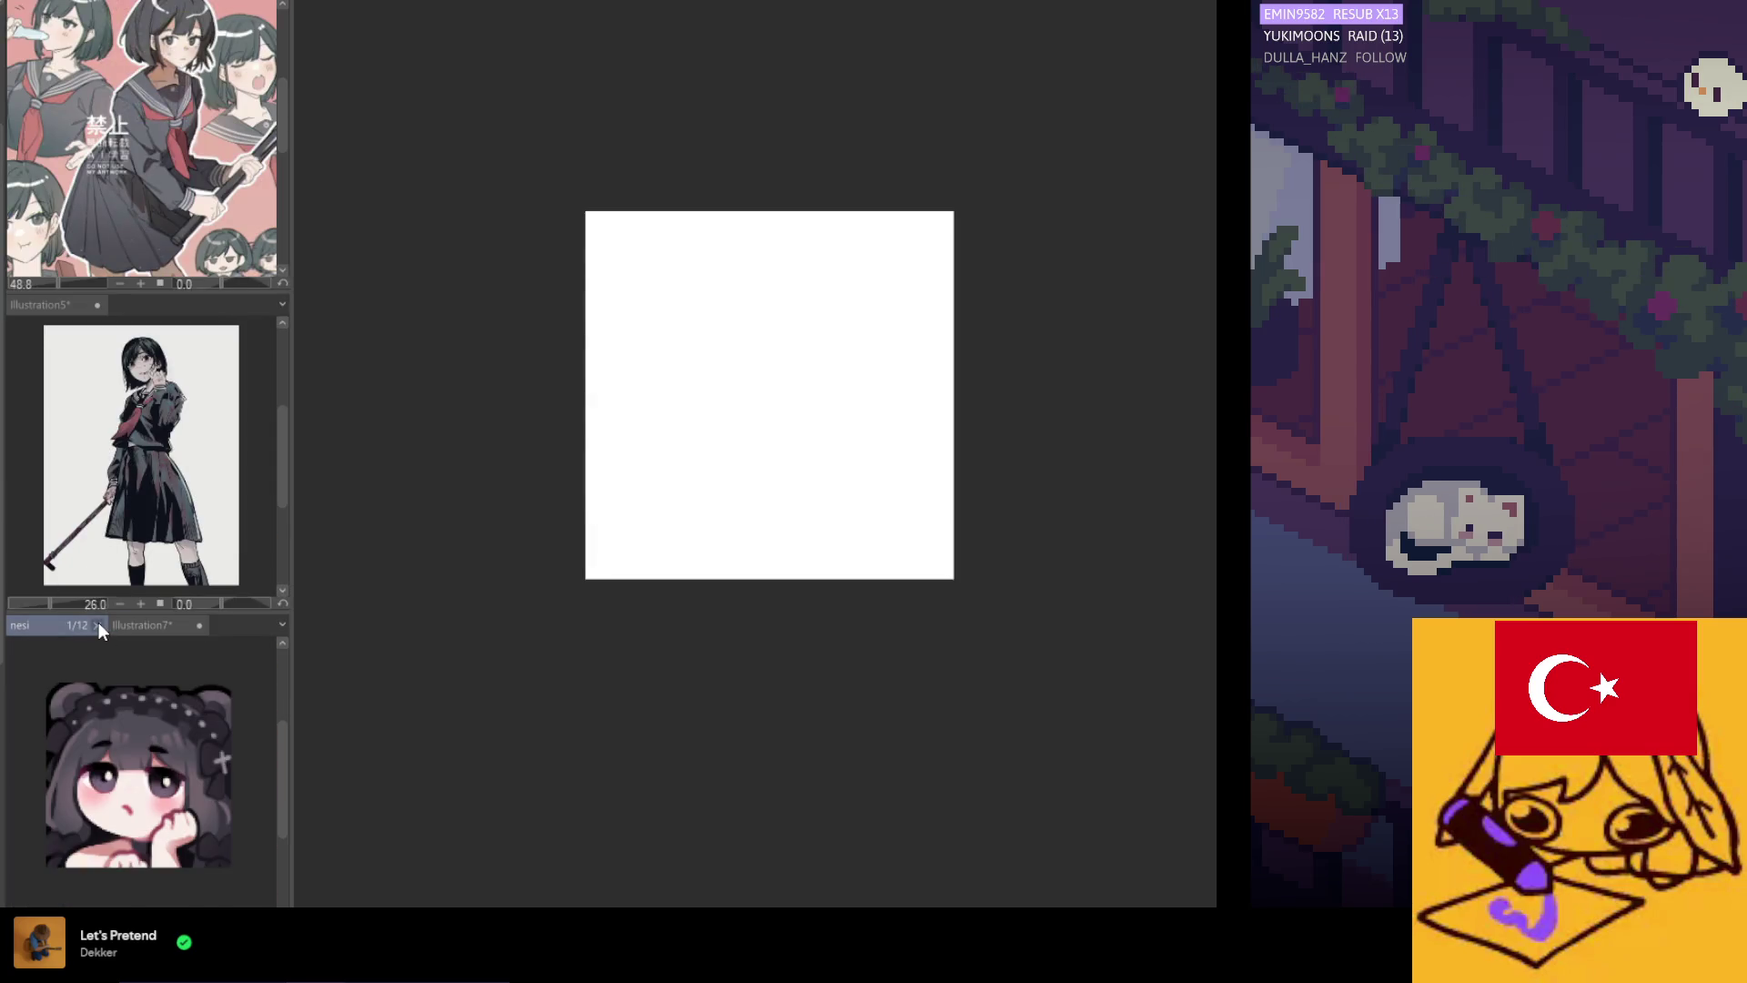
pyautogui.click(96, 625)
# Pan and zoom the reference views to frame the pink illustration, freckled close-up and photo.
pyautogui.scroll(-3, 147, 95)
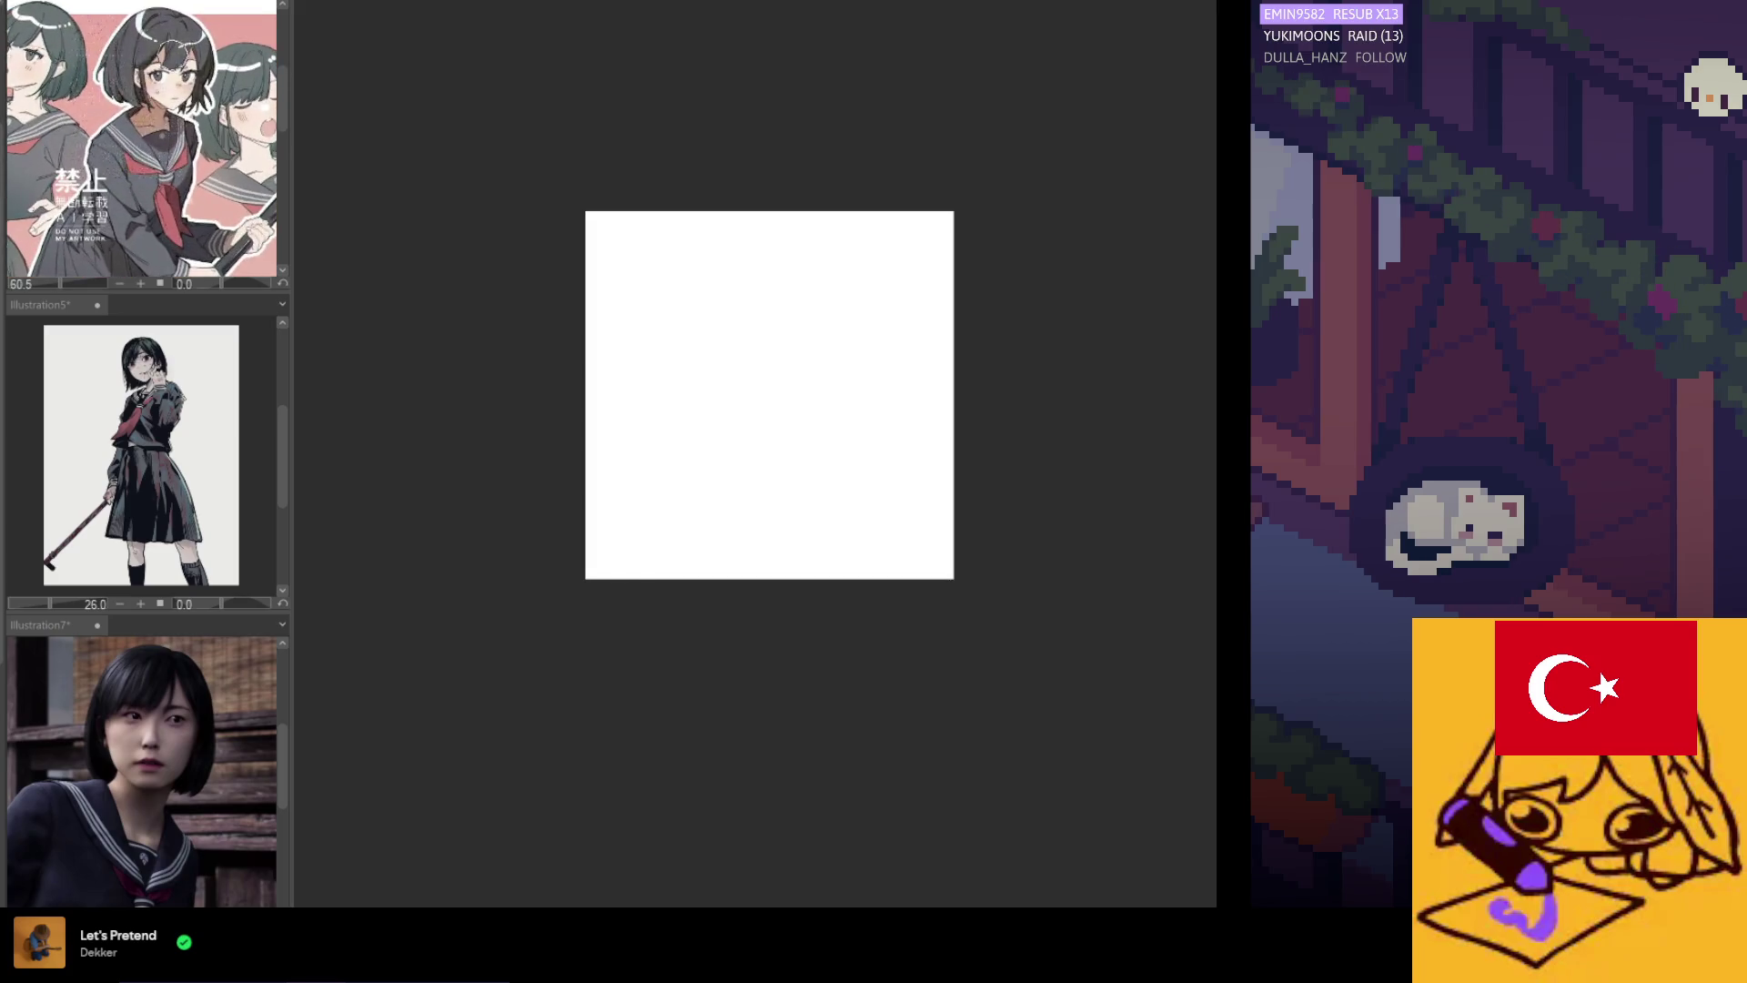
pyautogui.scroll(5, 200, 93)
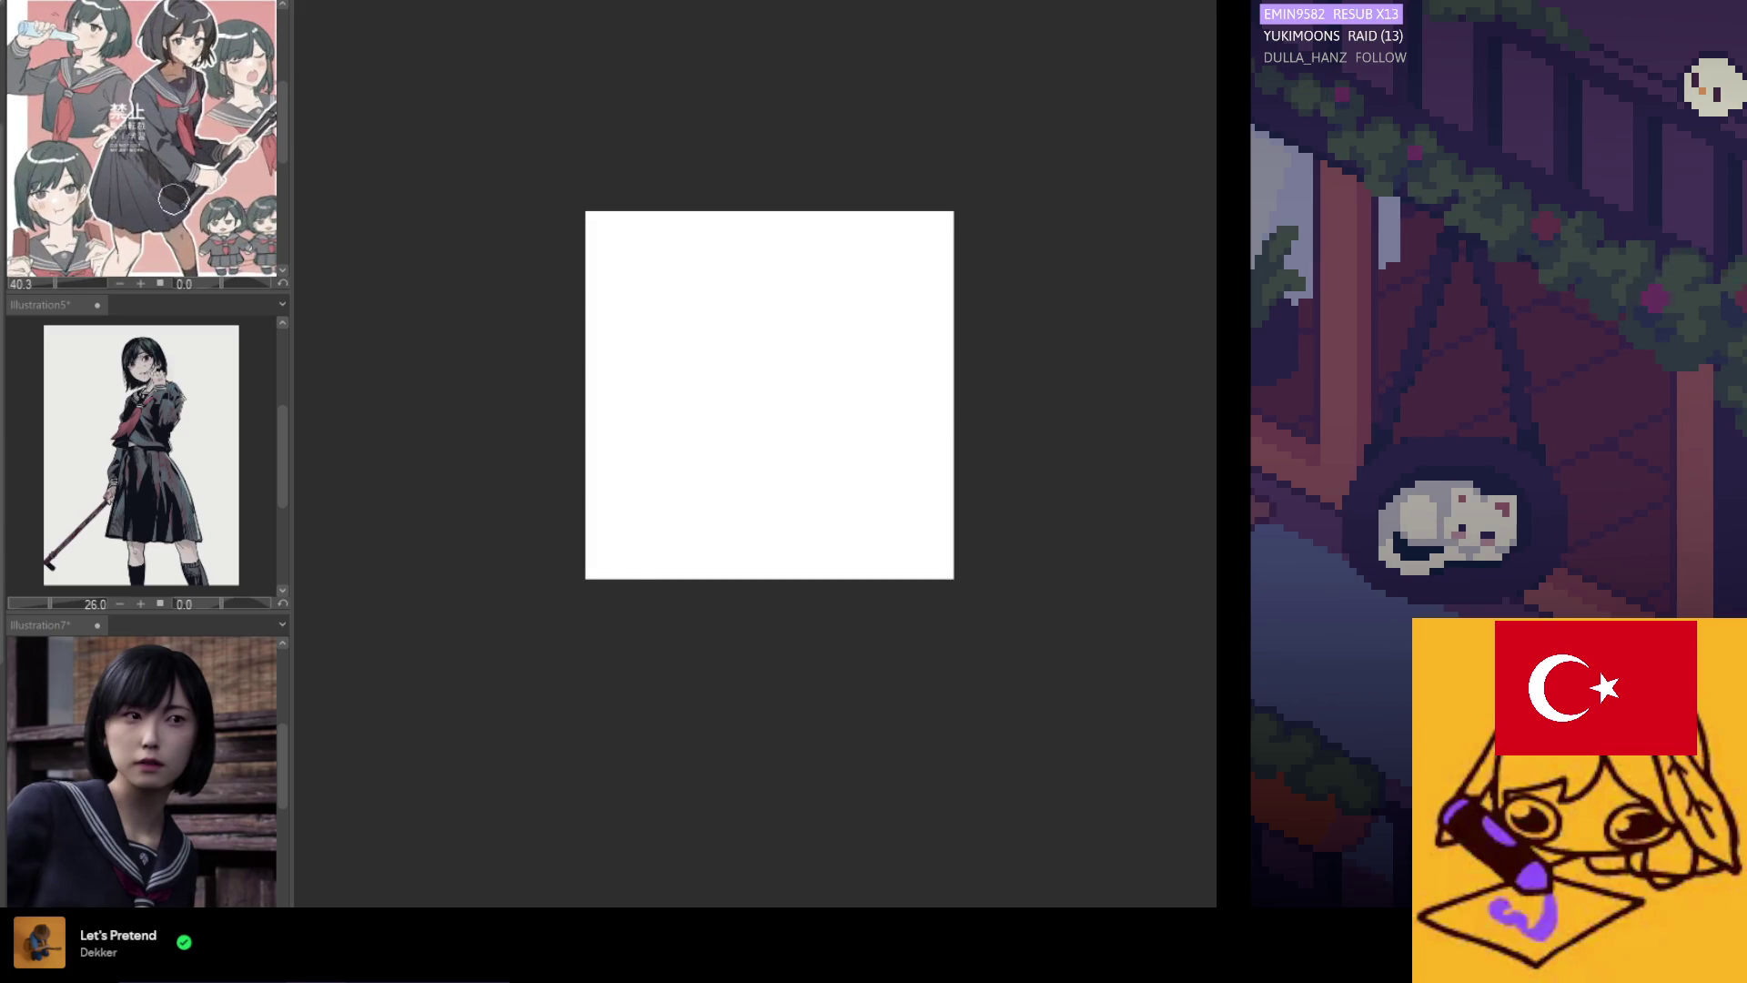
pyautogui.moveTo(146, 182); pyautogui.dragTo(68, 5)
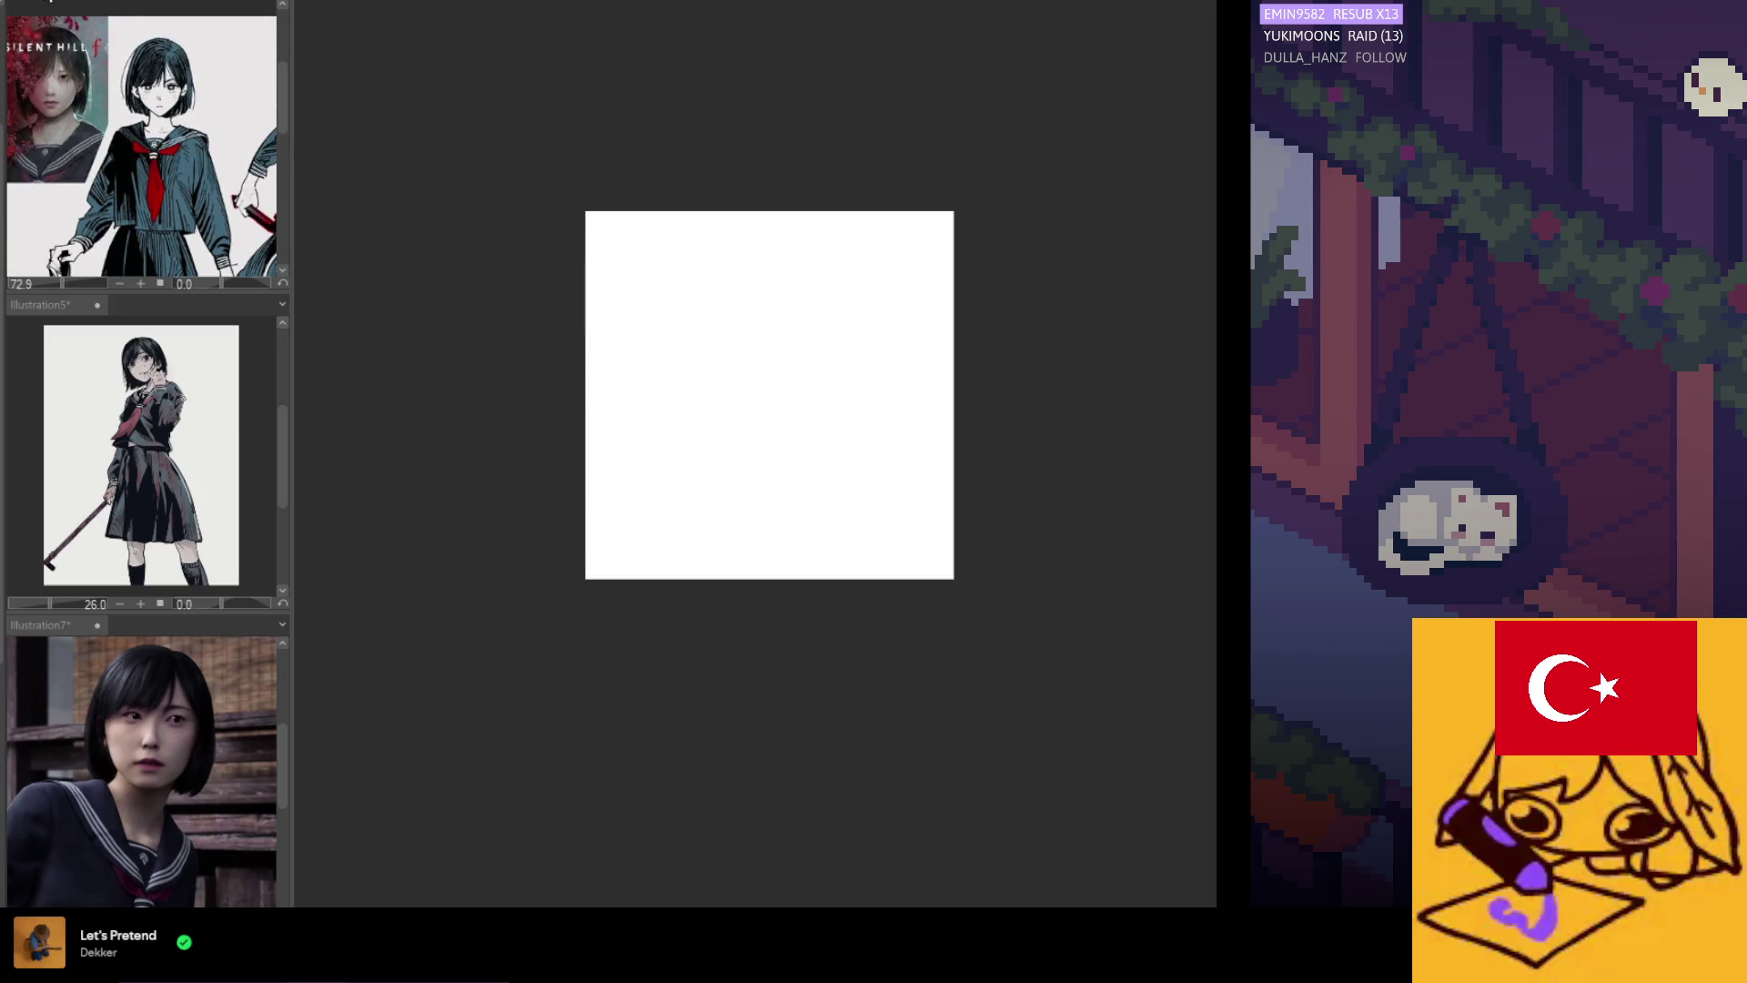
pyautogui.scroll(2, 141, 141)
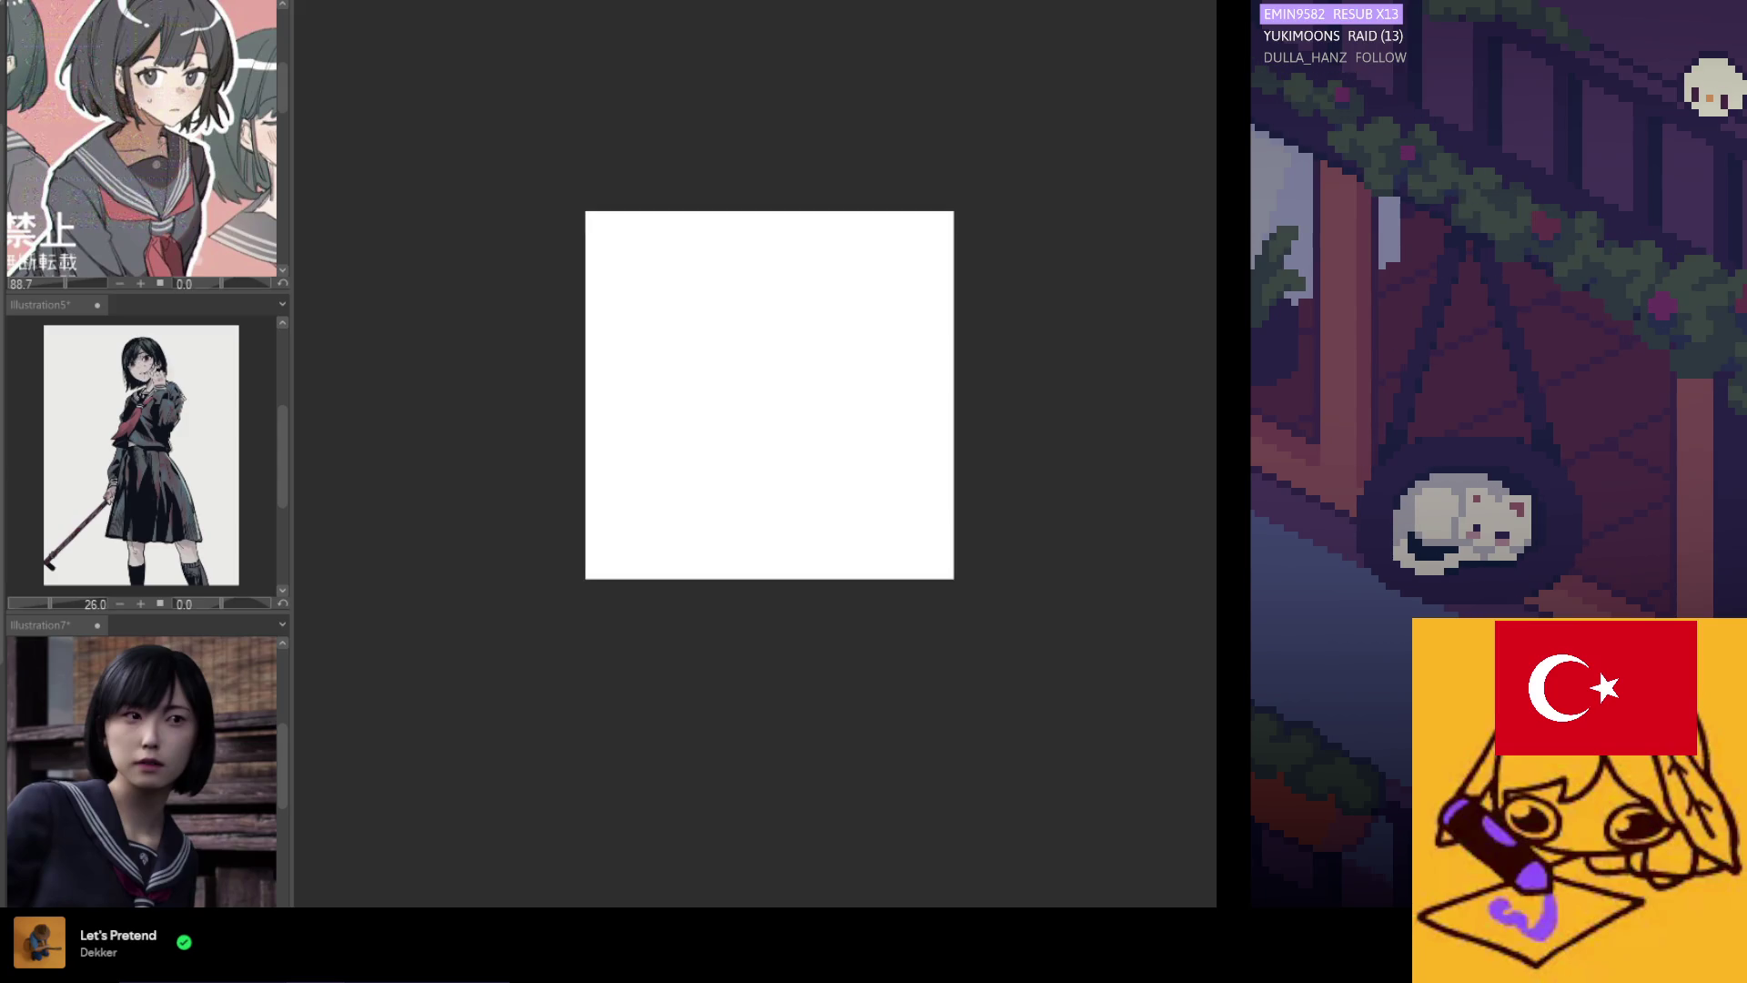
pyautogui.scroll(-3, 227, 183)
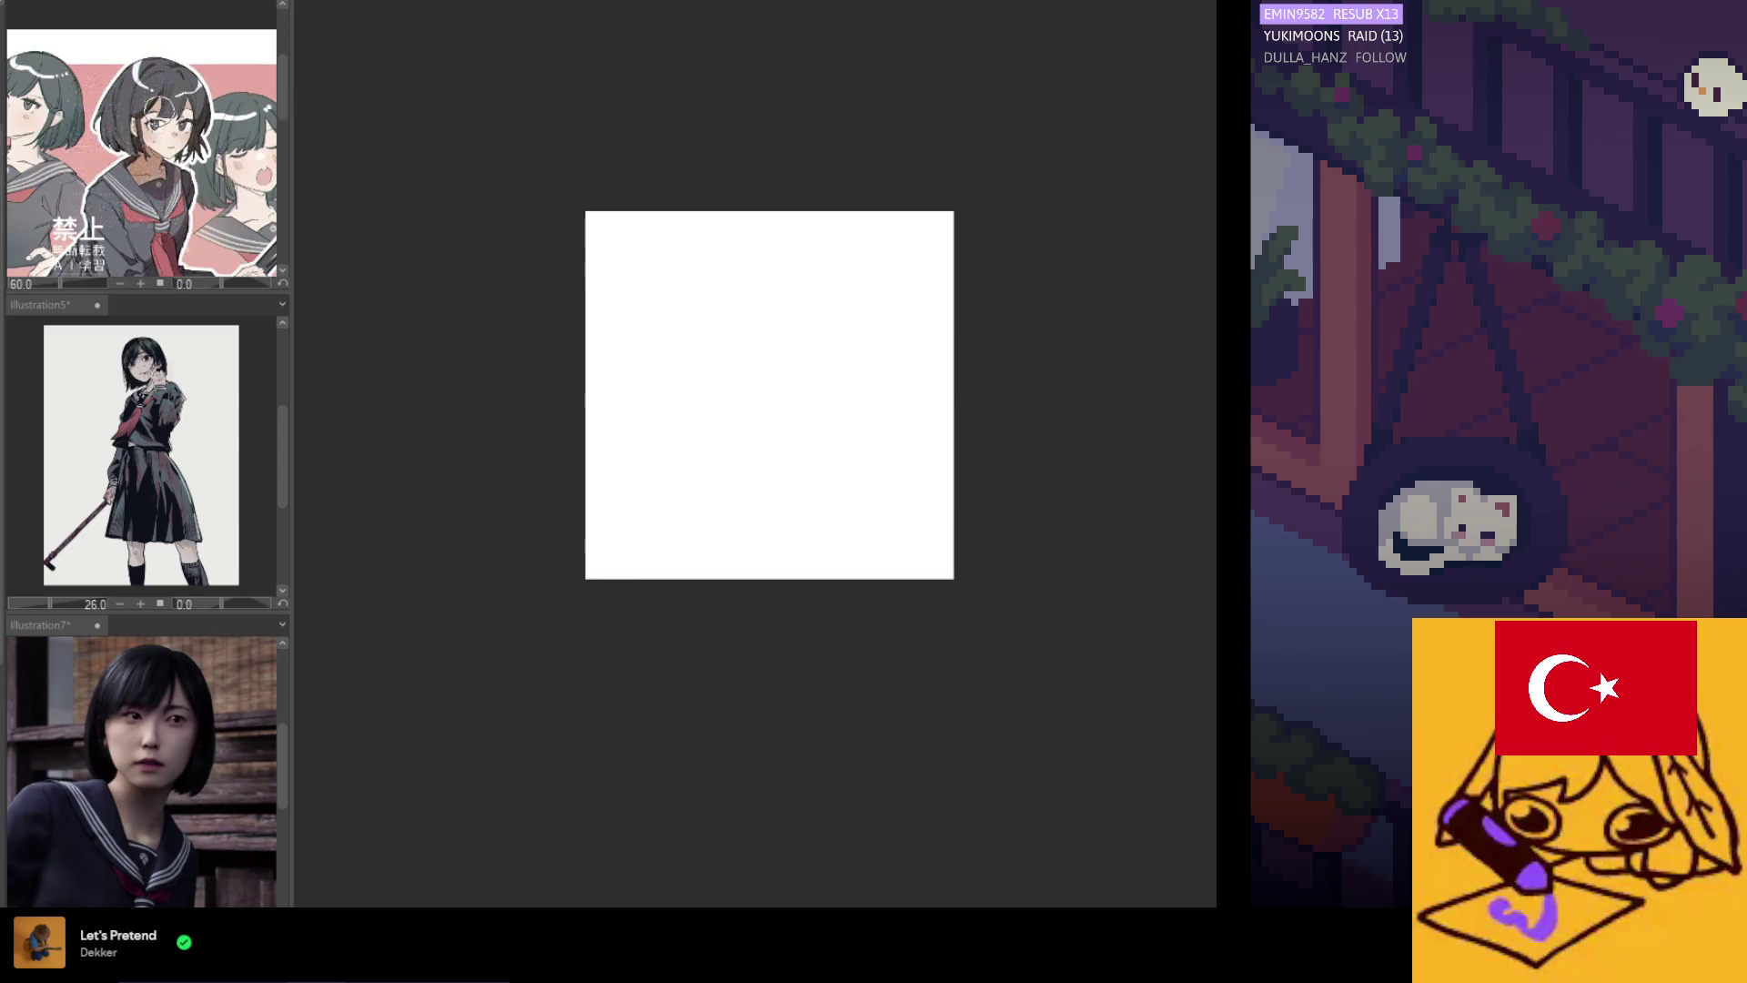
pyautogui.scroll(4, 182, 182)
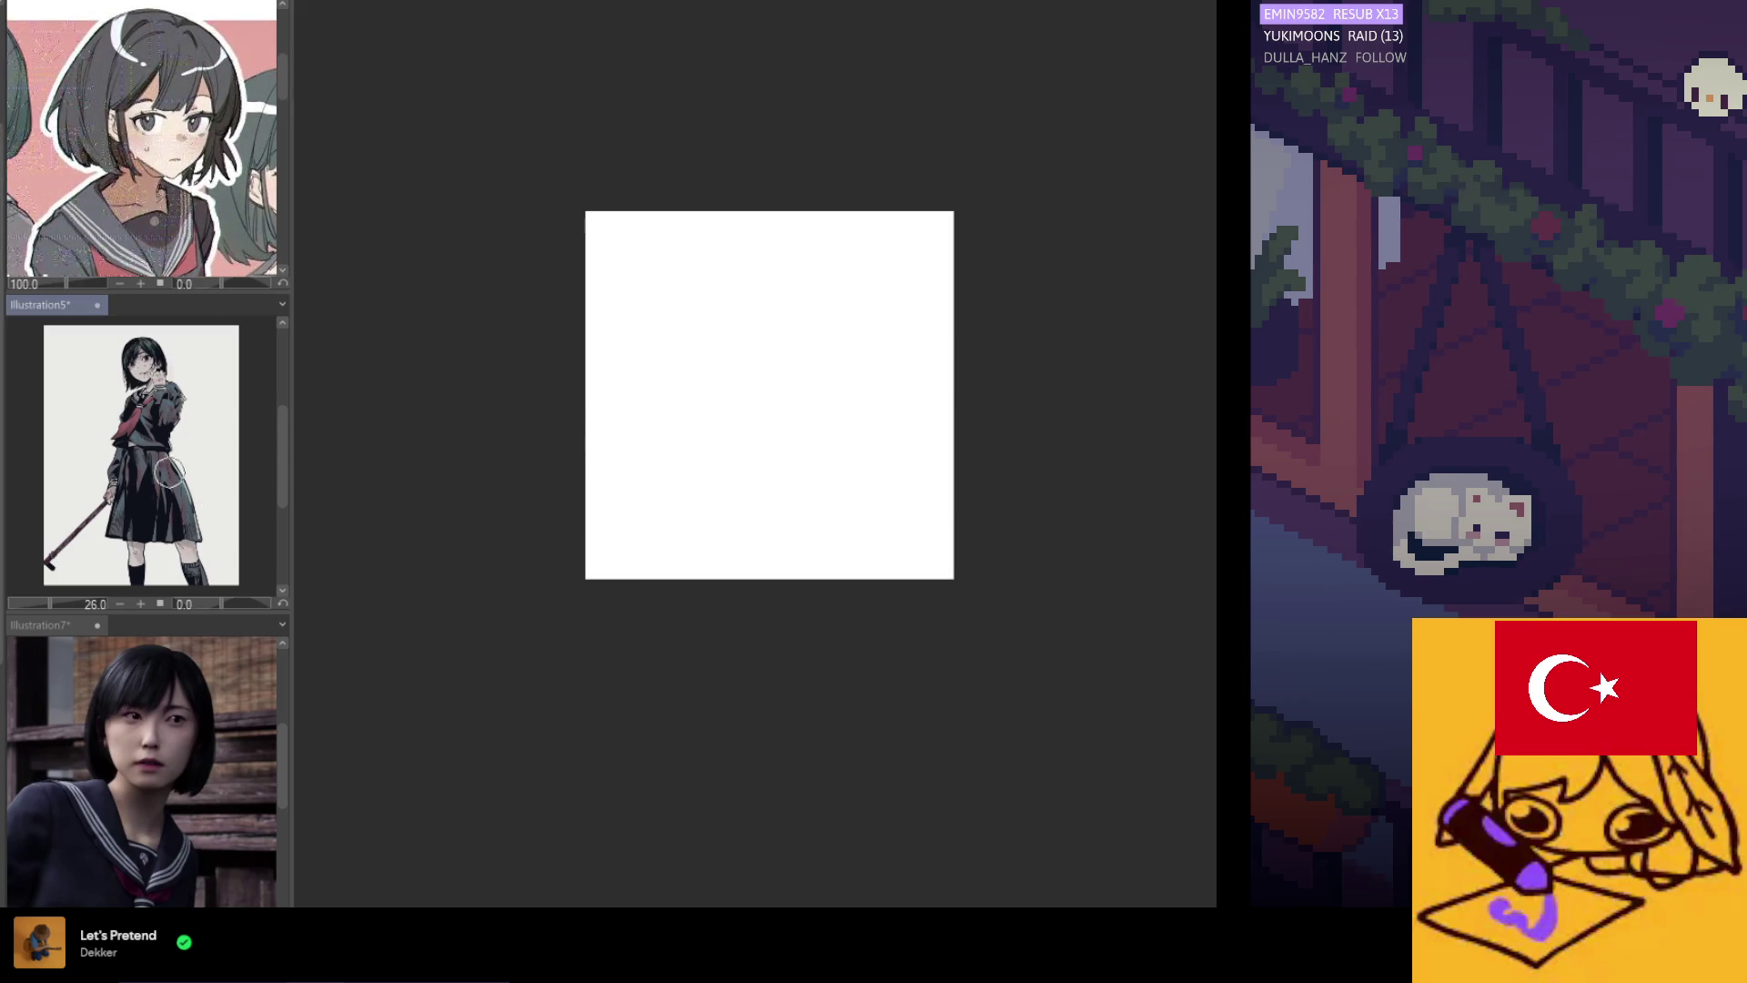
pyautogui.scroll(3, 151, 341)
pyautogui.scroll(4, 151, 342)
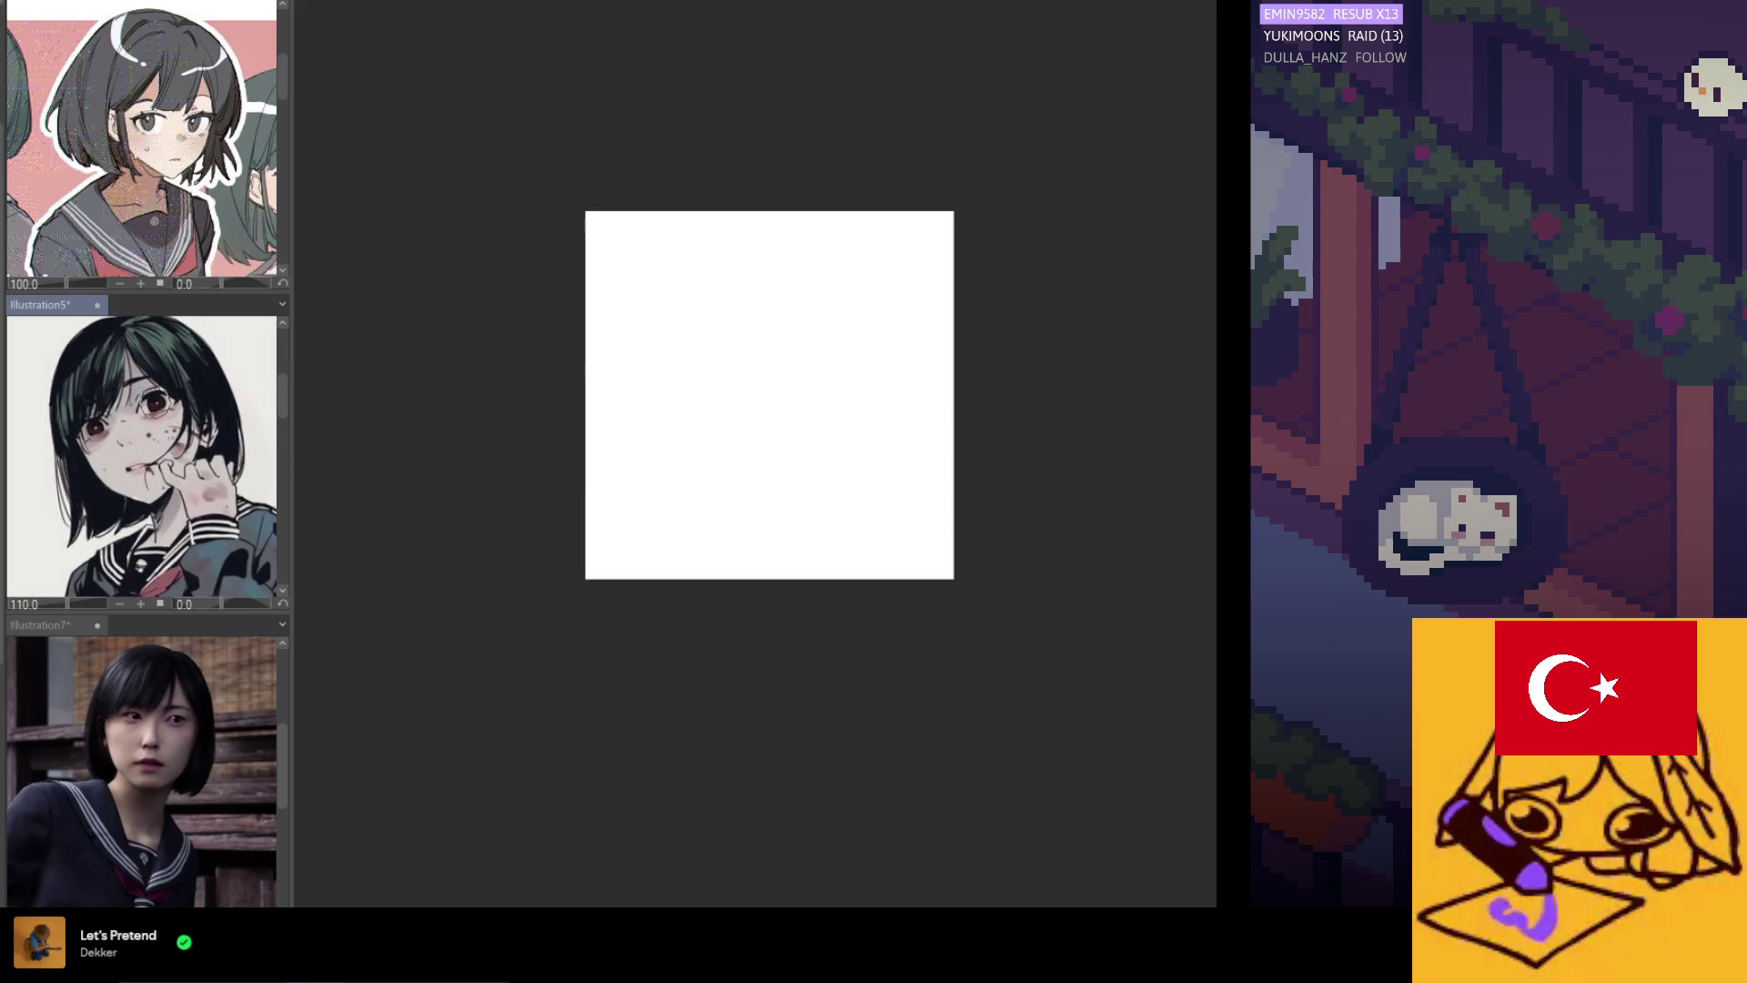
pyautogui.scroll(2, 141, 393)
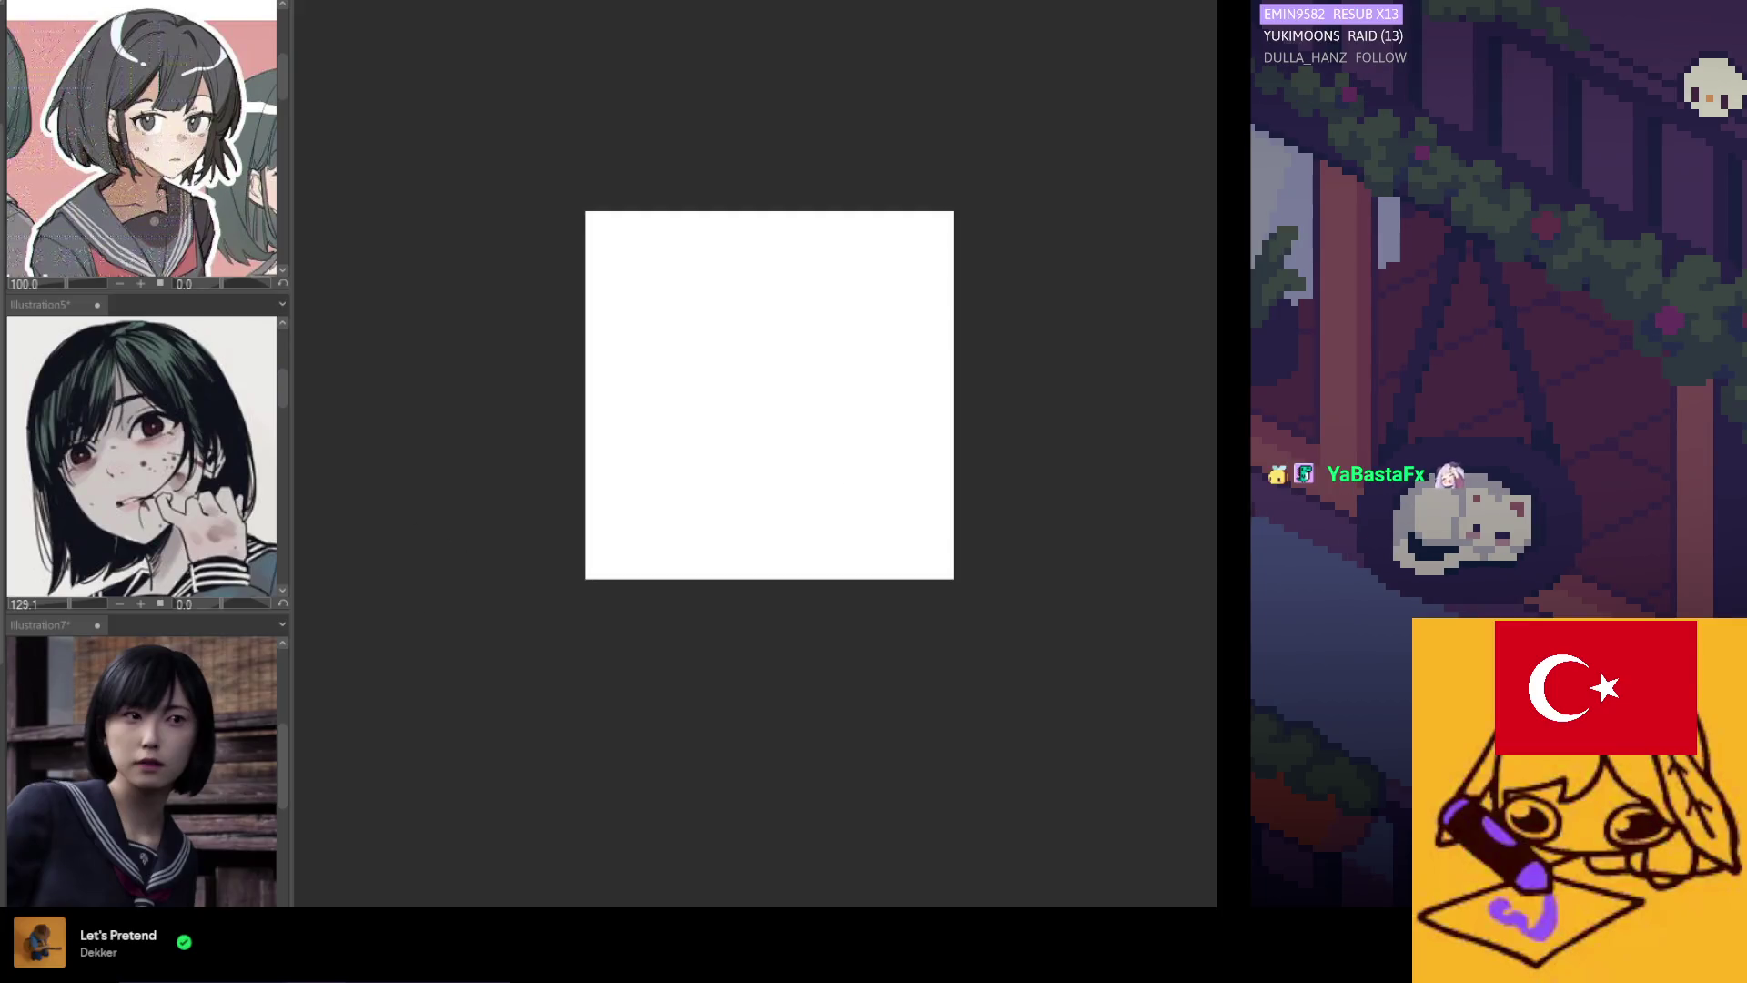
pyautogui.moveTo(790, 344); pyautogui.dragTo(720, 381)
pyautogui.click(727, 440)
pyautogui.press('Delete')
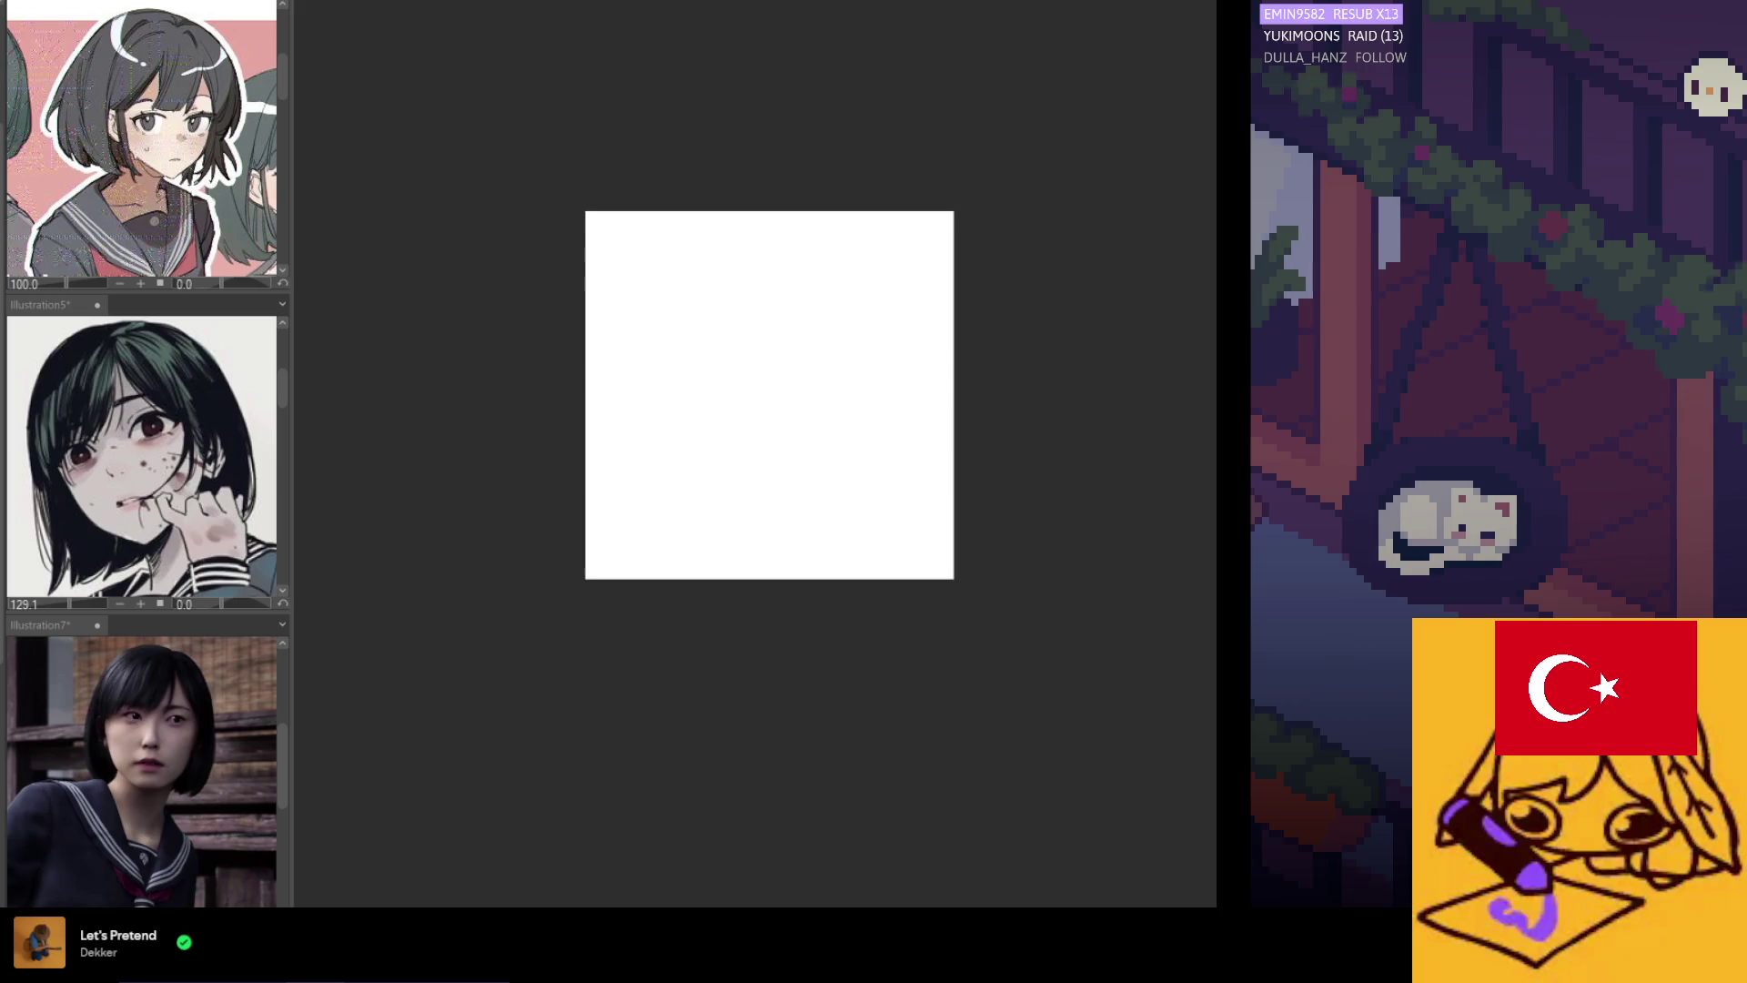
pyautogui.scroll(3, 768, 292)
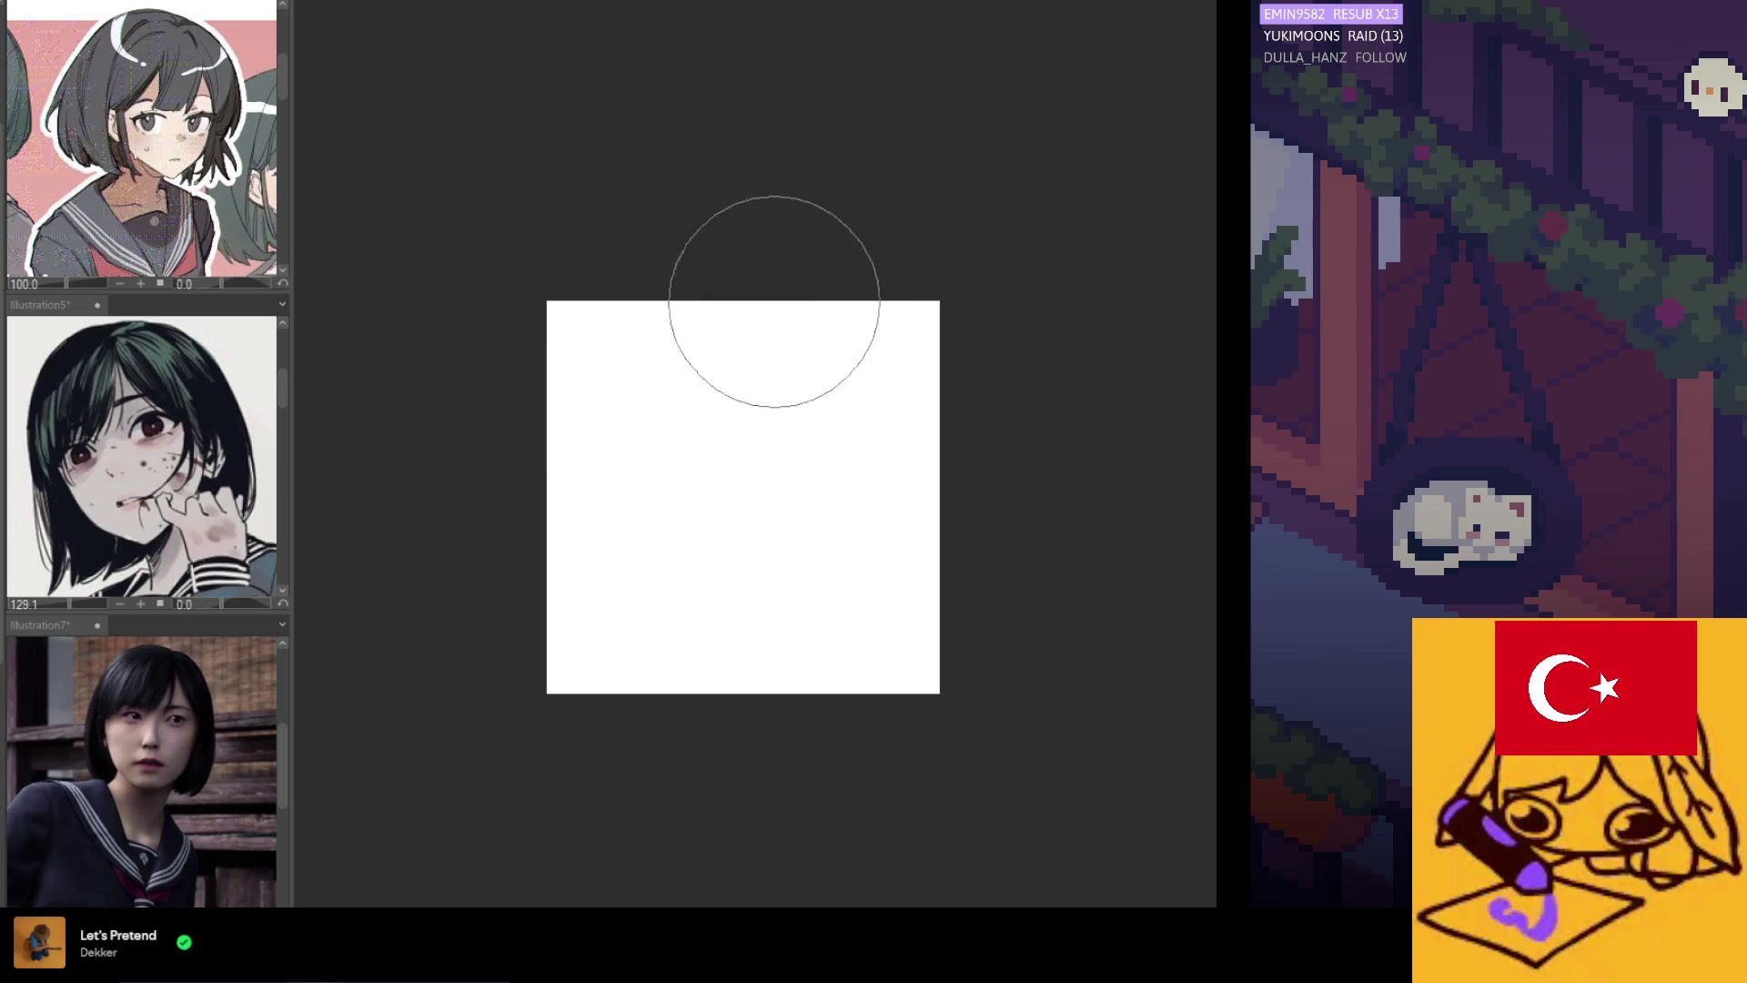
pyautogui.click(644, 468)
pyautogui.hotkey('ctrl', 'z')
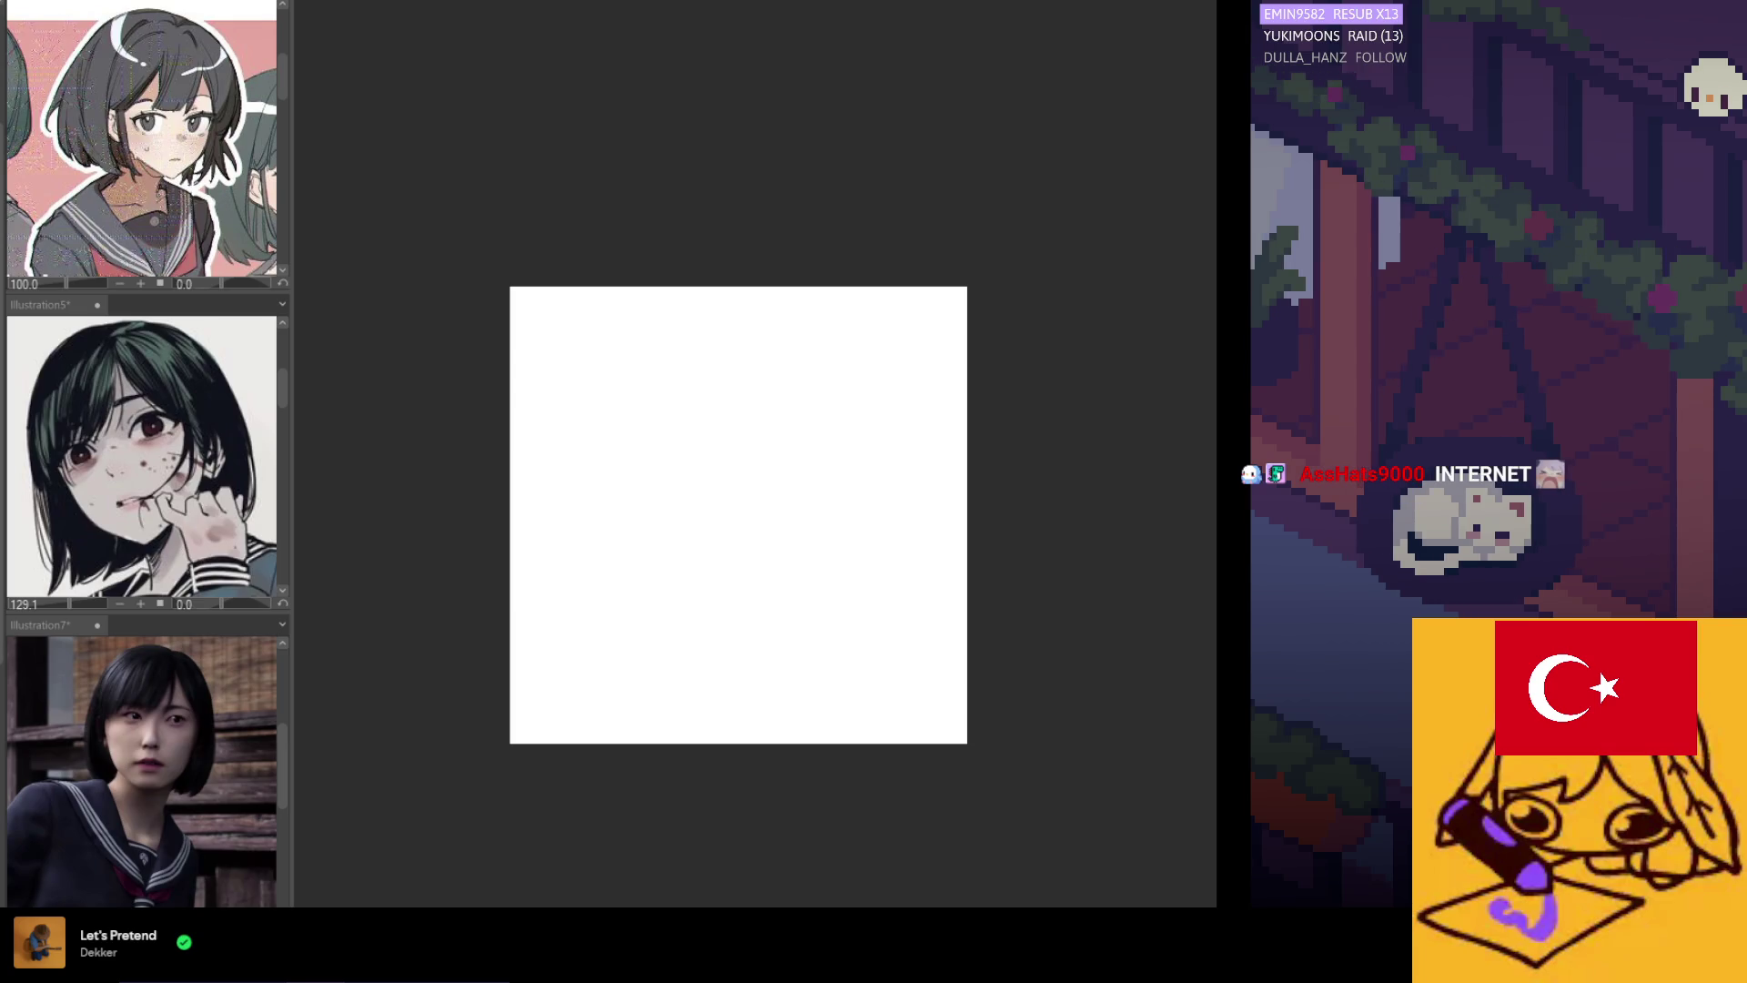
# Airbrush a large soft grey head blob, clearing a first attempt and redoing it.
pyautogui.scroll(3, 659, 546)
pyautogui.moveTo(761, 534)
pyautogui.mouseDown()
pyautogui.moveTo(764, 557)
pyautogui.moveTo(799, 460)
pyautogui.mouseUp()
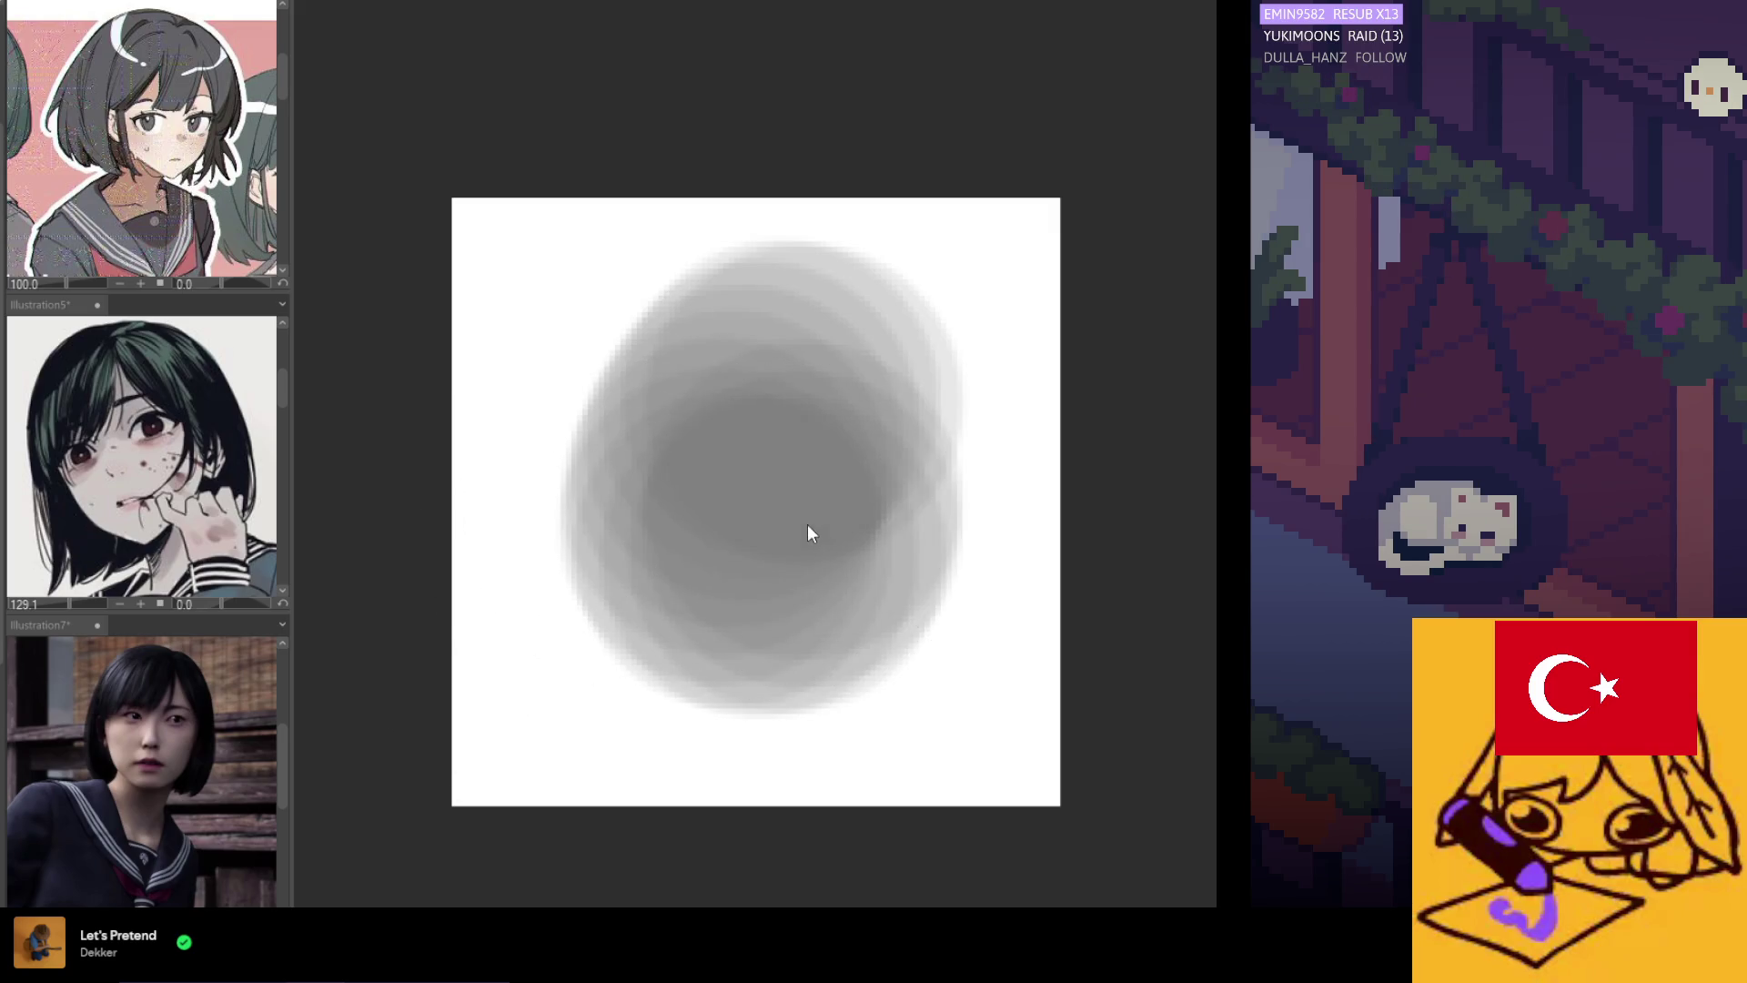
pyautogui.press('Delete')
pyautogui.moveTo(838, 505)
pyautogui.mouseDown()
pyautogui.moveTo(788, 545)
pyautogui.moveTo(807, 448)
pyautogui.moveTo(740, 421)
pyautogui.moveTo(687, 539)
pyautogui.moveTo(749, 601)
pyautogui.moveTo(862, 549)
pyautogui.moveTo(834, 406)
pyautogui.moveTo(769, 433)
pyautogui.moveTo(690, 428)
pyautogui.moveTo(768, 604)
pyautogui.moveTo(795, 440)
pyautogui.moveTo(687, 558)
pyautogui.moveTo(839, 495)
pyautogui.moveTo(679, 531)
pyautogui.moveTo(693, 423)
pyautogui.mouseUp()
# Erase the blob's centre and rework its upper-left edge into a soft, lighter inner ring.
pyautogui.press('e')
pyautogui.moveTo(624, 343)
pyautogui.mouseDown()
pyautogui.moveTo(651, 429)
pyautogui.moveTo(604, 312)
pyautogui.moveTo(623, 317)
pyautogui.moveTo(528, 582)
pyautogui.mouseUp()
pyautogui.press('b')
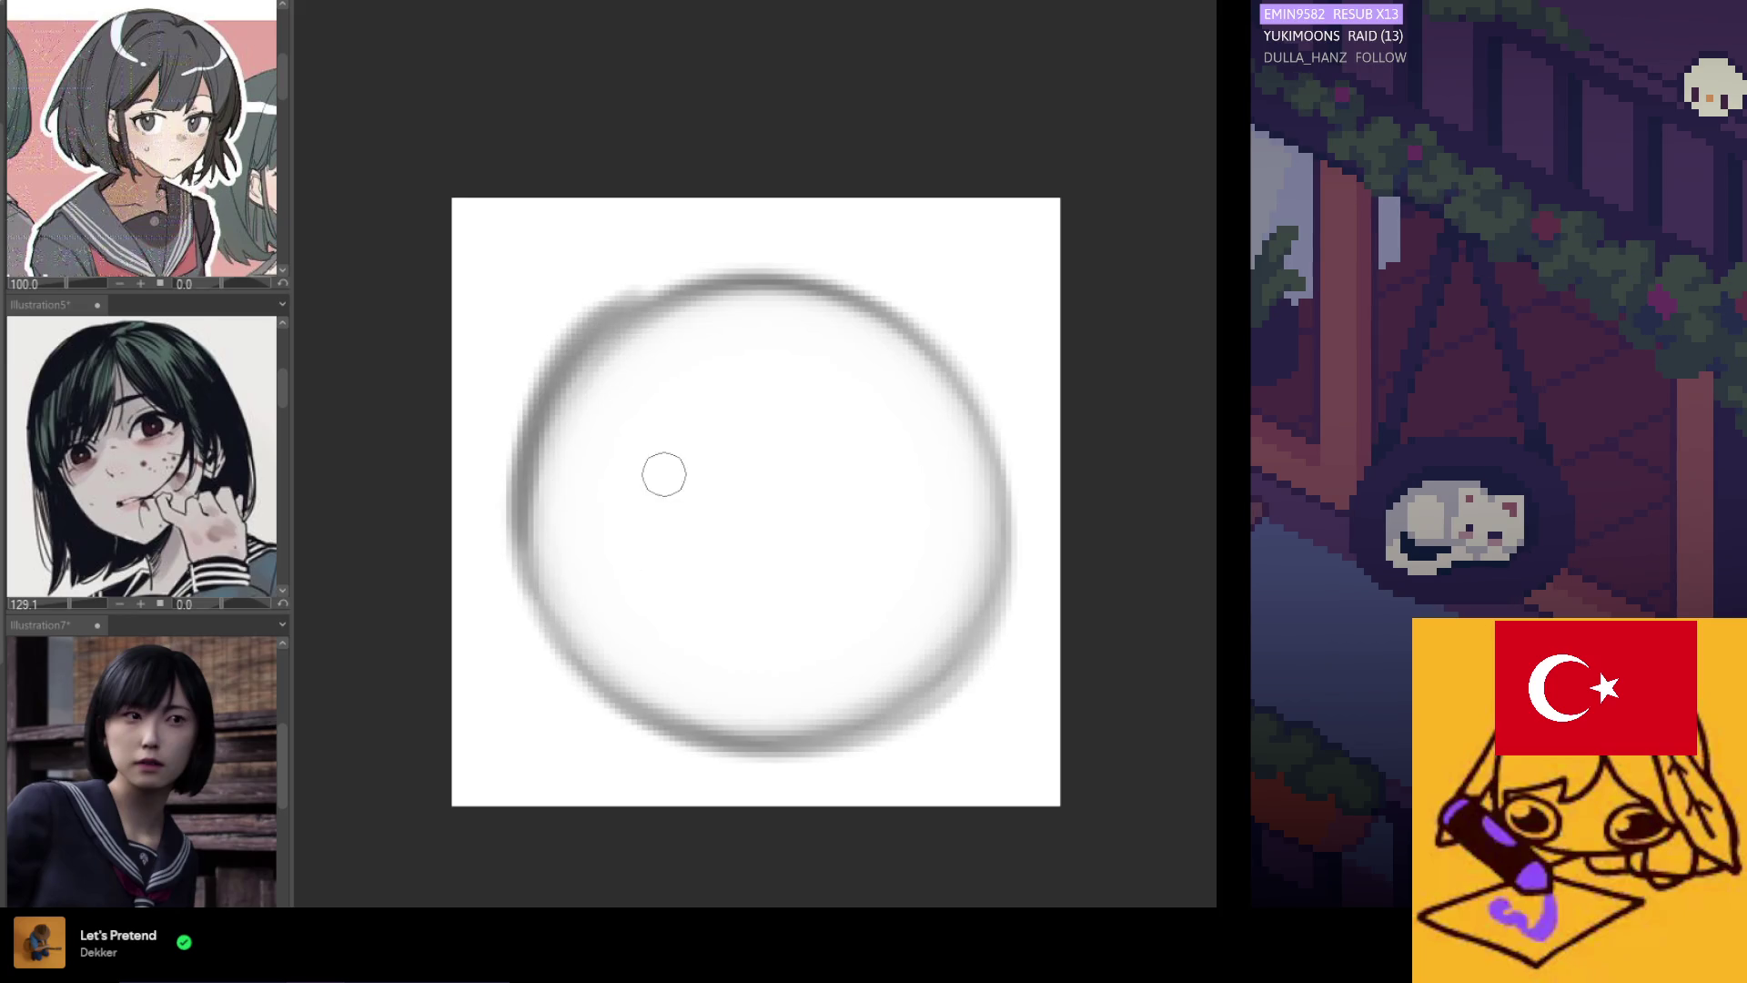
pyautogui.moveTo(617, 380)
pyautogui.mouseDown()
pyautogui.moveTo(659, 355)
pyautogui.moveTo(597, 378)
pyautogui.mouseUp()
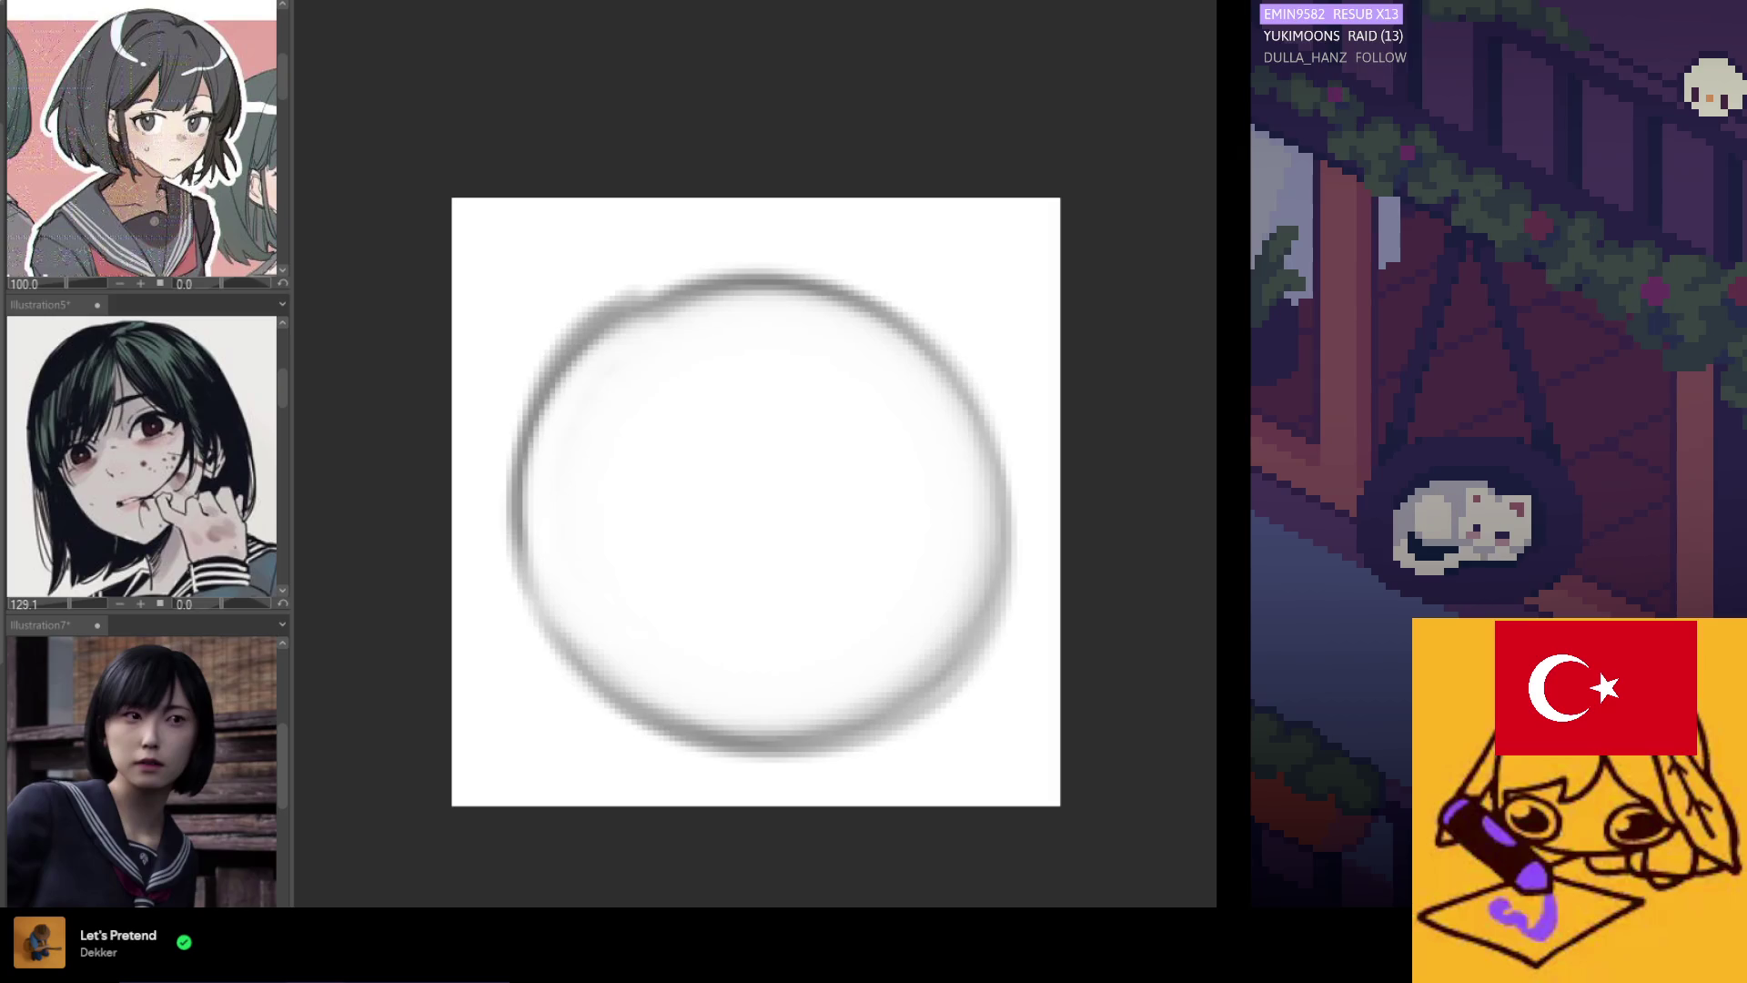
pyautogui.scroll(-4, 813, 326)
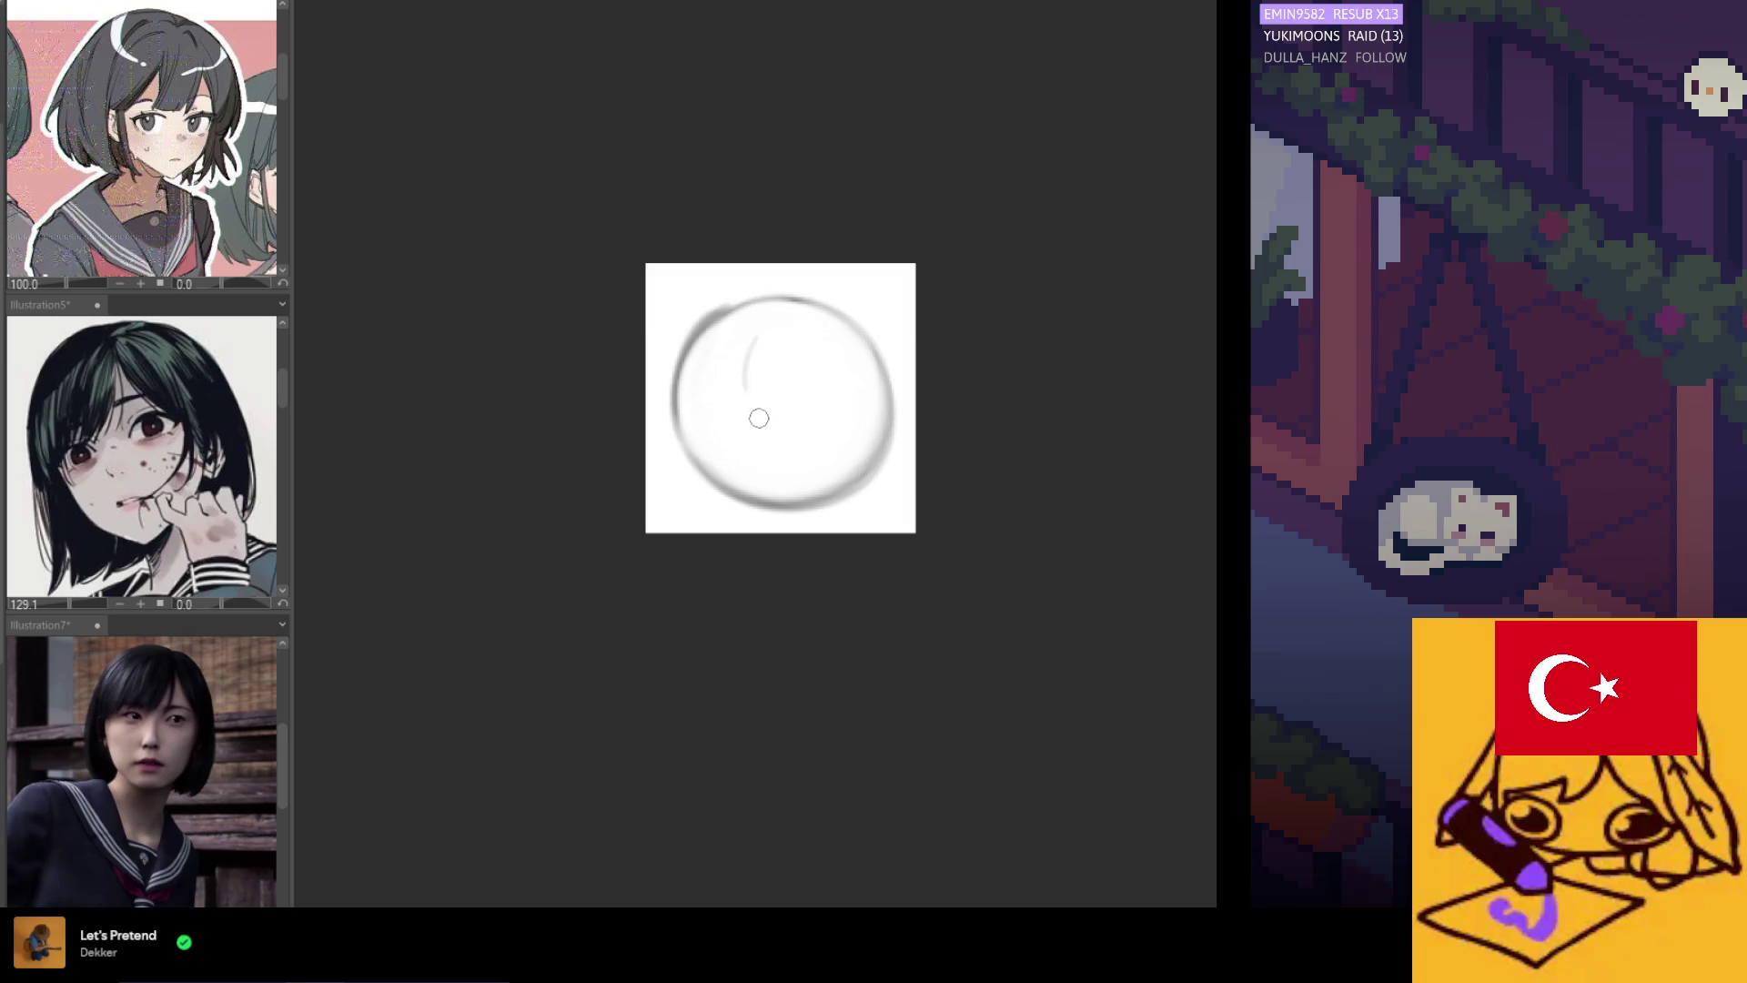
# Try a darker vertical hair strand and a thicker left head edge, then undo both.
pyautogui.hotkey('ctrl', 'z')
pyautogui.moveTo(791, 312); pyautogui.dragTo(791, 400)
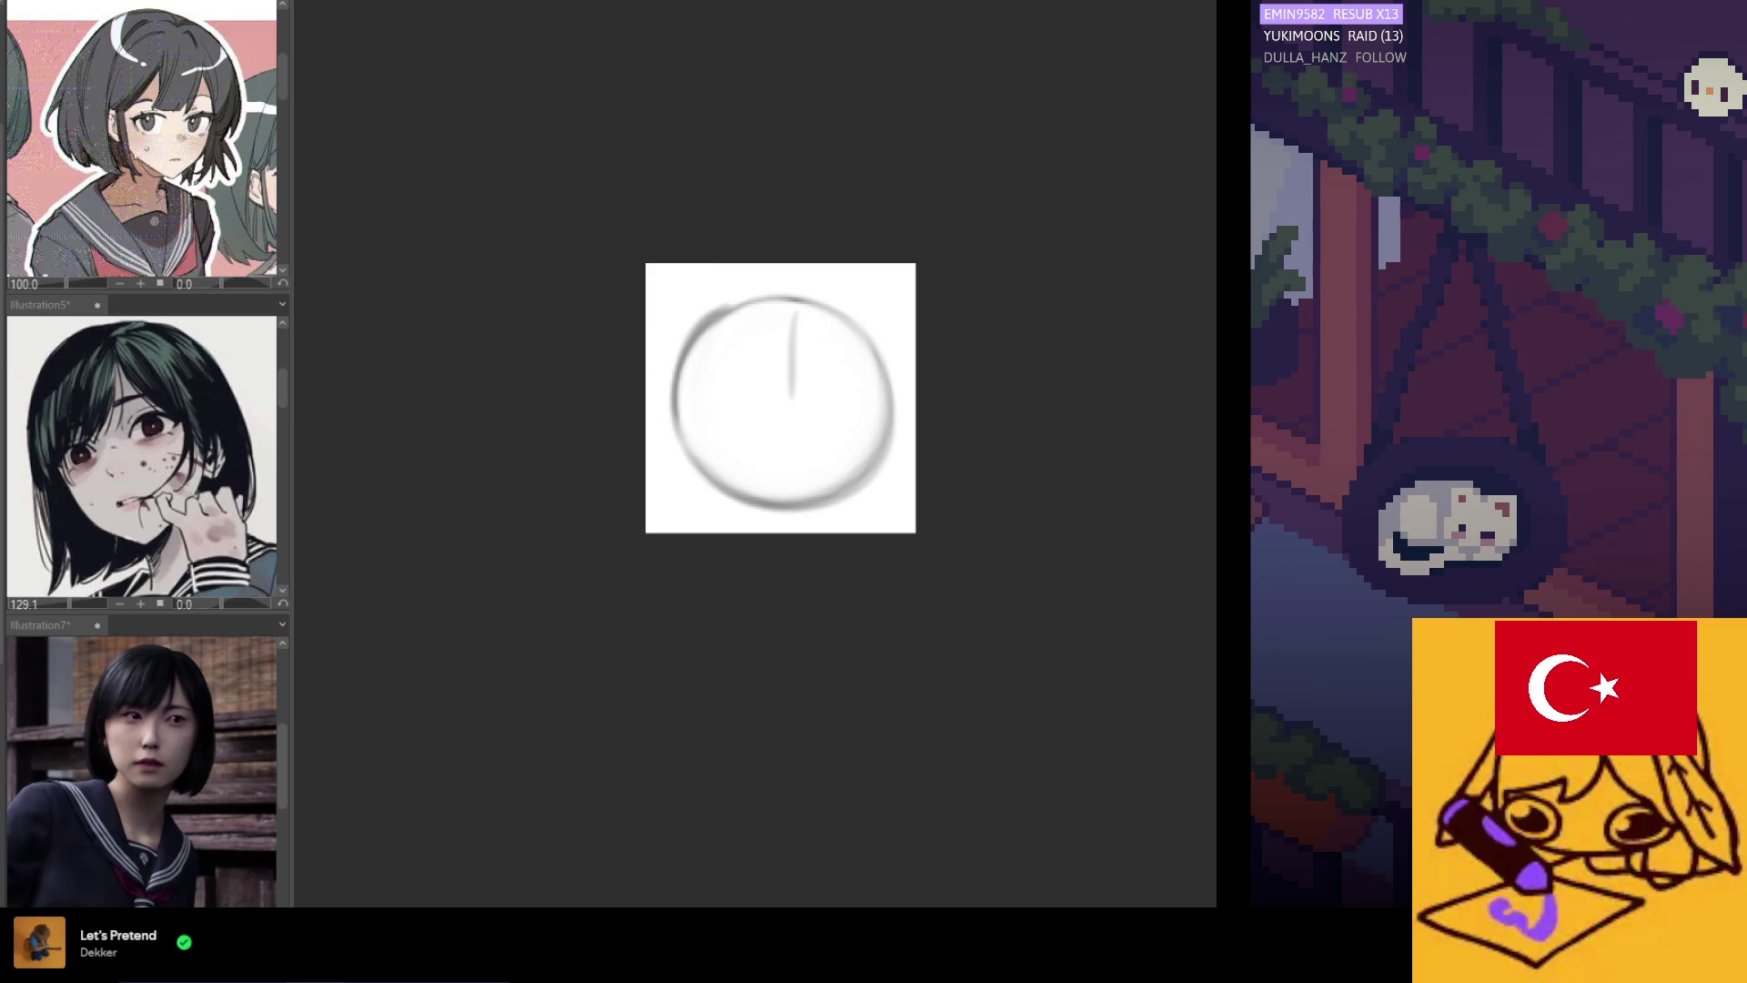
pyautogui.hotkey('ctrl', 'z')
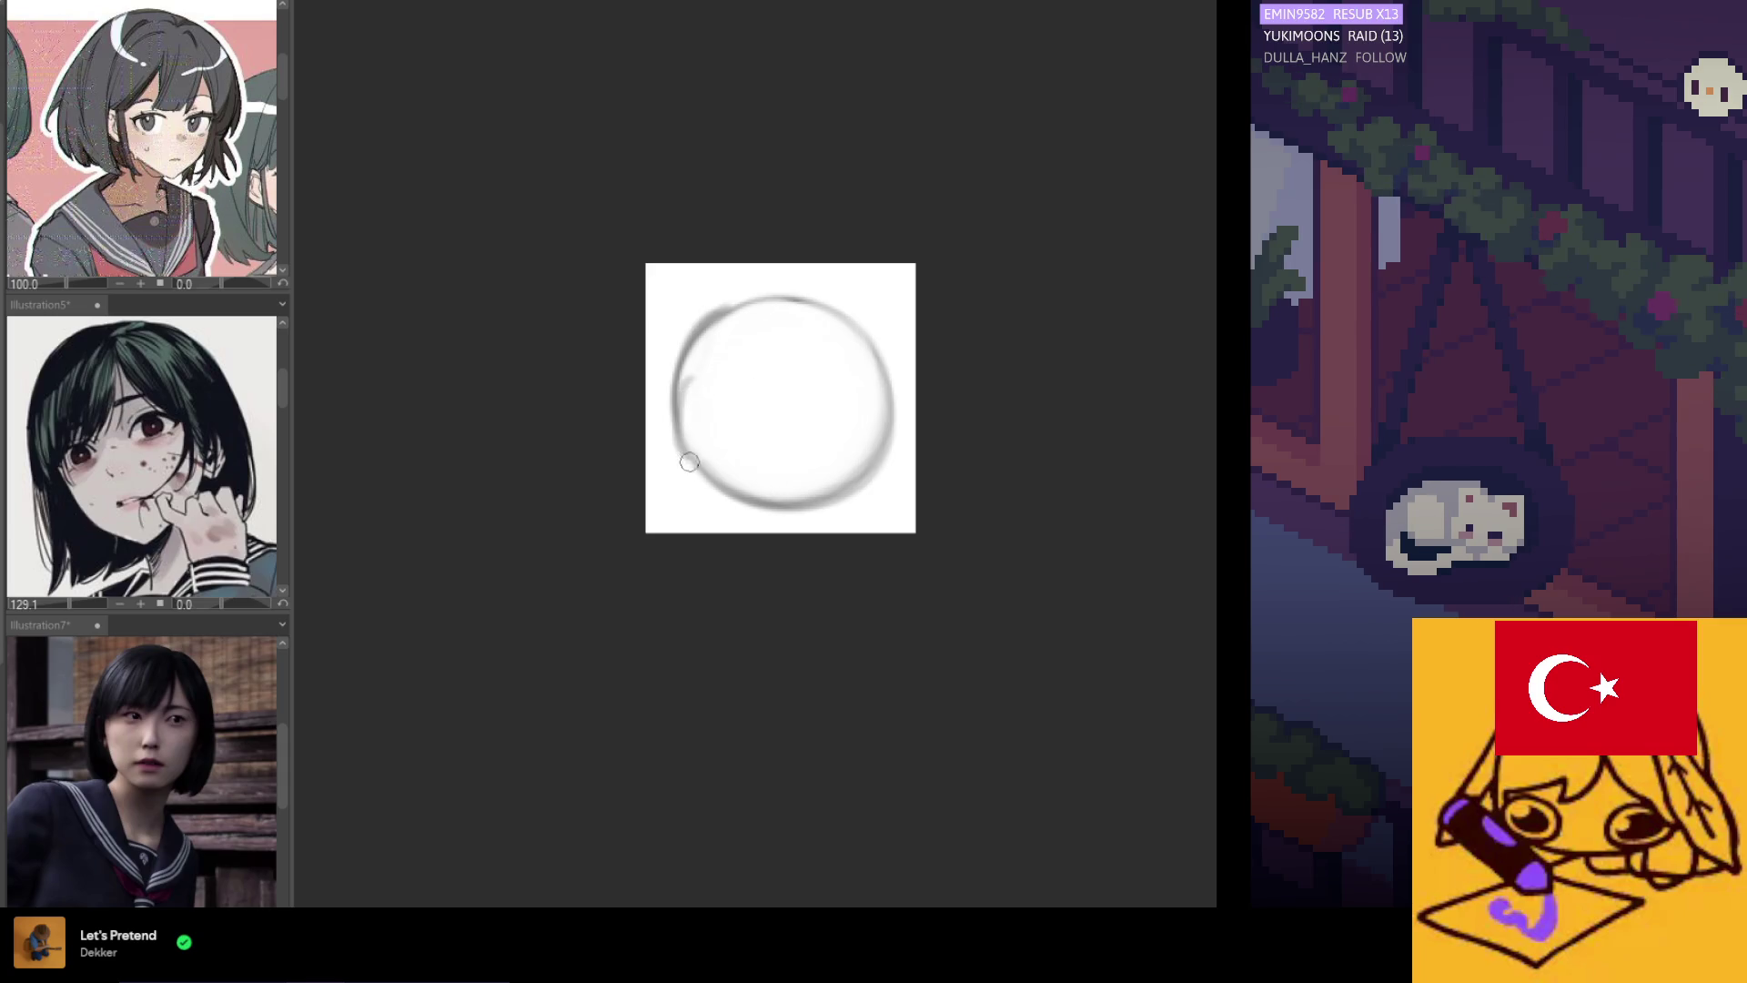
pyautogui.moveTo(680, 369); pyautogui.dragTo(708, 496)
pyautogui.moveTo(698, 420); pyautogui.dragTo(722, 488)
pyautogui.hotkey('ctrl', 'z')
pyautogui.hotkey('ctrl', 'z')
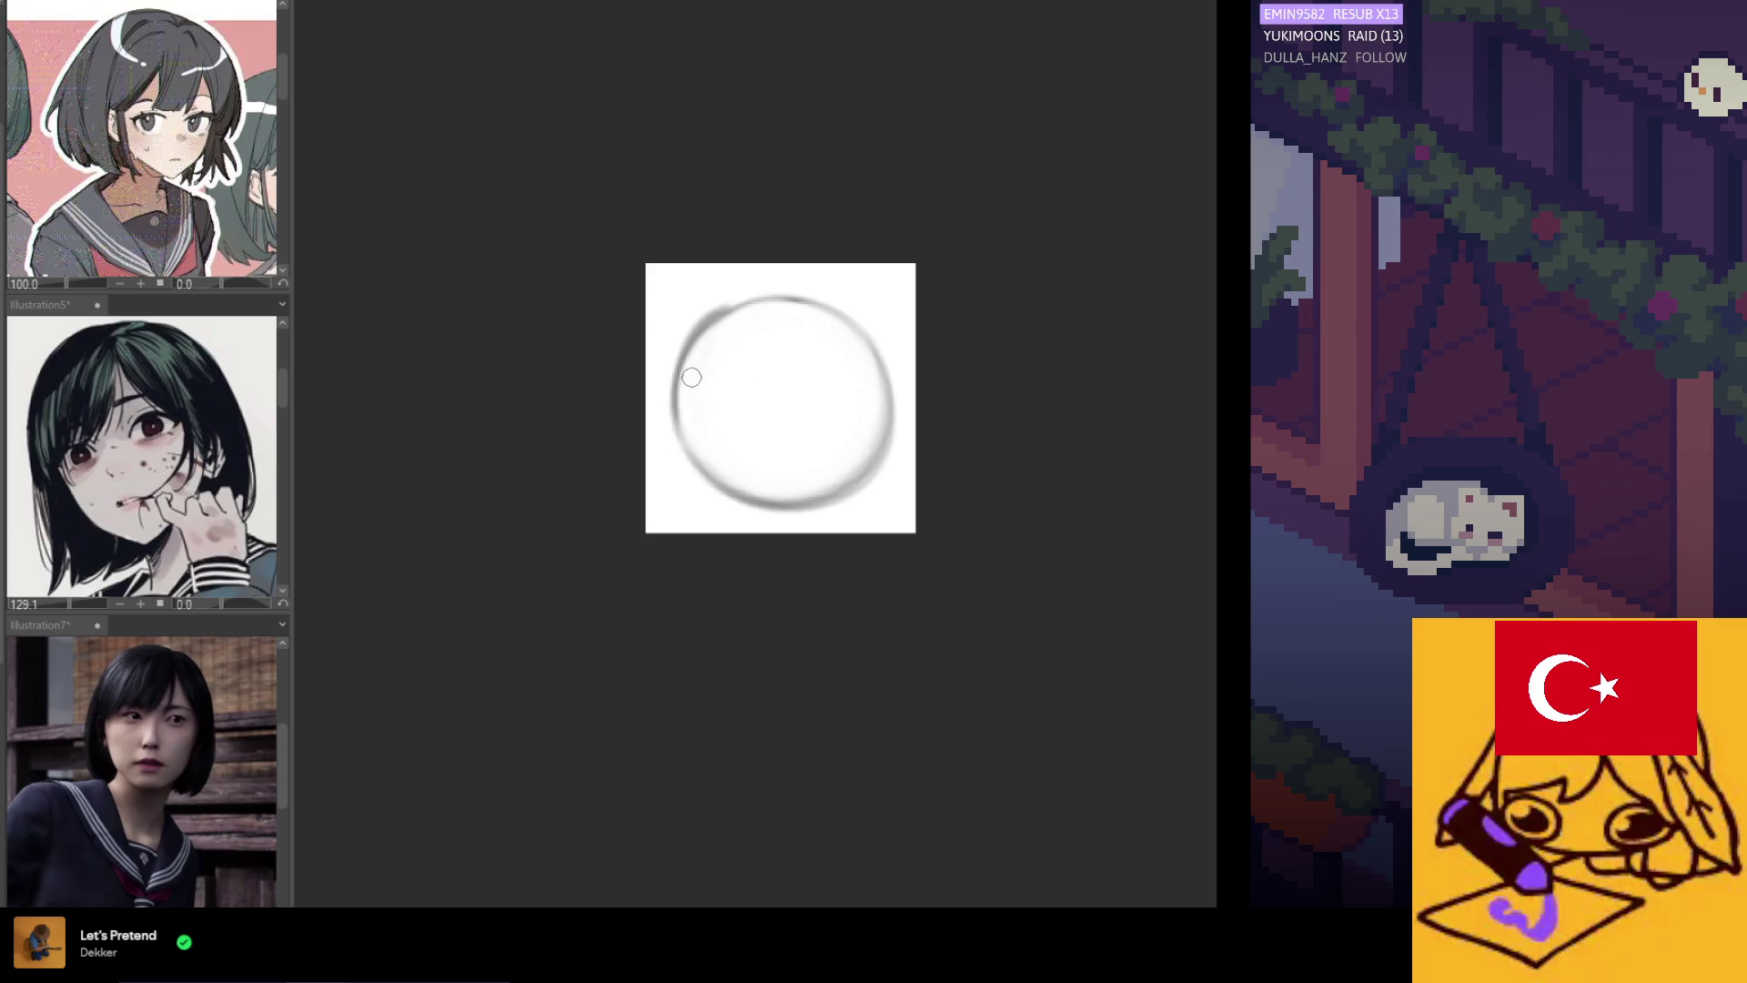
pyautogui.hotkey('ctrl', 'z')
# Sketch curved fringe strands: one sweeping down to the right, one curling on the left.
pyautogui.moveTo(763, 335); pyautogui.dragTo(721, 387)
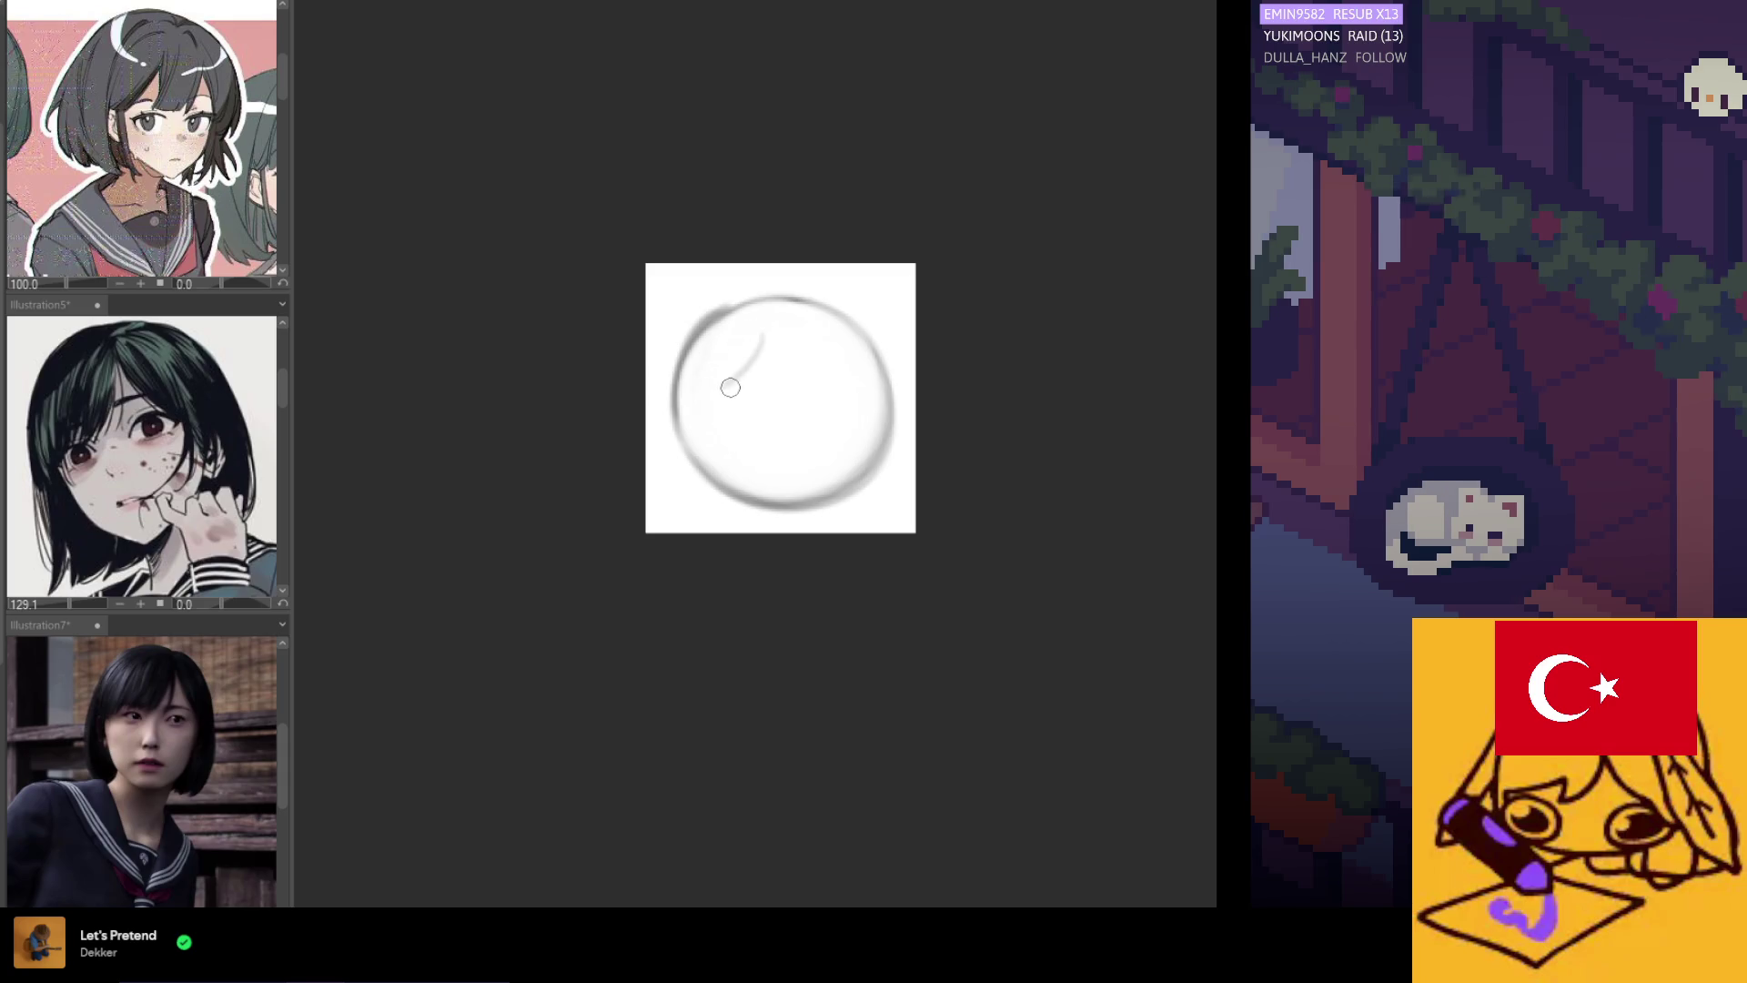
pyautogui.hotkey('ctrl', 'z')
pyautogui.moveTo(780, 327); pyautogui.dragTo(780, 382)
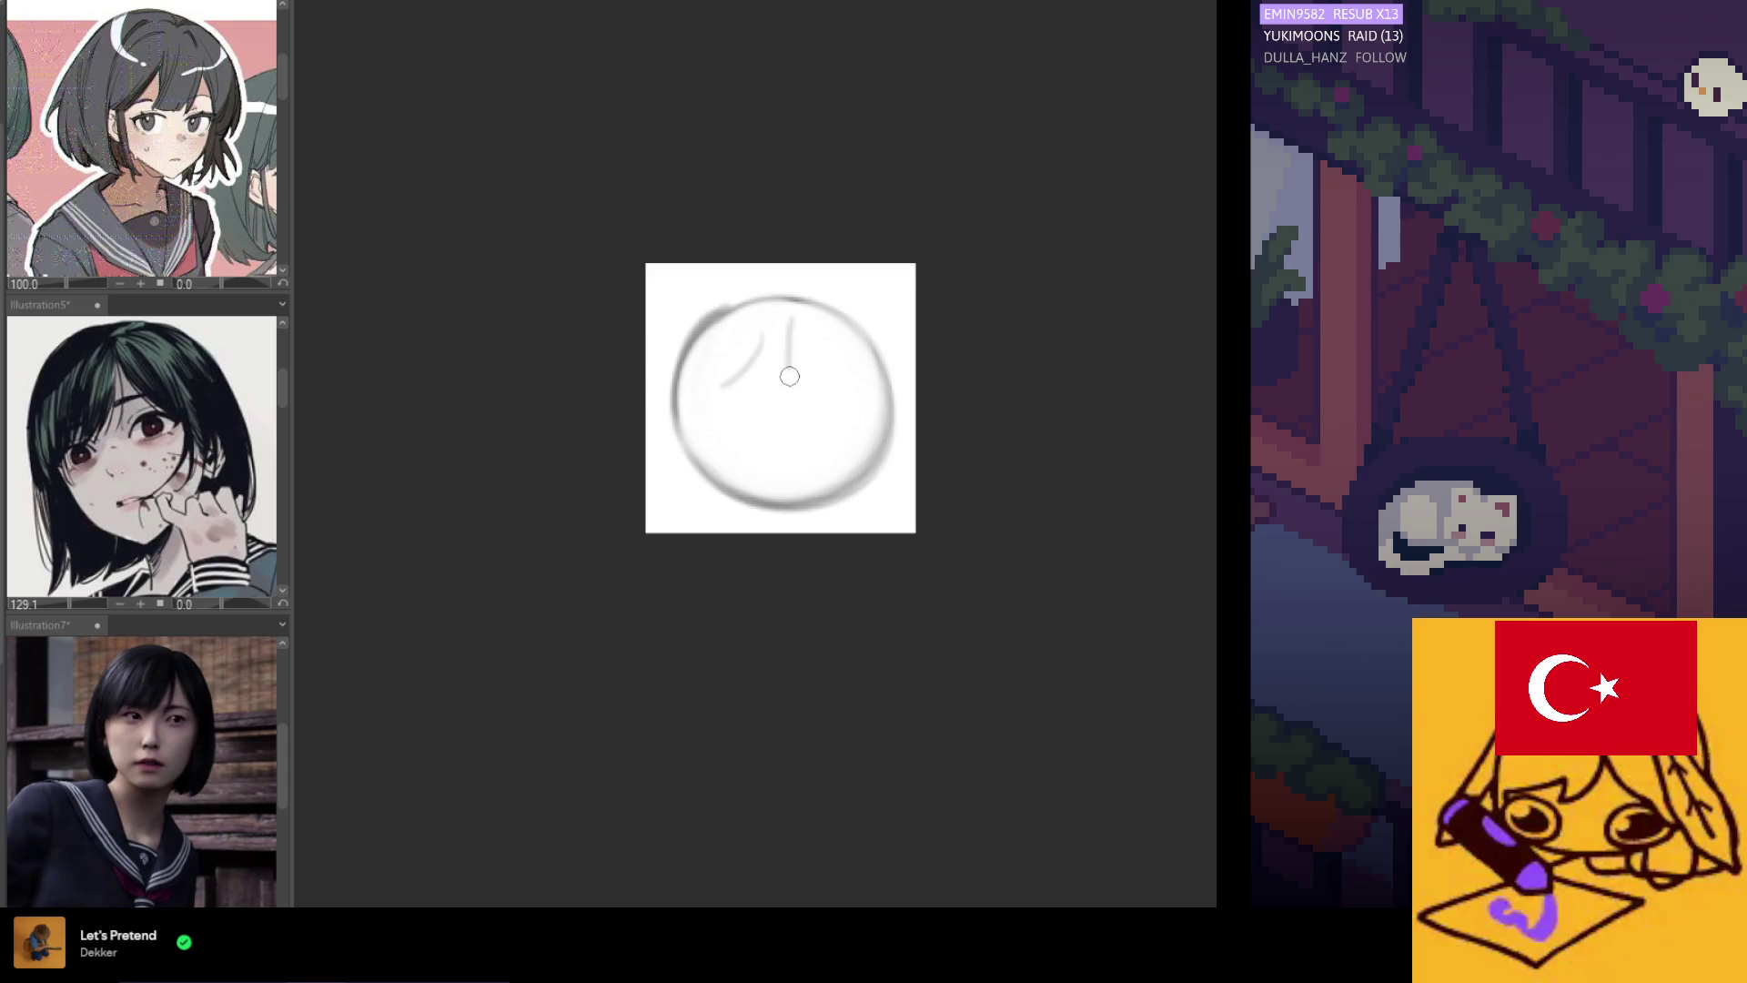
pyautogui.hotkey('ctrl', 'z')
pyautogui.moveTo(793, 318); pyautogui.dragTo(798, 401)
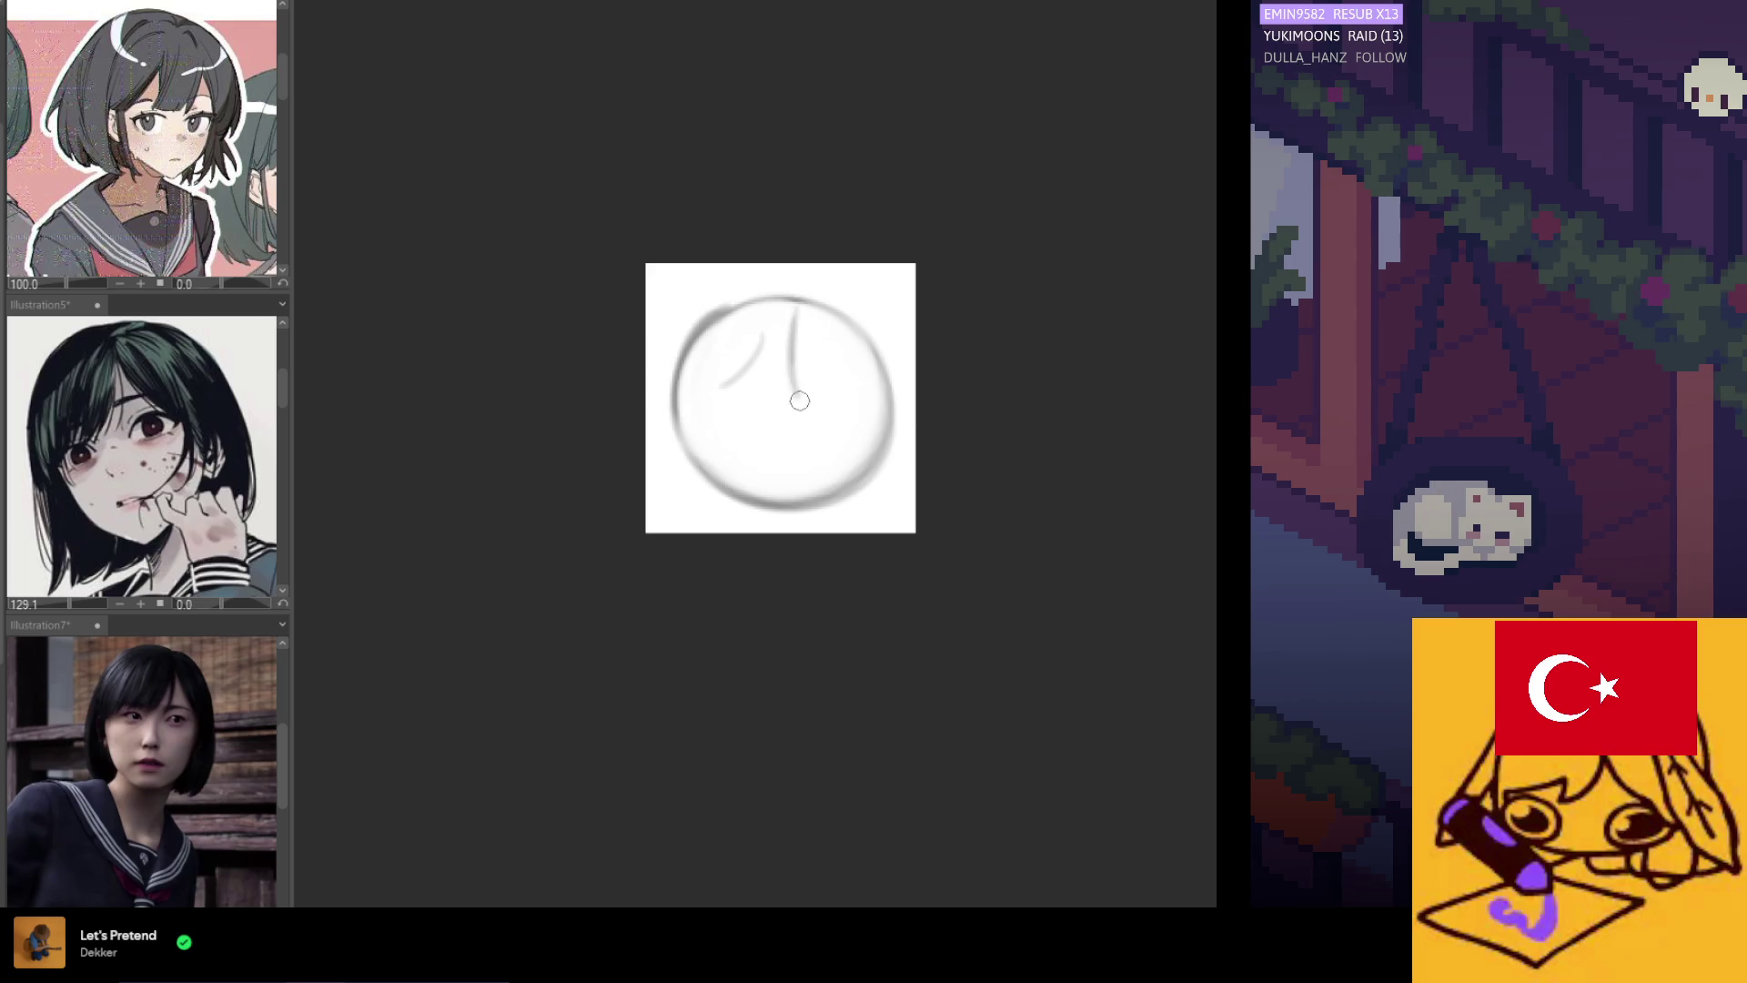
pyautogui.hotkey('ctrl', 'z')
pyautogui.moveTo(800, 314); pyautogui.dragTo(870, 387)
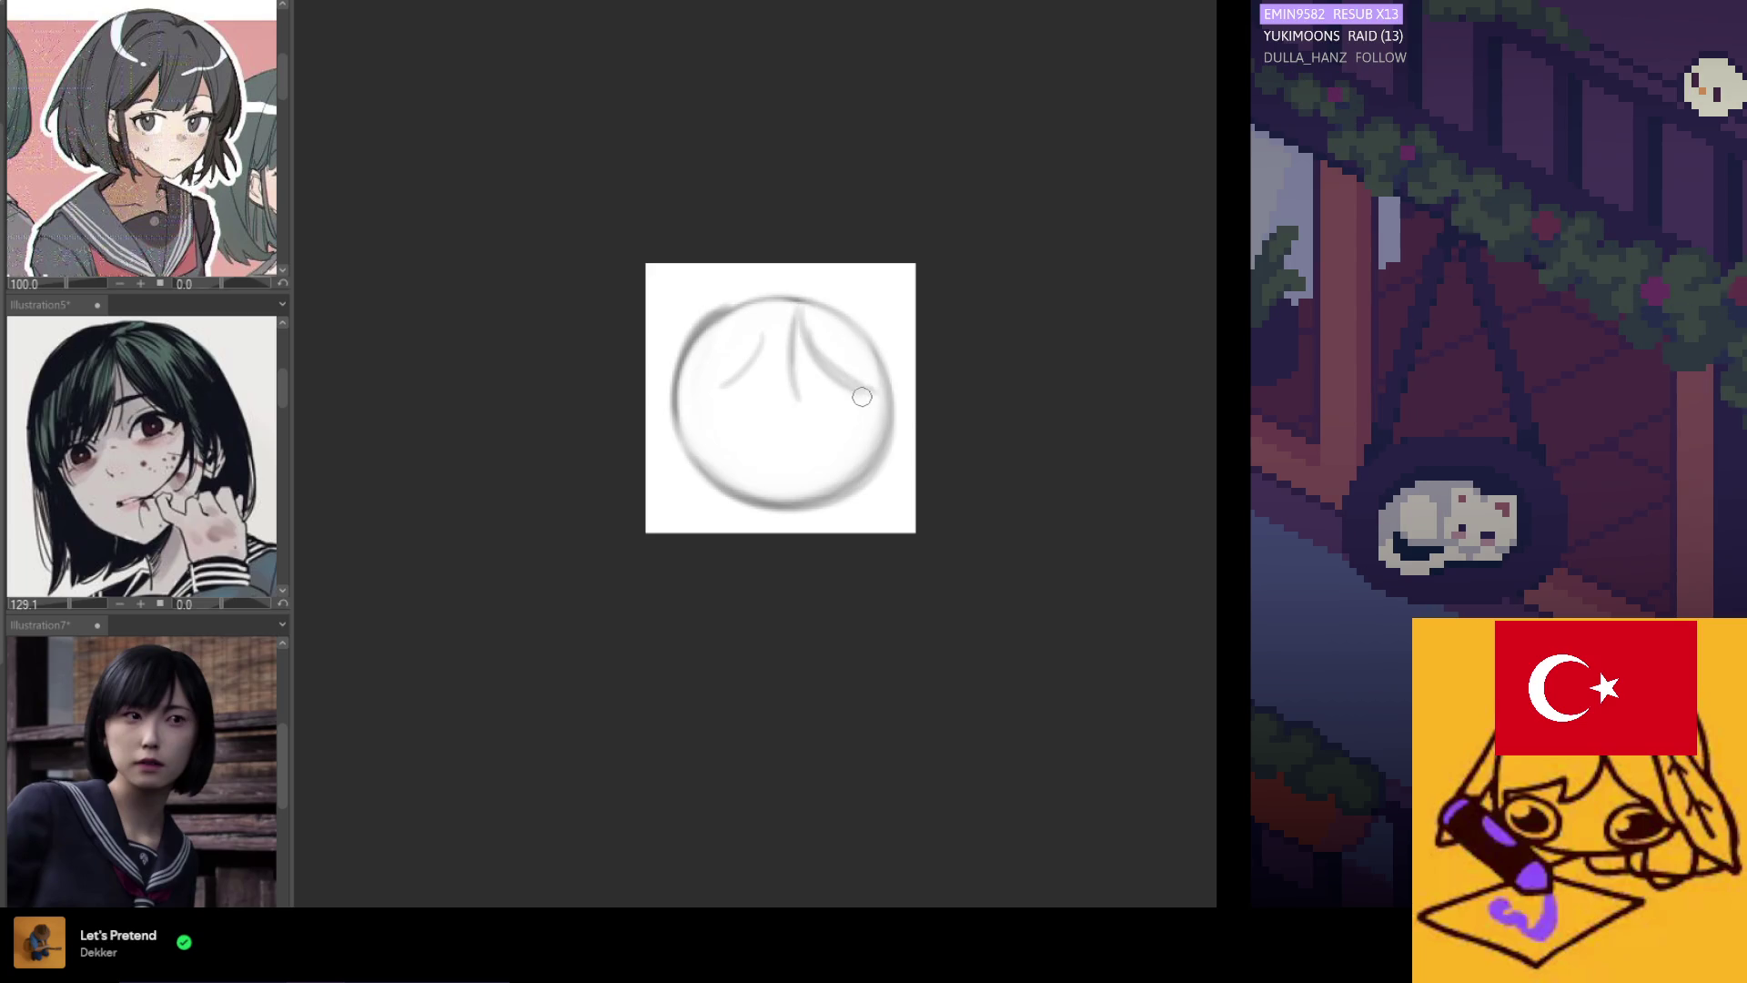
pyautogui.moveTo(693, 373)
pyautogui.mouseDown()
pyautogui.moveTo(706, 403)
pyautogui.moveTo(725, 384)
pyautogui.mouseUp()
pyautogui.hotkey('ctrl', 'z')
pyautogui.moveTo(689, 393); pyautogui.dragTo(724, 397)
pyautogui.hotkey('ctrl', 'z')
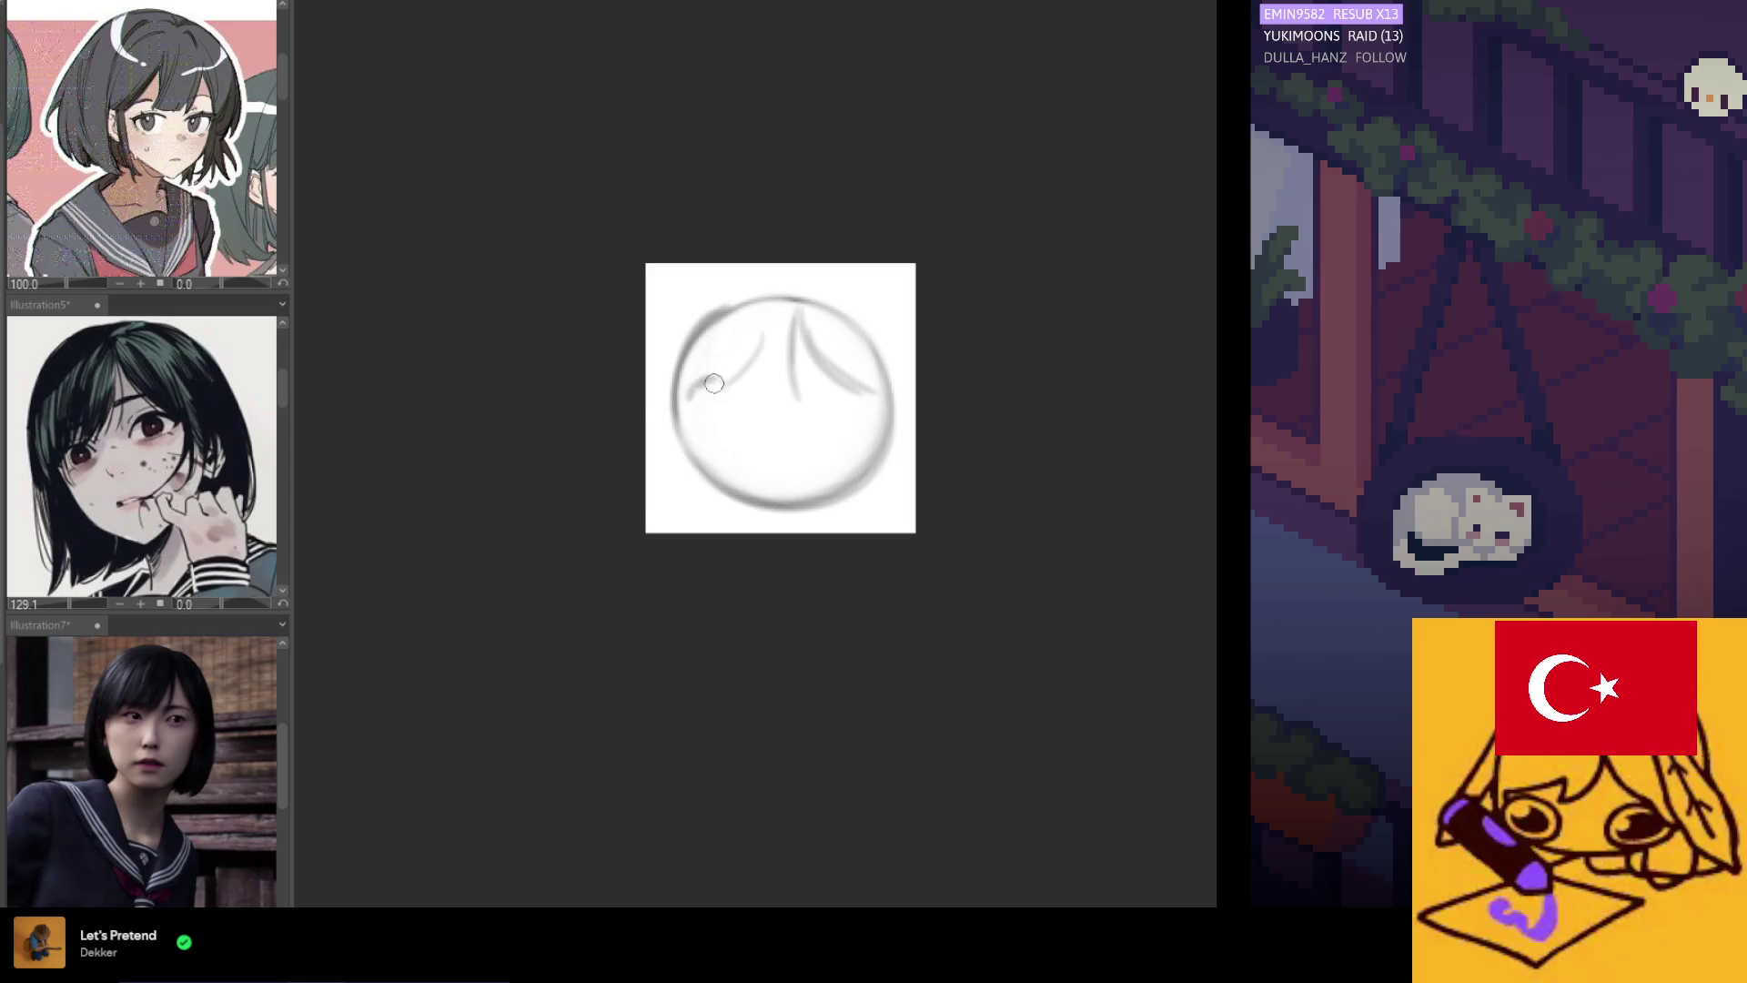
pyautogui.moveTo(690, 393)
pyautogui.mouseDown()
pyautogui.moveTo(728, 390)
pyautogui.moveTo(716, 418)
pyautogui.moveTo(811, 411)
pyautogui.mouseUp()
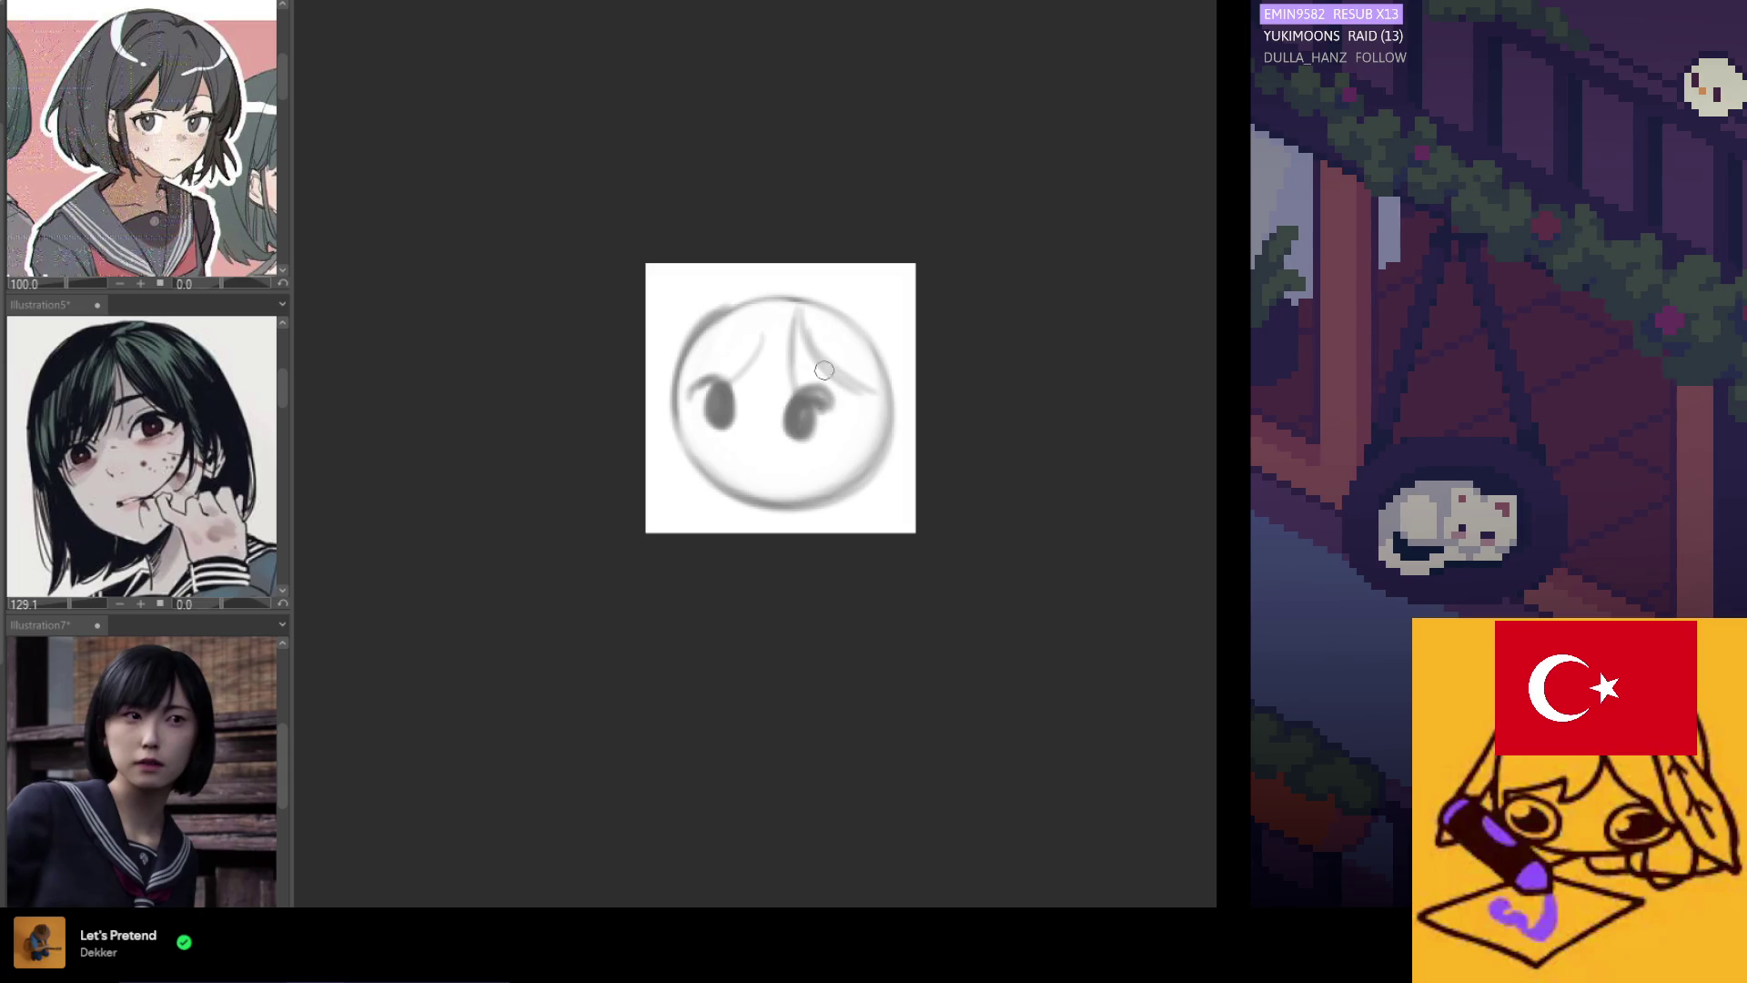
# Add a small mouth below the eyes, darken both eye ovals, and dab a faint chin mark.
pyautogui.moveTo(756, 457)
pyautogui.mouseDown()
pyautogui.moveTo(762, 470)
pyautogui.moveTo(754, 453)
pyautogui.mouseUp()
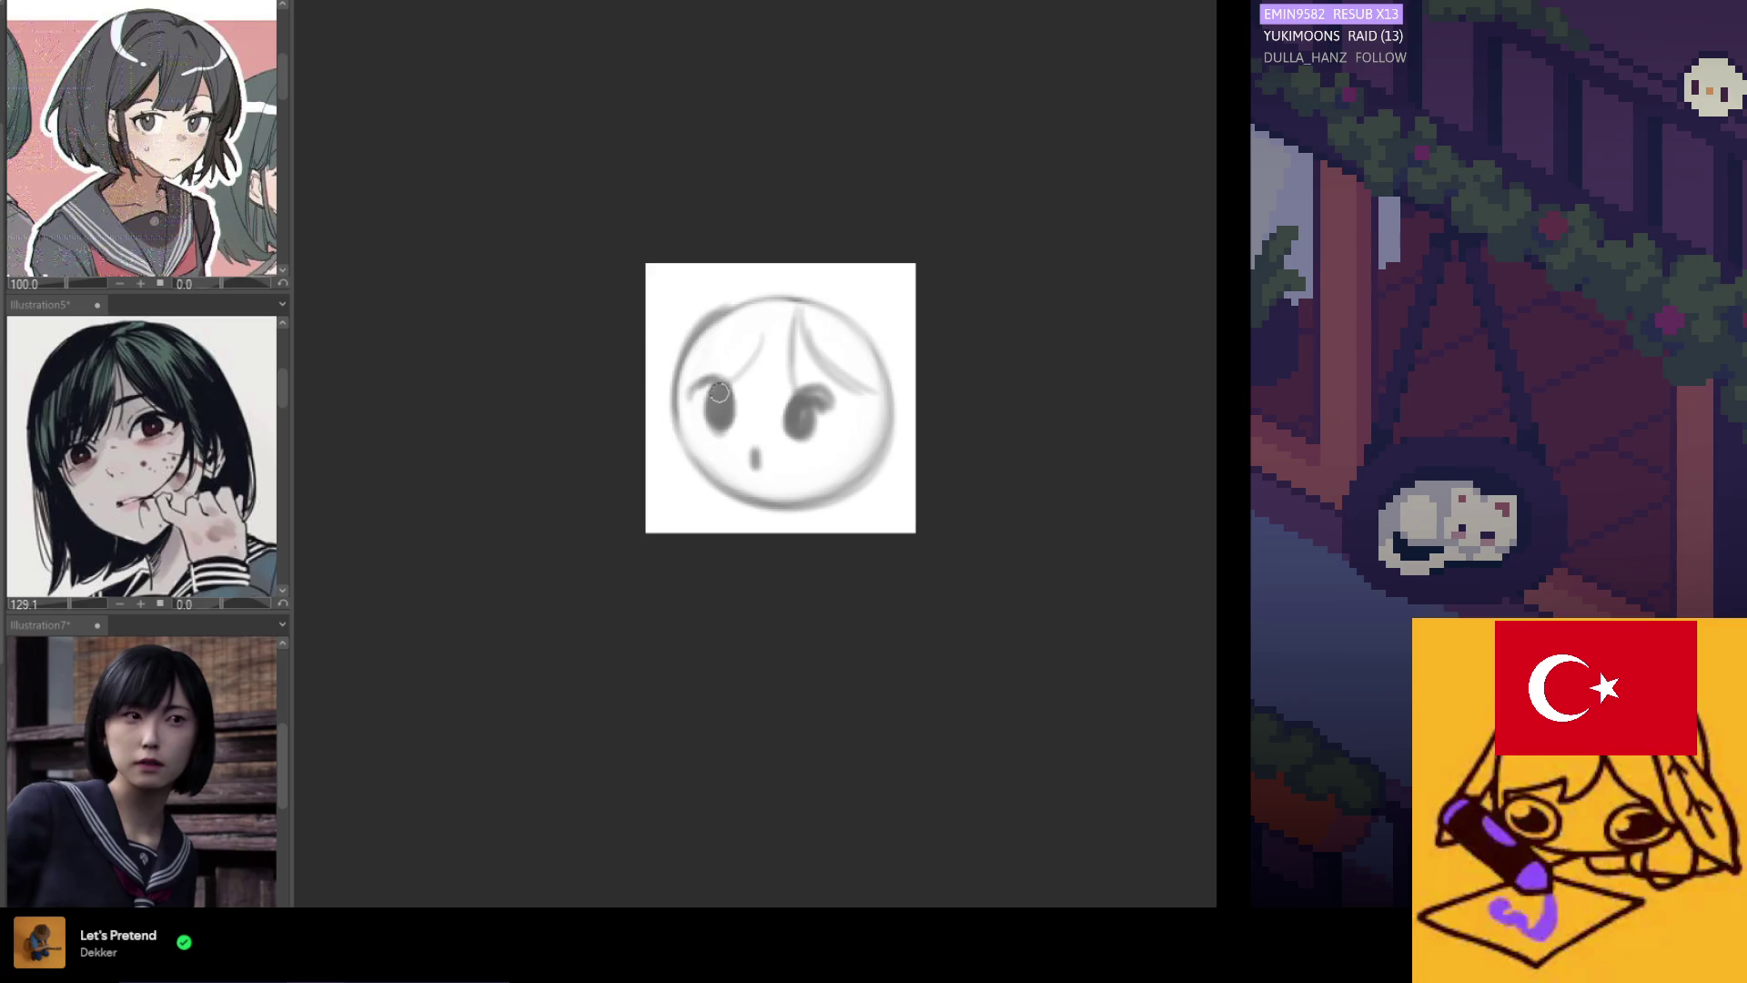
pyautogui.moveTo(793, 431); pyautogui.dragTo(803, 414)
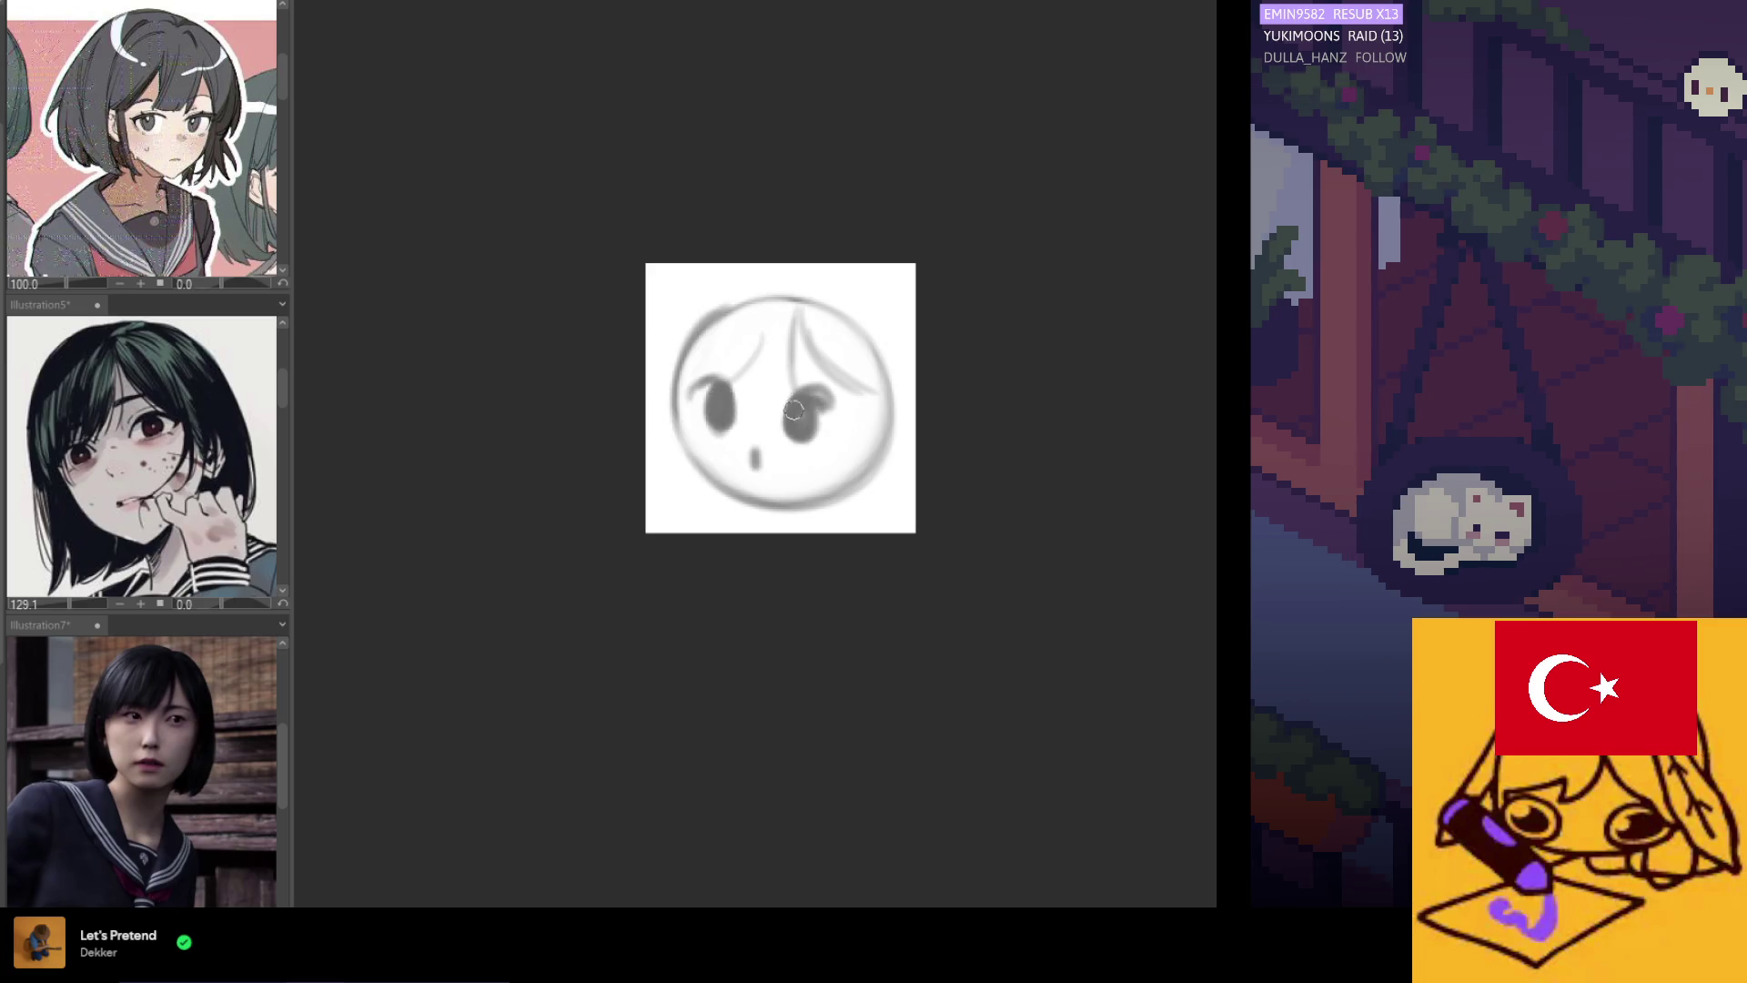
pyautogui.moveTo(689, 396); pyautogui.dragTo(695, 428)
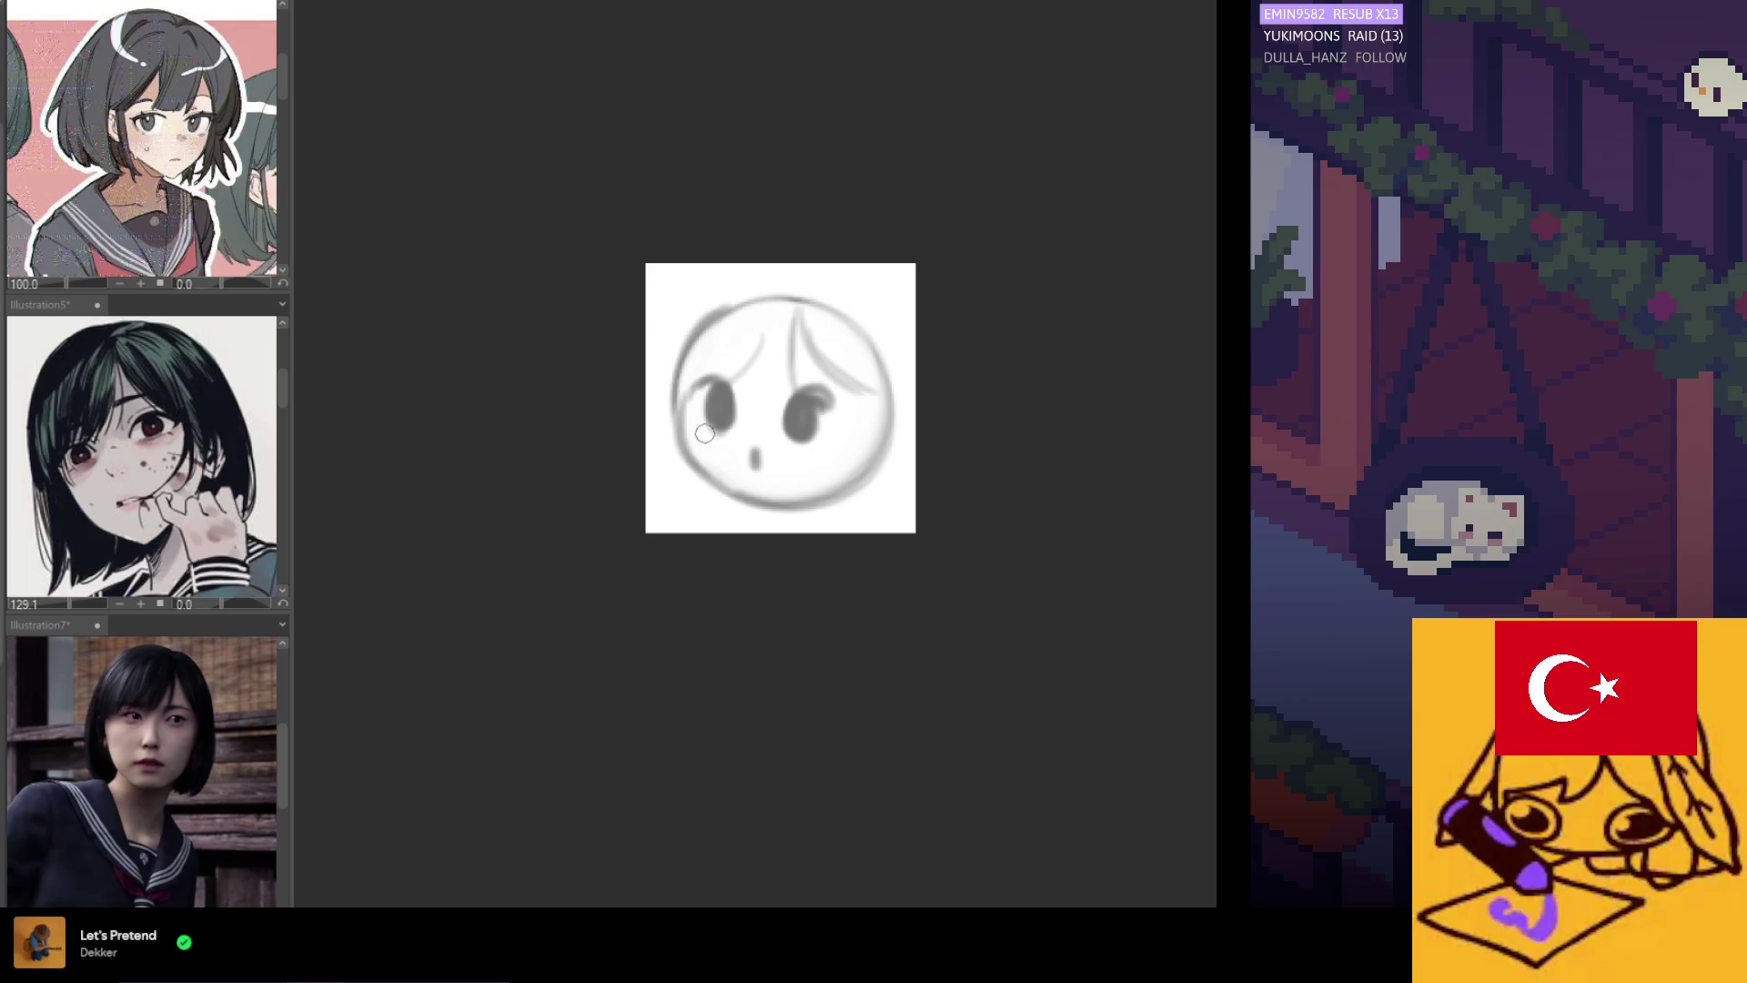
pyautogui.click(764, 523)
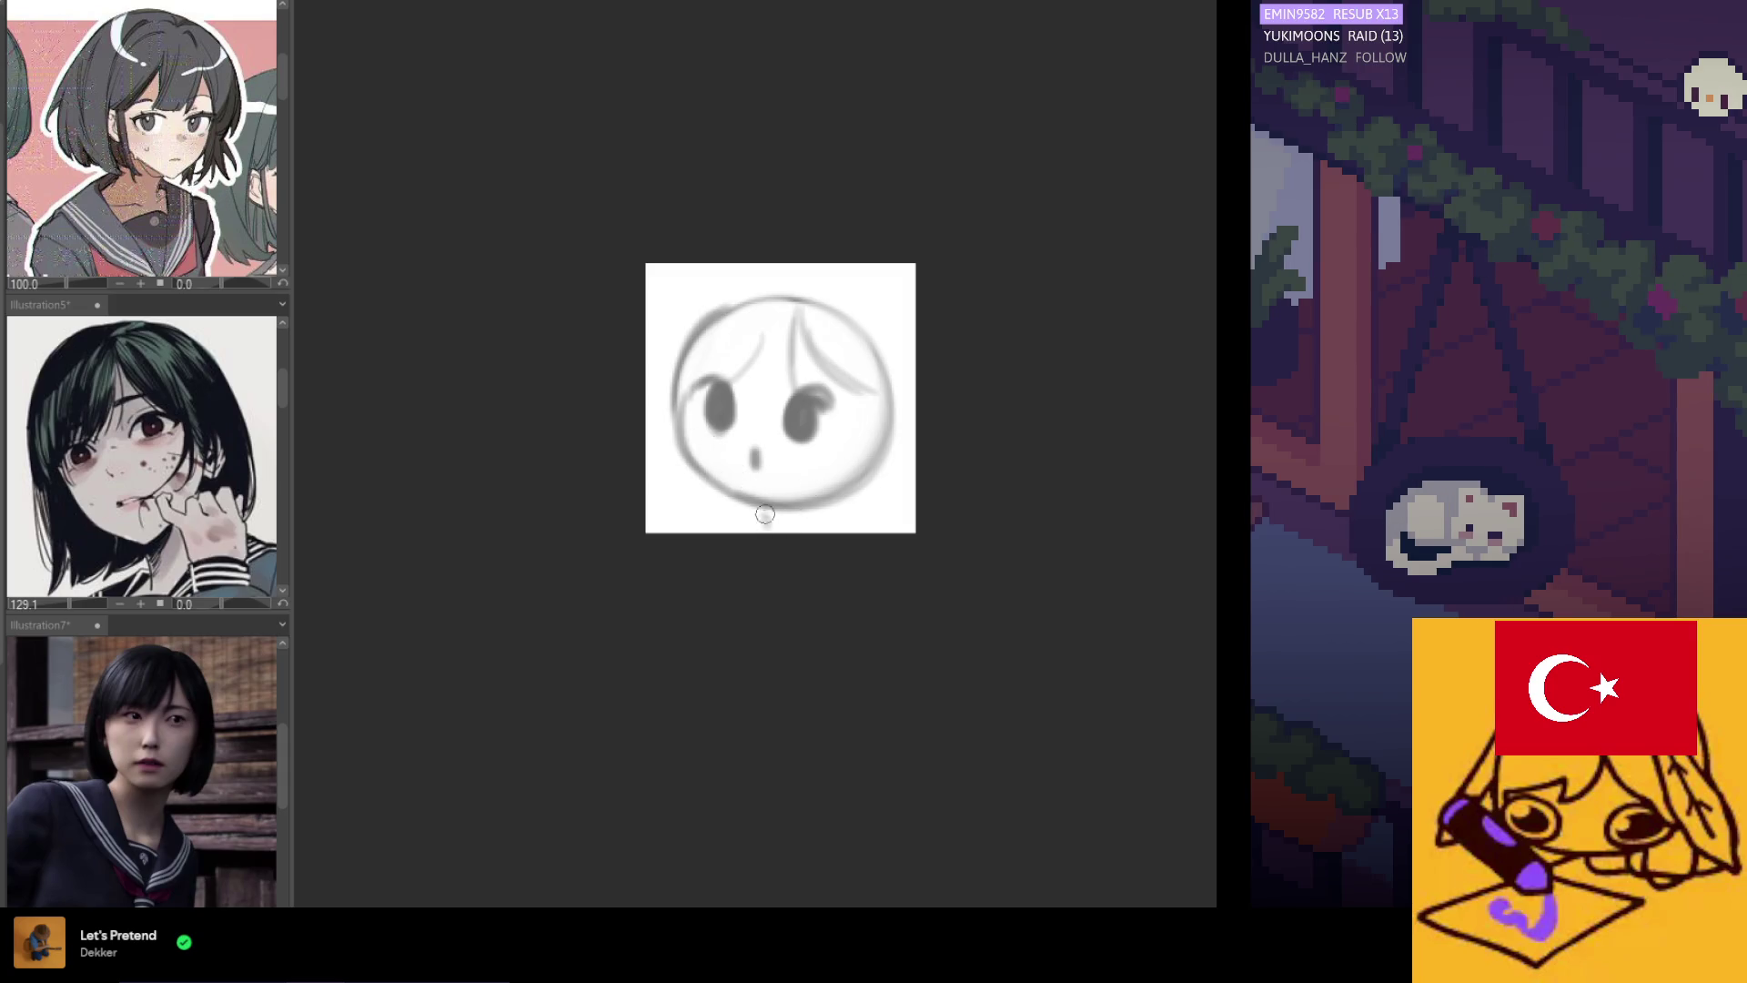
# Add two forehead hair strands, smudge the mouth, and sketch neck and collar lines under the chin.
pyautogui.moveTo(713, 396); pyautogui.dragTo(752, 332)
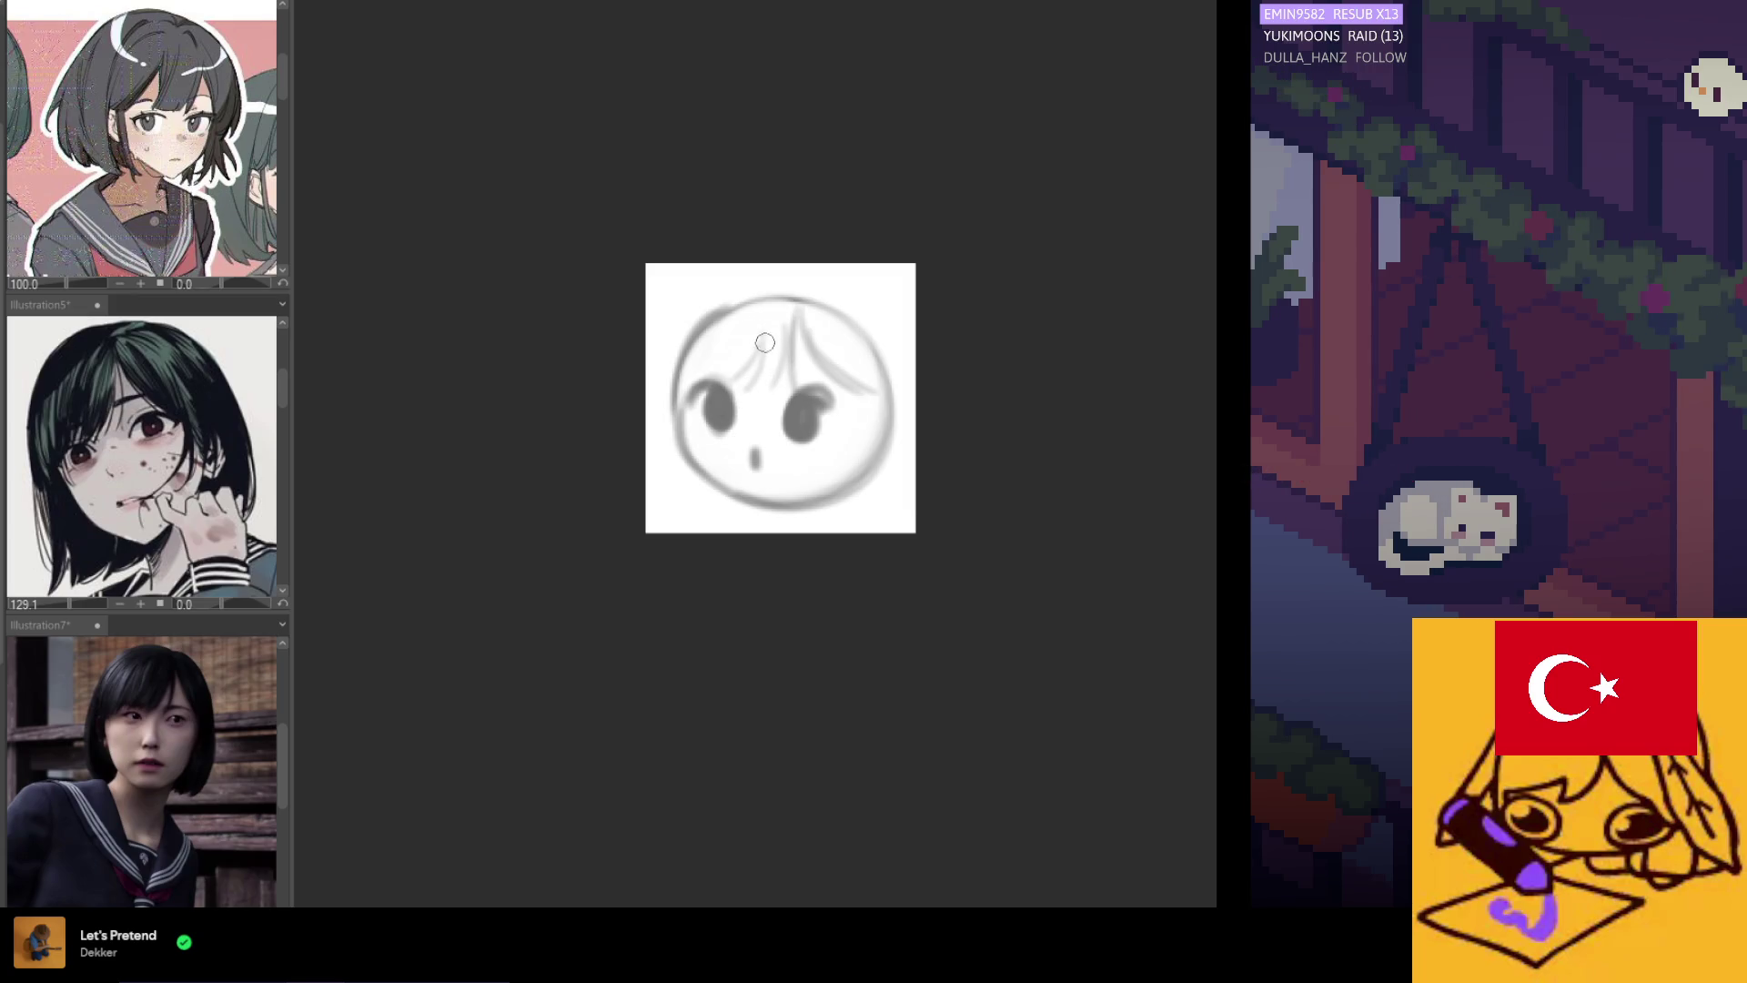
pyautogui.moveTo(746, 387); pyautogui.dragTo(773, 351)
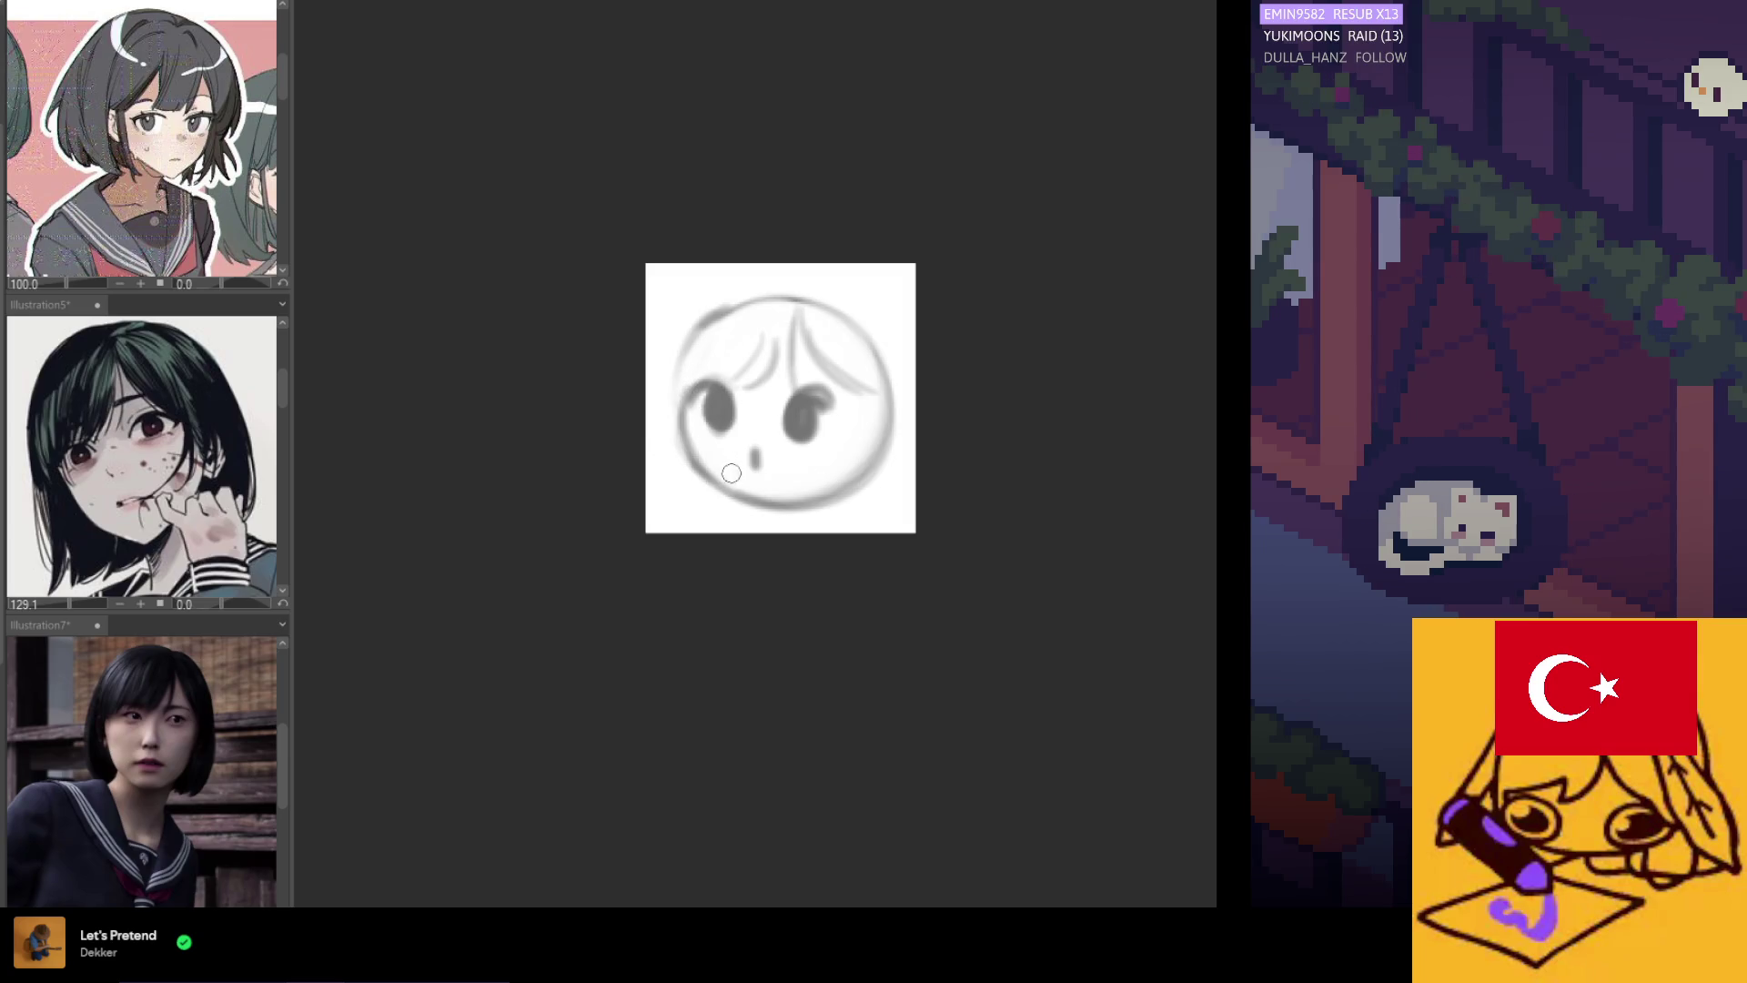
pyautogui.moveTo(754, 454)
pyautogui.mouseDown()
pyautogui.moveTo(714, 486)
pyautogui.moveTo(796, 506)
pyautogui.moveTo(733, 523)
pyautogui.moveTo(793, 509)
pyautogui.mouseUp()
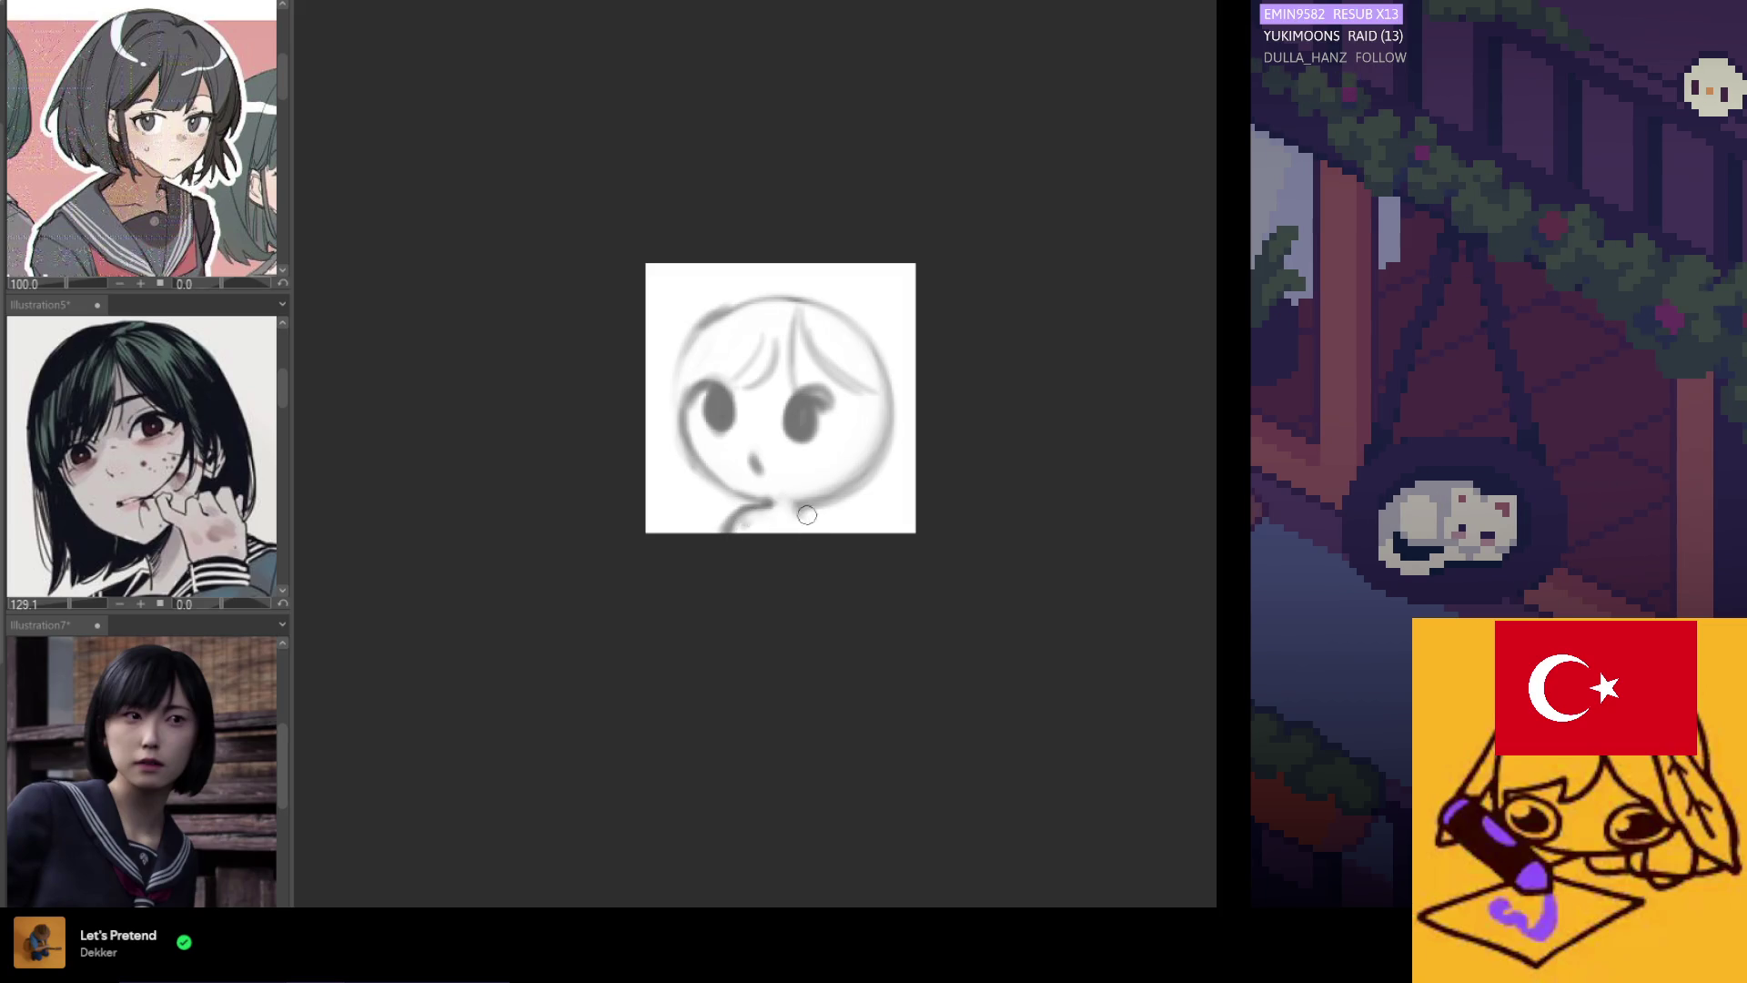
pyautogui.moveTo(745, 518)
pyautogui.mouseDown()
pyautogui.moveTo(837, 512)
pyautogui.moveTo(720, 527)
pyautogui.mouseUp()
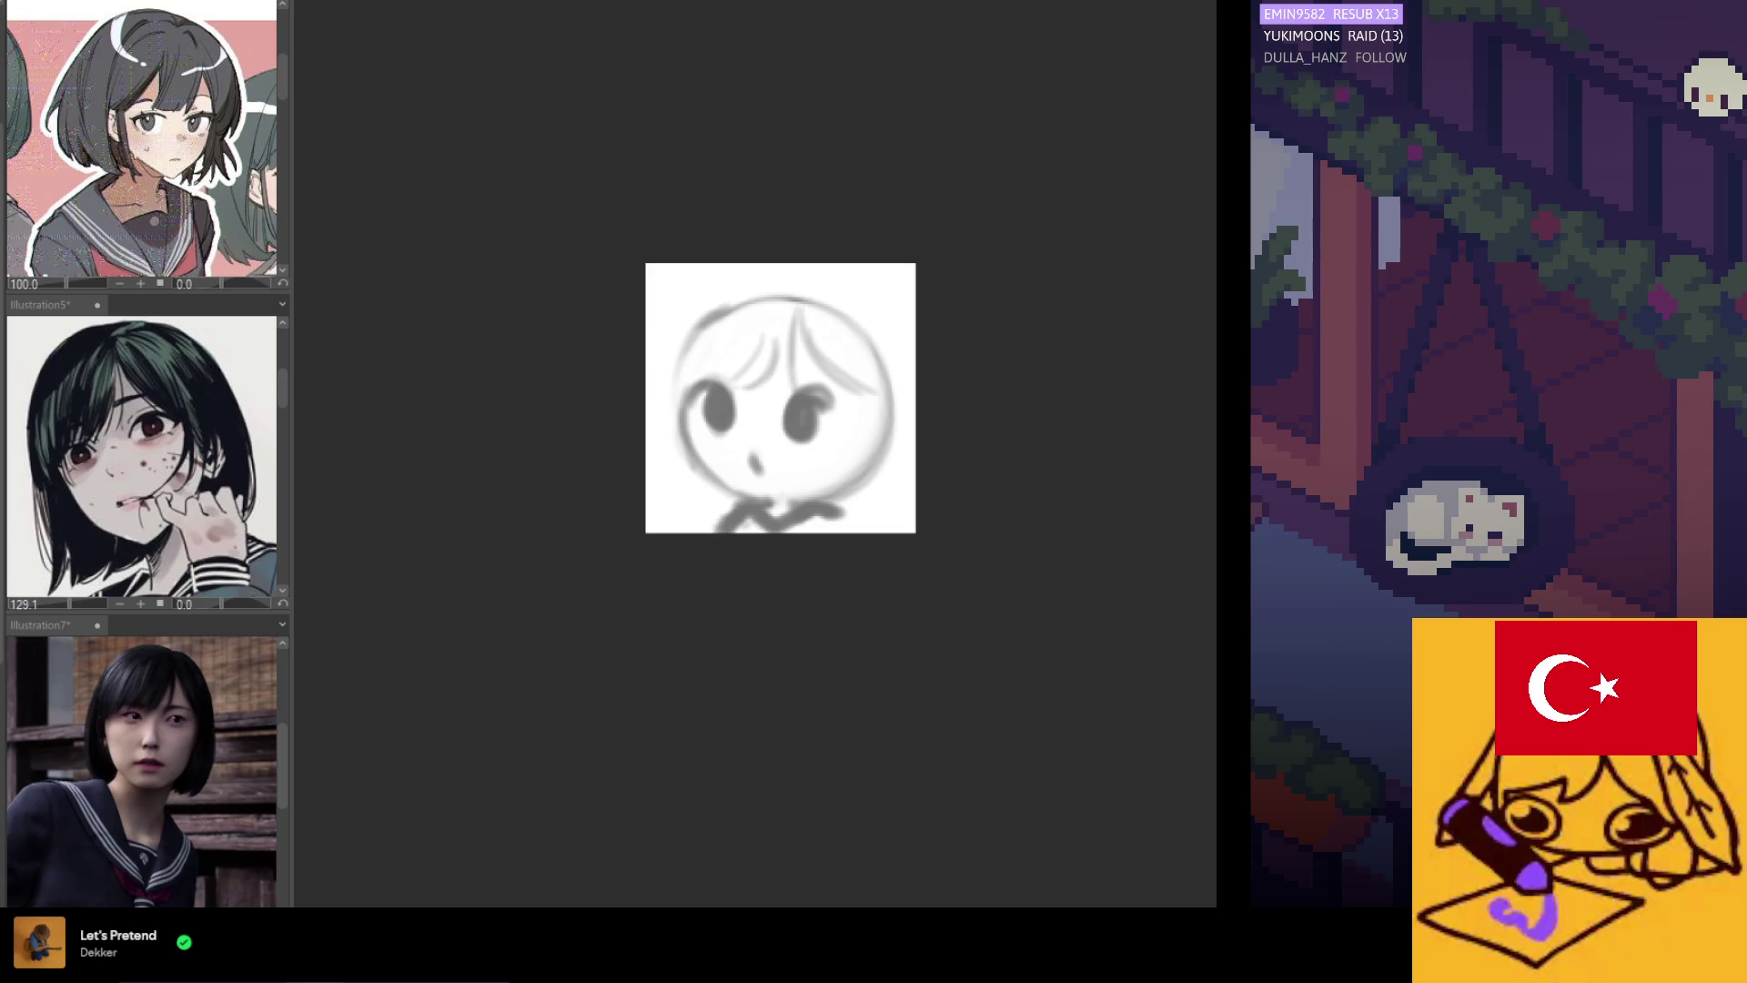
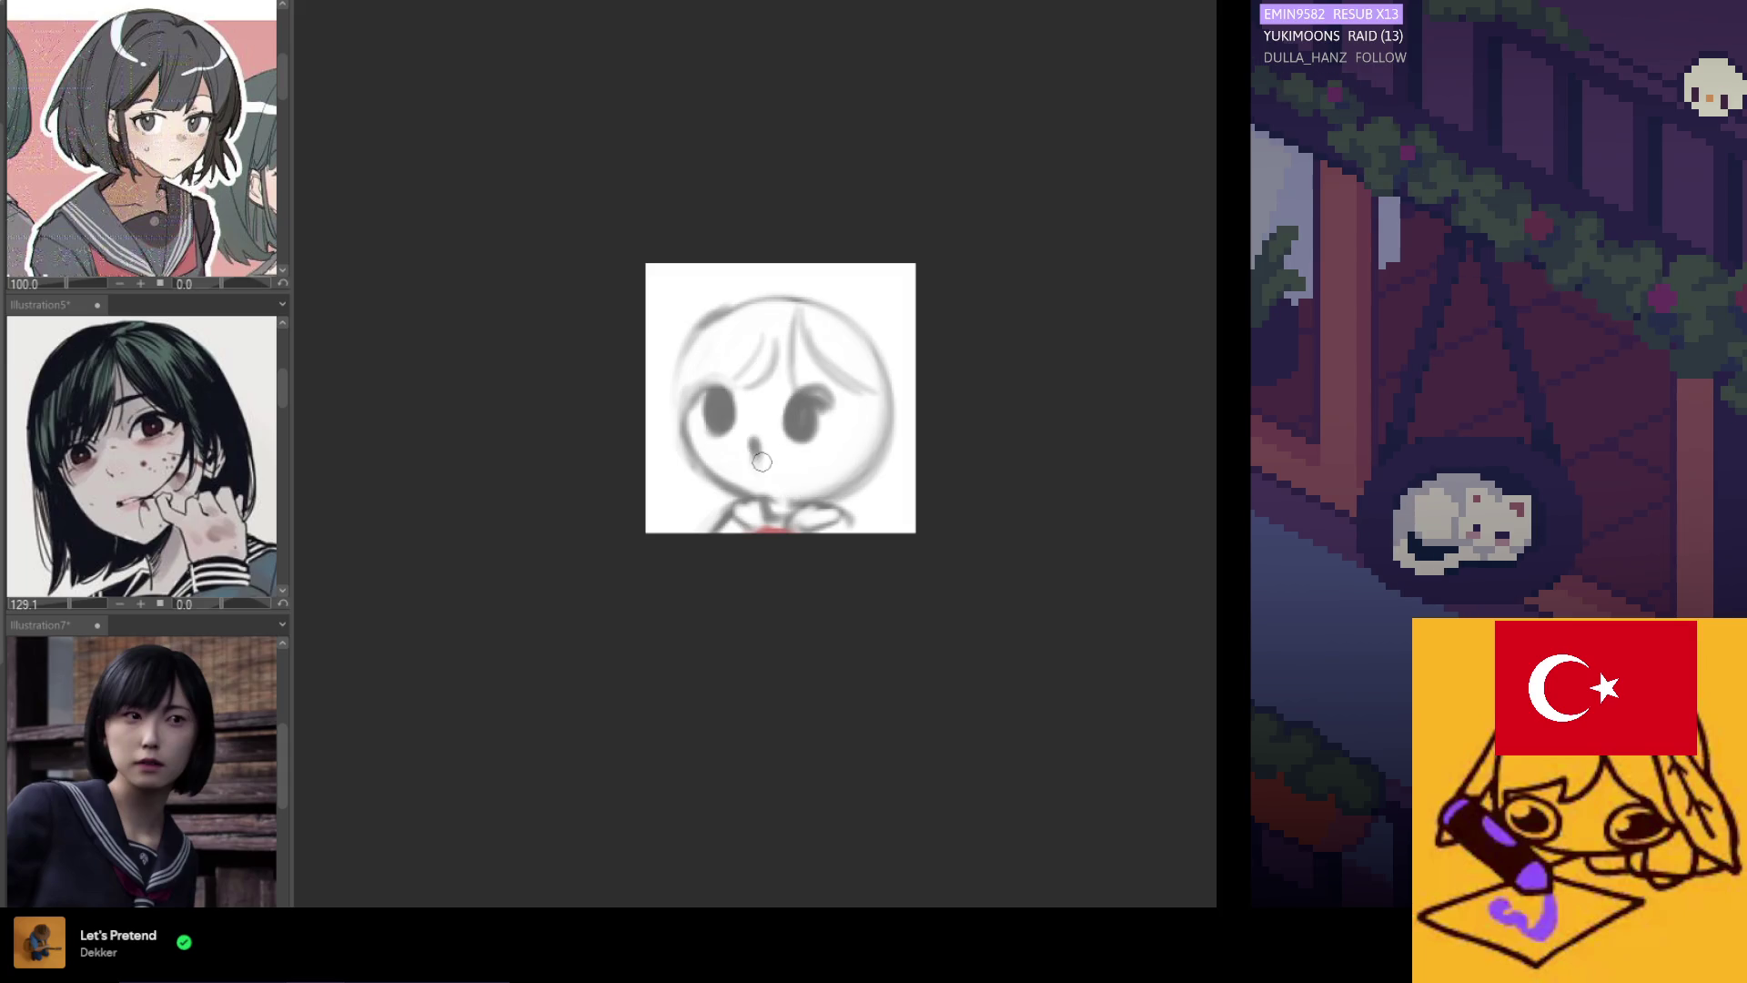
# Darken both eyes with sampled greys, checking in mirrored view and undoing a stray chin stroke.
pyautogui.press('h')
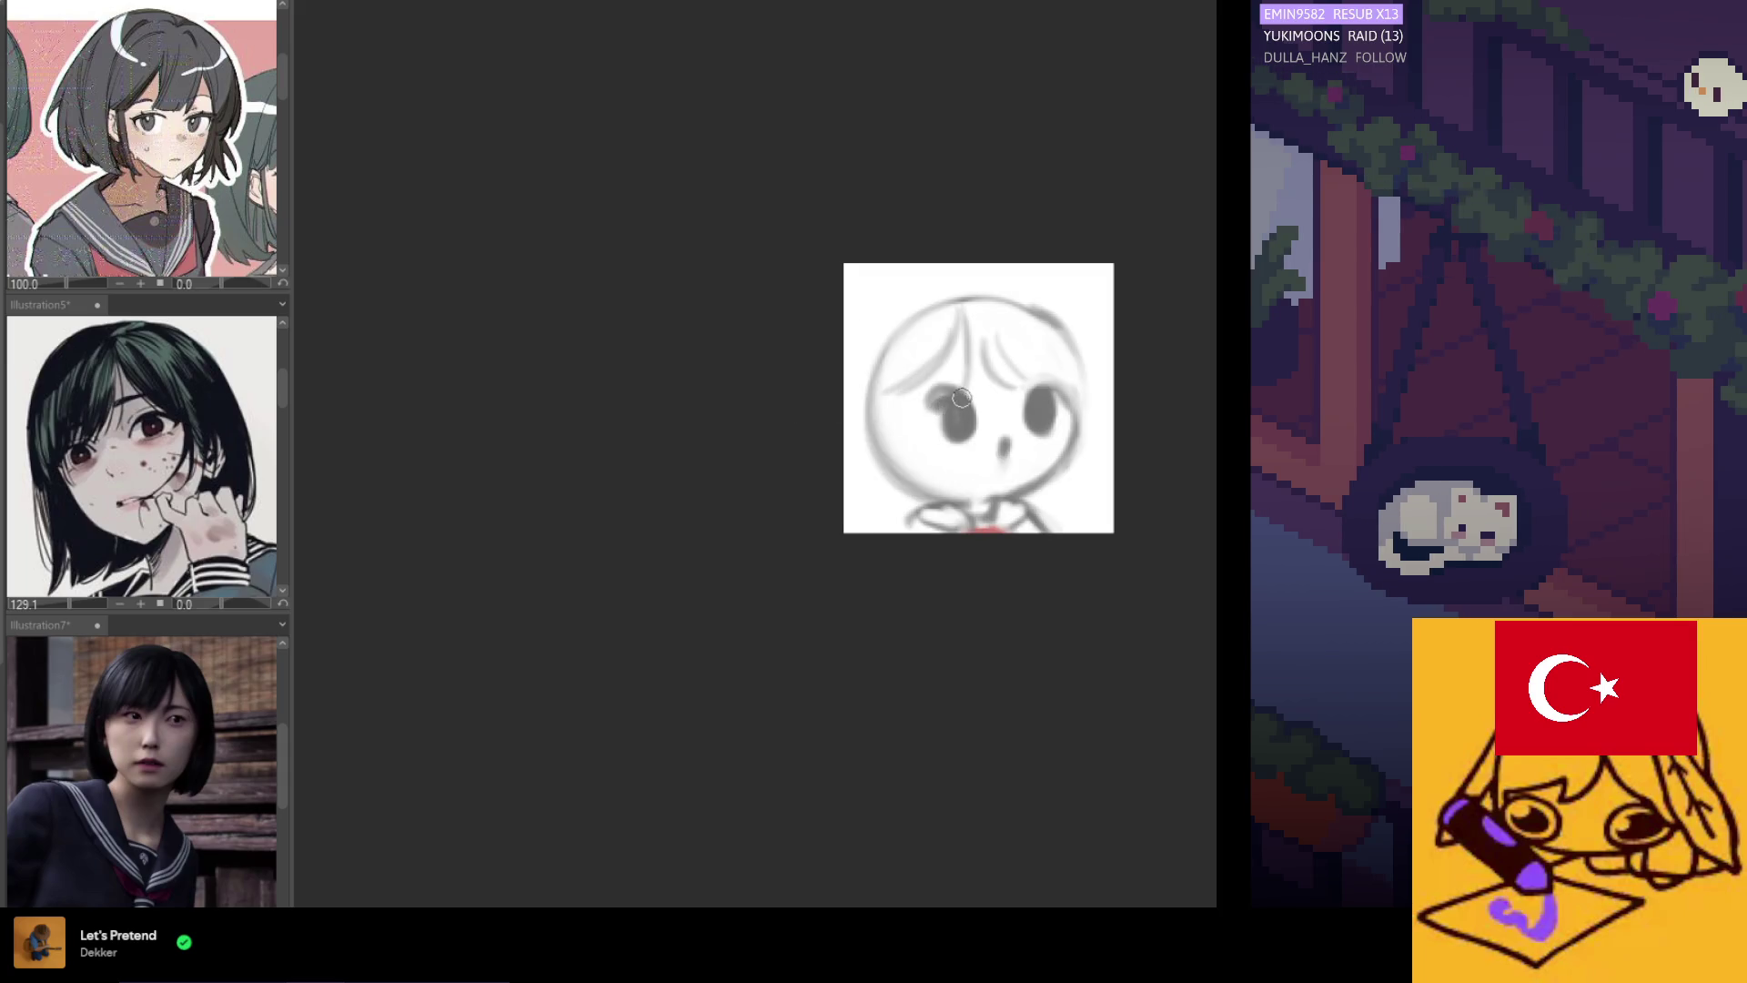
pyautogui.moveTo(952, 414); pyautogui.dragTo(956, 415)
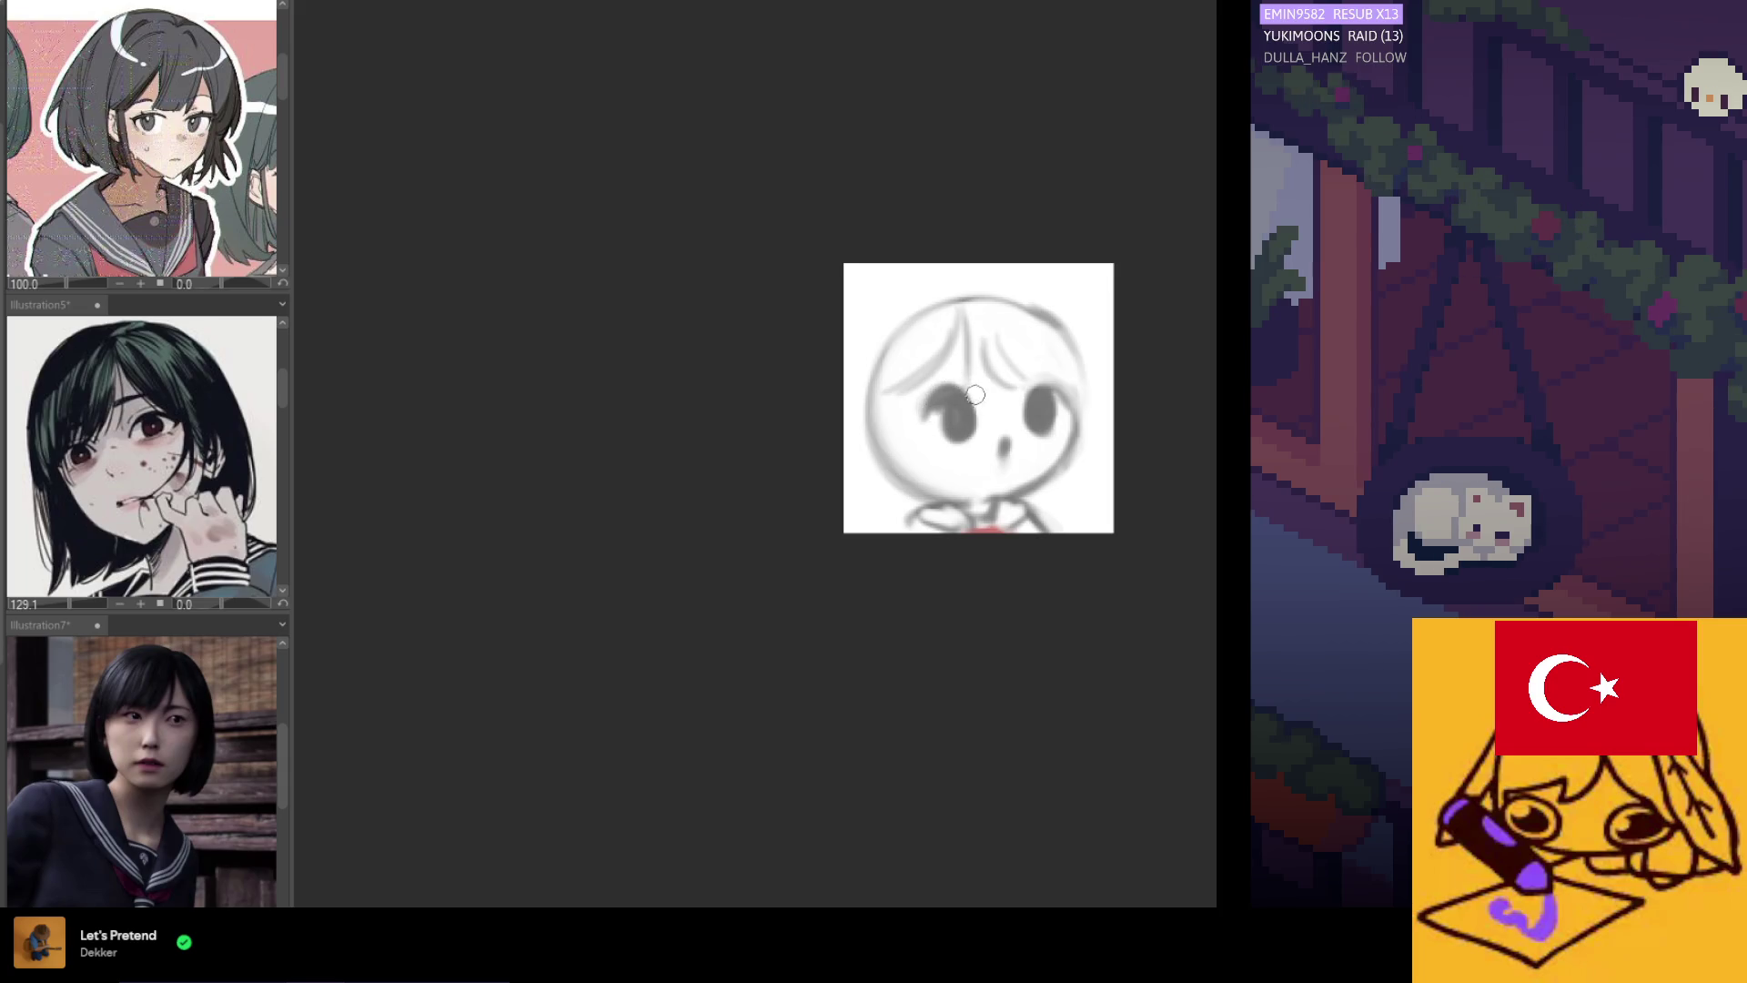
pyautogui.press('h')
pyautogui.keyDown('alt'); pyautogui.click(817, 415); pyautogui.keyUp('alt')
pyautogui.click(804, 417)
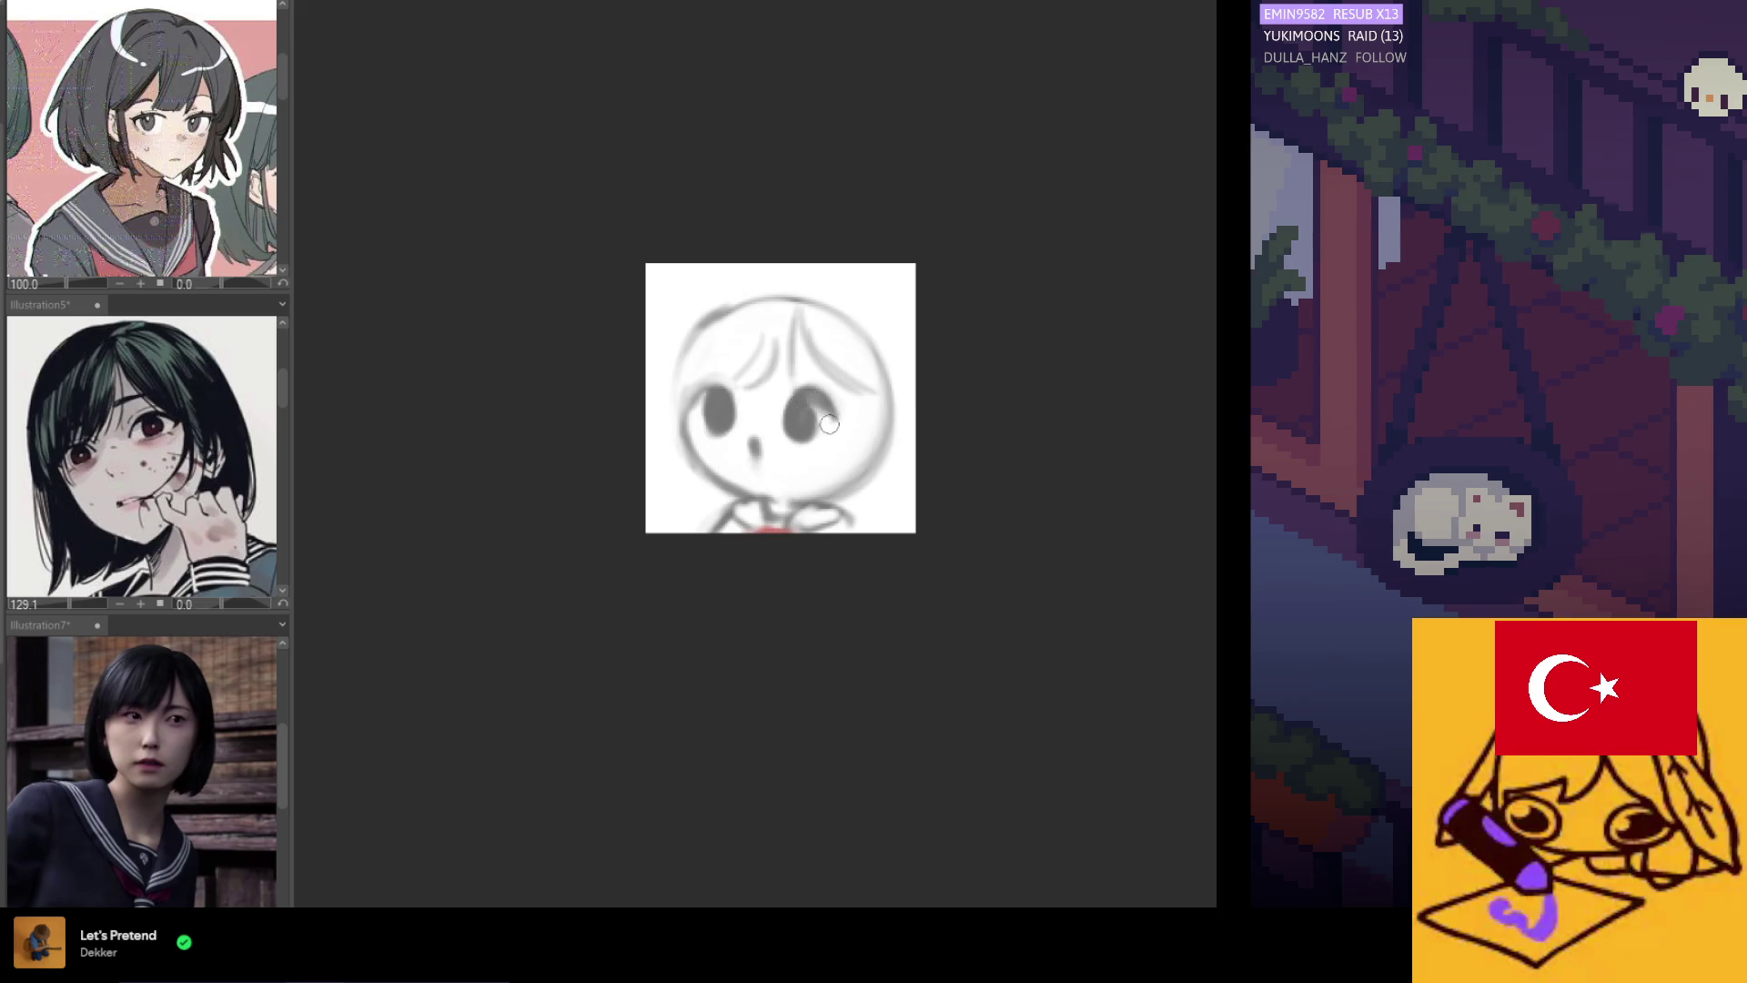
pyautogui.keyDown('alt'); pyautogui.click(793, 391); pyautogui.keyUp('alt')
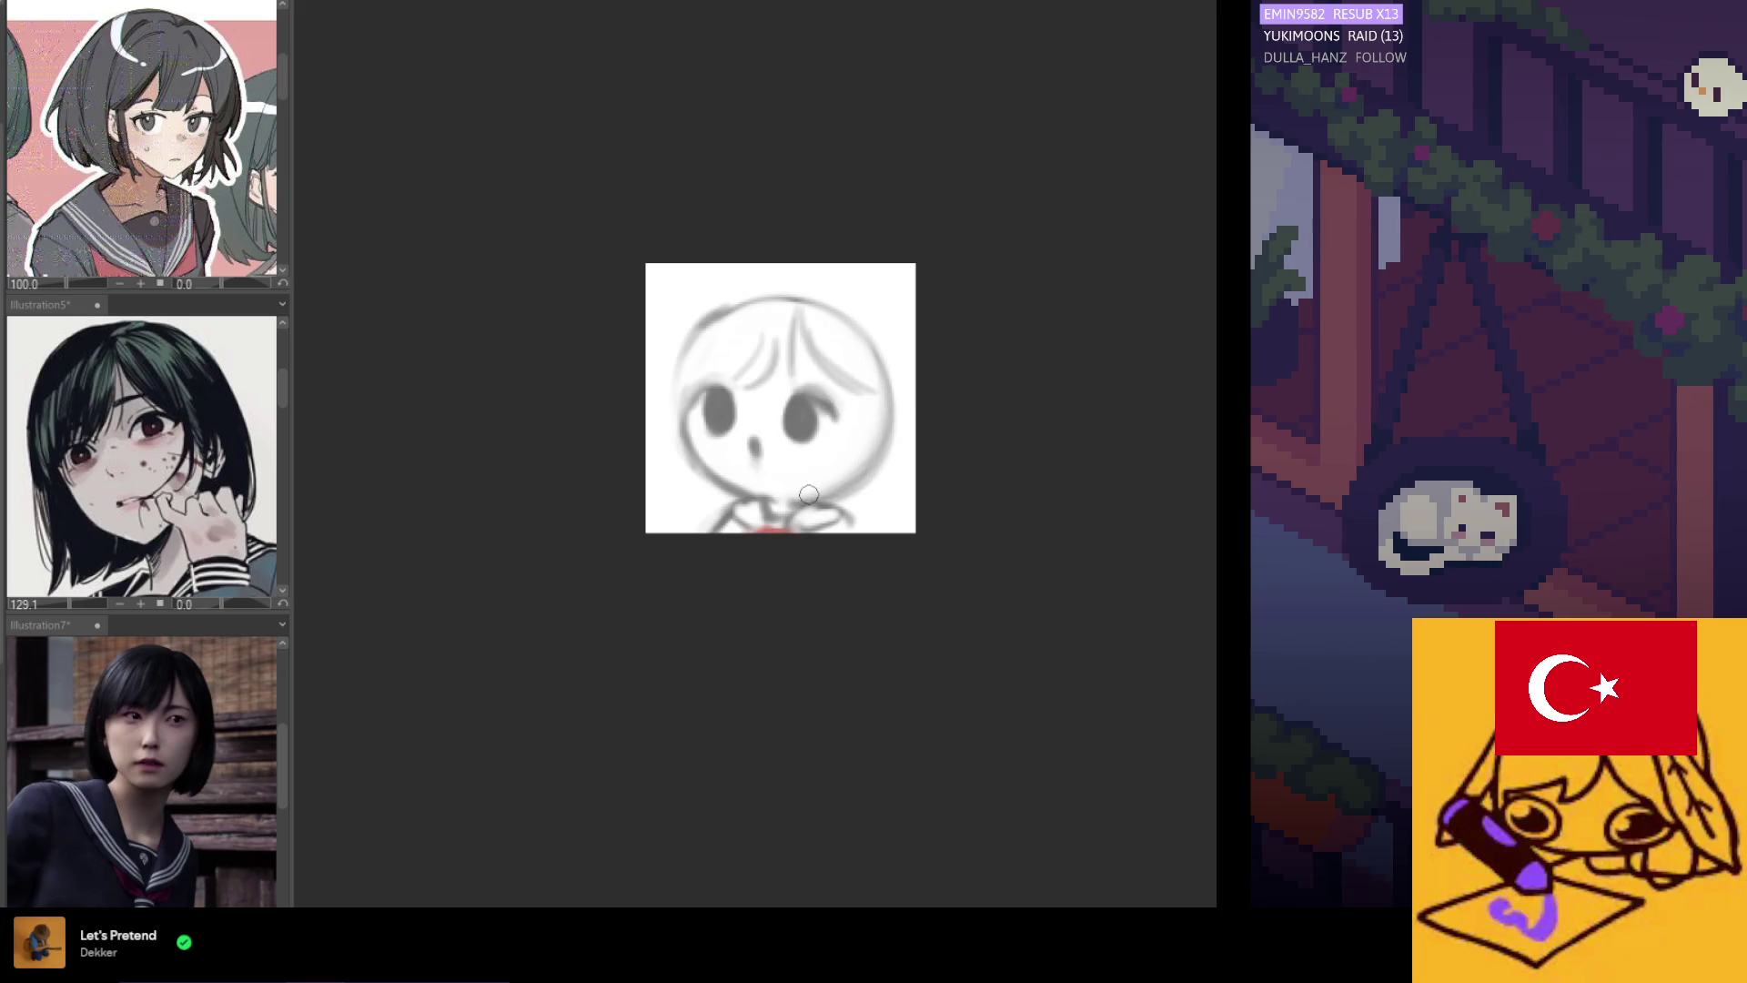
pyautogui.moveTo(788, 503); pyautogui.dragTo(862, 477)
pyautogui.hotkey('ctrl', 'z')
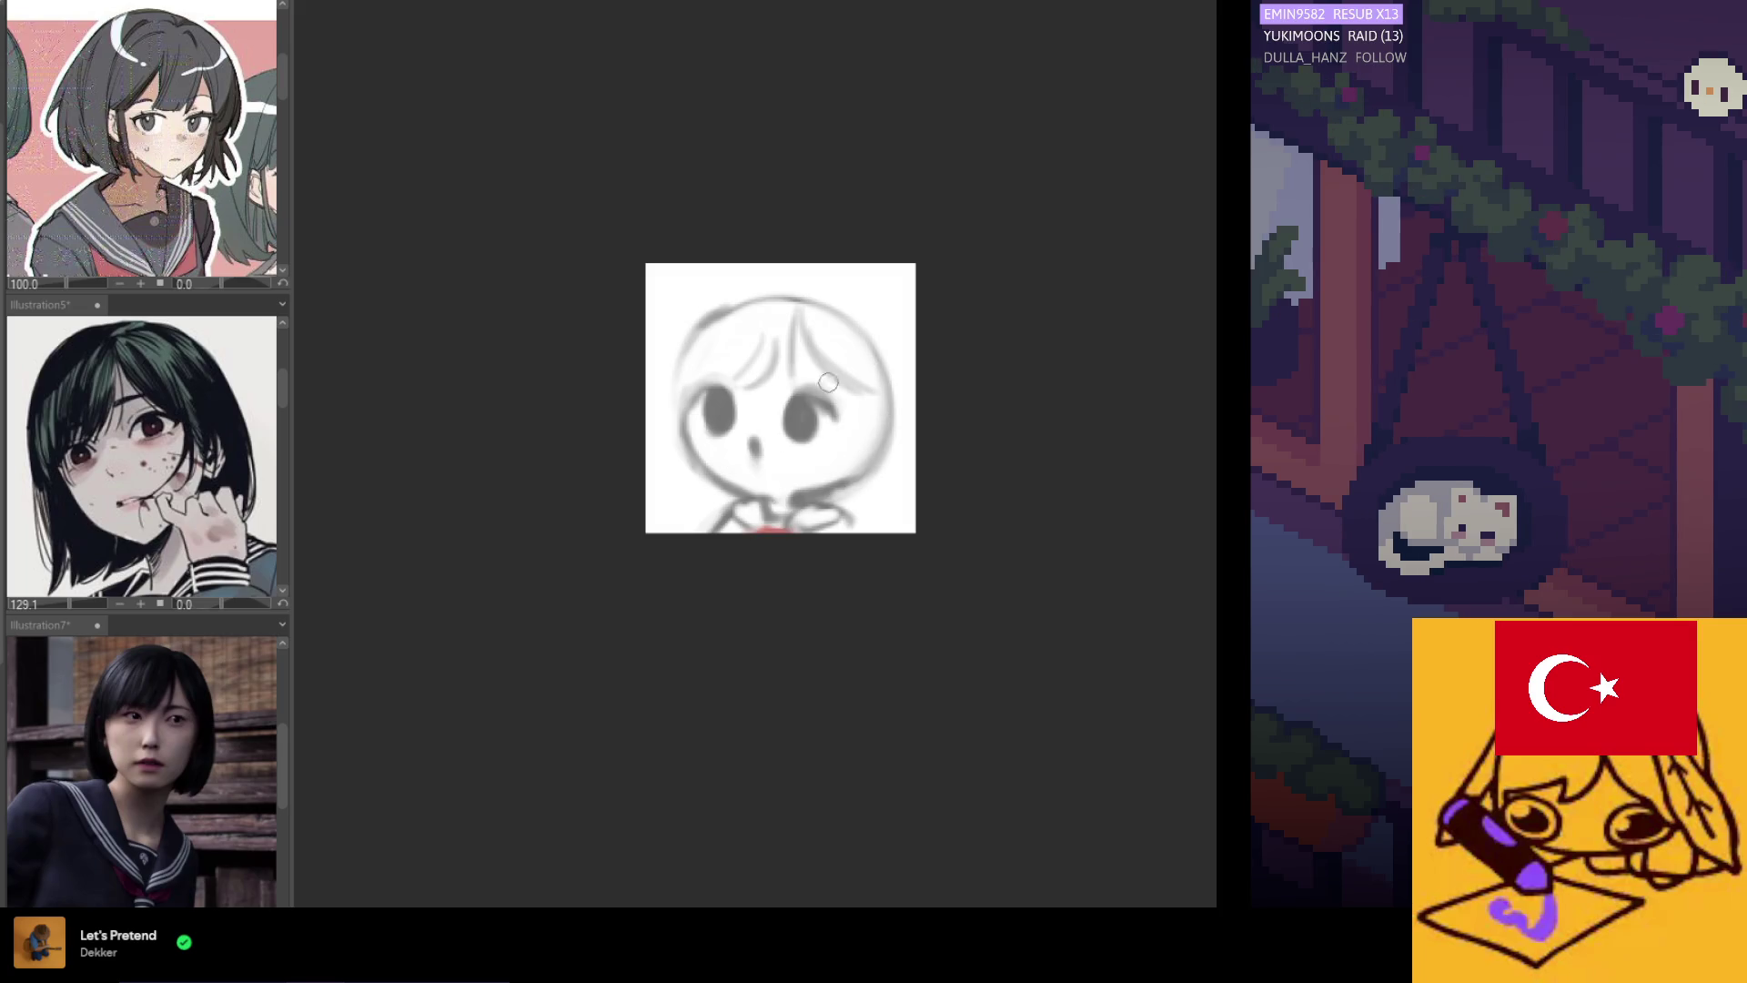
# Draw a darker loose hair strand down the right side of the face.
pyautogui.moveTo(849, 376); pyautogui.dragTo(844, 460)
pyautogui.moveTo(851, 377); pyautogui.dragTo(862, 449)
pyautogui.hotkey('ctrl', 'z')
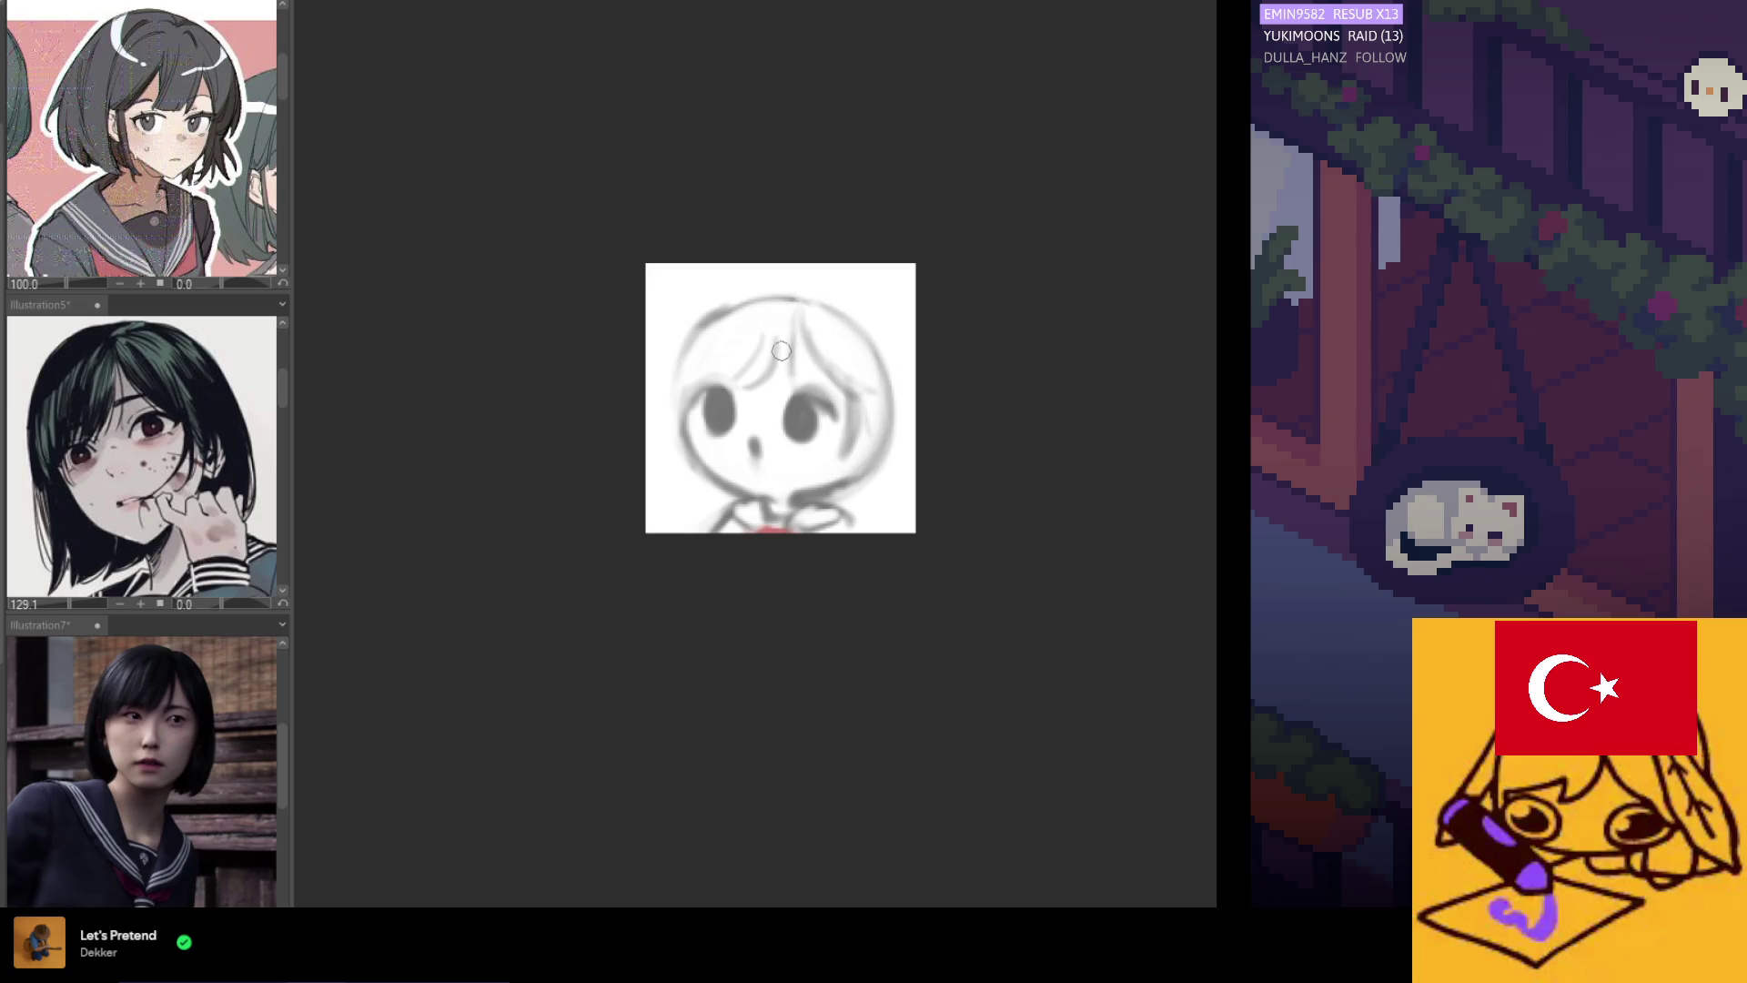
pyautogui.moveTo(852, 394); pyautogui.dragTo(850, 450)
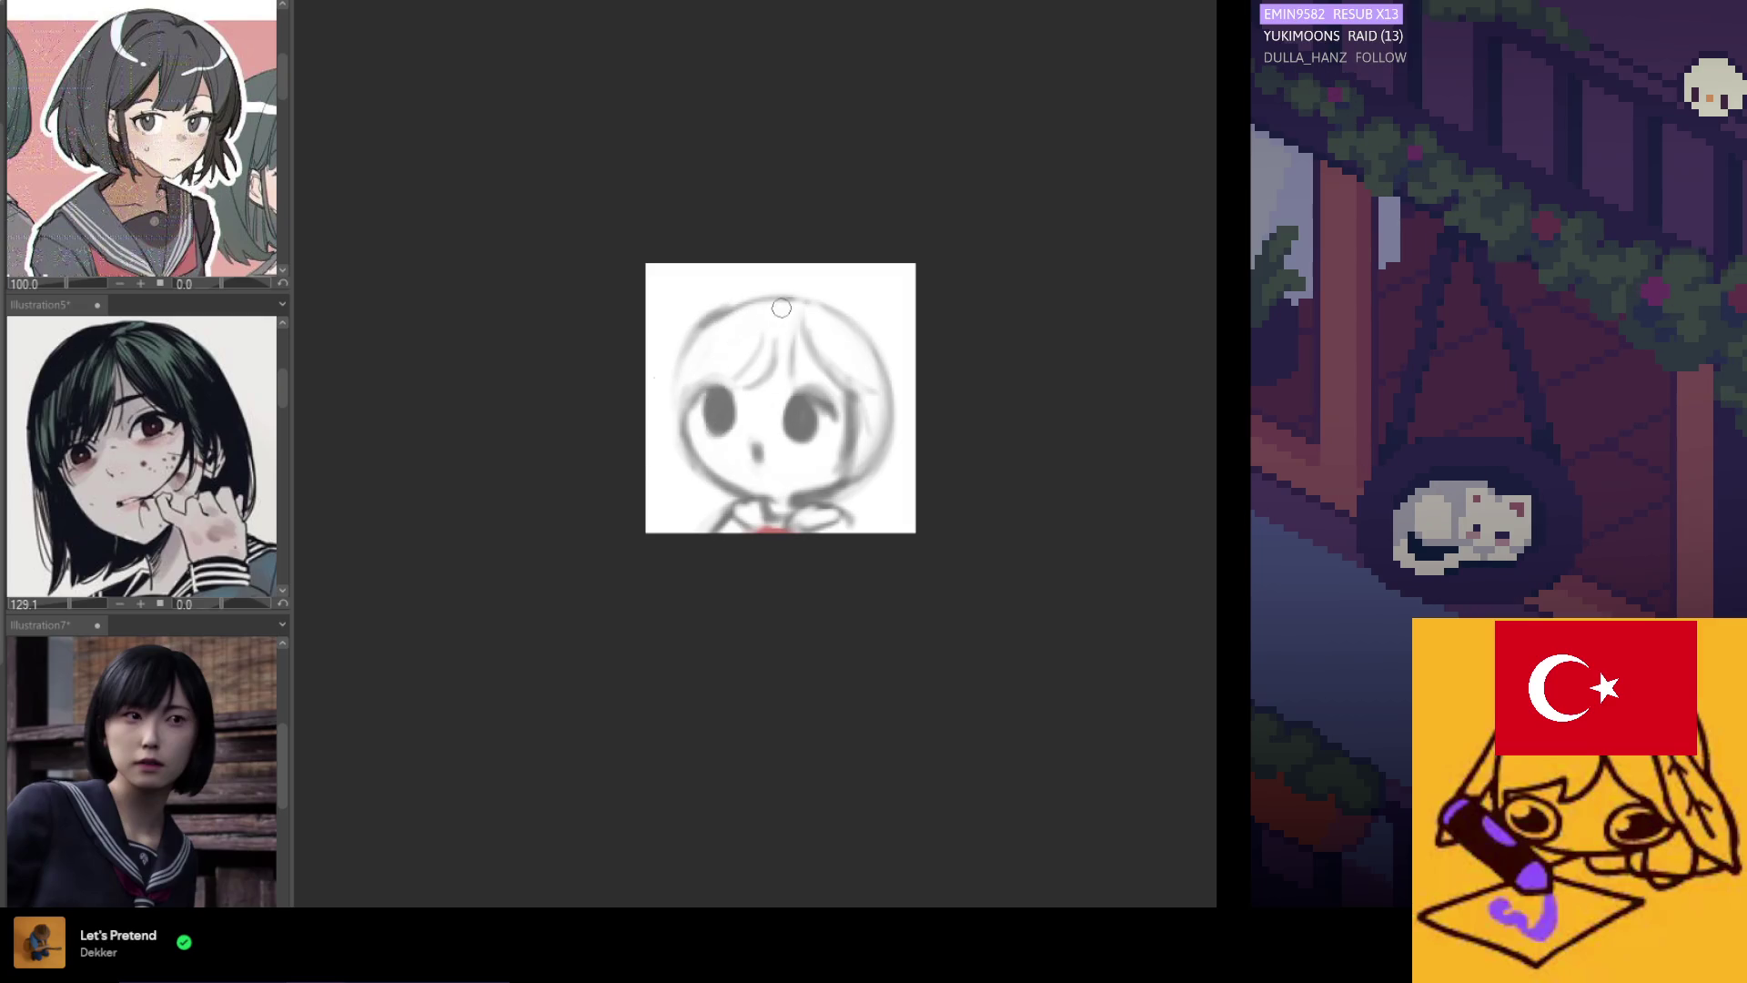
# Outline the top and left side of the bob, then darken both eyes.
pyautogui.moveTo(803, 301)
pyautogui.mouseDown()
pyautogui.moveTo(673, 364)
pyautogui.moveTo(664, 428)
pyautogui.mouseUp()
pyautogui.moveTo(728, 291); pyautogui.dragTo(667, 477)
pyautogui.moveTo(673, 327)
pyautogui.mouseDown()
pyautogui.moveTo(700, 391)
pyautogui.moveTo(655, 455)
pyautogui.mouseUp()
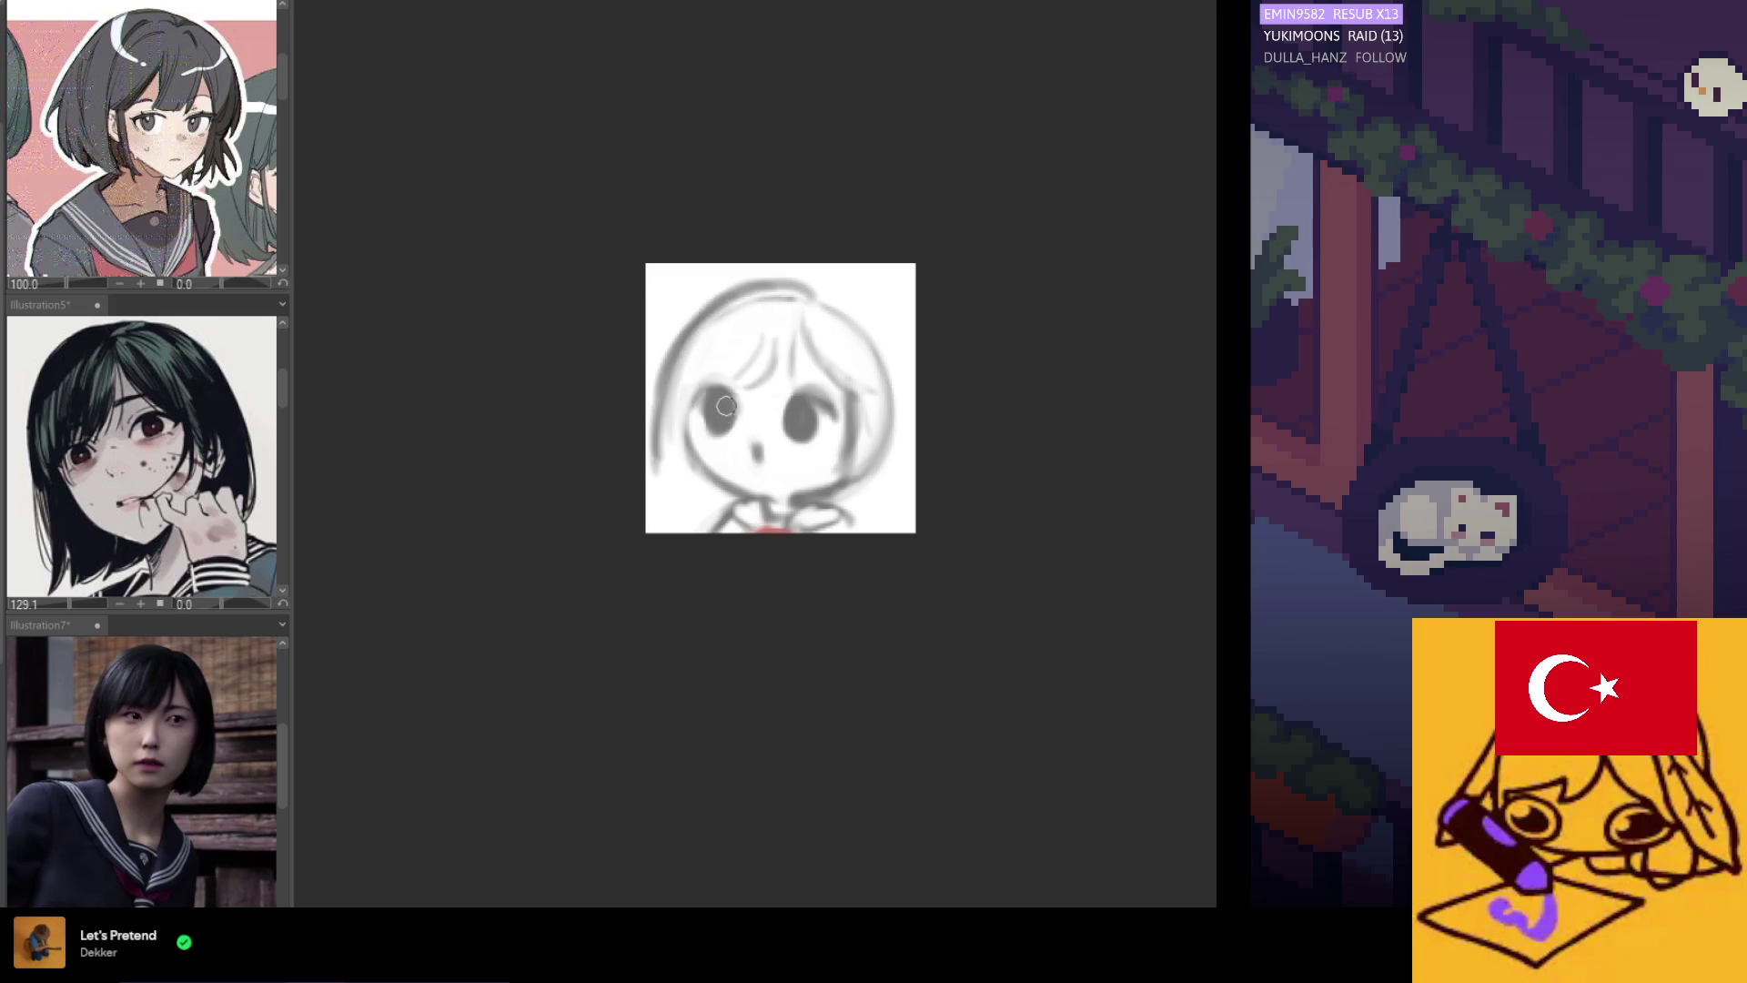
pyautogui.moveTo(723, 408); pyautogui.dragTo(721, 389)
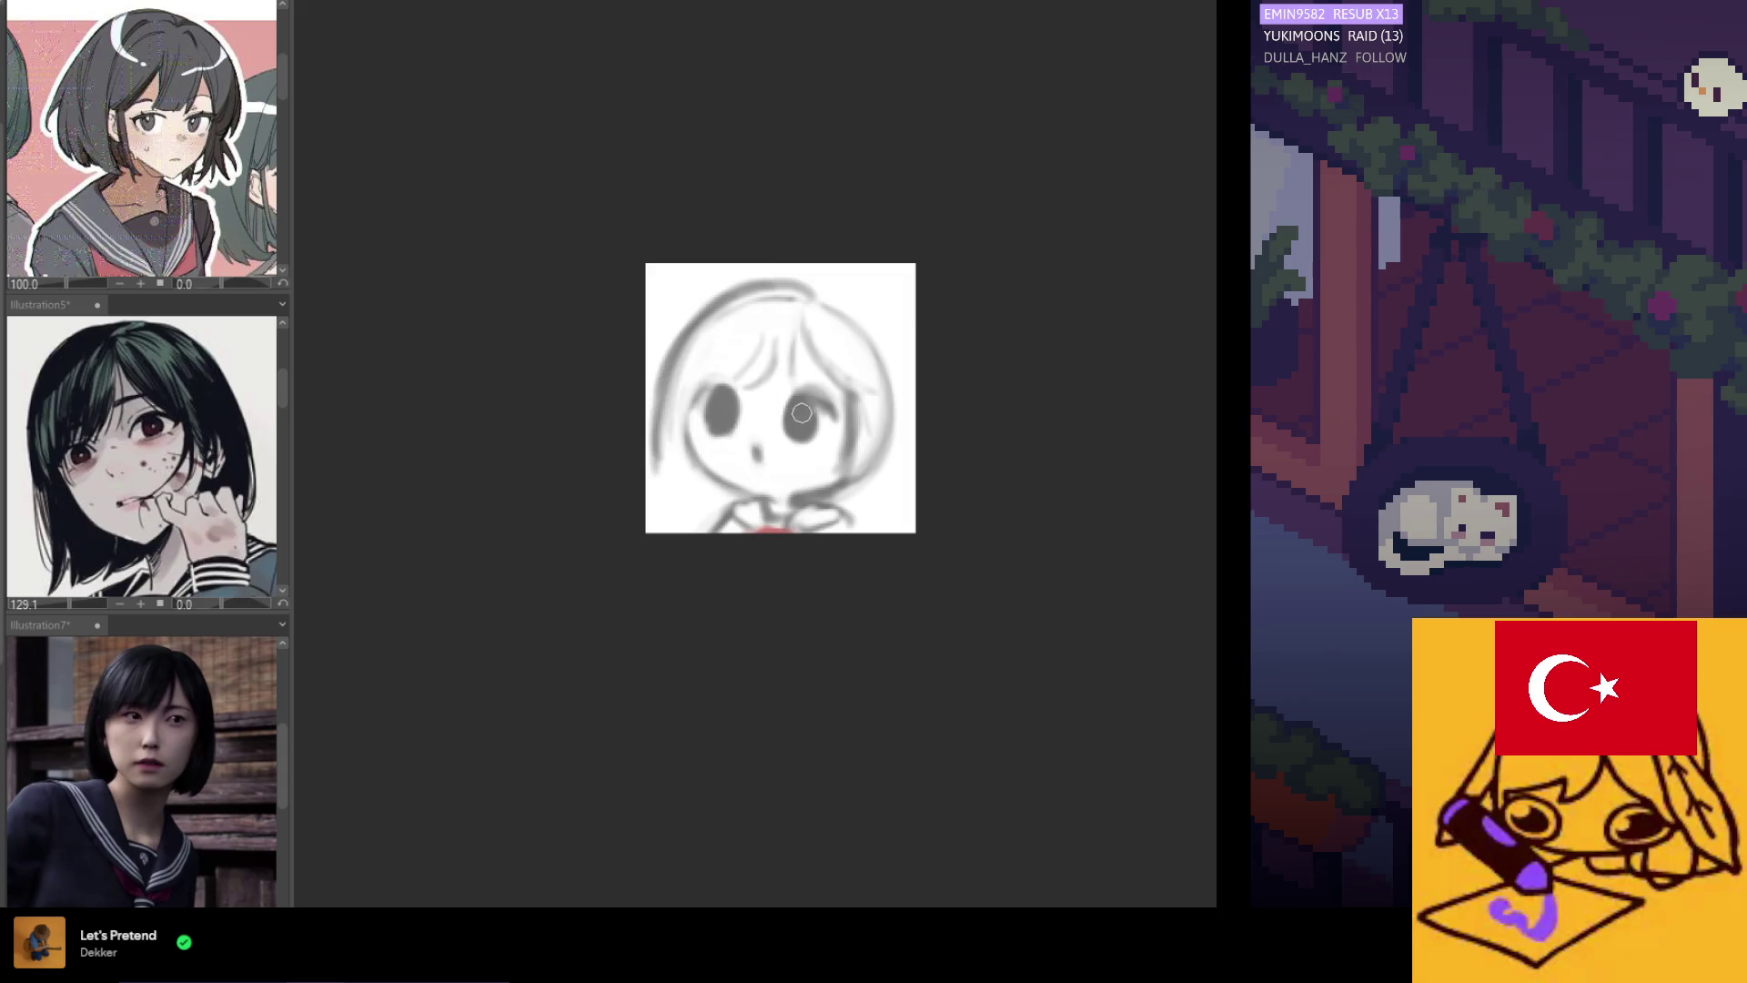
pyautogui.moveTo(797, 430); pyautogui.dragTo(799, 408)
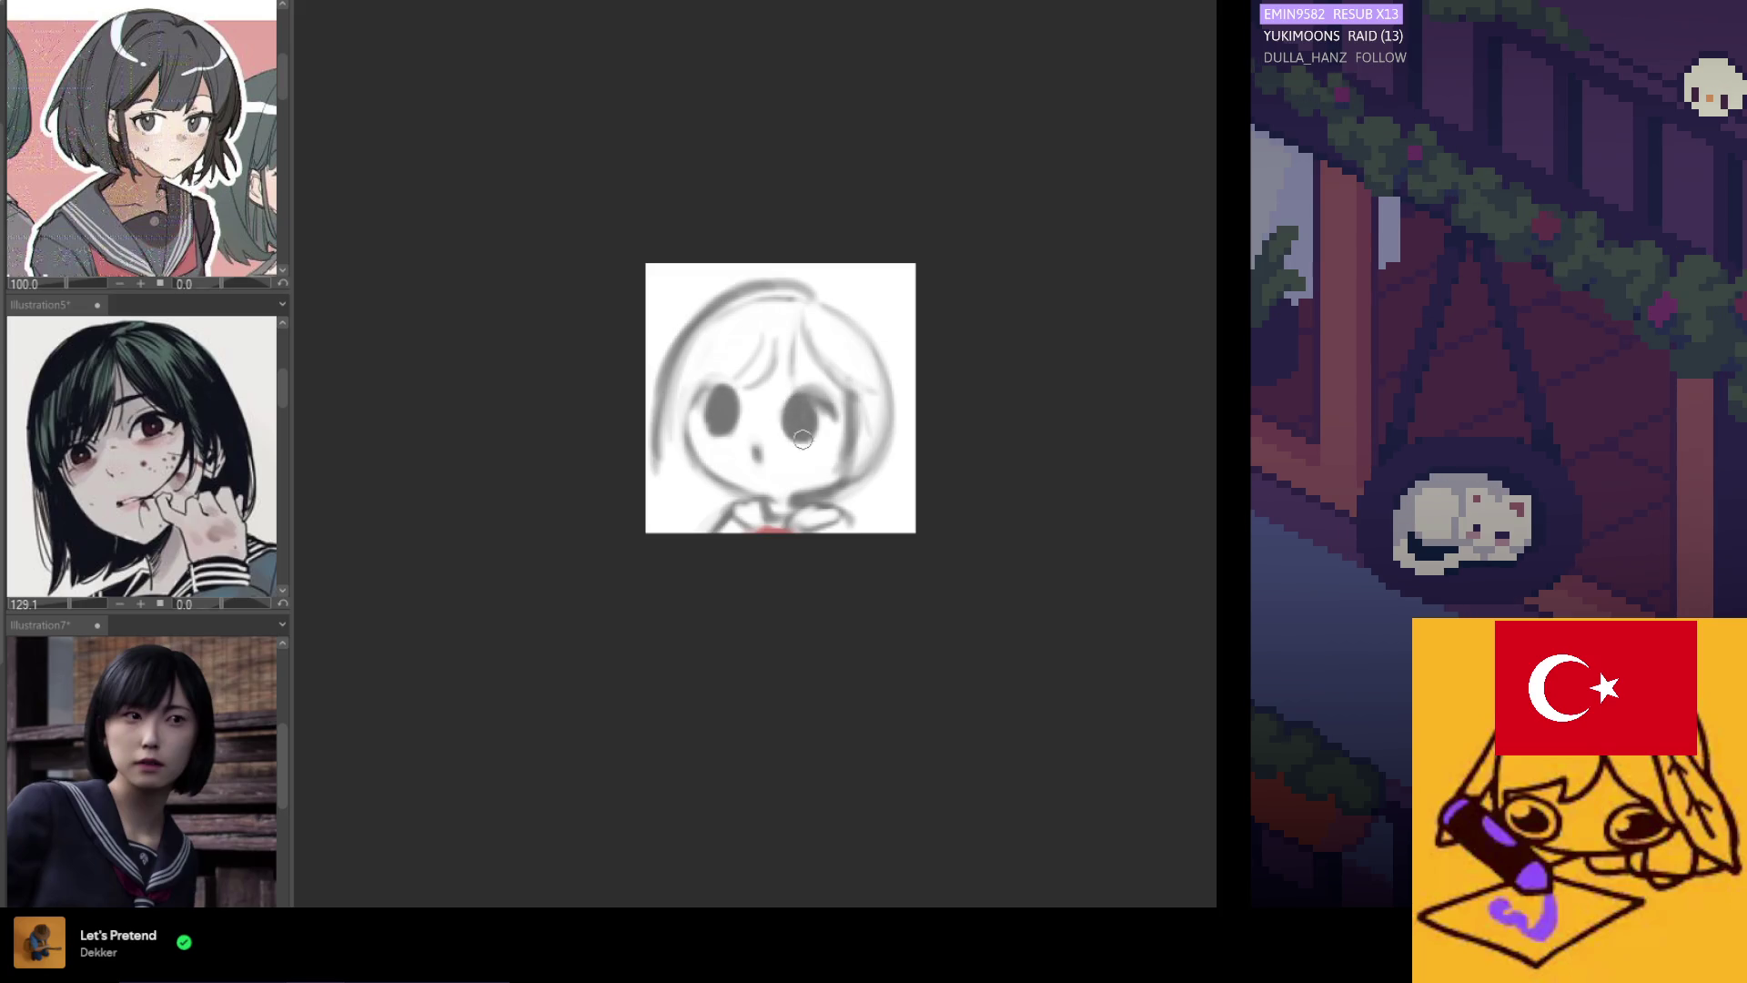
# Outline the right side of the hair toward the chin and fade the right eye to a faint patch.
pyautogui.moveTo(833, 300); pyautogui.dragTo(901, 464)
pyautogui.moveTo(873, 339)
pyautogui.mouseDown()
pyautogui.moveTo(901, 505)
pyautogui.moveTo(897, 432)
pyautogui.mouseUp()
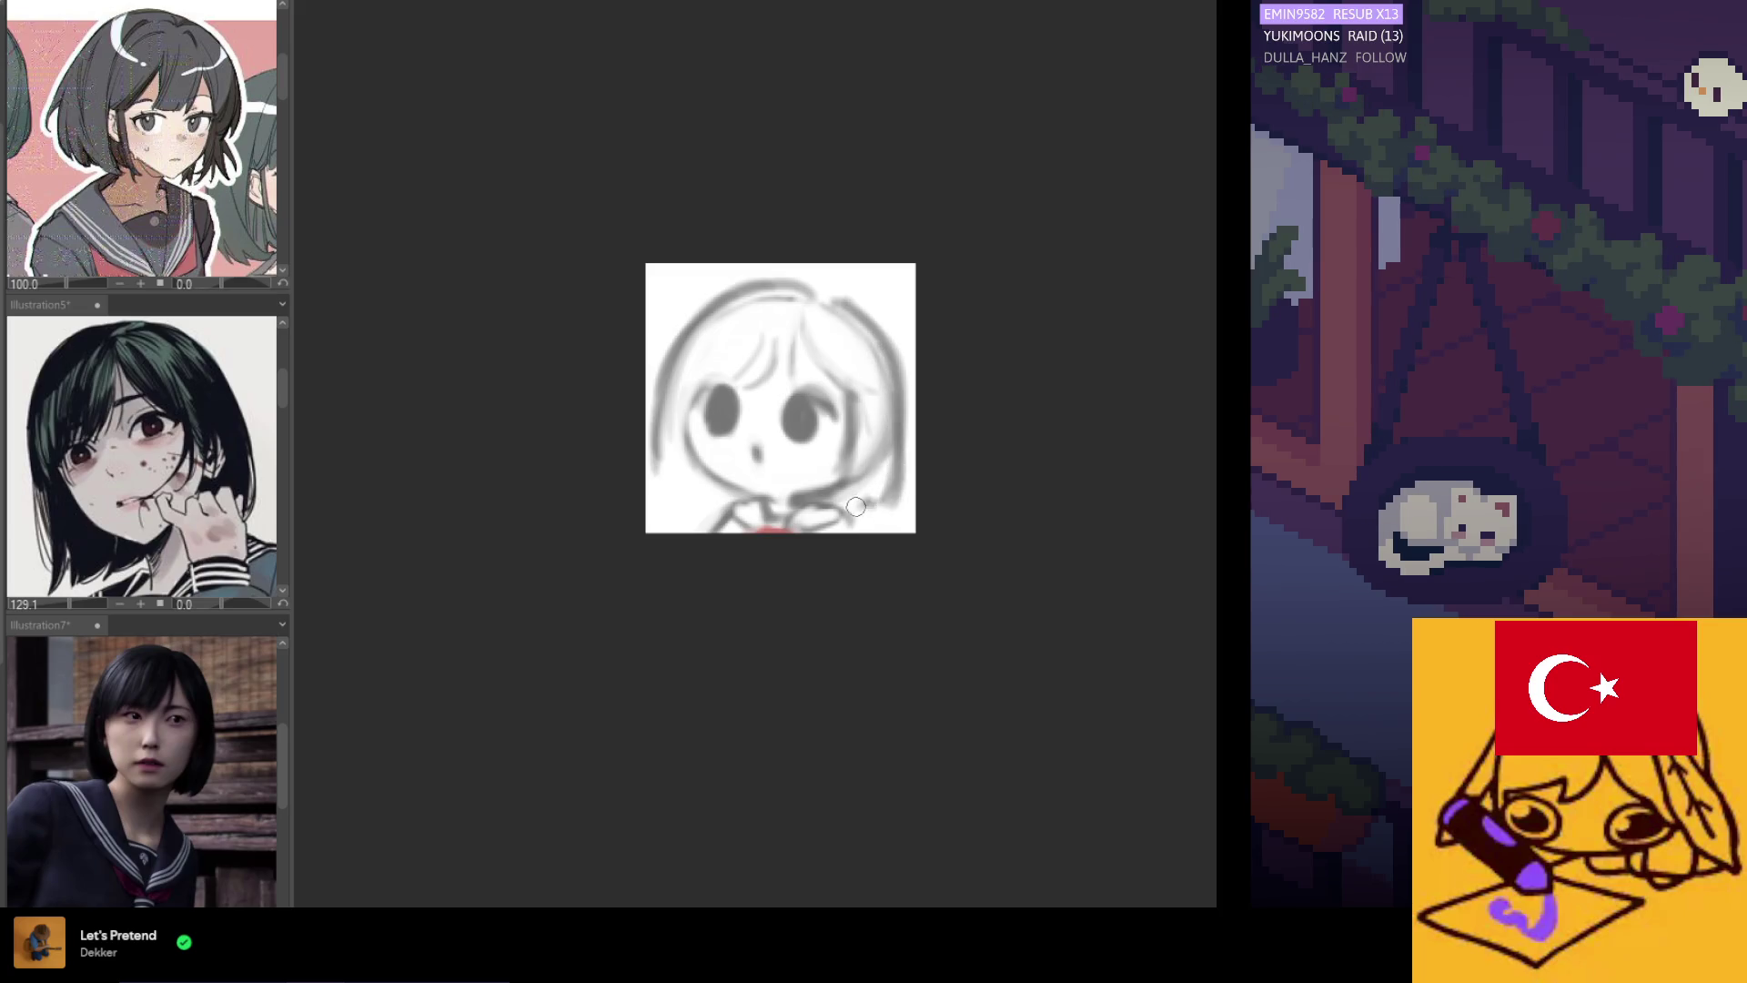
pyautogui.moveTo(657, 494); pyautogui.dragTo(661, 461)
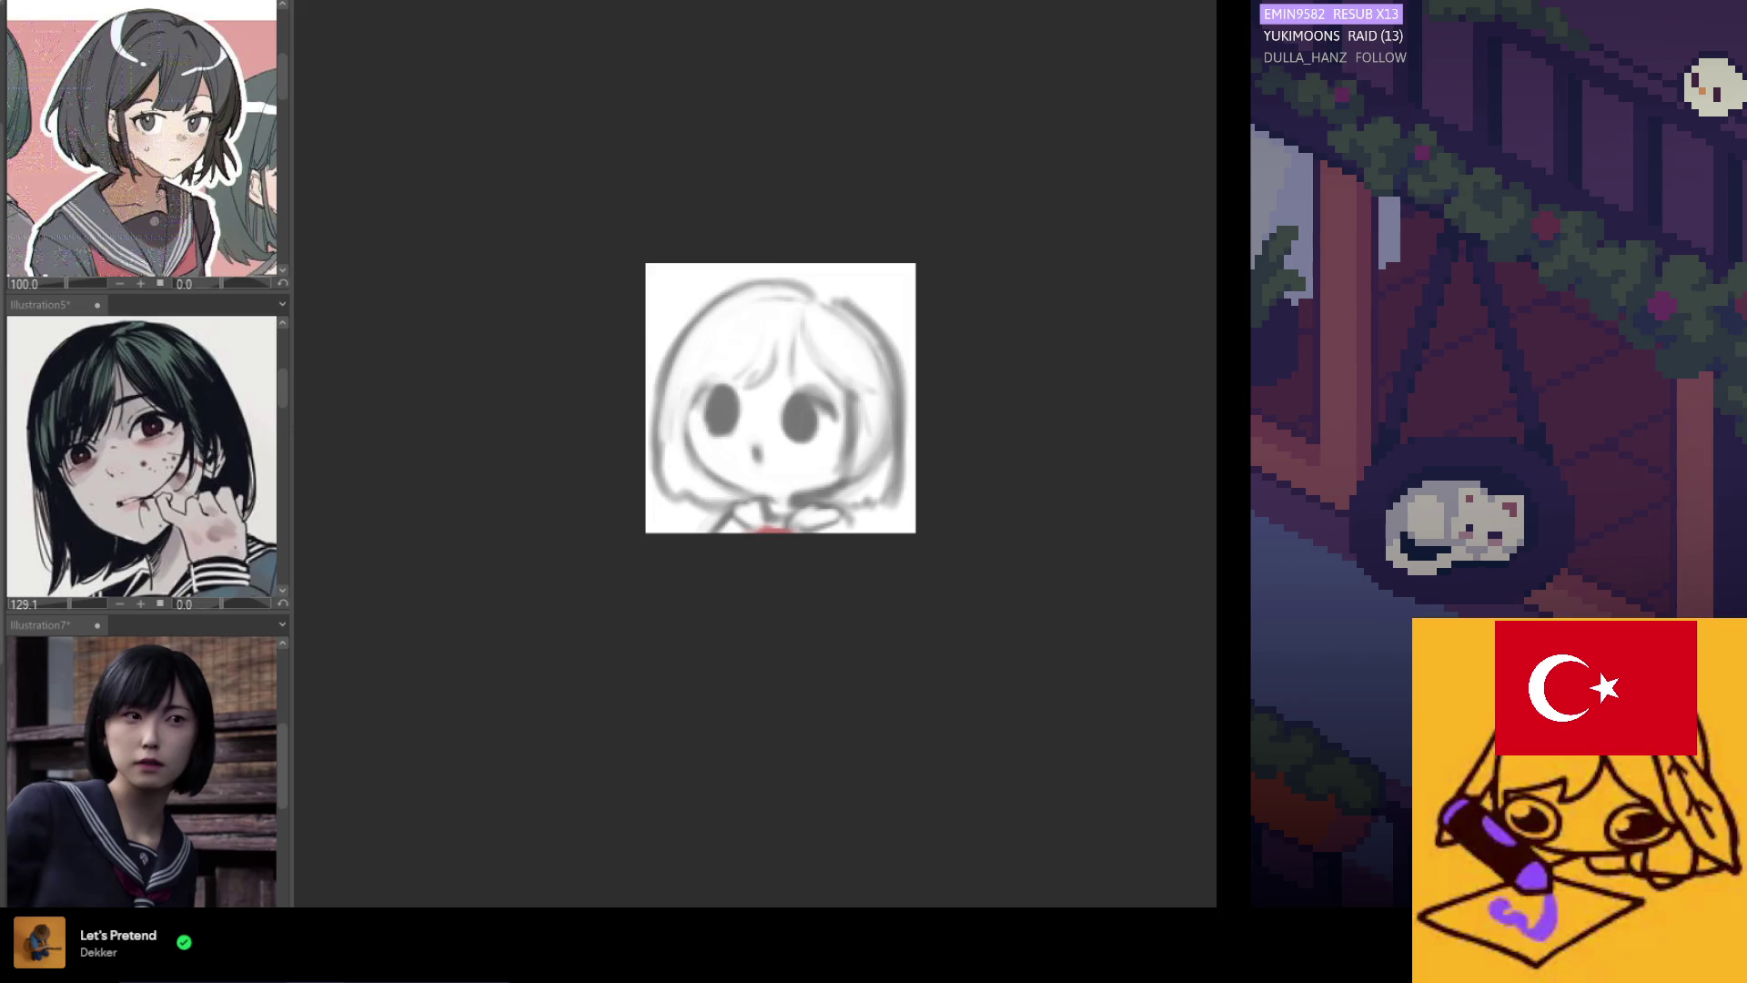
pyautogui.moveTo(774, 423)
pyautogui.mouseDown()
pyautogui.moveTo(798, 401)
pyautogui.moveTo(800, 414)
pyautogui.moveTo(714, 419)
pyautogui.mouseUp()
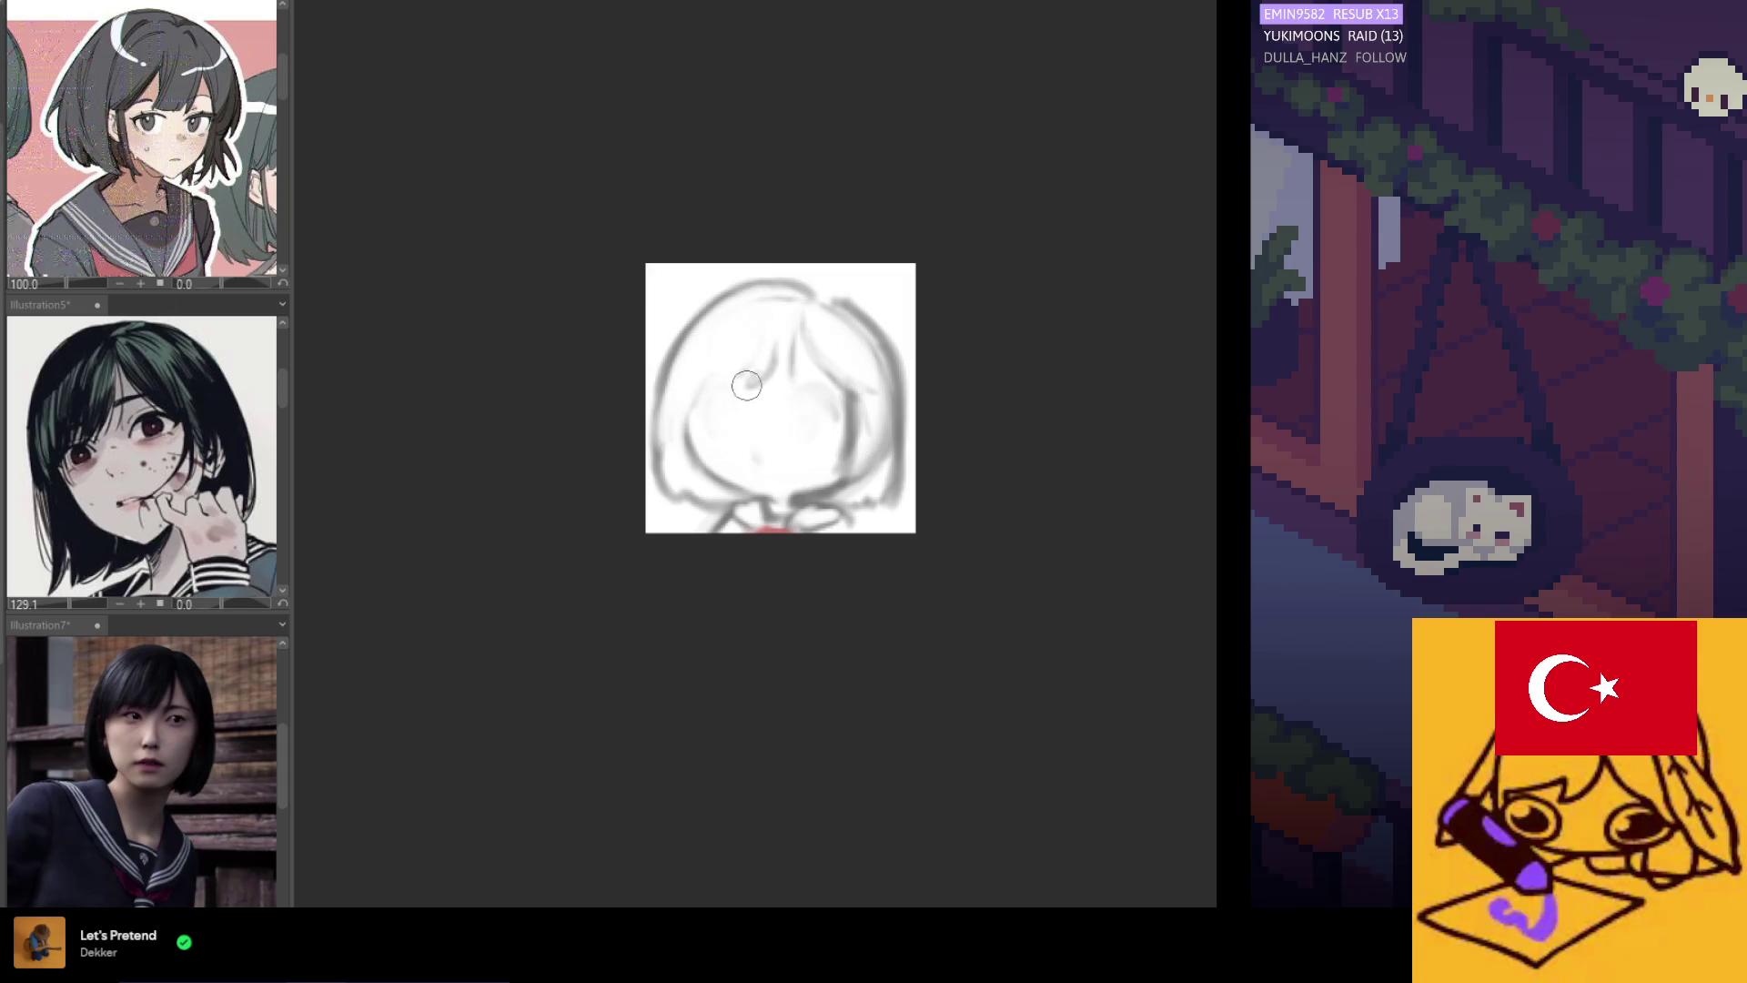
# Paint a grey patch for the left eye, then redo it lighter.
pyautogui.moveTo(746, 387)
pyautogui.mouseDown()
pyautogui.moveTo(728, 414)
pyautogui.moveTo(800, 392)
pyautogui.moveTo(803, 409)
pyautogui.moveTo(726, 412)
pyautogui.mouseUp()
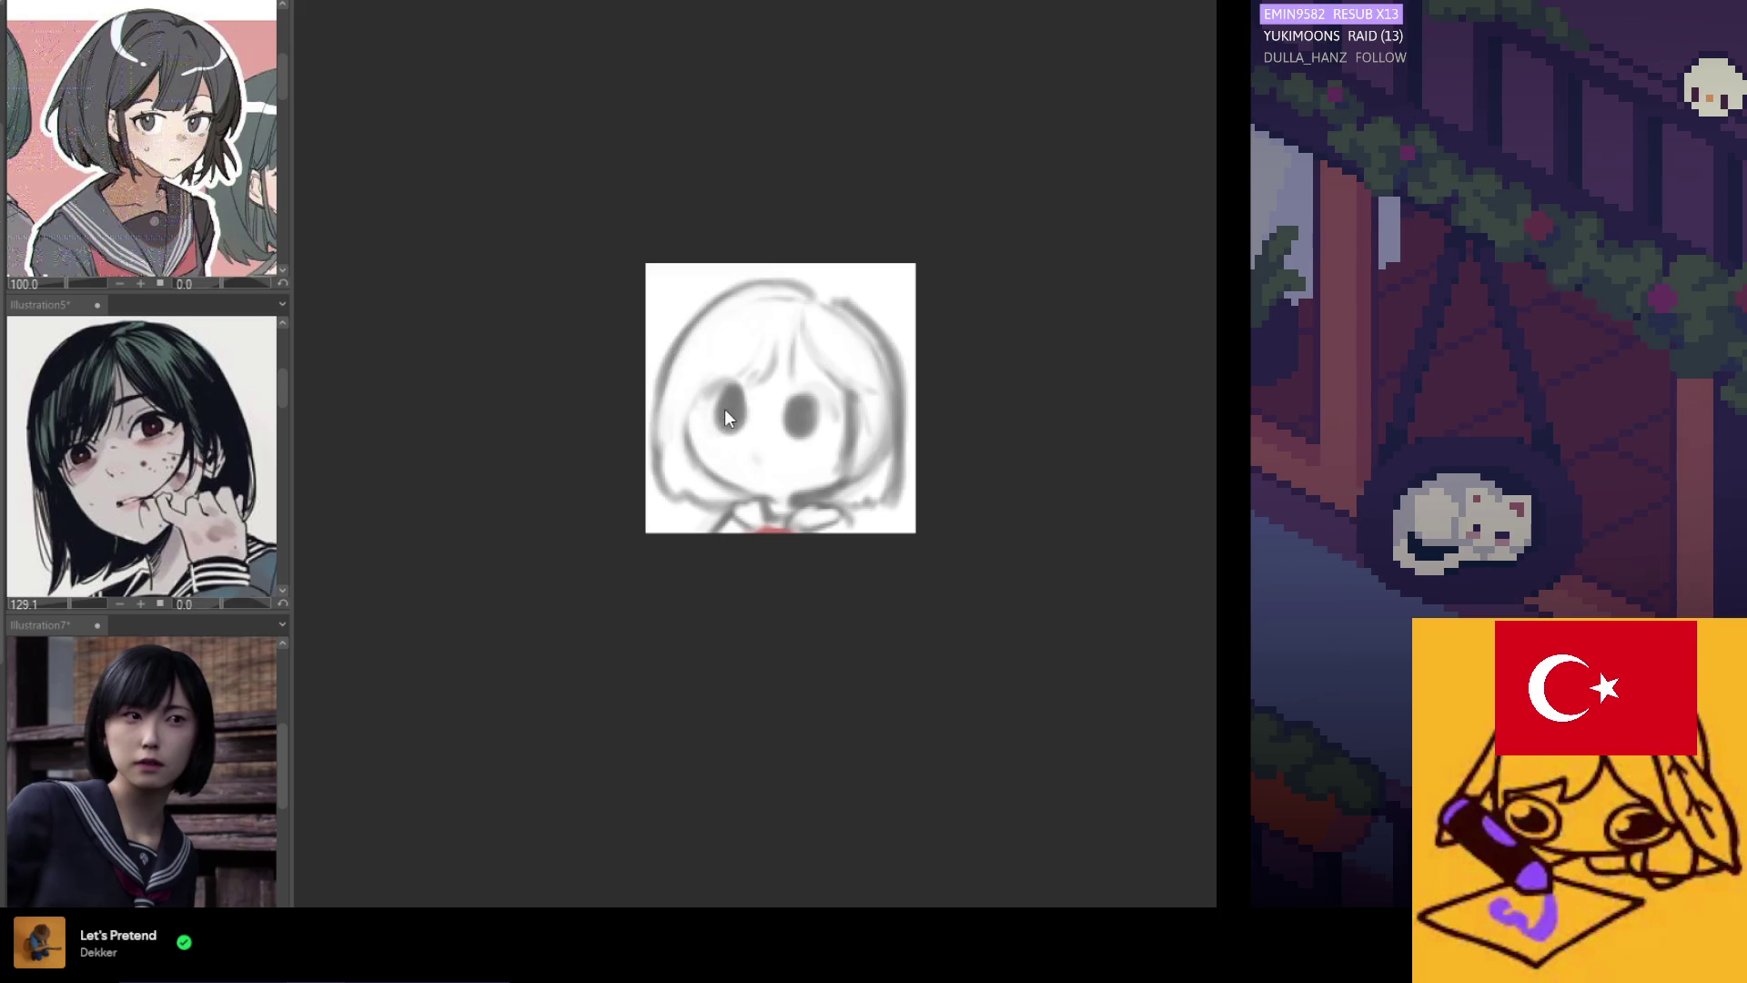
pyautogui.hotkey('ctrl', 'z')
pyautogui.moveTo(713, 406); pyautogui.dragTo(750, 408)
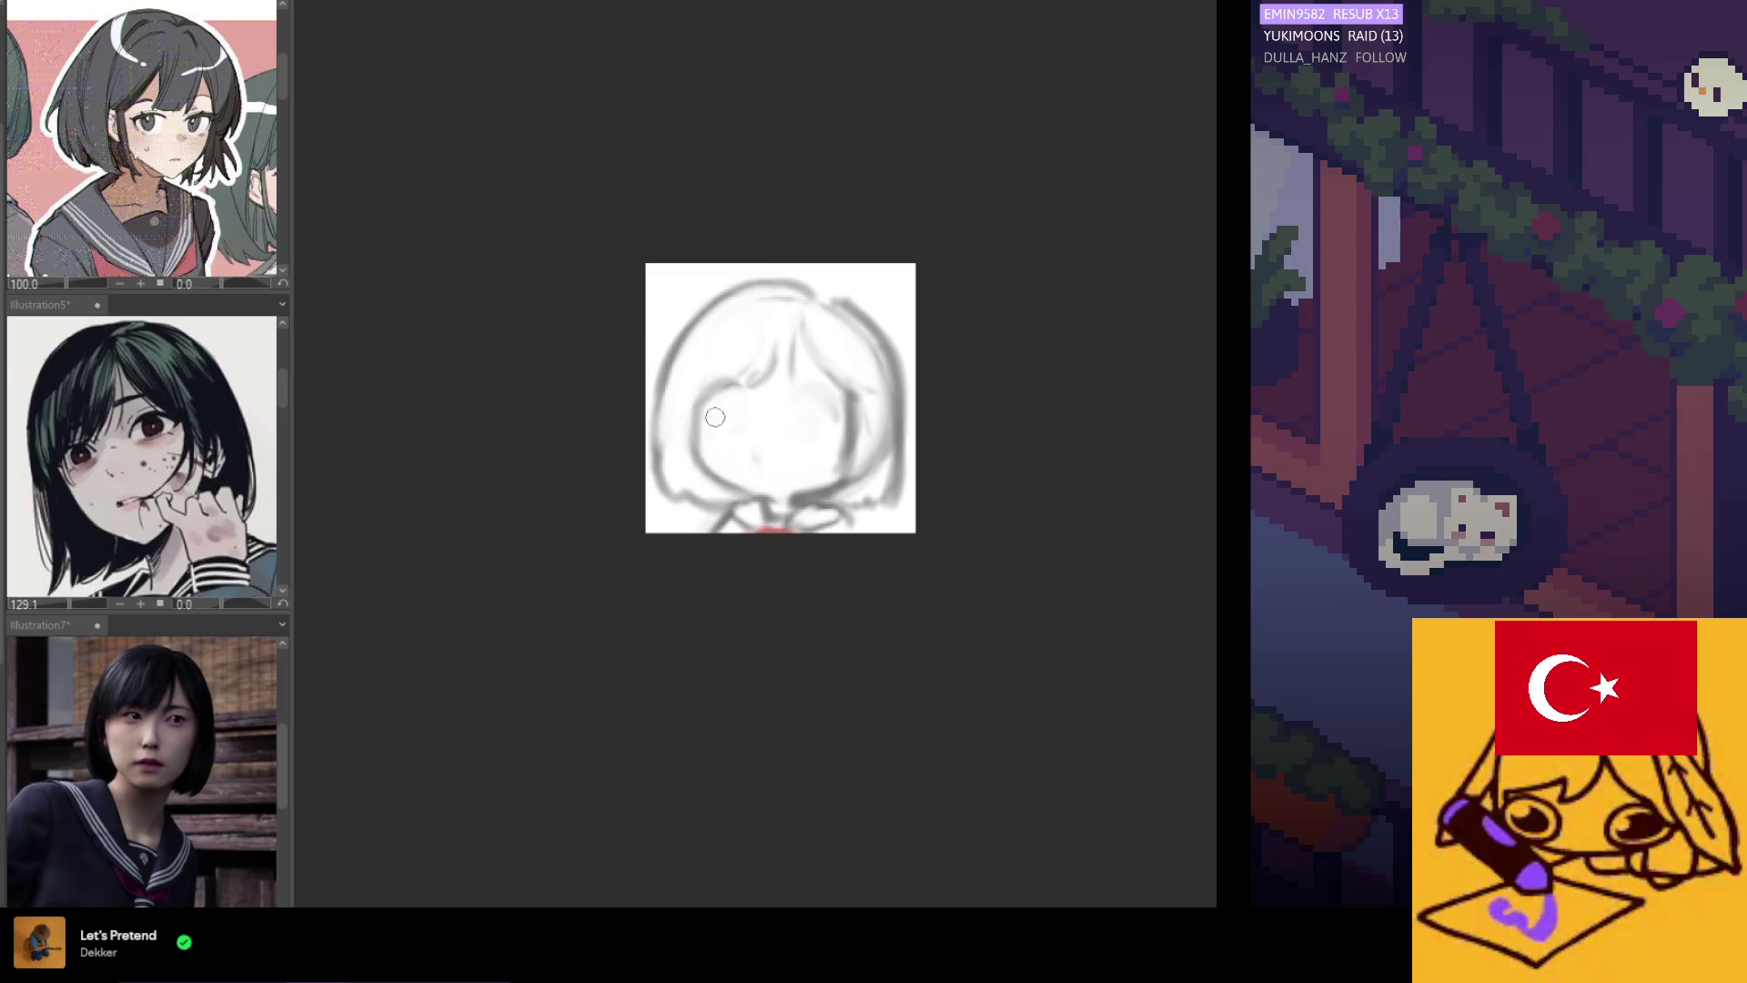
# Draw the left cheek contour and a dark oval eye, then darken the lower face in mirrored view.
pyautogui.moveTo(700, 378)
pyautogui.mouseDown()
pyautogui.moveTo(731, 485)
pyautogui.moveTo(743, 430)
pyautogui.mouseUp()
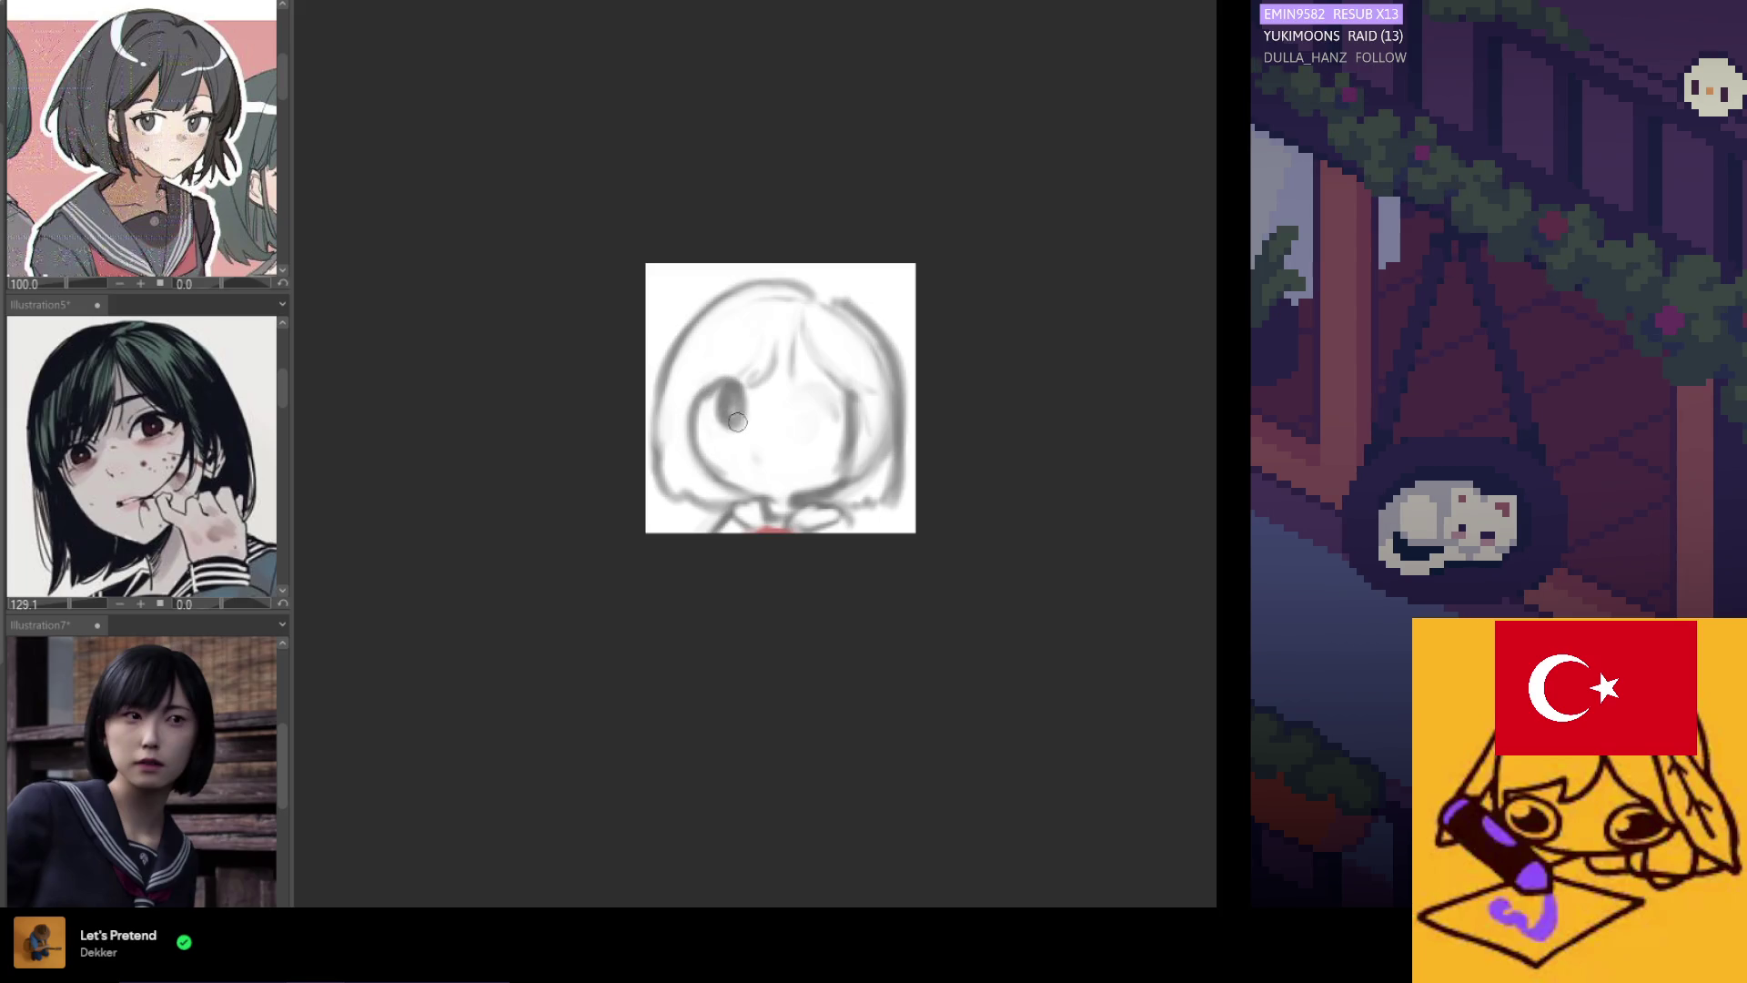
pyautogui.moveTo(729, 393)
pyautogui.mouseDown()
pyautogui.moveTo(733, 416)
pyautogui.moveTo(799, 405)
pyautogui.mouseUp()
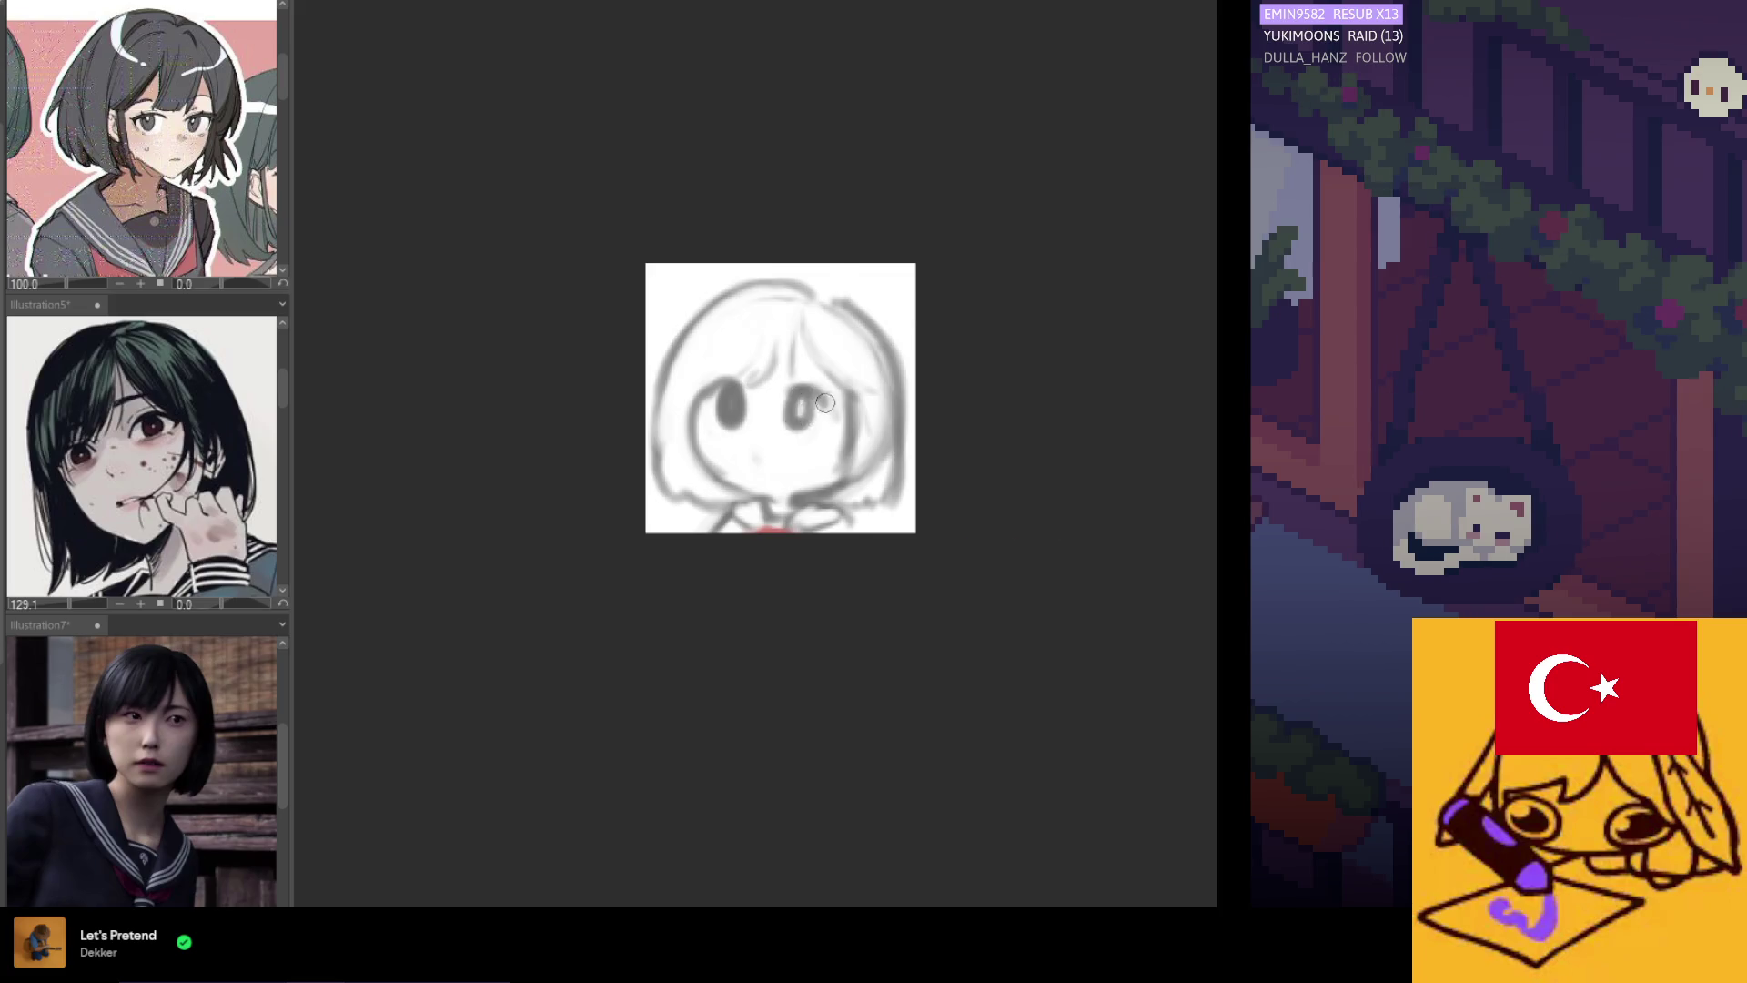
pyautogui.press('h')
pyautogui.moveTo(928, 407); pyautogui.dragTo(949, 409)
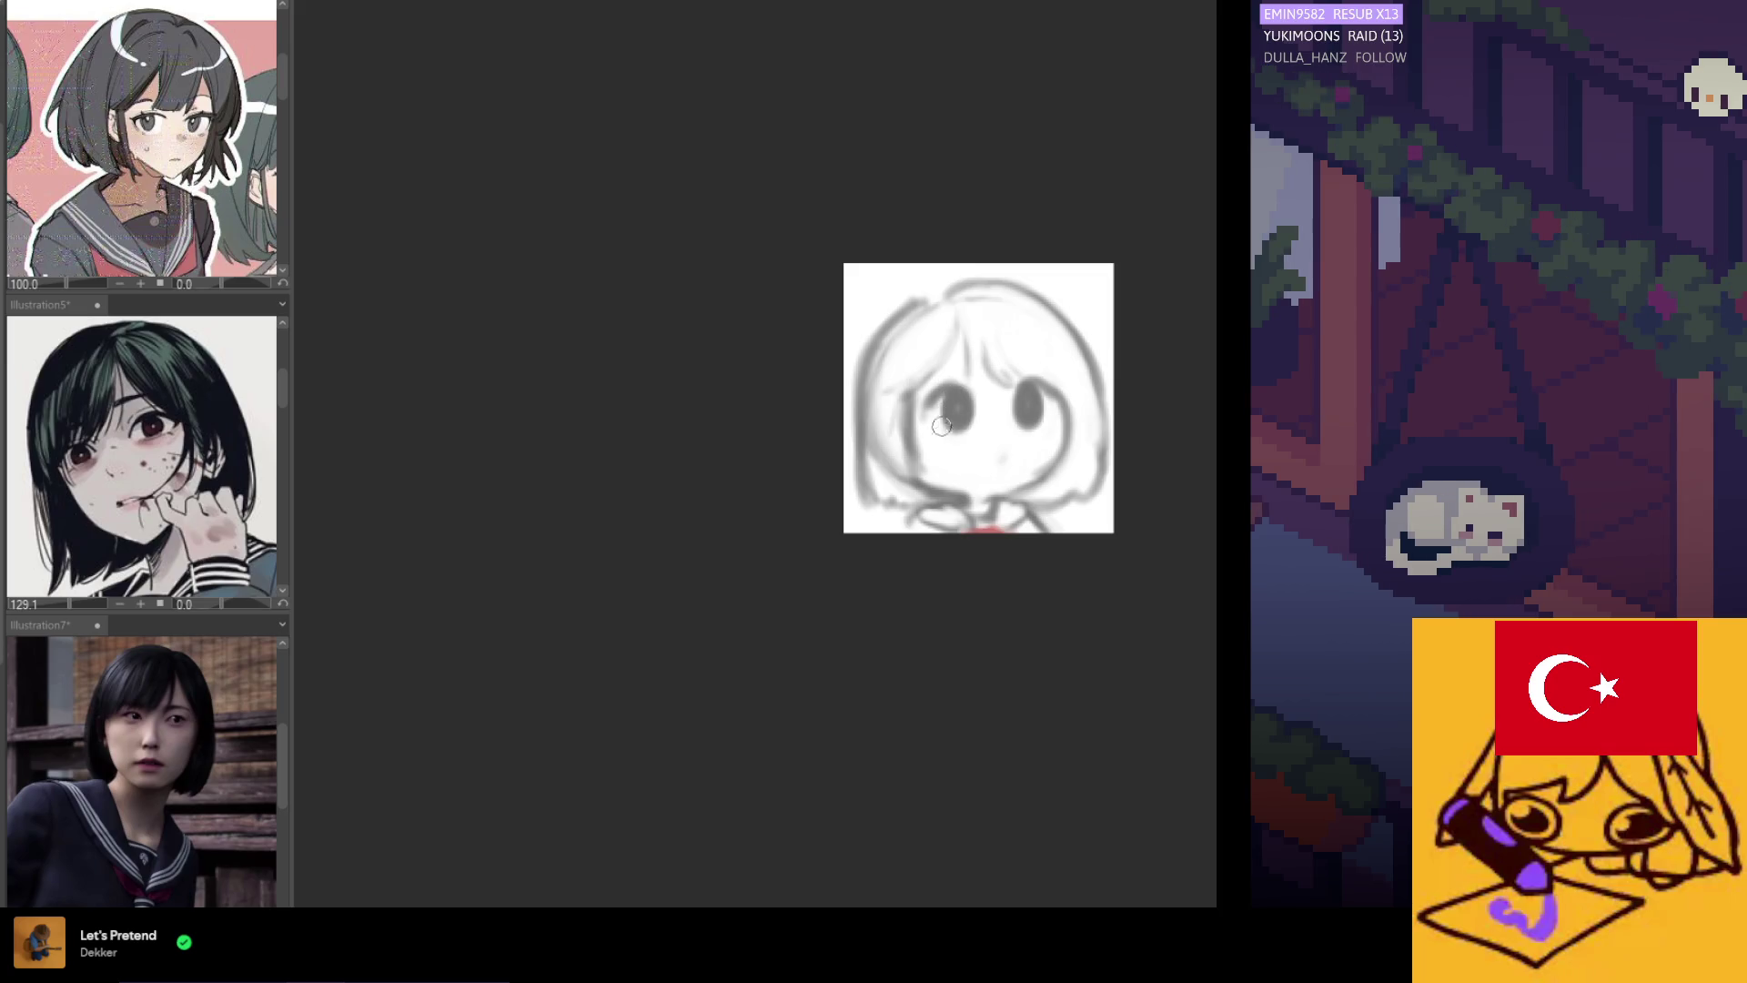
pyautogui.moveTo(914, 471); pyautogui.dragTo(985, 483)
pyautogui.press('h')
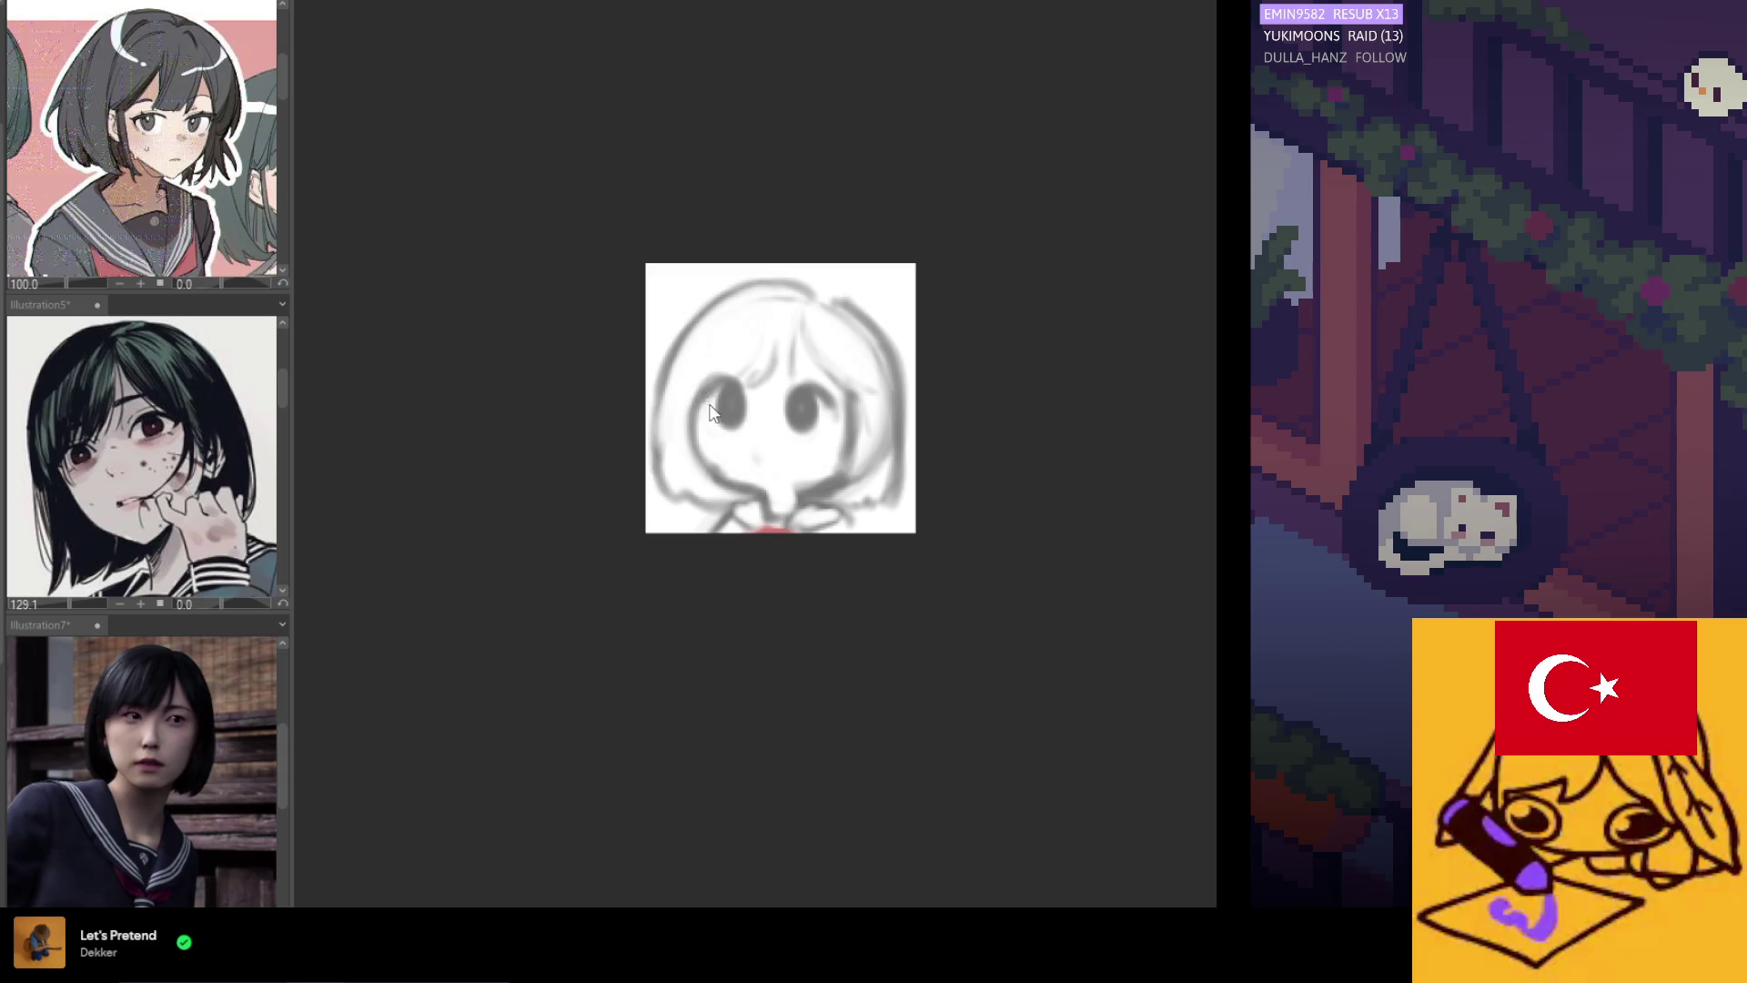
pyautogui.scroll(-1, 831, 289)
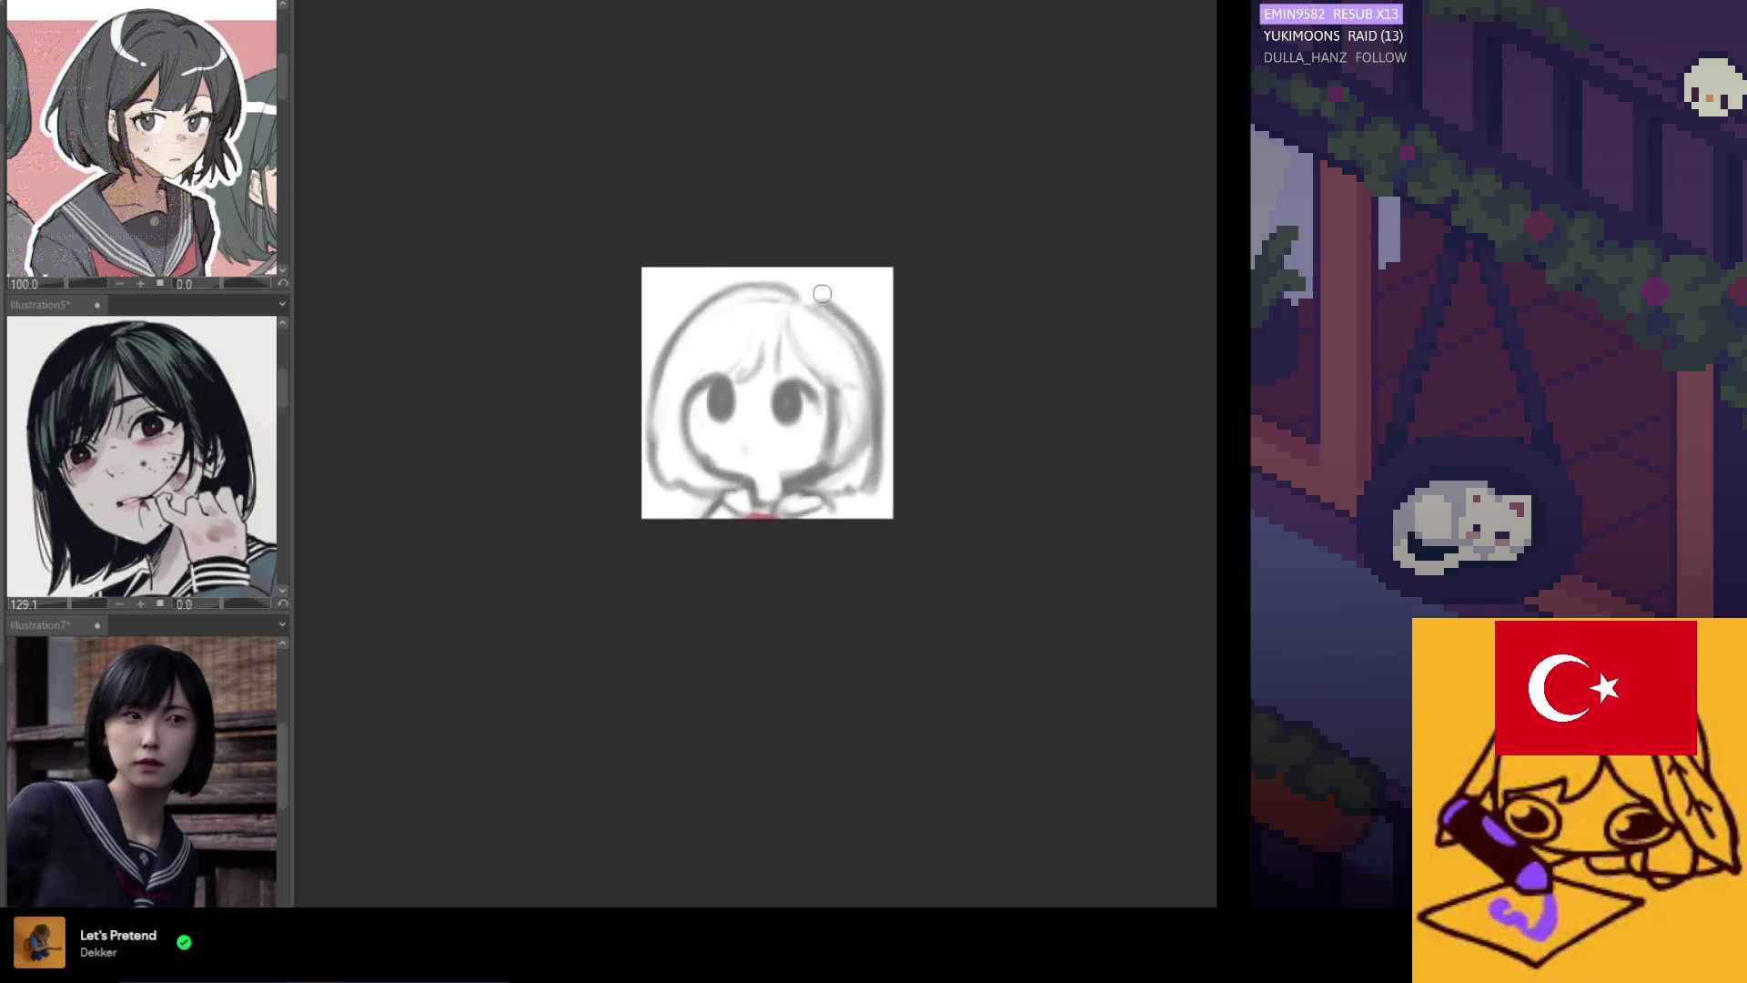
# Lighten the right hair's outer edge with white and darken and extend the left eye downward.
pyautogui.scroll(2, 745, 339)
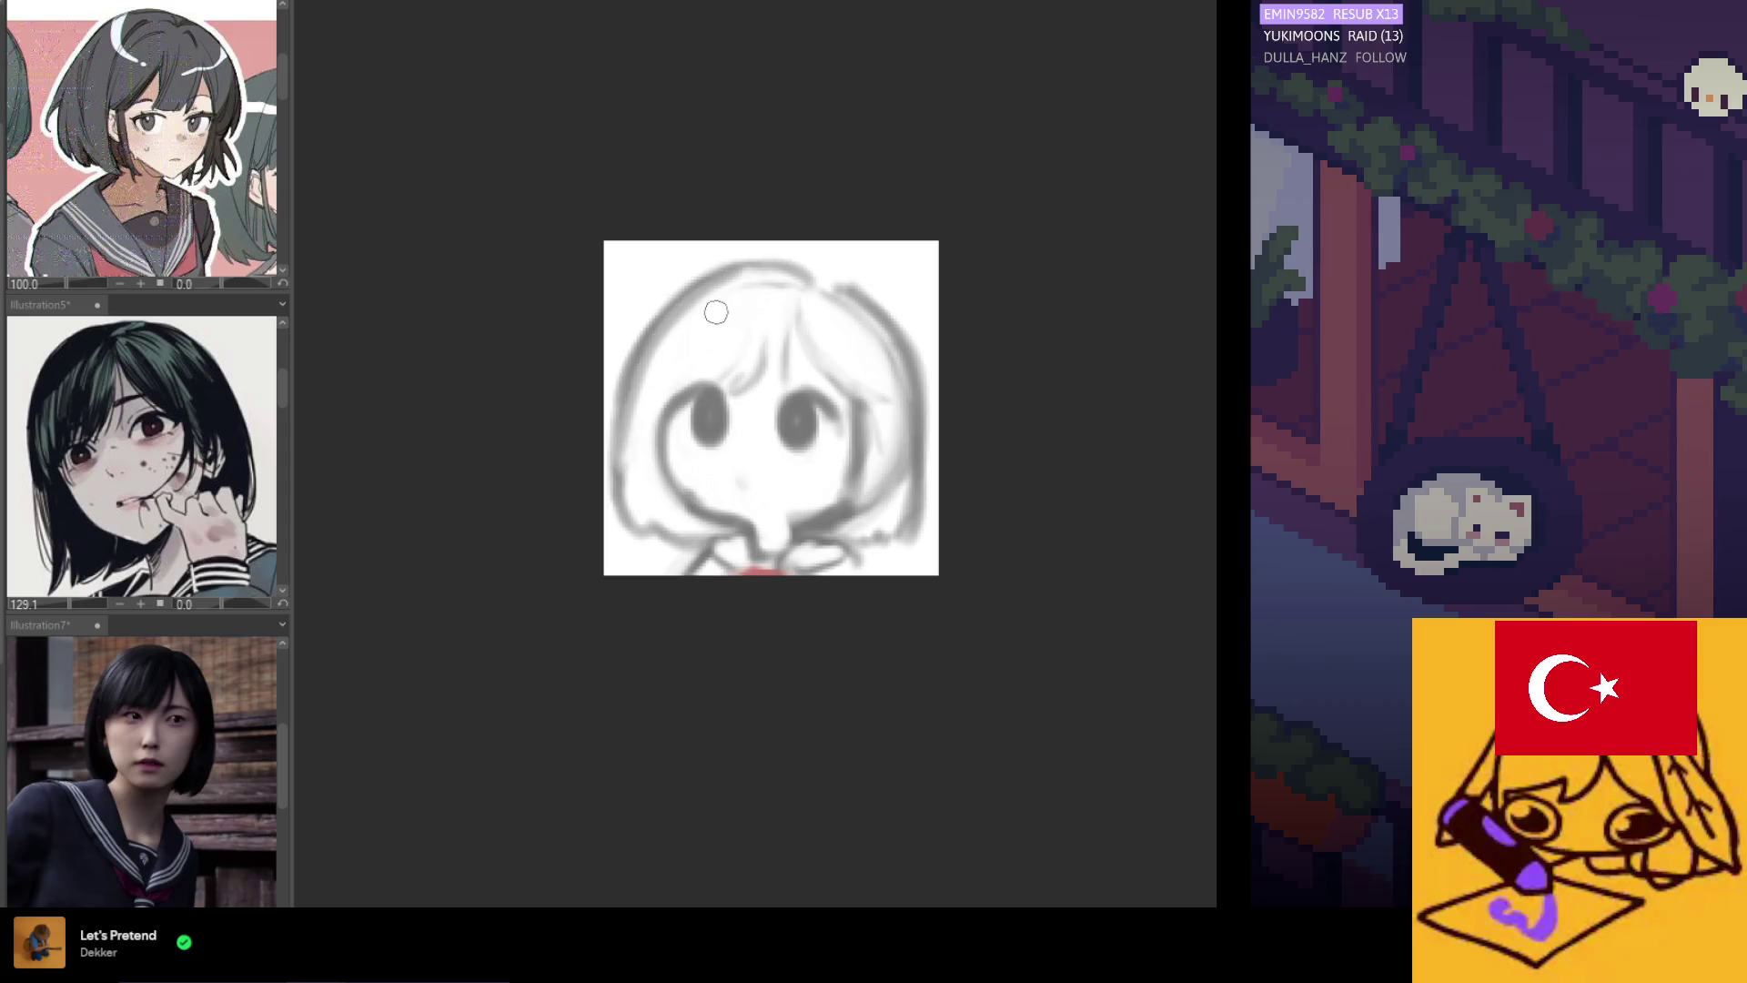
pyautogui.moveTo(831, 292)
pyautogui.mouseDown()
pyautogui.moveTo(888, 400)
pyautogui.moveTo(905, 491)
pyautogui.moveTo(915, 400)
pyautogui.moveTo(897, 477)
pyautogui.moveTo(875, 437)
pyautogui.moveTo(887, 482)
pyautogui.moveTo(883, 434)
pyautogui.moveTo(889, 478)
pyautogui.moveTo(912, 472)
pyautogui.mouseUp()
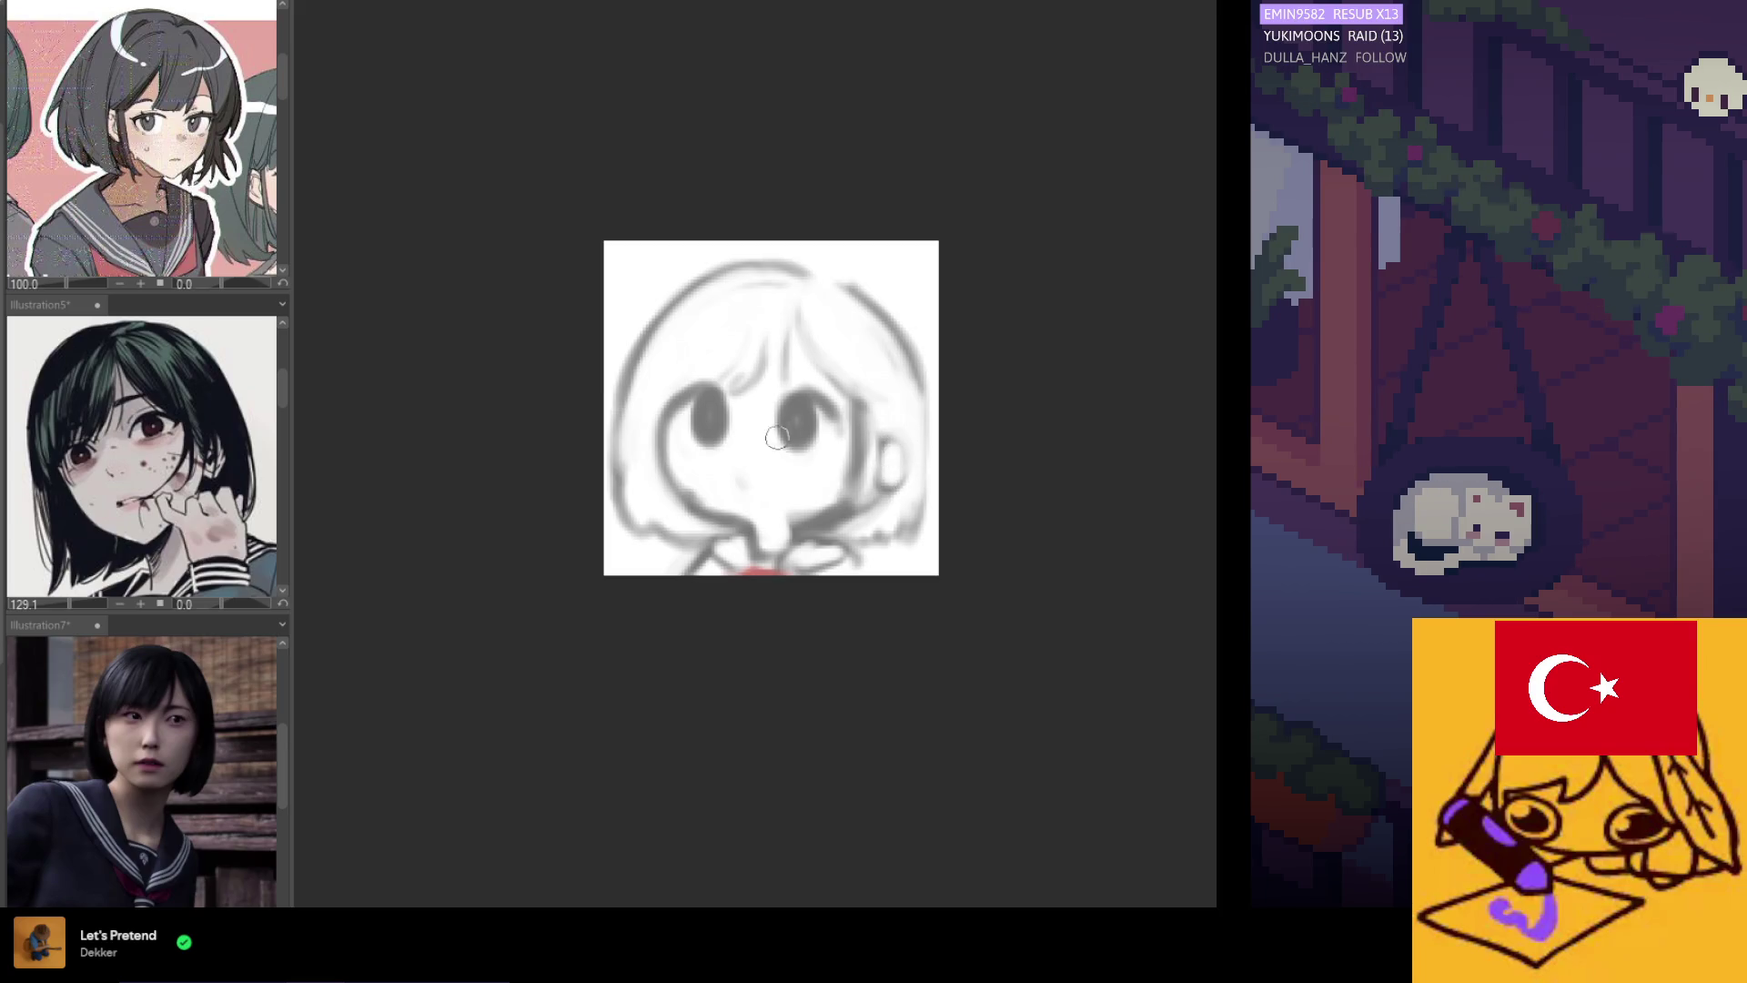
pyautogui.moveTo(717, 416); pyautogui.dragTo(709, 440)
pyautogui.moveTo(712, 413); pyautogui.dragTo(702, 439)
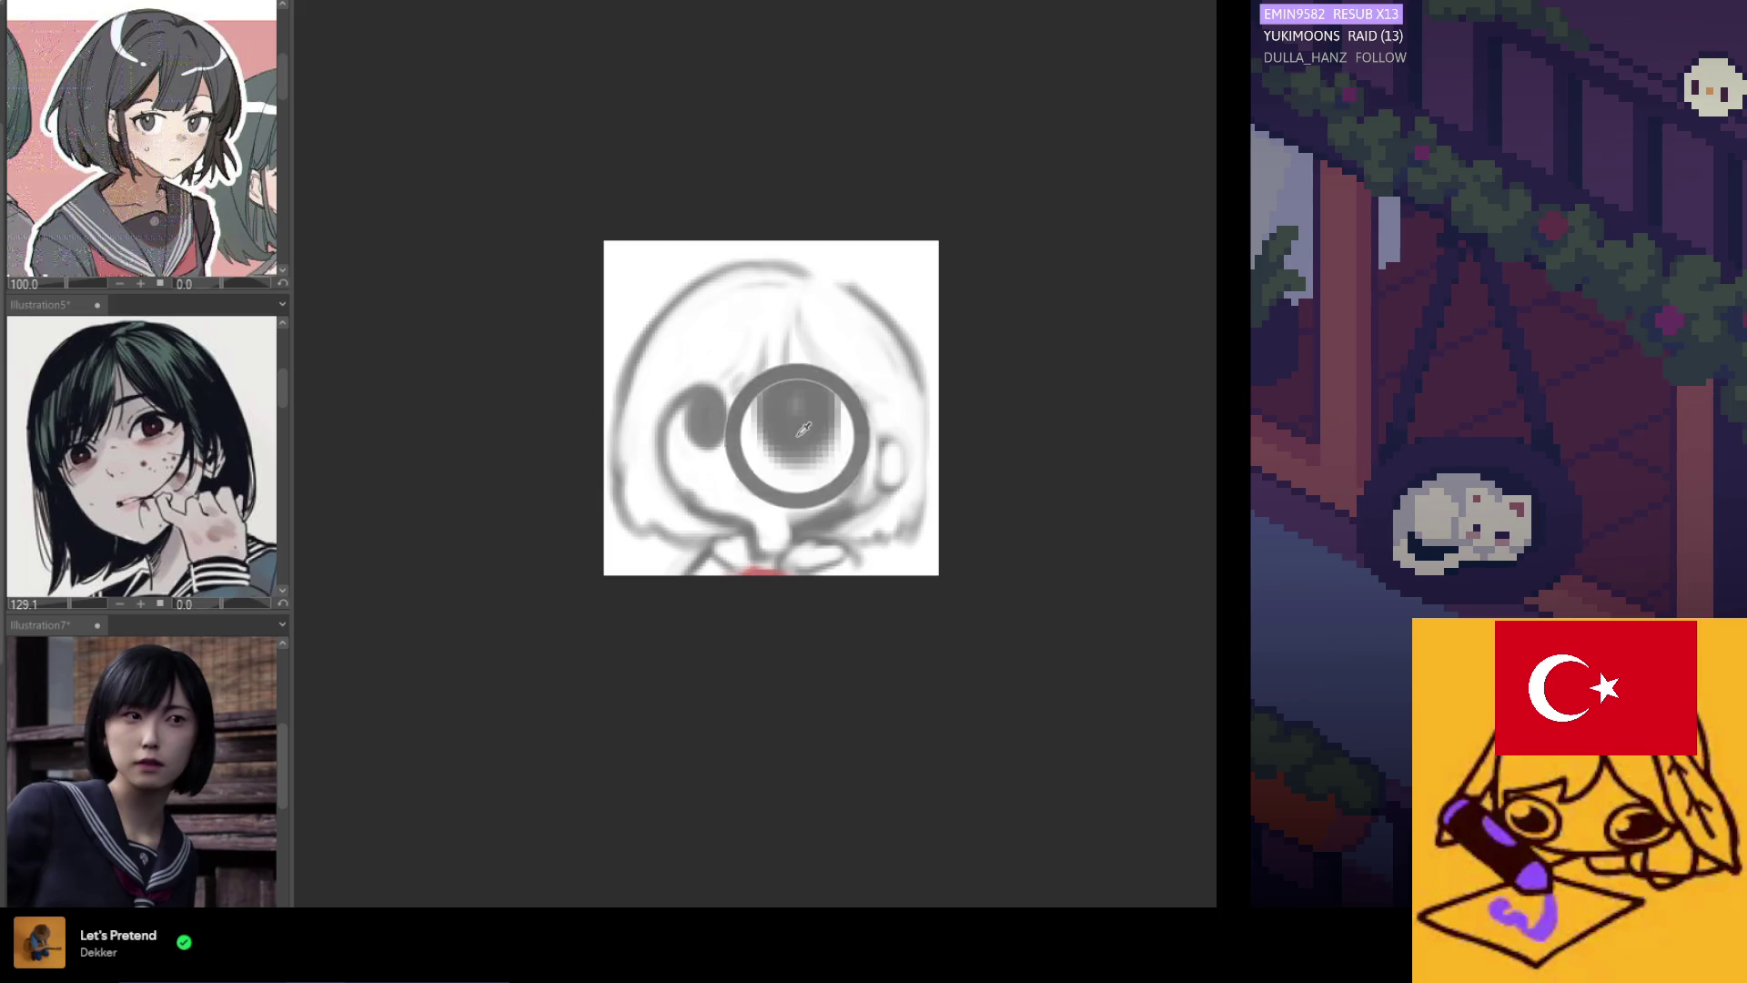
pyautogui.press('h')
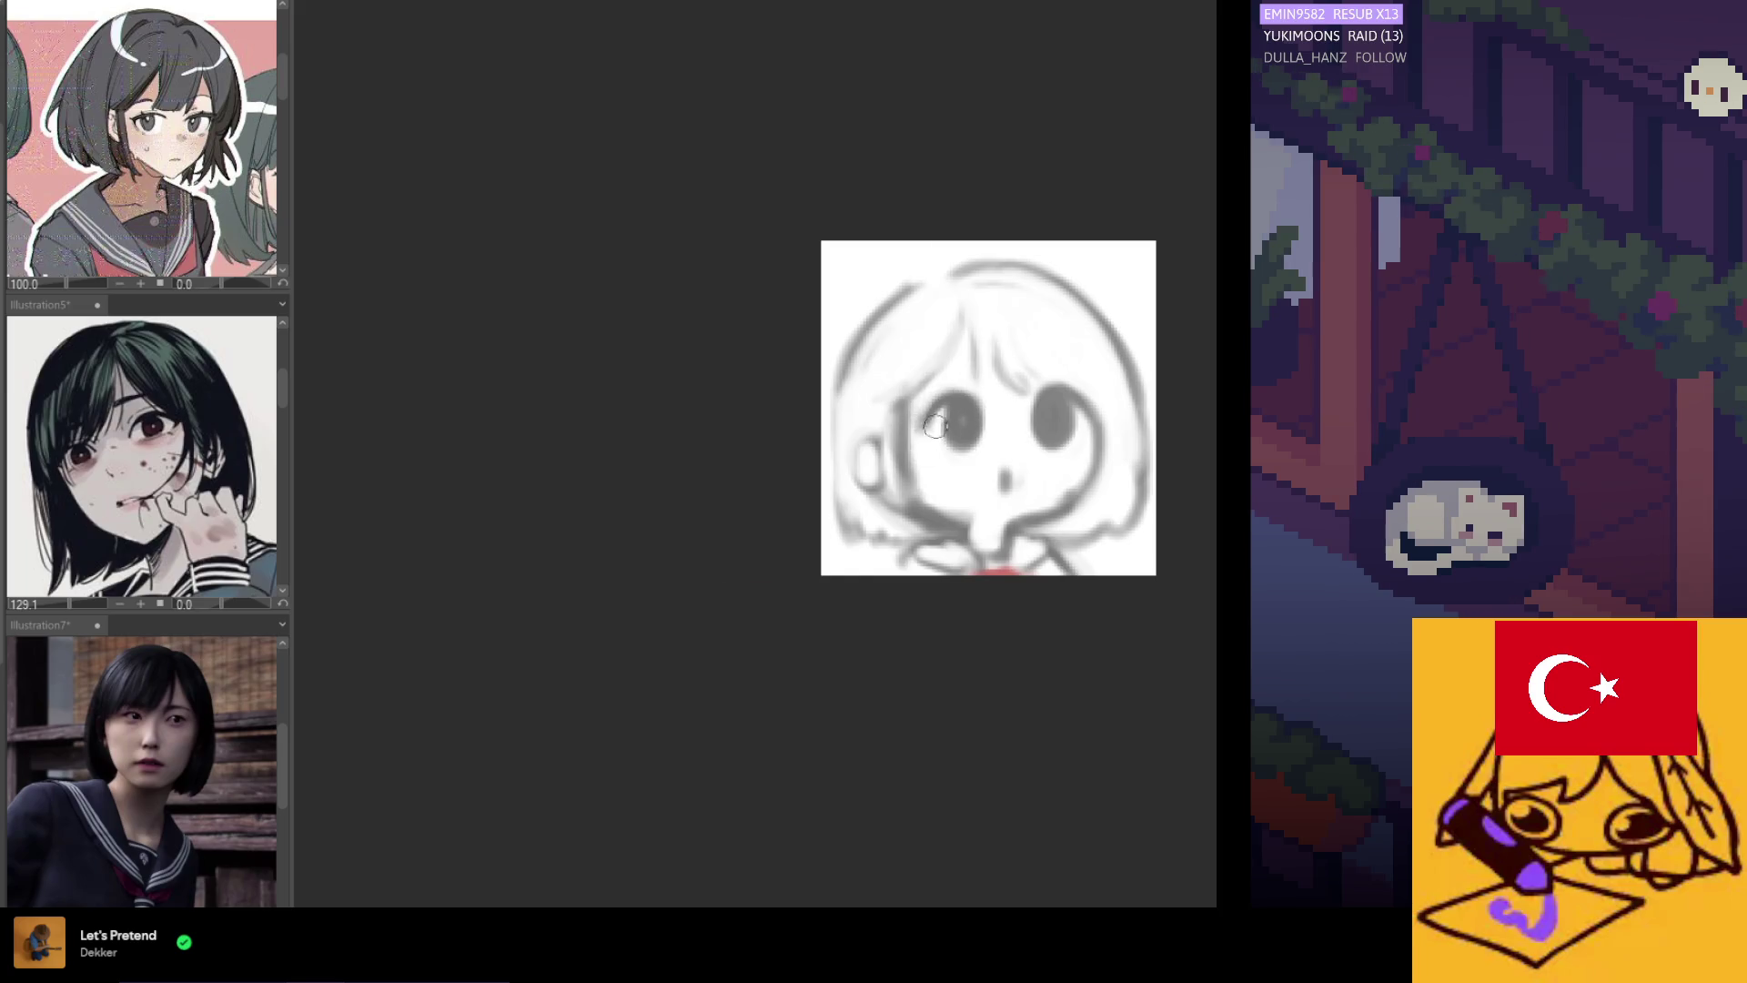
pyautogui.press('h')
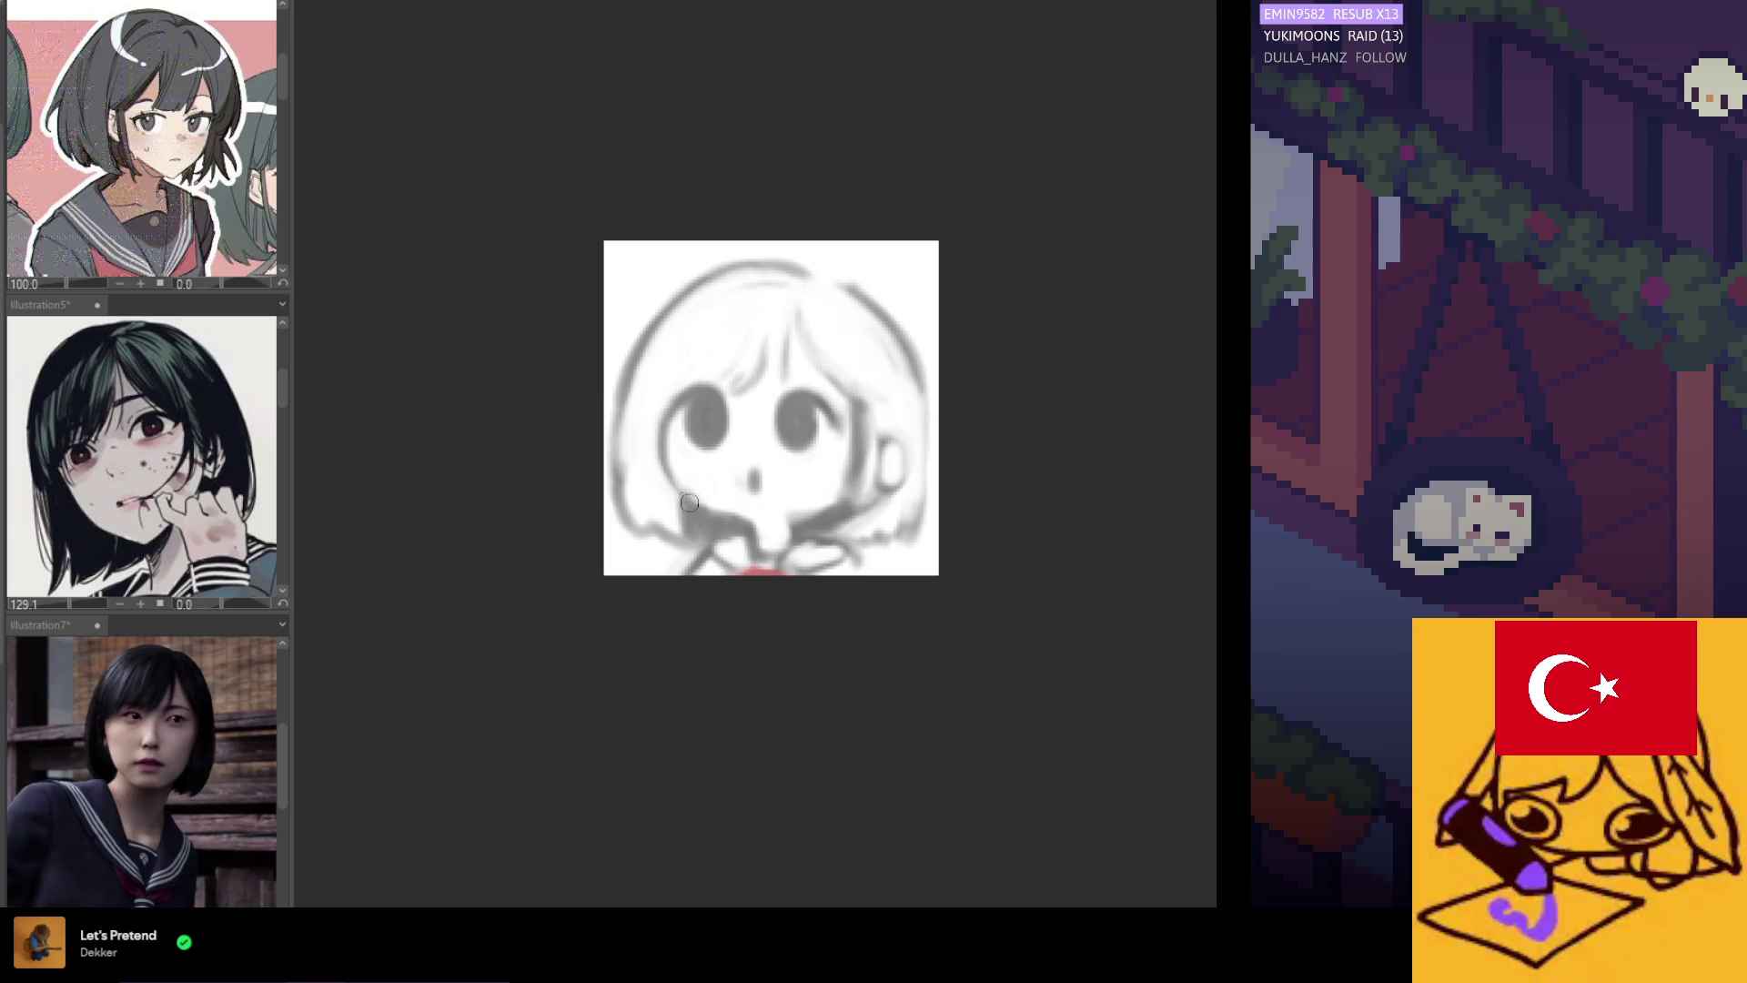
pyautogui.scroll(-2, 695, 333)
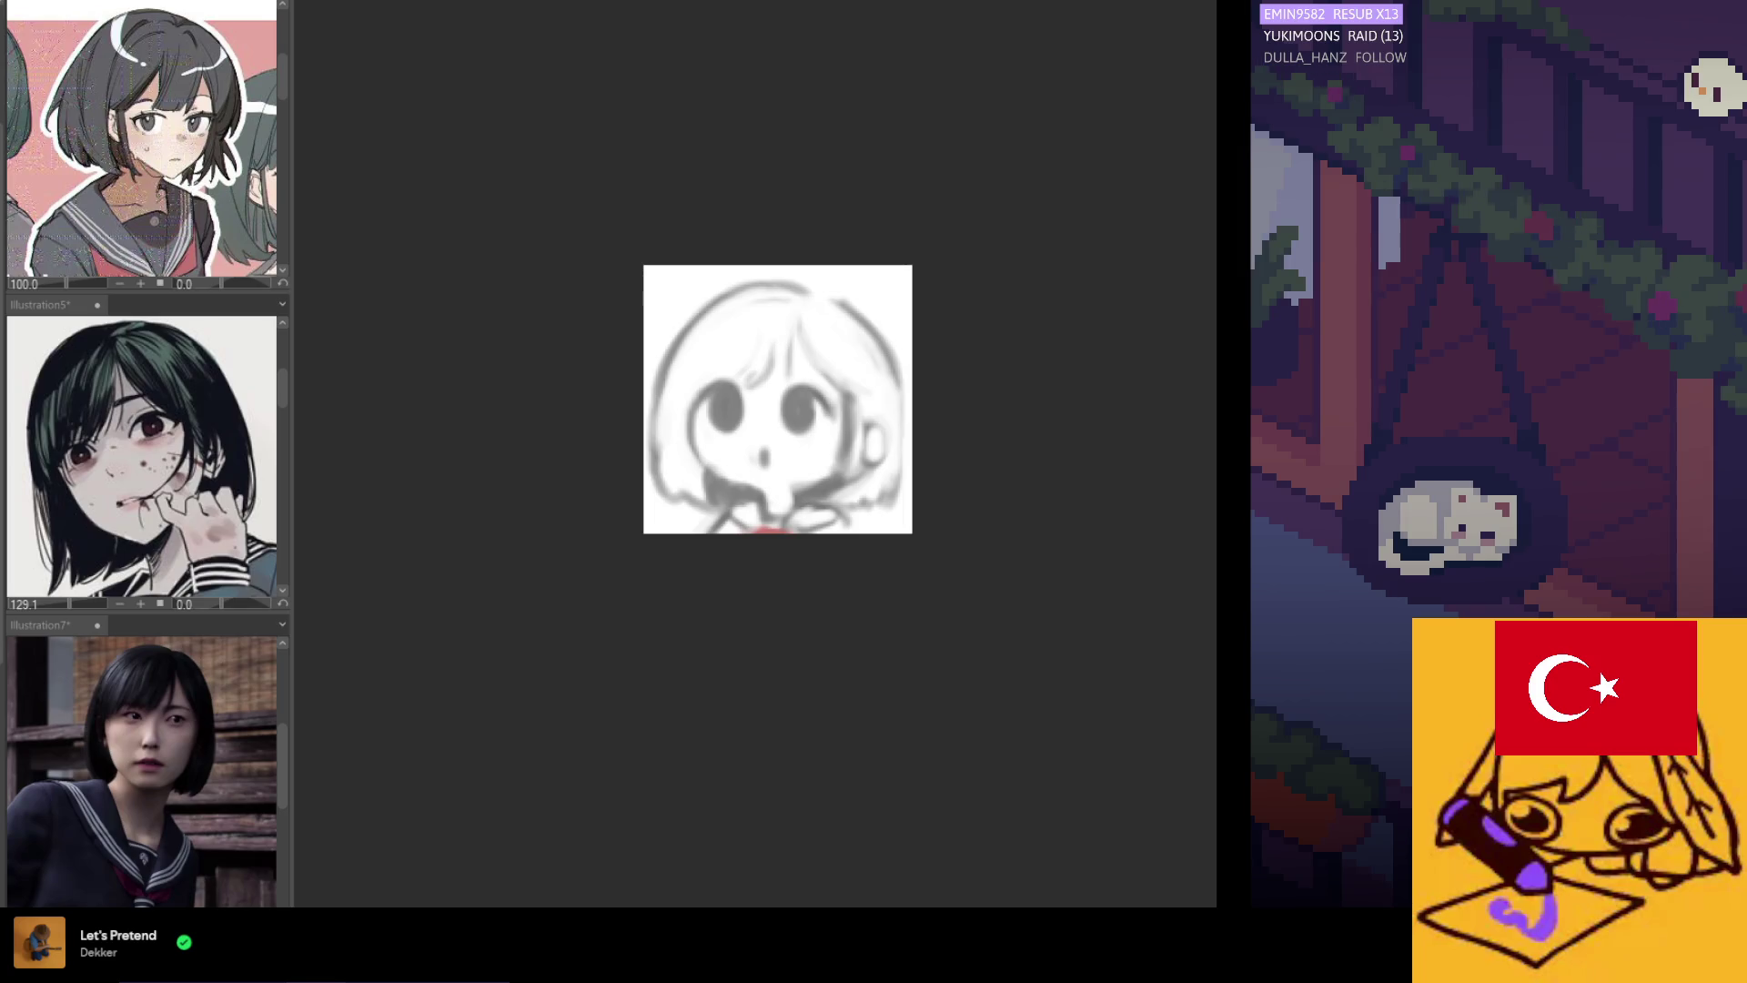
# Brush grey shading over the lower left cheek, jawline and nearby hair edge.
pyautogui.scroll(2, 808, 337)
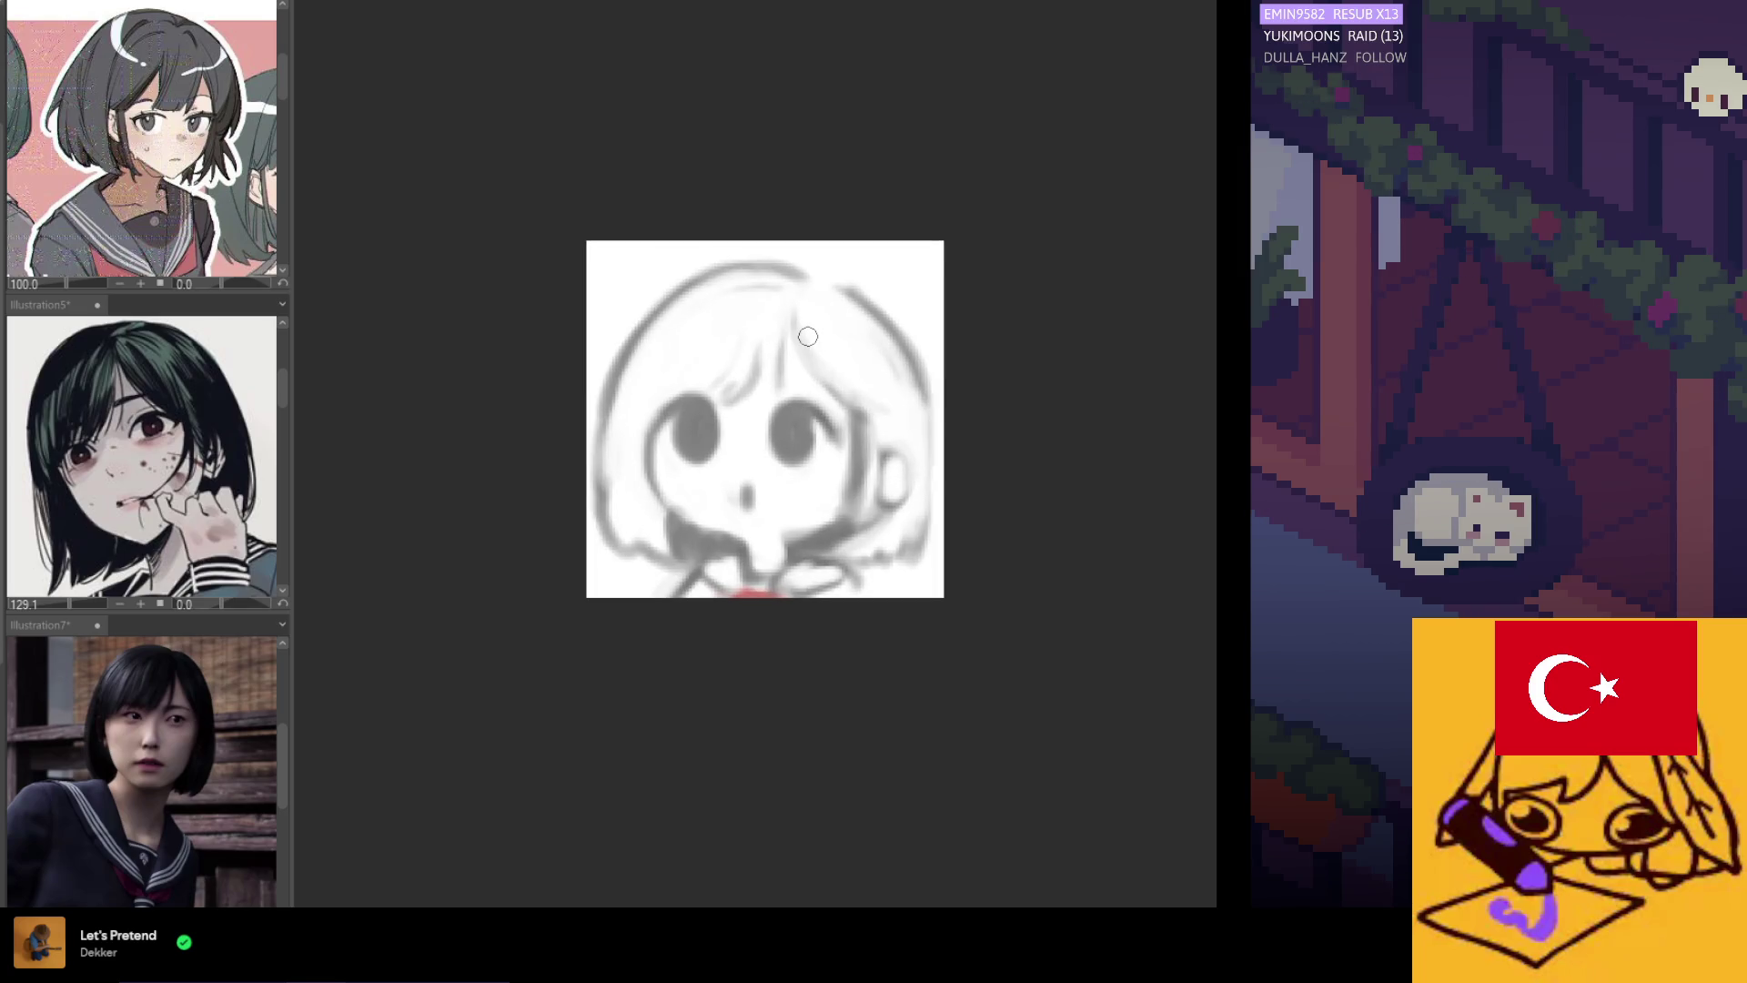
pyautogui.scroll(-2, 808, 337)
pyautogui.scroll(1, 705, 364)
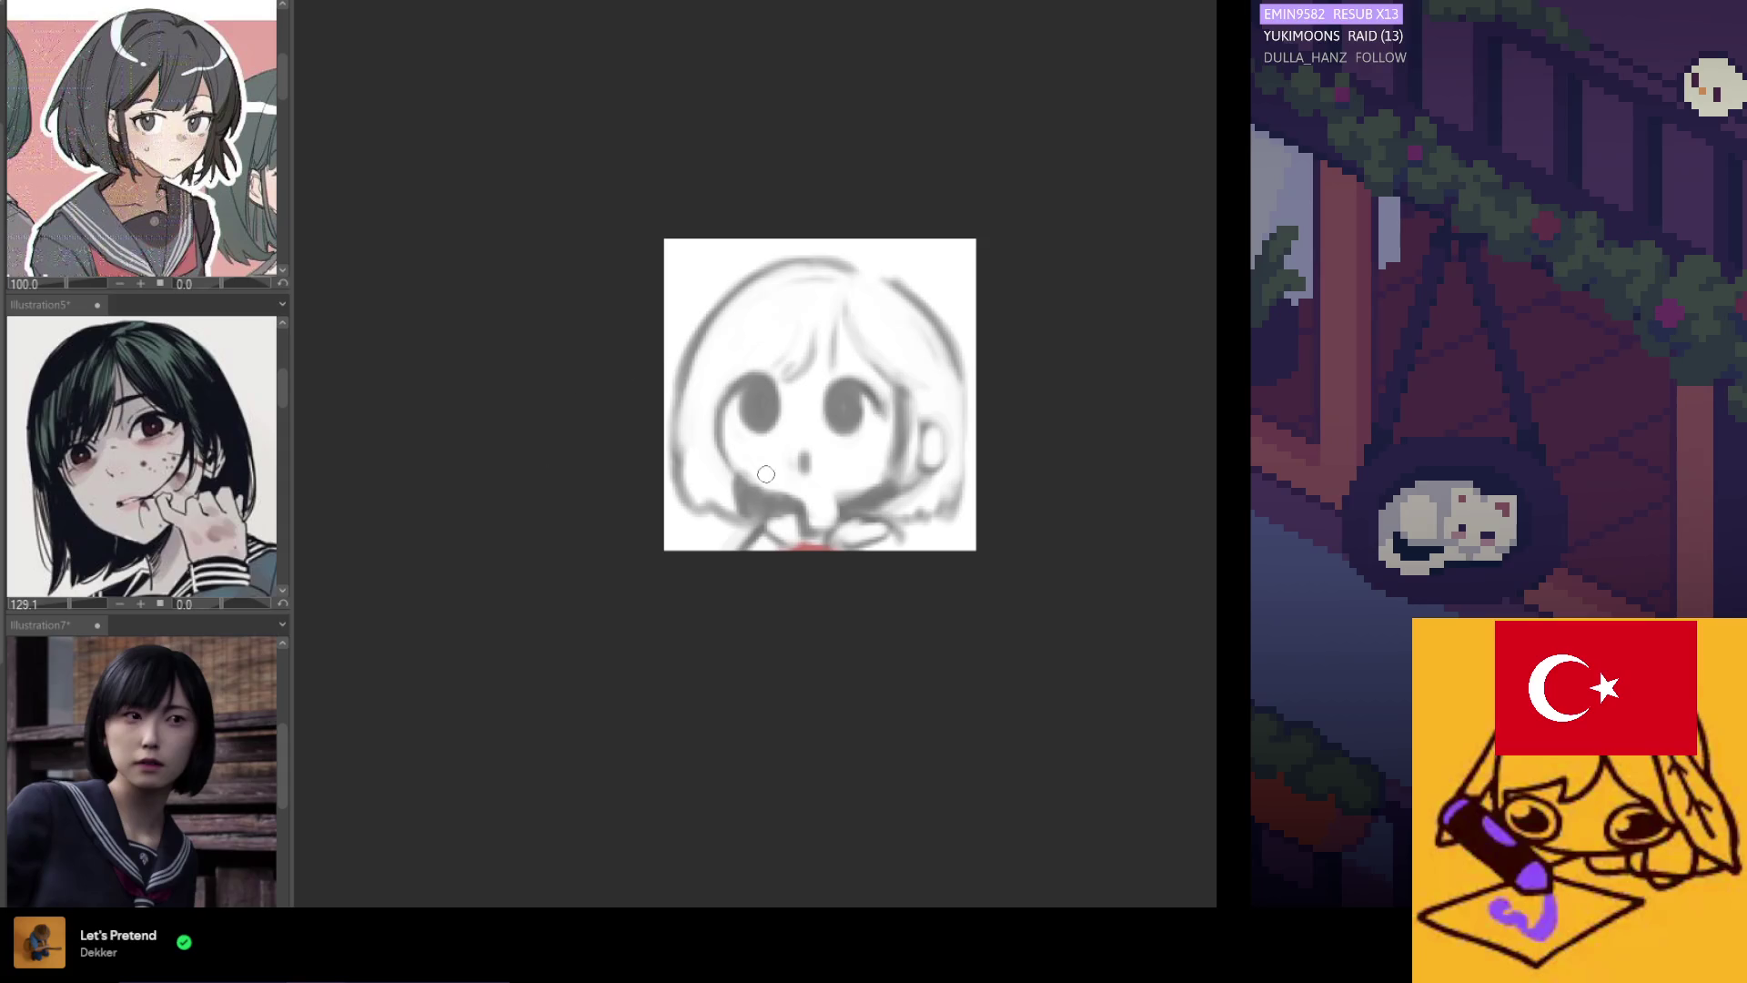
pyautogui.moveTo(731, 460)
pyautogui.mouseDown()
pyautogui.moveTo(724, 514)
pyautogui.moveTo(717, 441)
pyautogui.moveTo(708, 486)
pyautogui.moveTo(712, 462)
pyautogui.mouseUp()
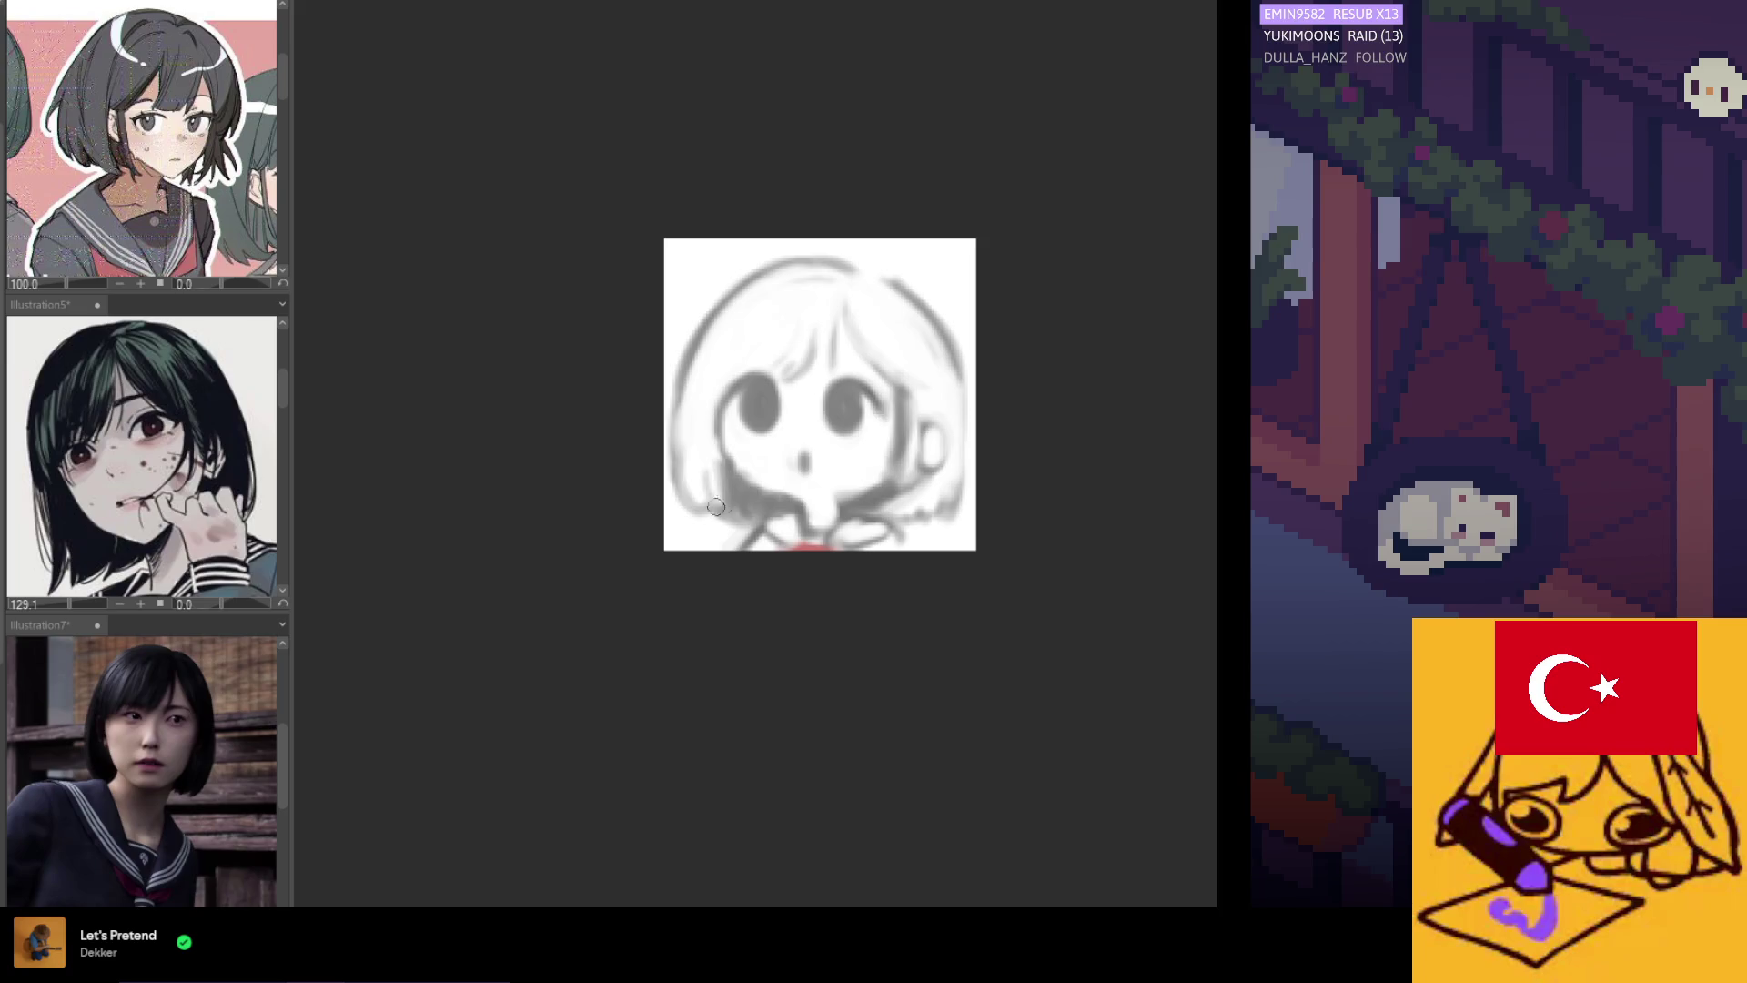
pyautogui.moveTo(687, 483); pyautogui.dragTo(689, 401)
# Extend grey shading along the left hair edge and paint out the nose mark with white.
pyautogui.moveTo(693, 505)
pyautogui.mouseDown()
pyautogui.moveTo(691, 428)
pyautogui.moveTo(708, 482)
pyautogui.mouseUp()
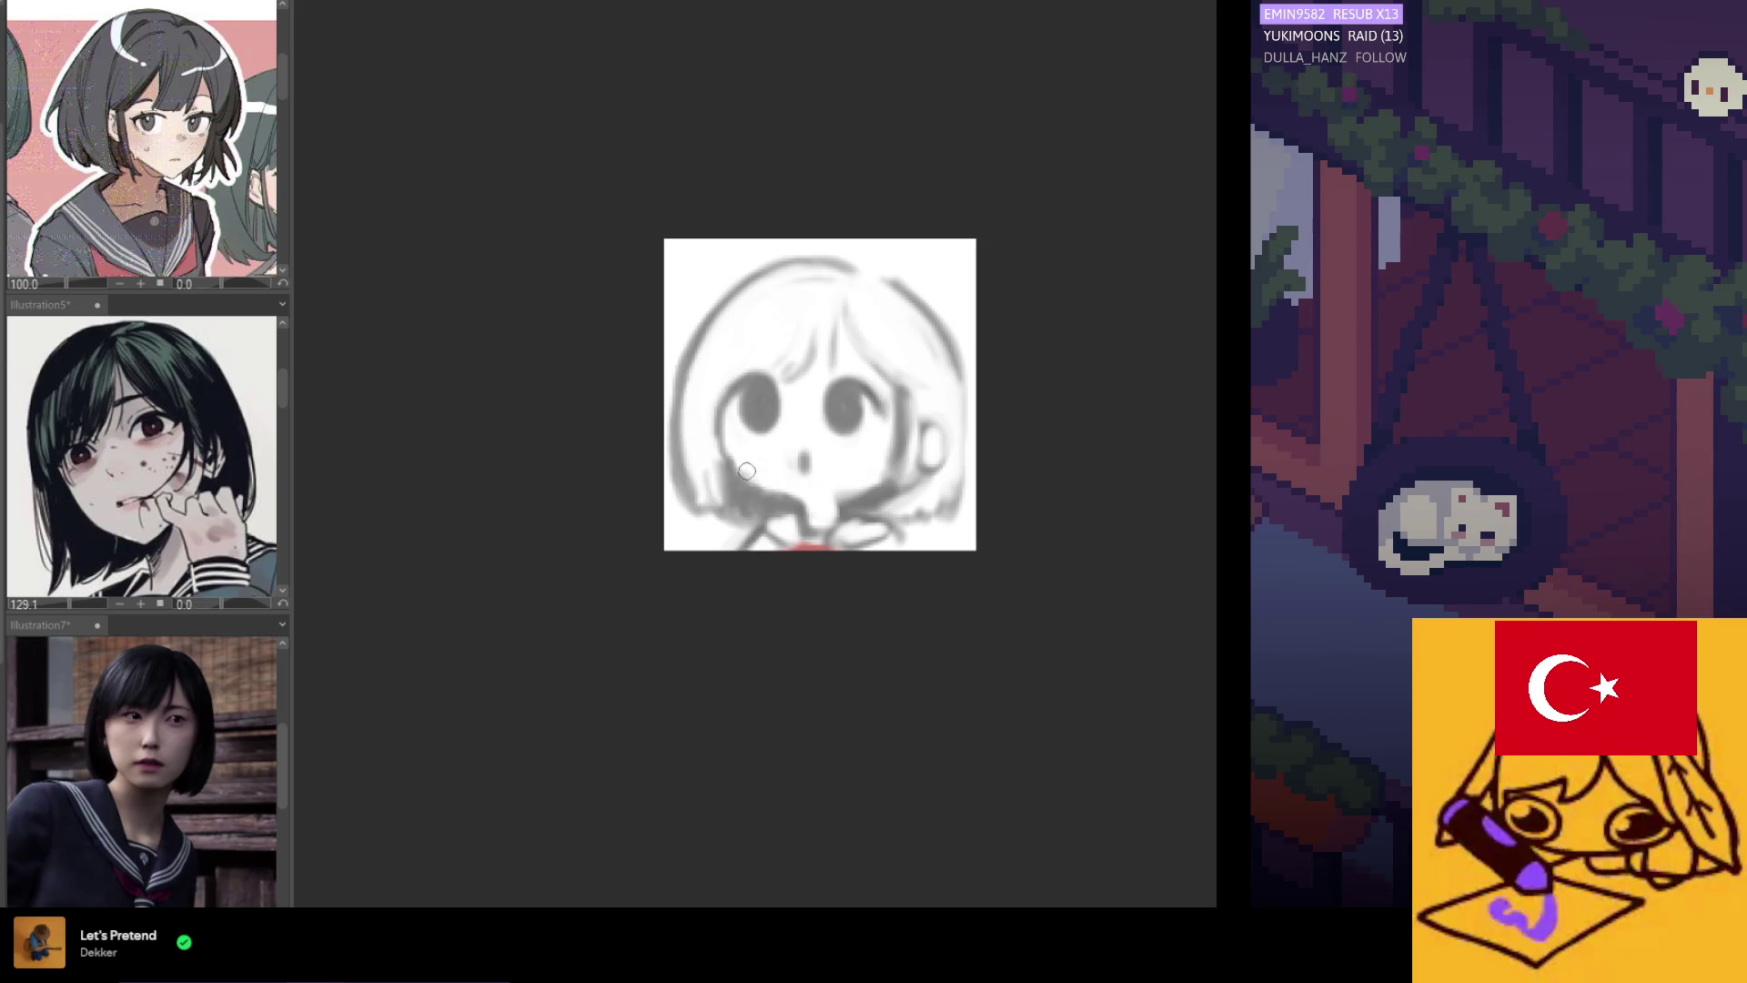
pyautogui.moveTo(805, 455); pyautogui.dragTo(799, 452)
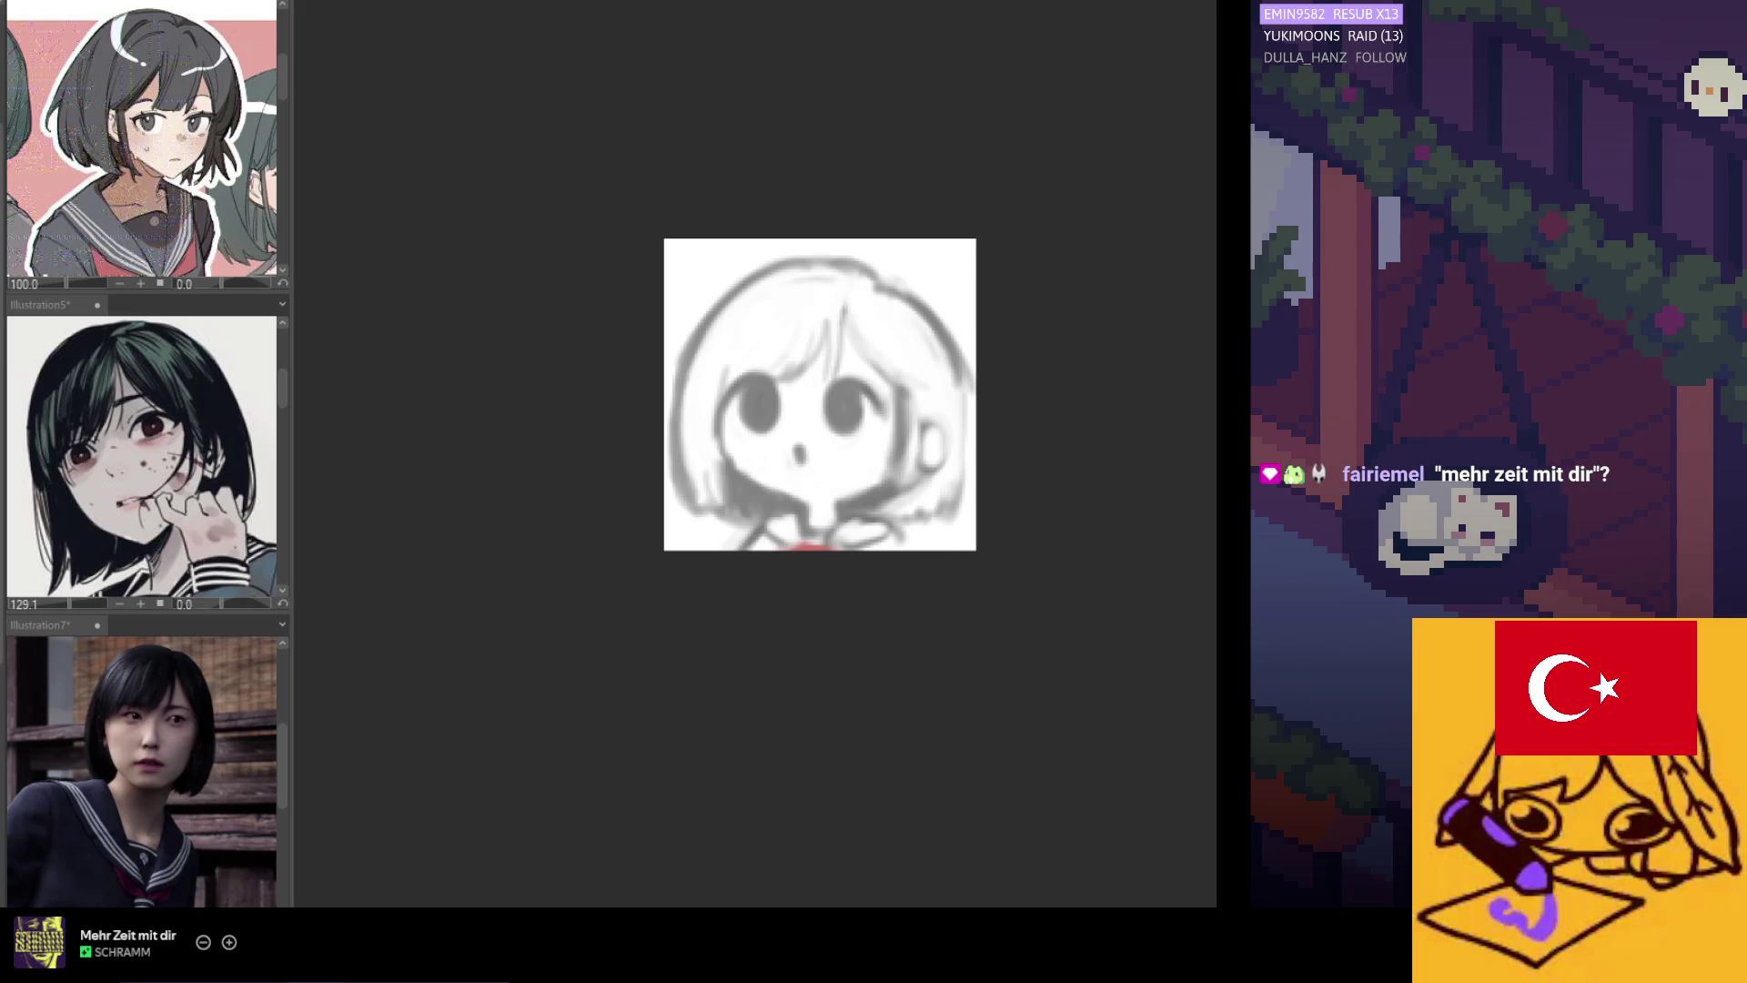
pyautogui.scroll(1, 1073, 817)
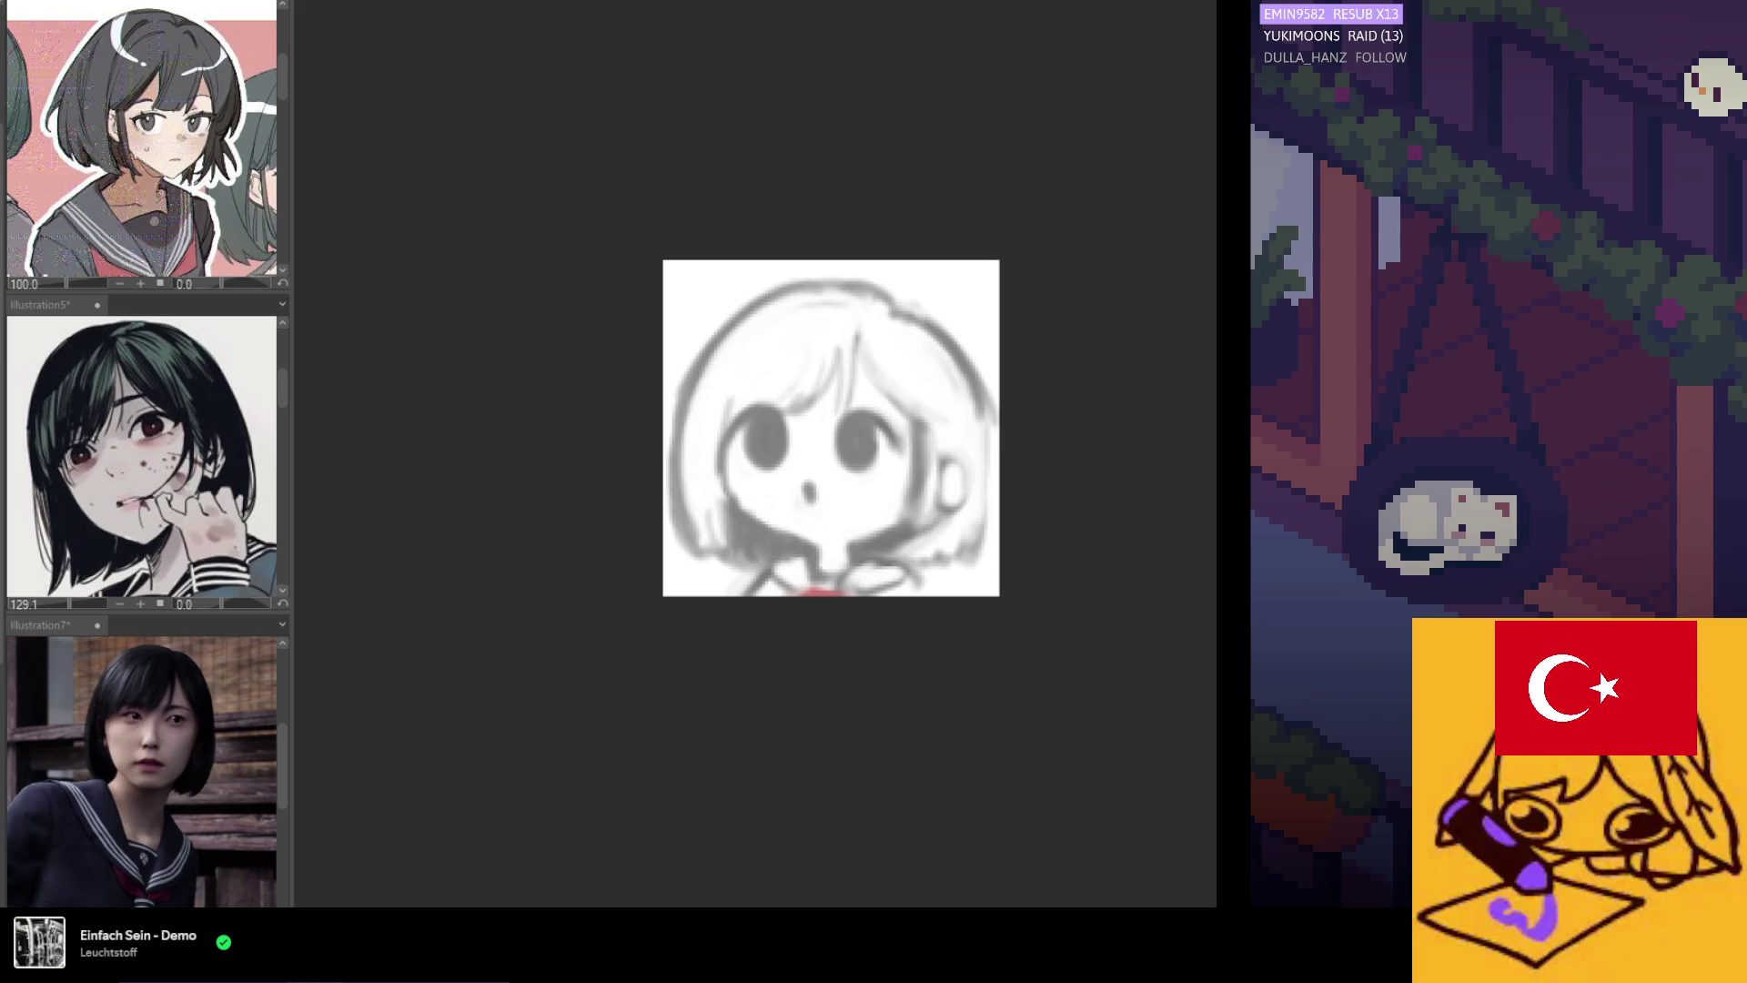
# Reshape the left eye's upper edge and fill the right eye as a dark oval.
pyautogui.scroll(2, 871, 452)
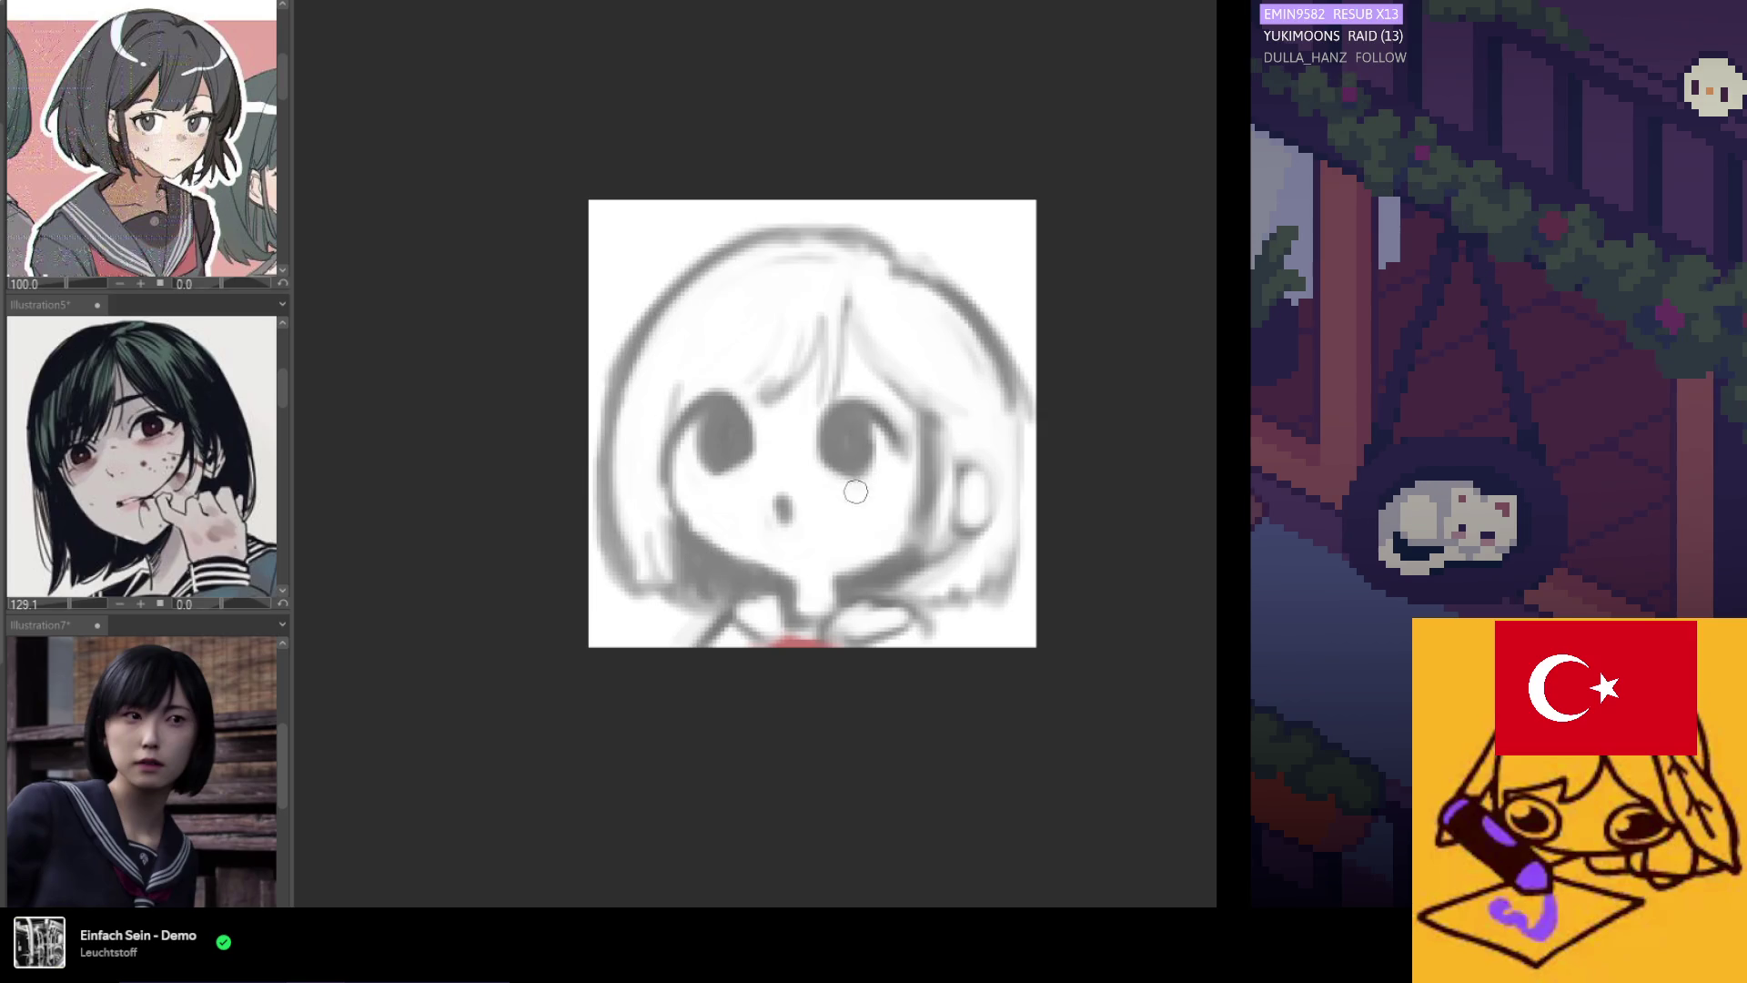
pyautogui.moveTo(705, 400)
pyautogui.mouseDown()
pyautogui.moveTo(690, 412)
pyautogui.moveTo(717, 394)
pyautogui.moveTo(742, 420)
pyautogui.mouseUp()
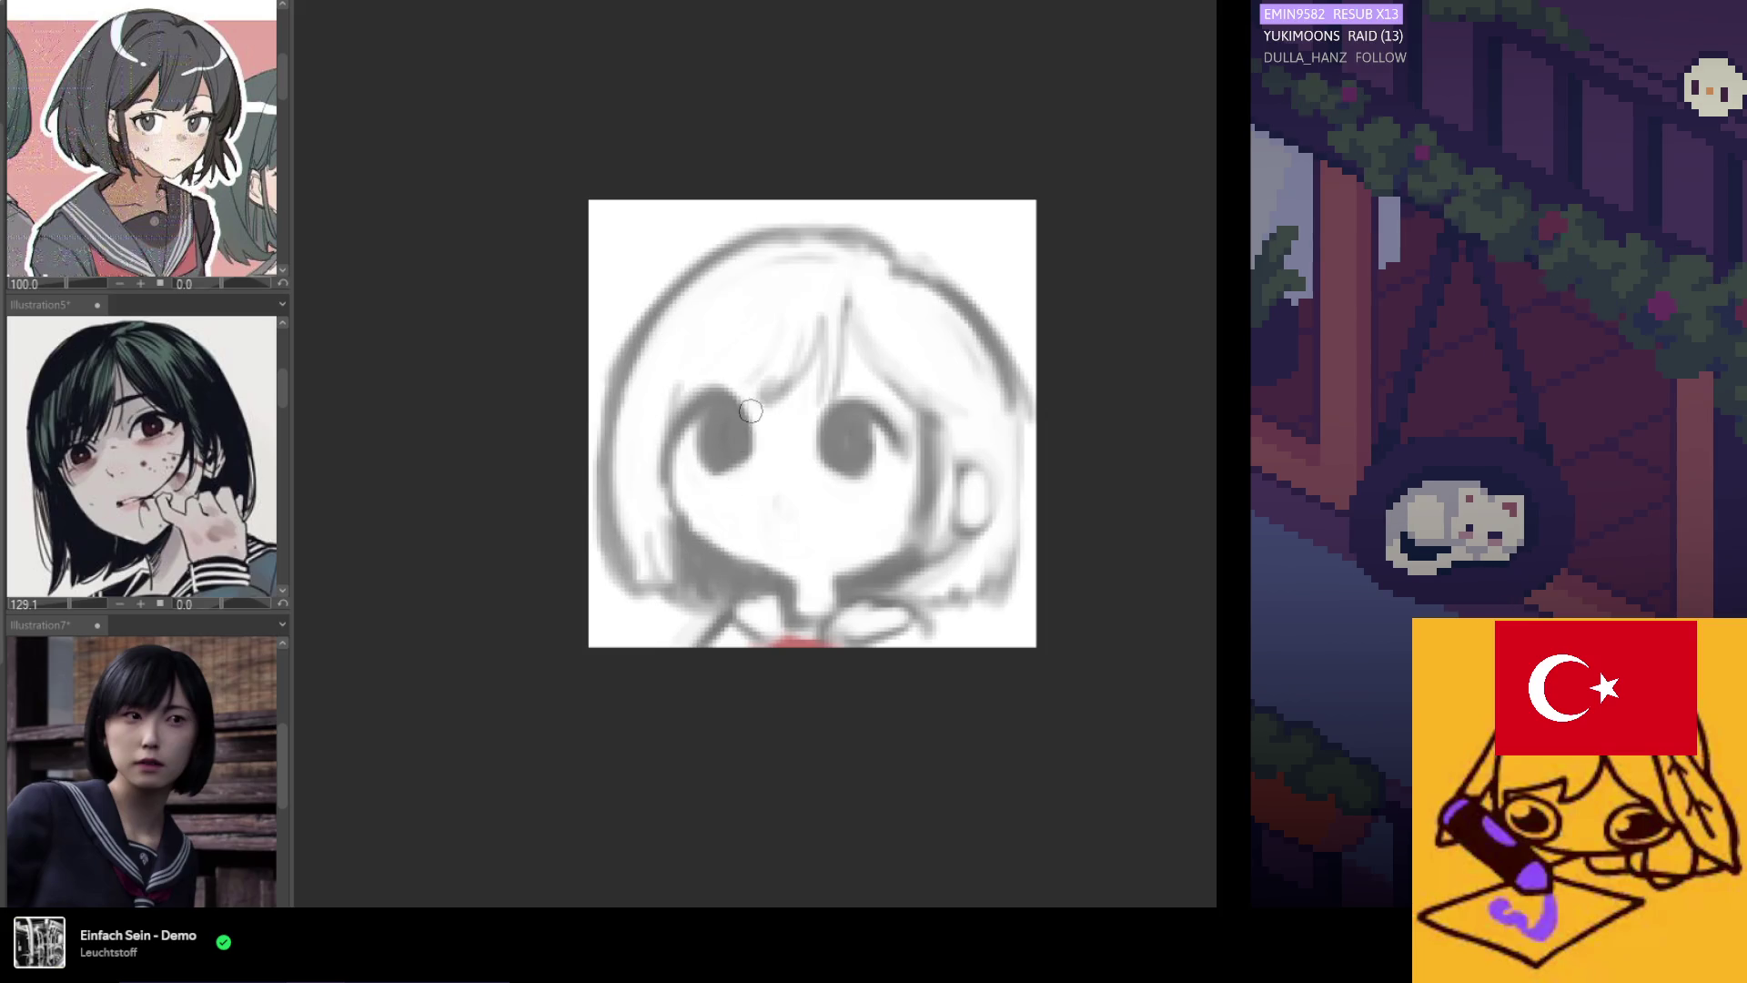
pyautogui.keyDown('alt'); pyautogui.click(839, 424); pyautogui.keyUp('alt')
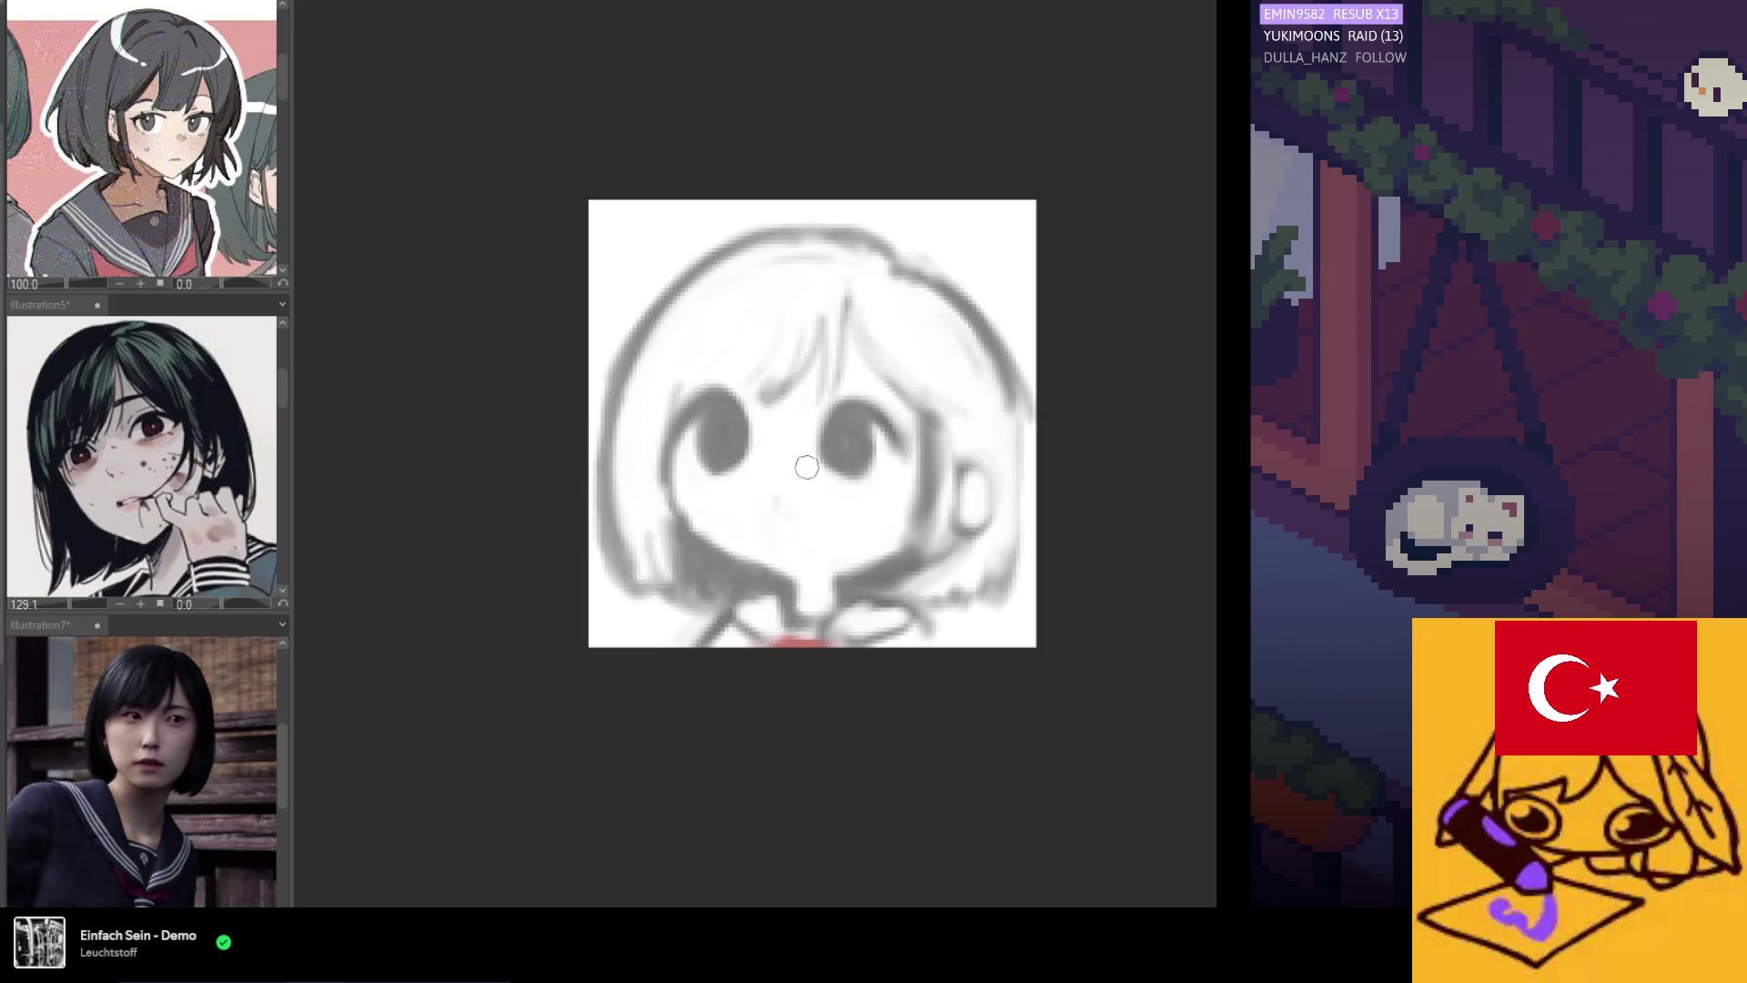
pyautogui.keyDown('alt'); pyautogui.click(854, 423); pyautogui.keyUp('alt')
pyautogui.moveTo(844, 426)
pyautogui.mouseDown()
pyautogui.moveTo(864, 454)
pyautogui.moveTo(850, 439)
pyautogui.mouseUp()
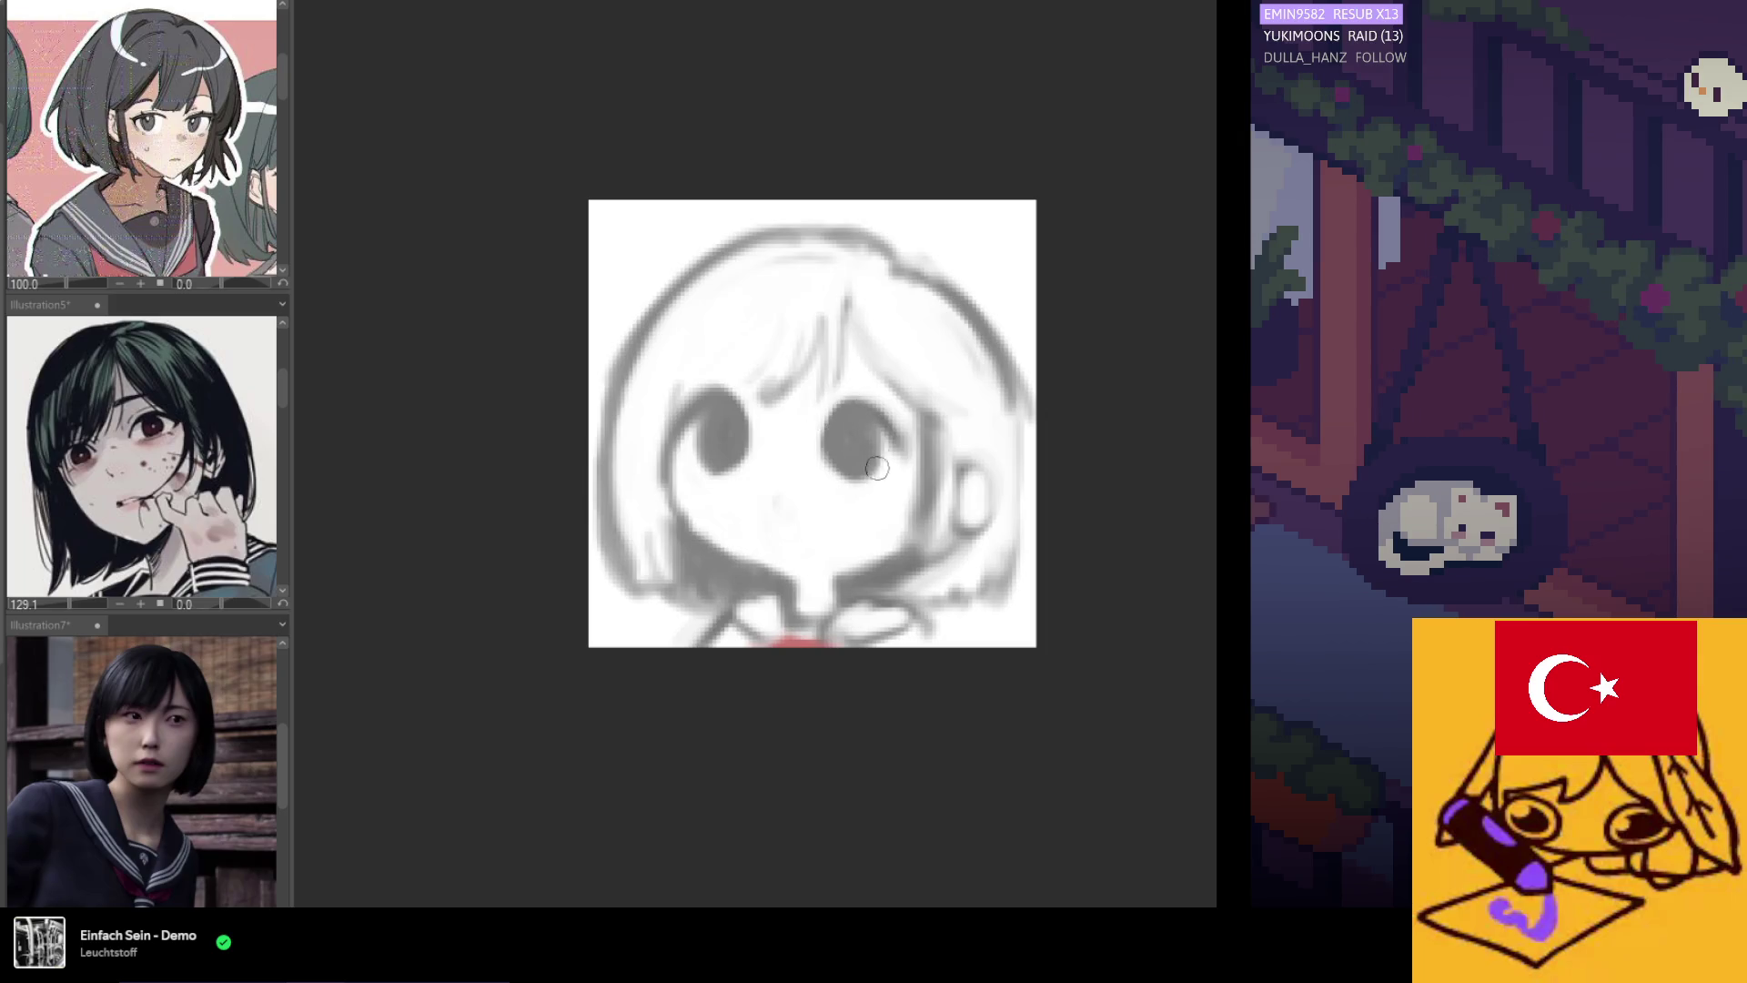
# Dab a small nose mark, extend the grey jaw line, and lighten around the neck and collar.
pyautogui.moveTo(788, 492); pyautogui.dragTo(783, 502)
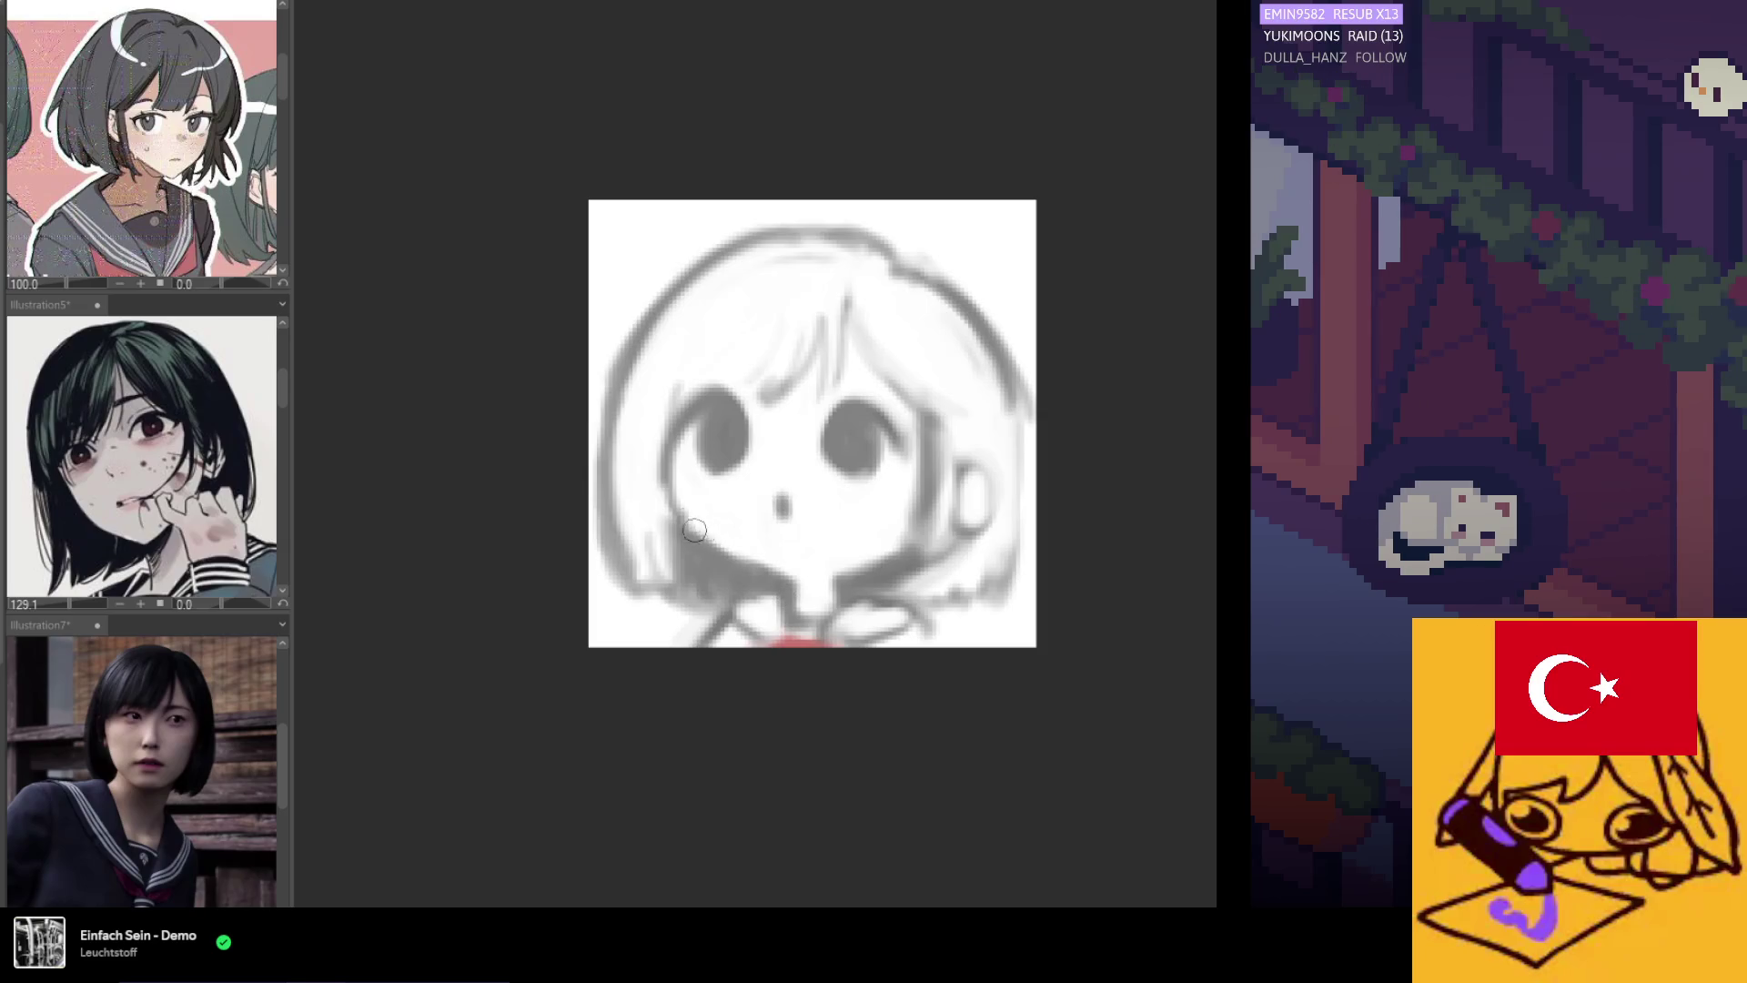
pyautogui.keyDown('alt'); pyautogui.click(691, 565); pyautogui.keyUp('alt')
pyautogui.moveTo(701, 550)
pyautogui.mouseDown()
pyautogui.moveTo(775, 562)
pyautogui.moveTo(802, 604)
pyautogui.mouseUp()
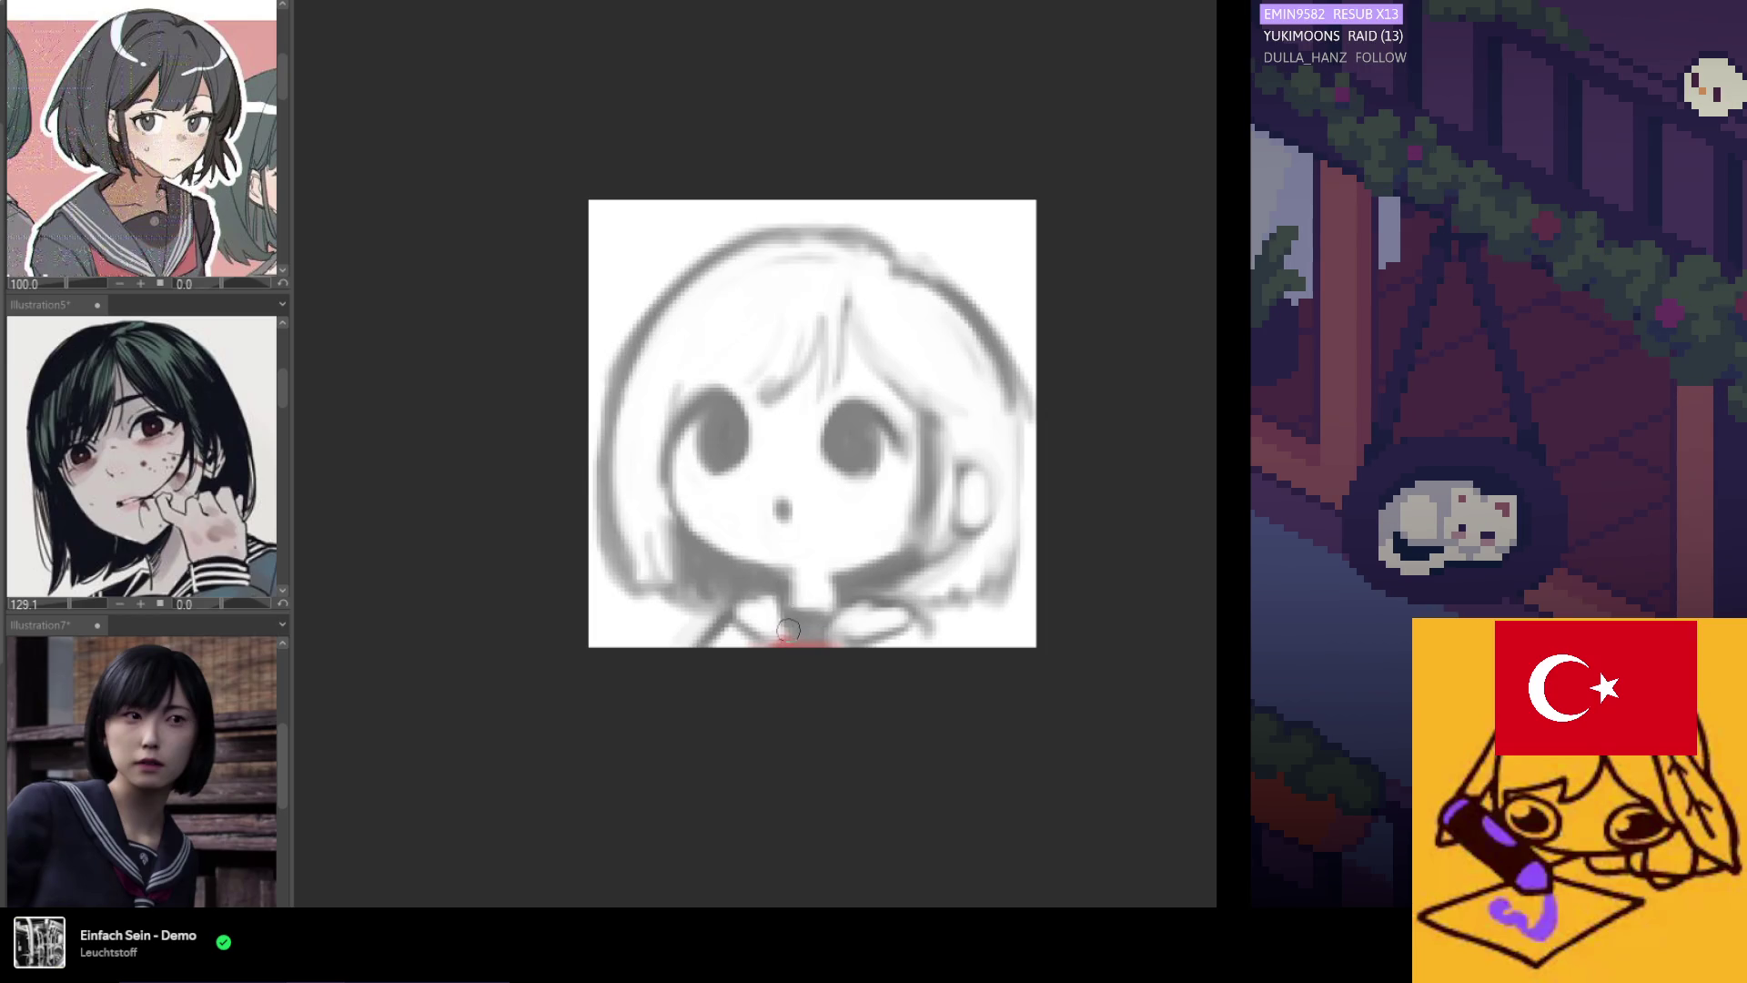
pyautogui.moveTo(772, 602)
pyautogui.mouseDown()
pyautogui.moveTo(733, 612)
pyautogui.moveTo(856, 608)
pyautogui.moveTo(936, 639)
pyautogui.mouseUp()
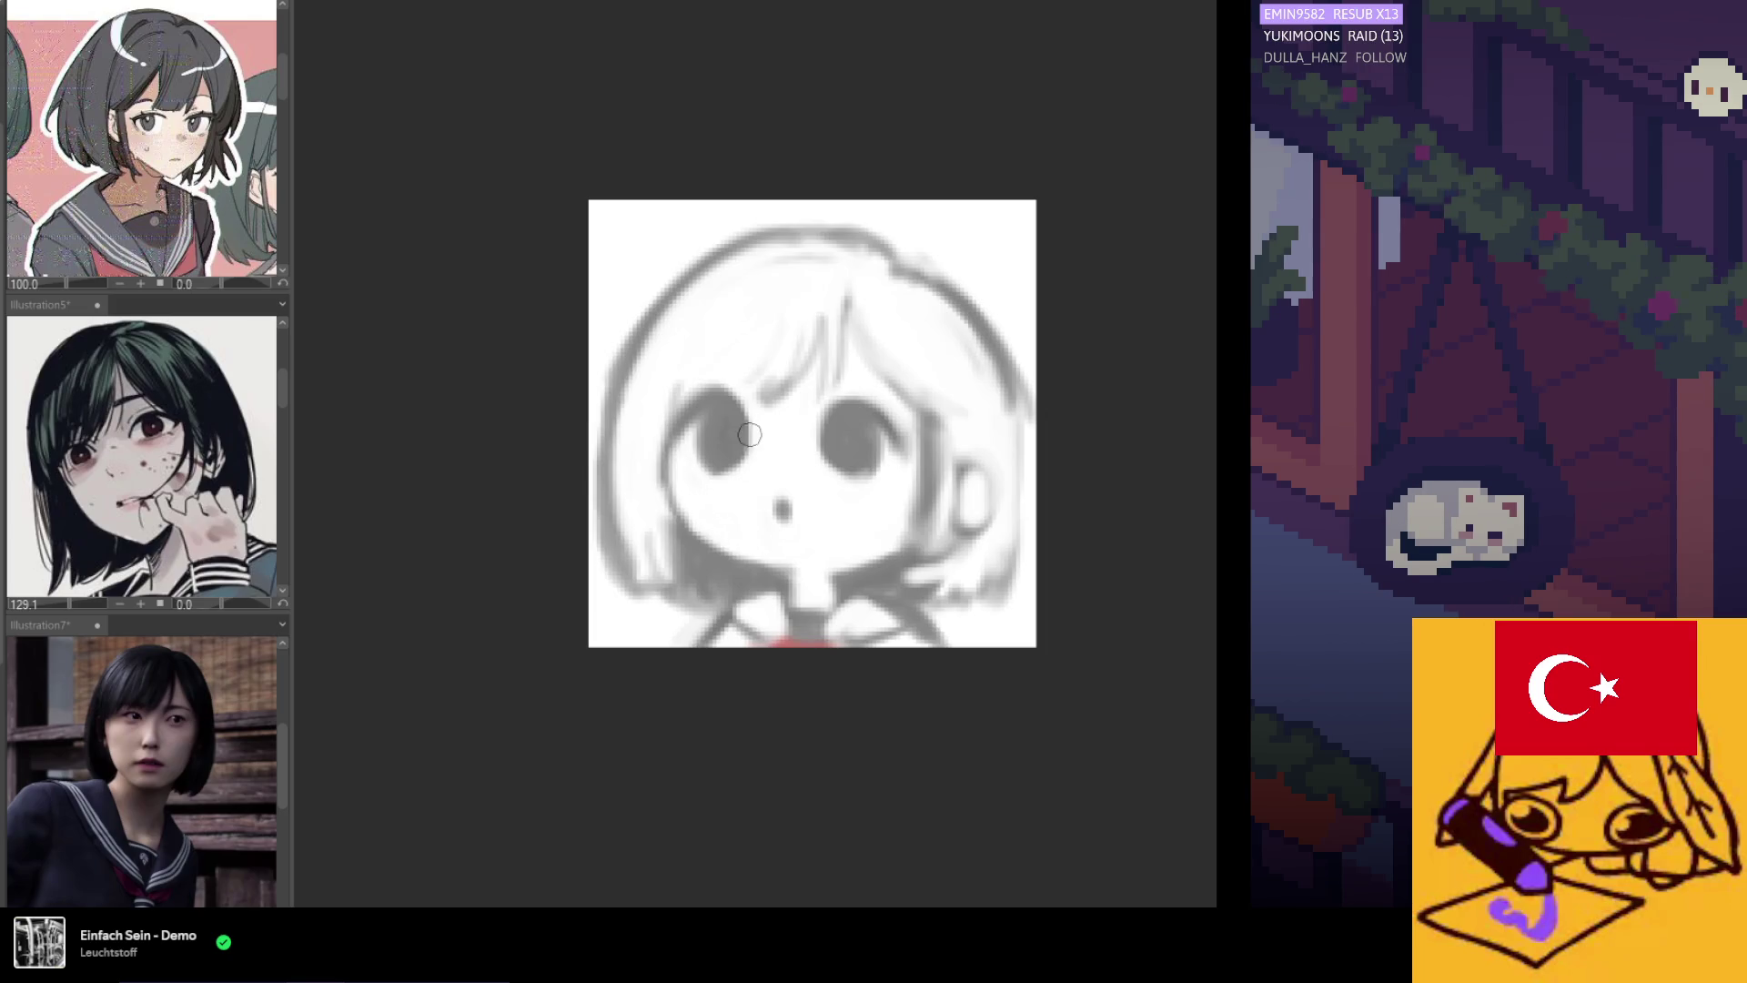
# In mirrored view, extend the left eye up-left and lighten its upper-right edge.
pyautogui.press('h')
pyautogui.scroll(-2, 1010, 459)
pyautogui.scroll(2, 1010, 459)
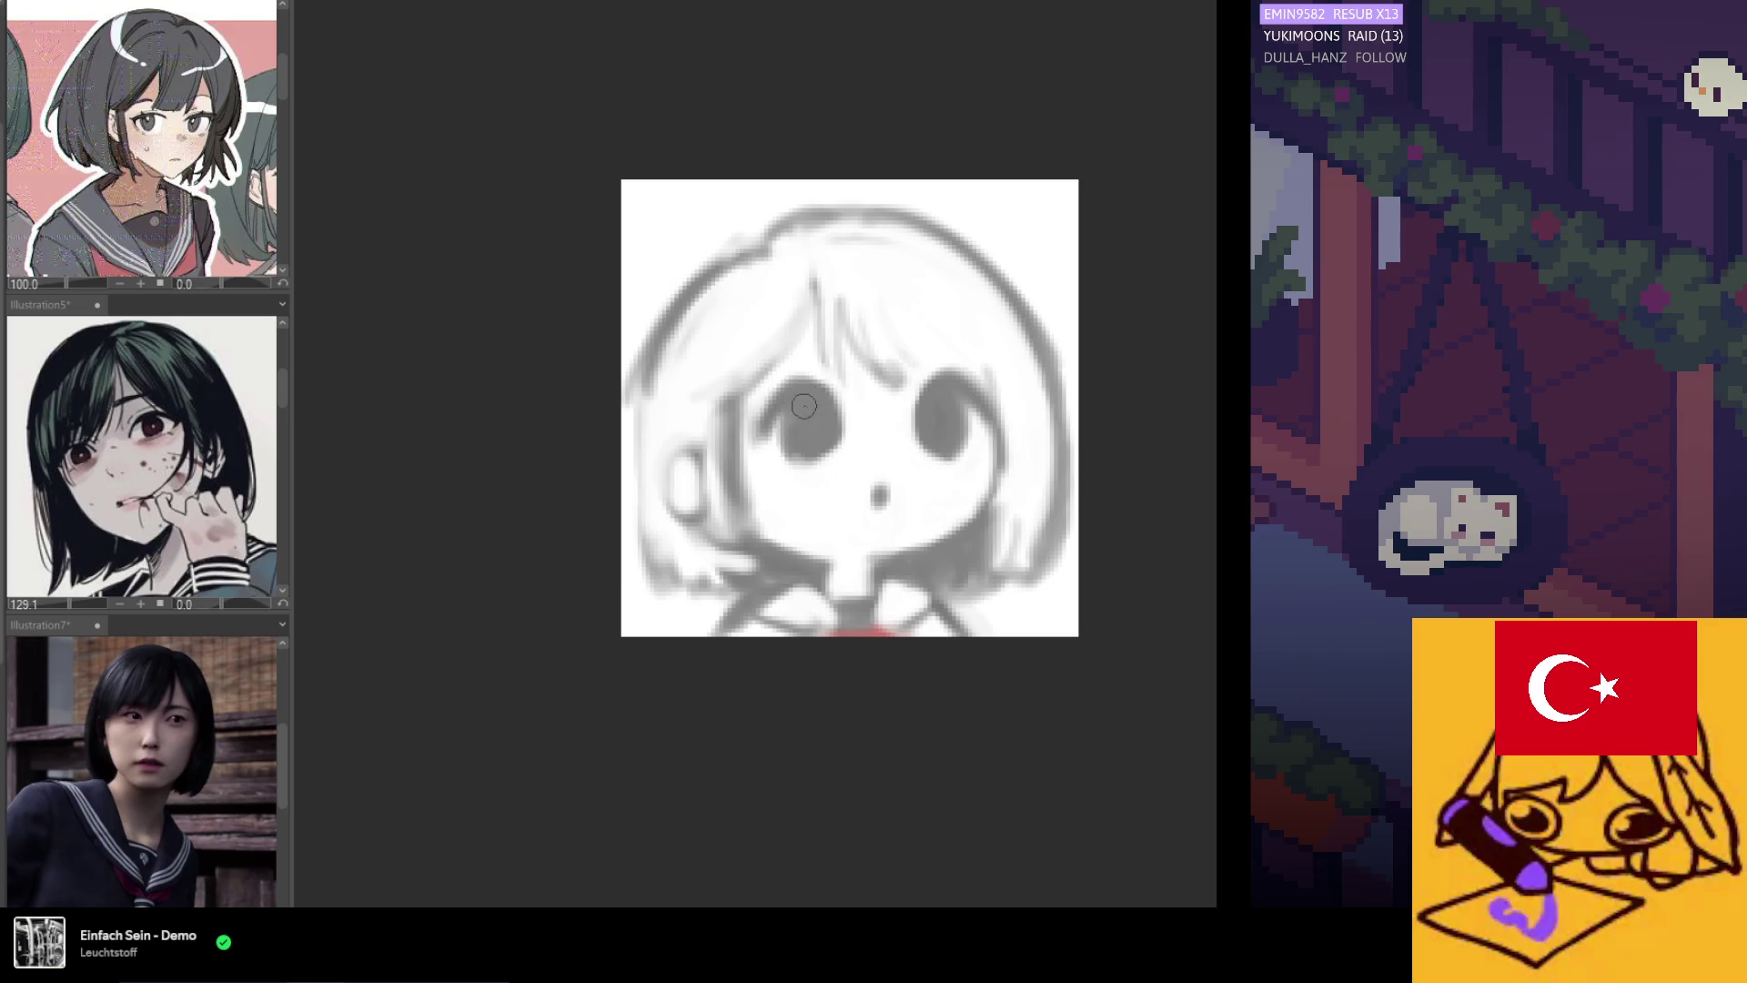
pyautogui.moveTo(752, 435); pyautogui.dragTo(803, 394)
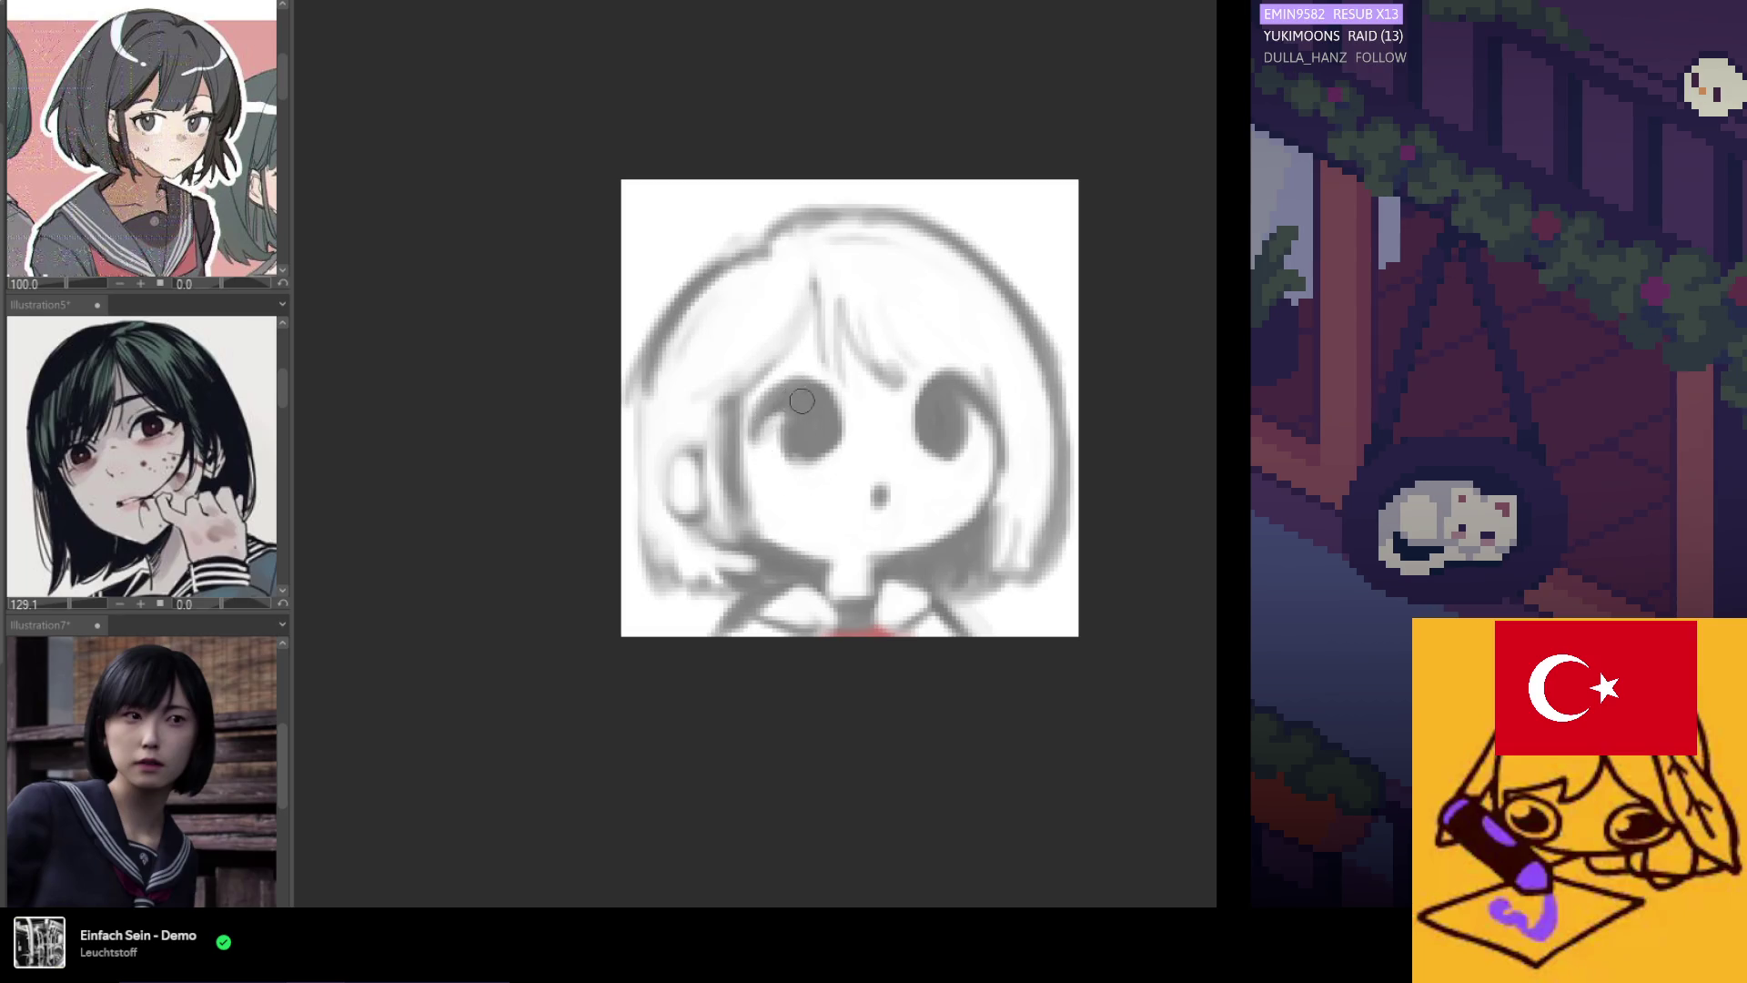
pyautogui.moveTo(818, 387); pyautogui.dragTo(855, 439)
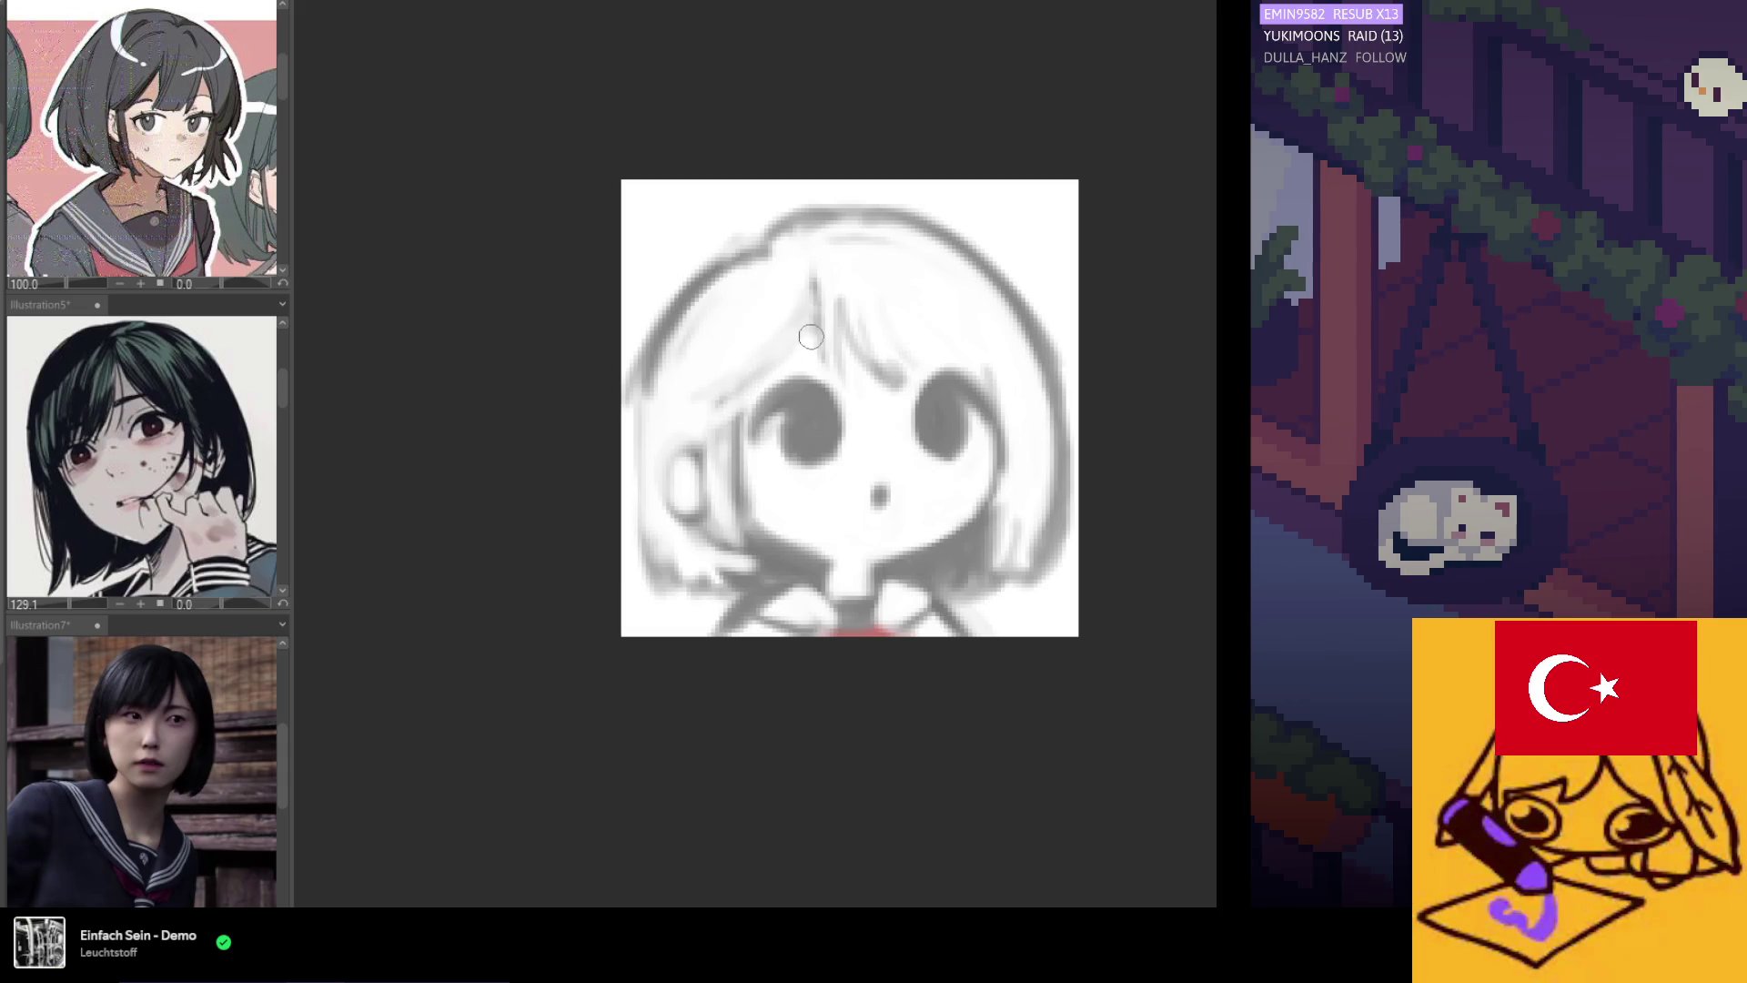
pyautogui.moveTo(778, 423); pyautogui.dragTo(800, 387)
pyautogui.hotkey('ctrl', 'z')
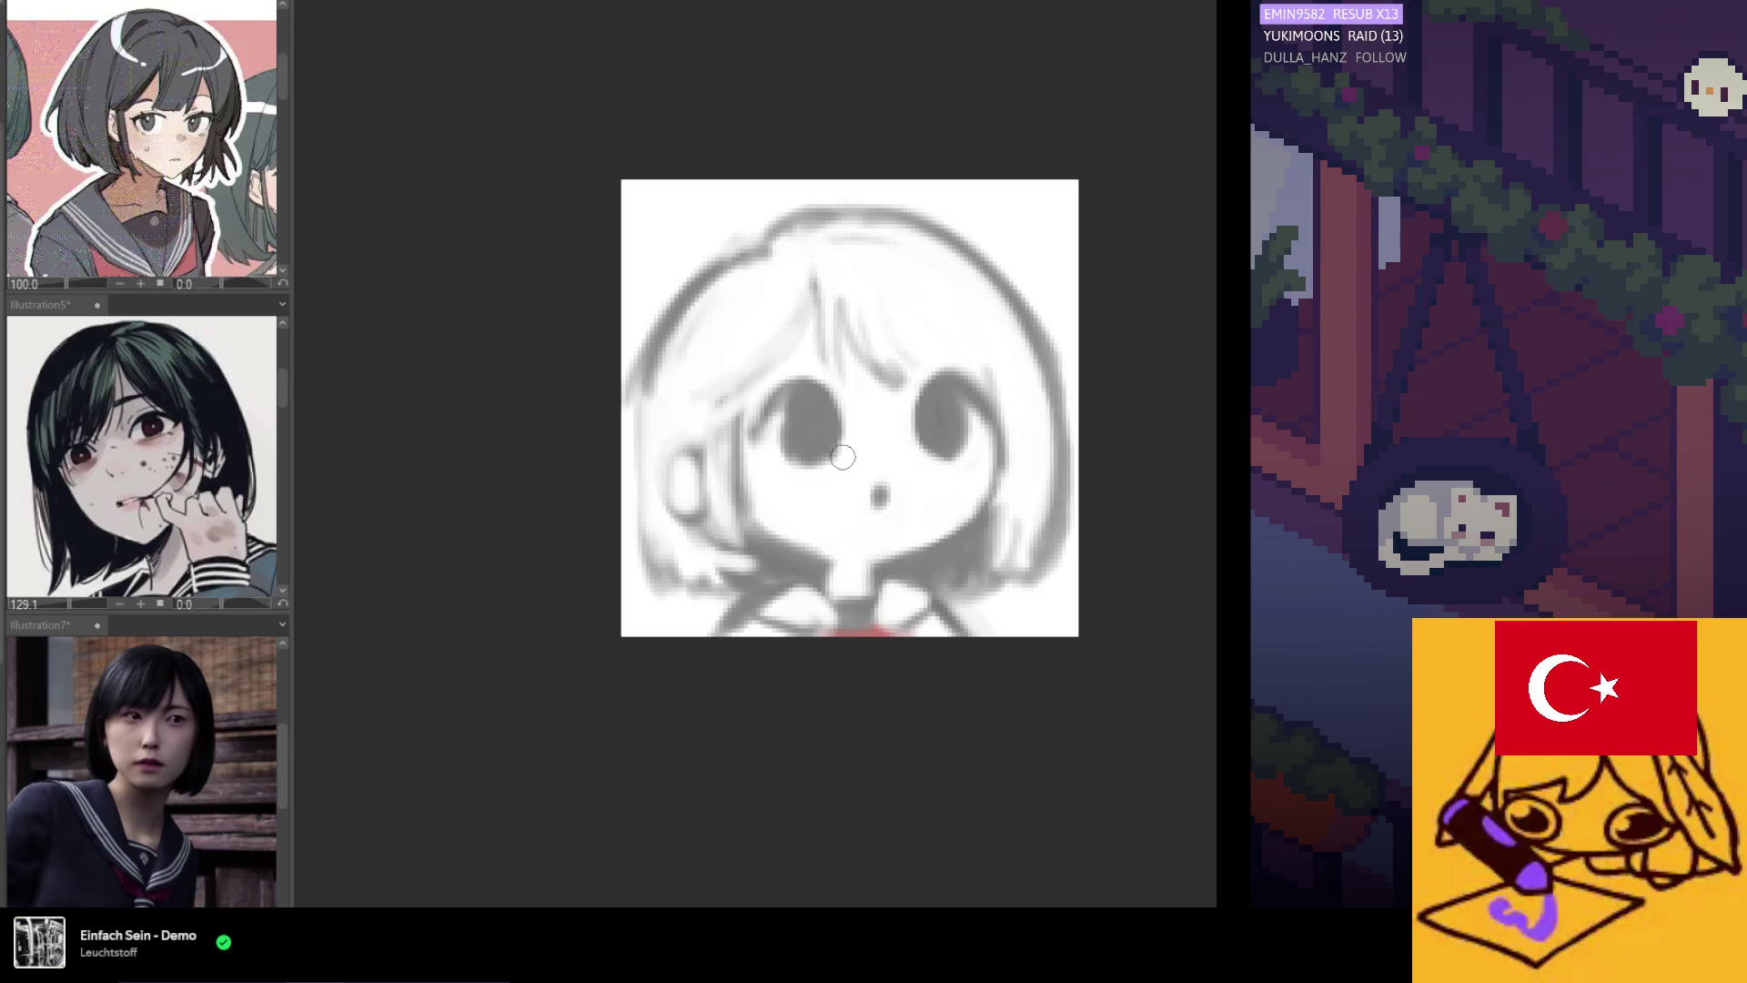
# Erase the small nose mark and rework the hair and face lines in normal view.
pyautogui.press('h')
pyautogui.press('h')
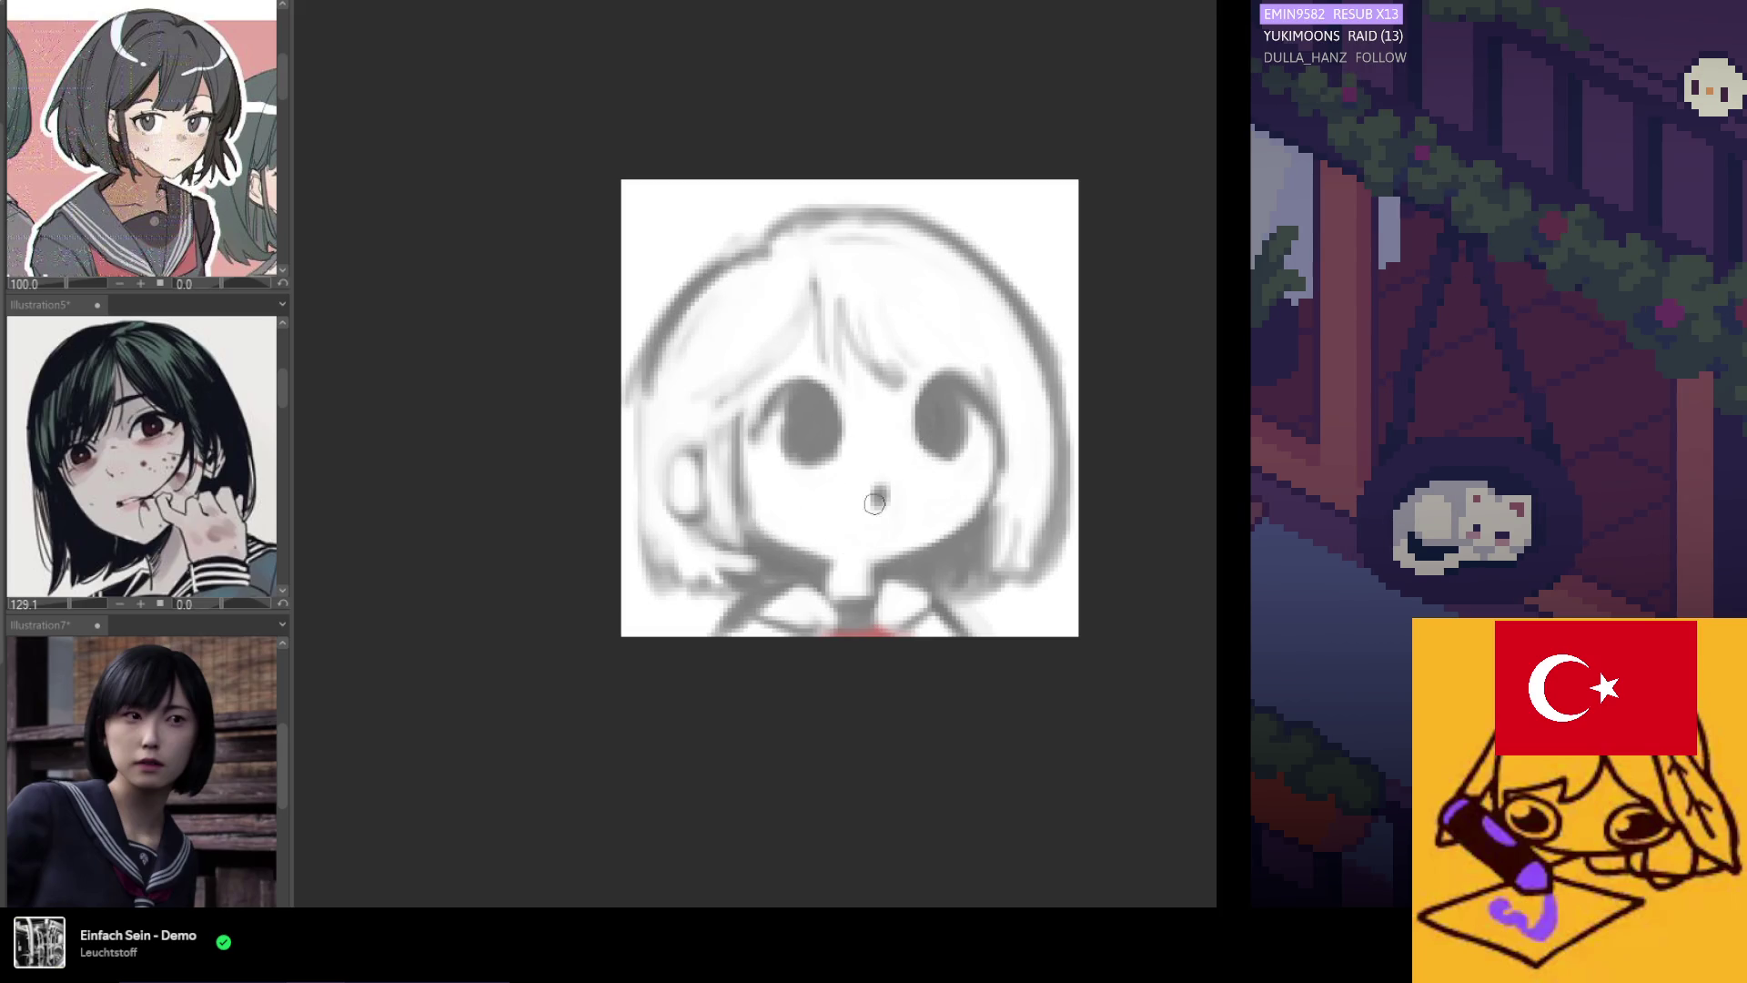
pyautogui.moveTo(881, 473); pyautogui.dragTo(882, 495)
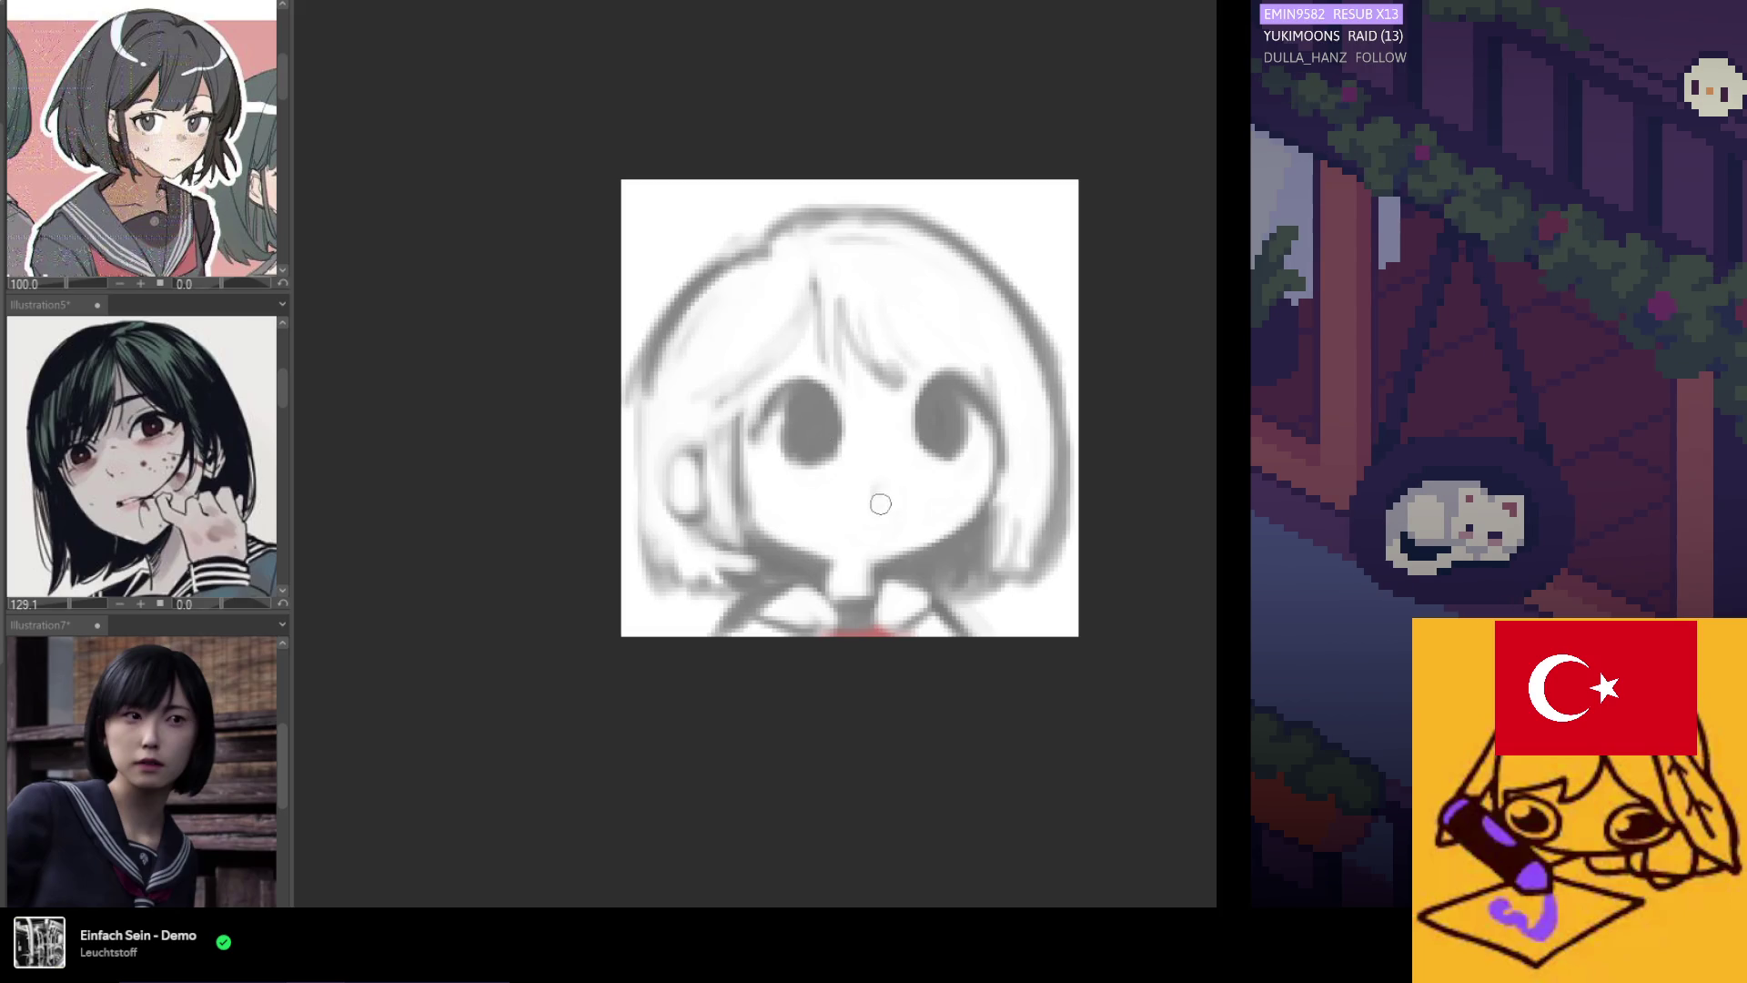
pyautogui.moveTo(779, 215); pyautogui.dragTo(756, 29)
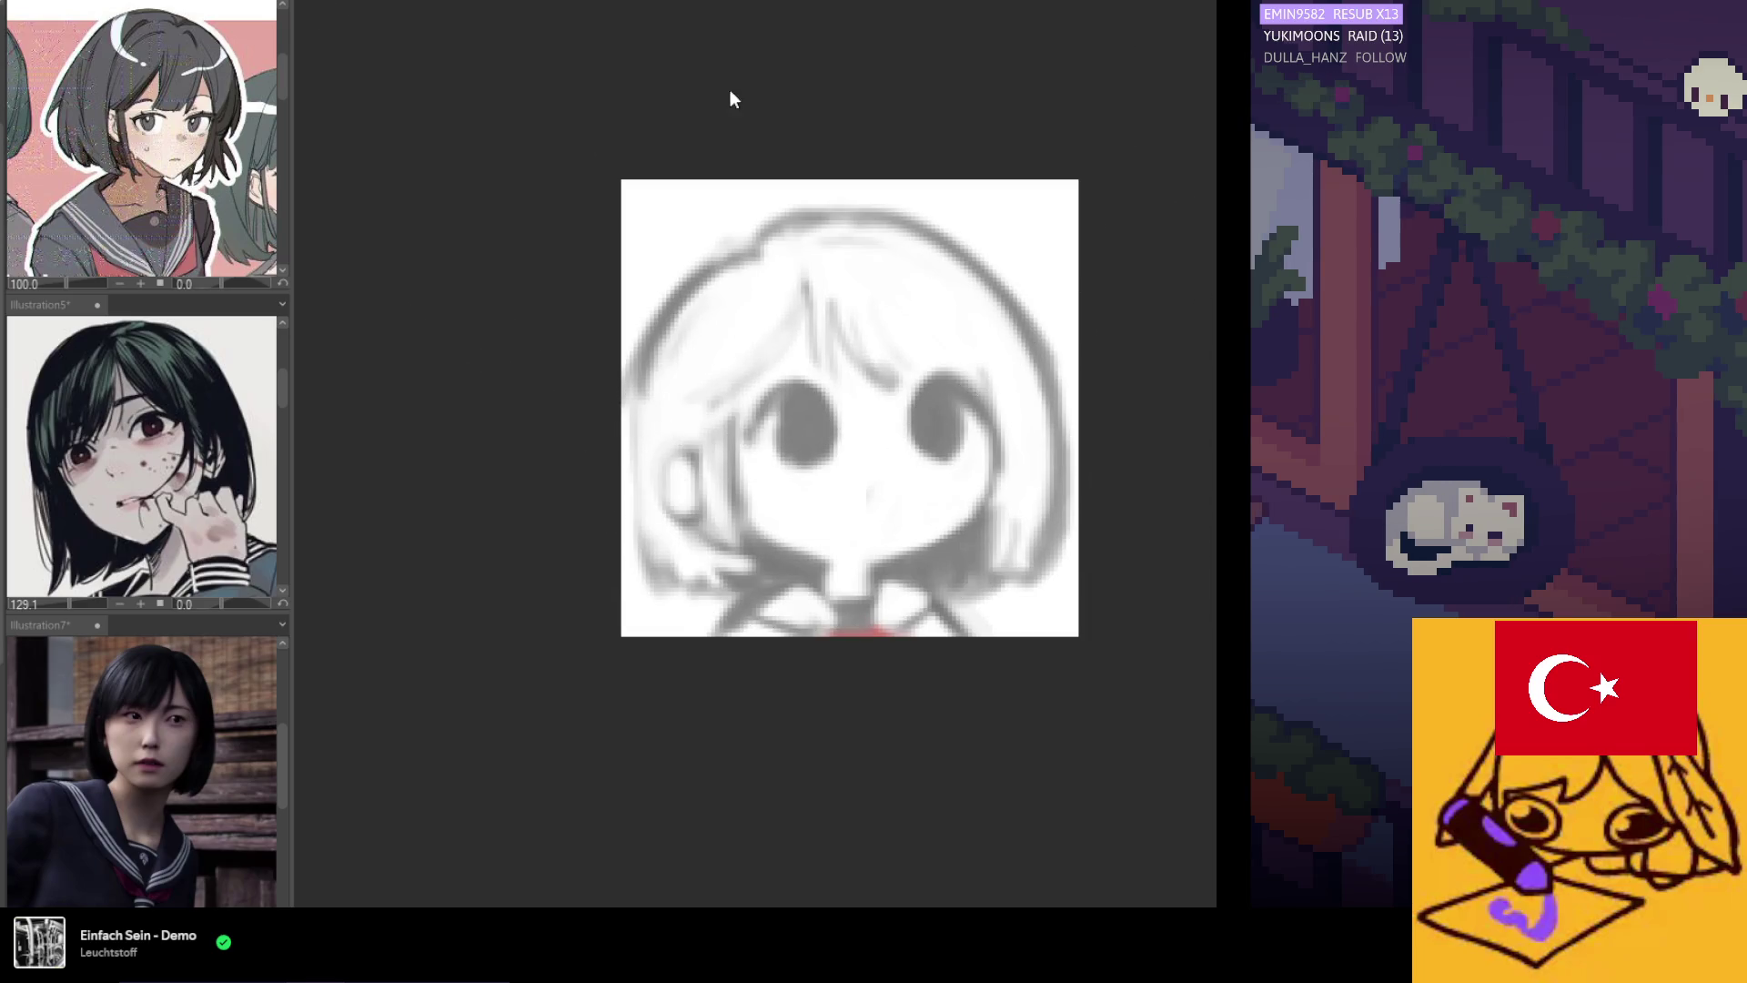
# Sketch four hair strands through the bangs in the sampled eye grey, one curving above the right eye.
pyautogui.keyDown('alt'); pyautogui.click(801, 412); pyautogui.keyUp('alt')
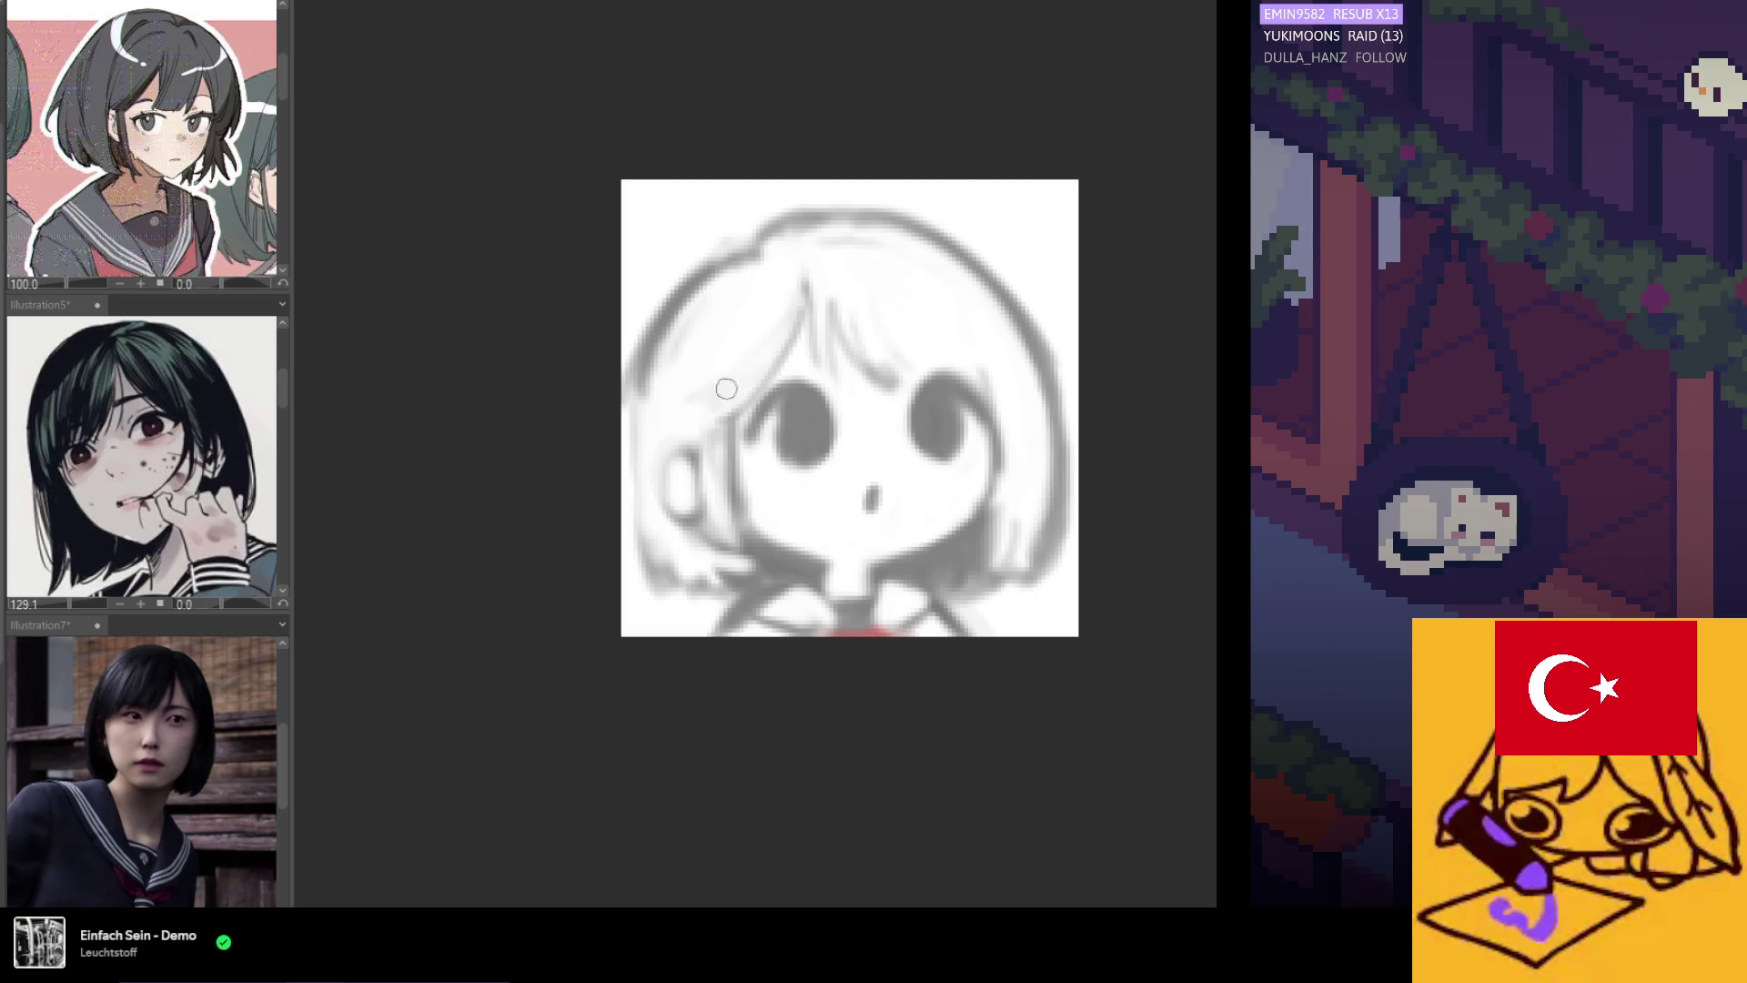
pyautogui.moveTo(804, 274)
pyautogui.mouseDown()
pyautogui.moveTo(815, 362)
pyautogui.moveTo(837, 377)
pyautogui.mouseUp()
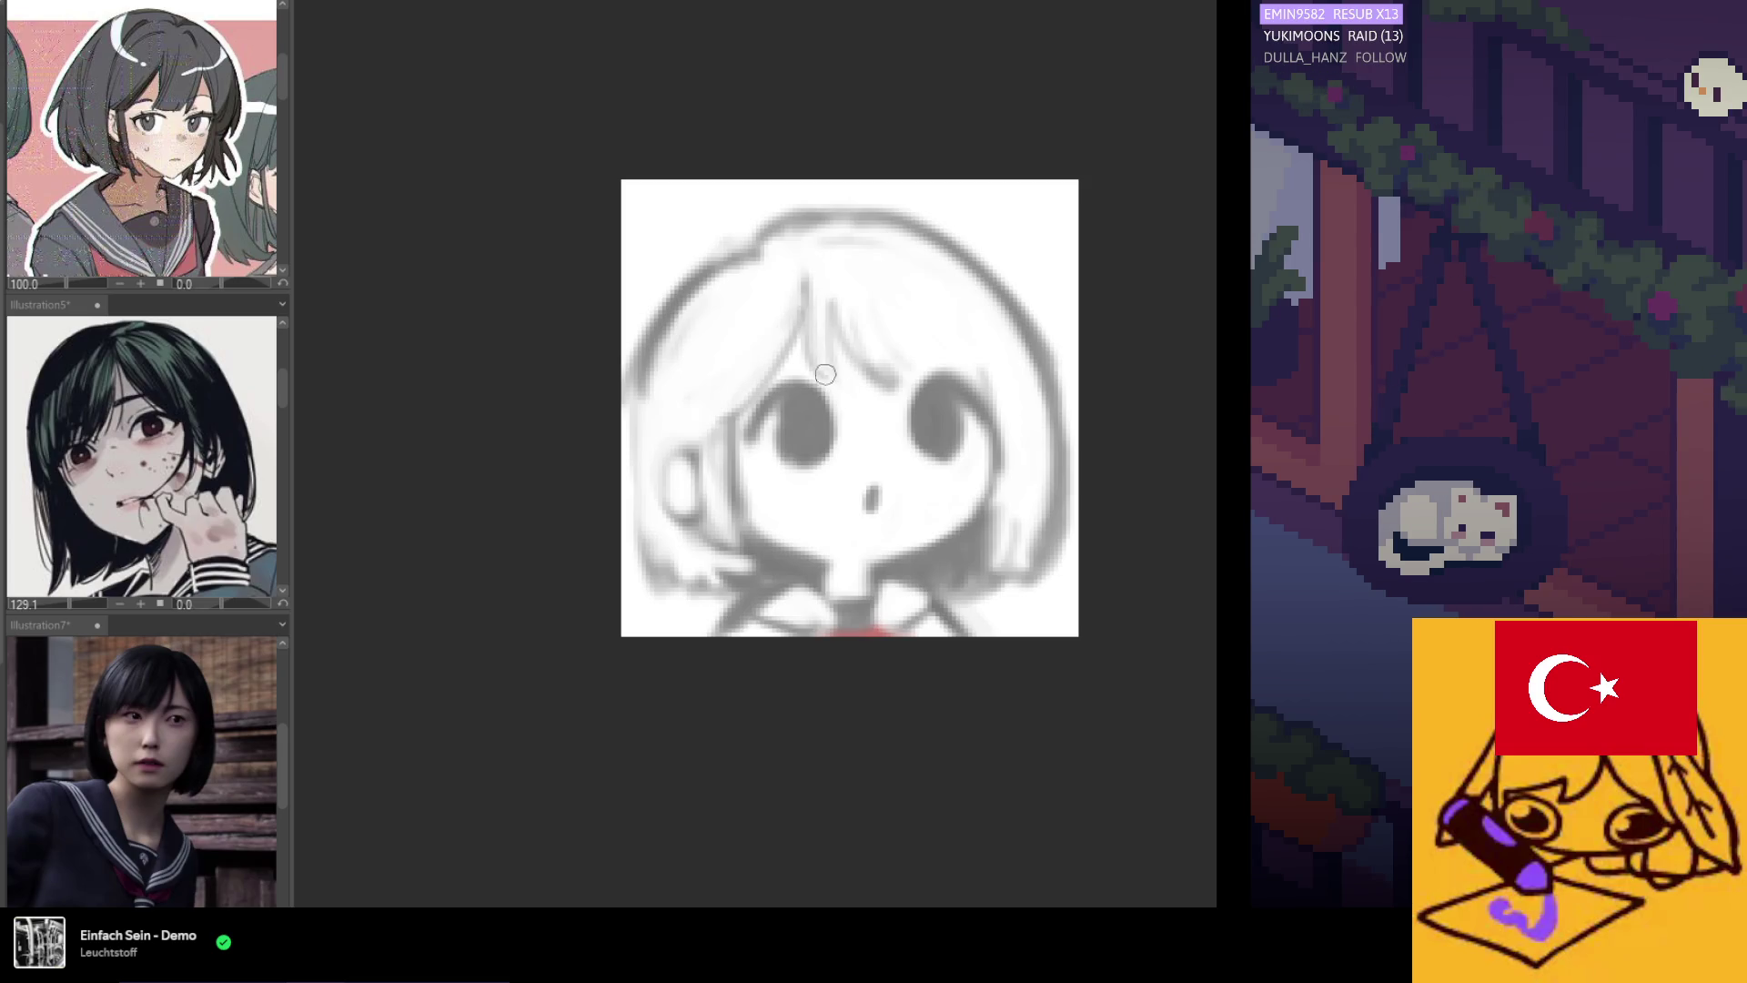
pyautogui.moveTo(831, 300); pyautogui.dragTo(850, 353)
pyautogui.moveTo(811, 273); pyautogui.dragTo(836, 370)
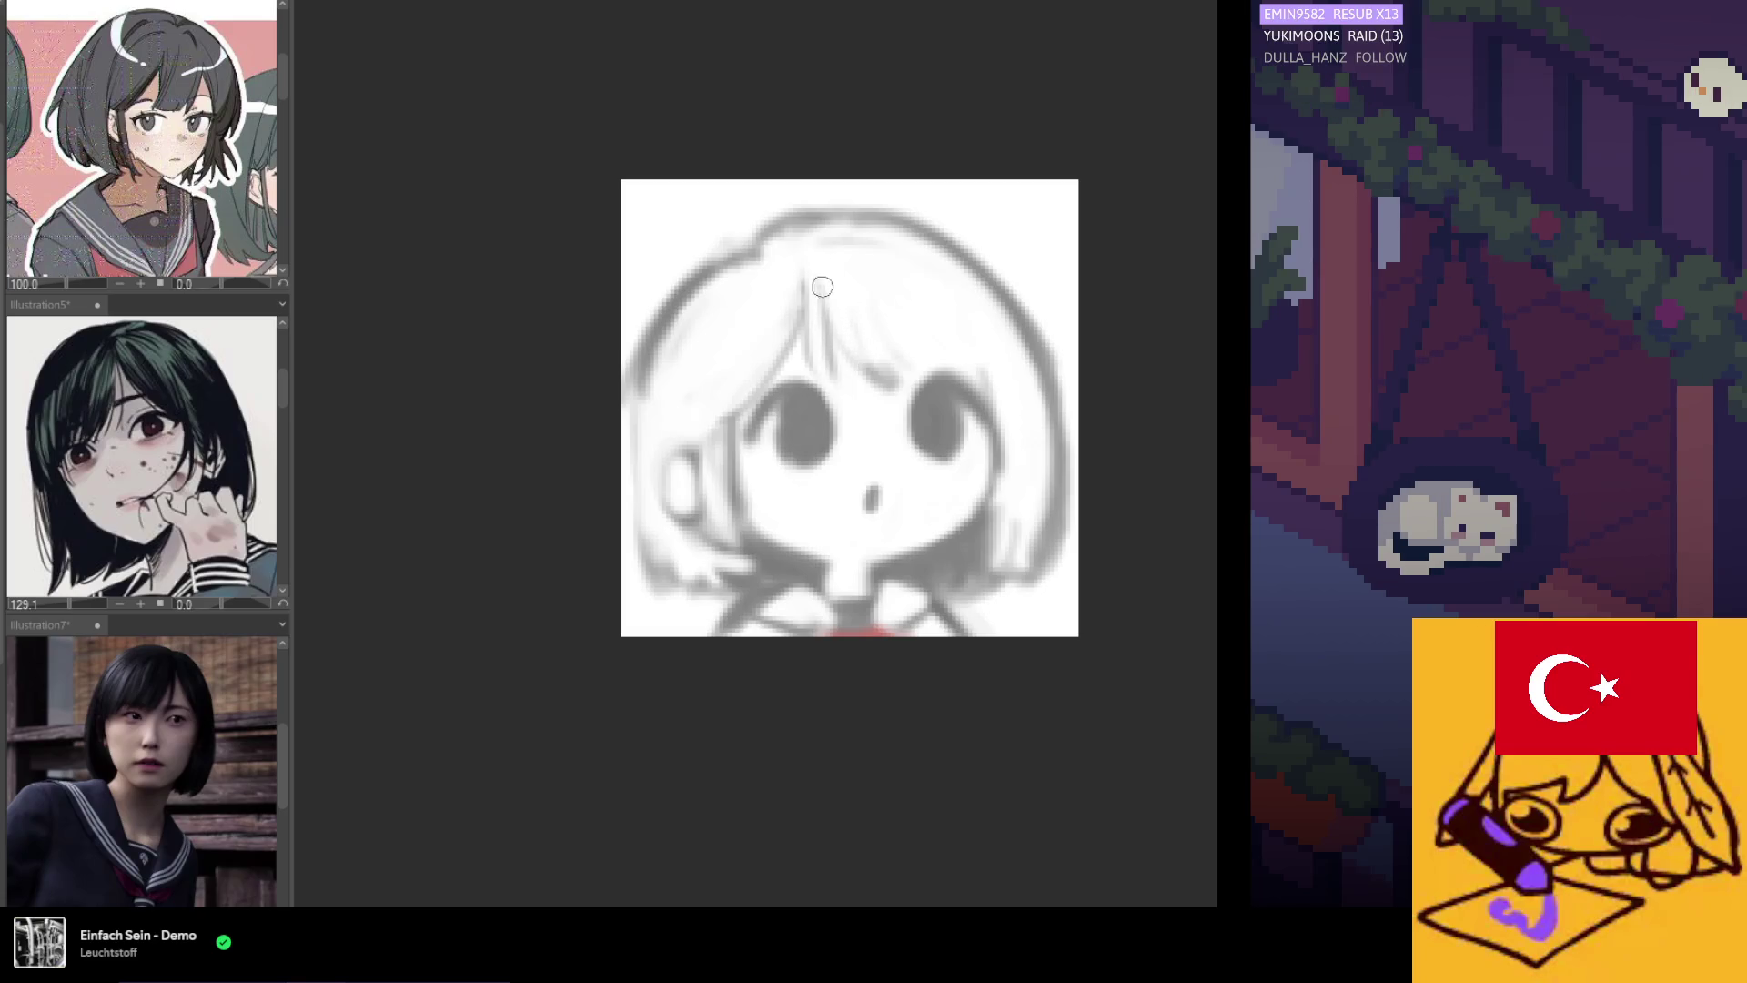
pyautogui.moveTo(821, 301)
pyautogui.mouseDown()
pyautogui.moveTo(889, 388)
pyautogui.moveTo(942, 369)
pyautogui.mouseUp()
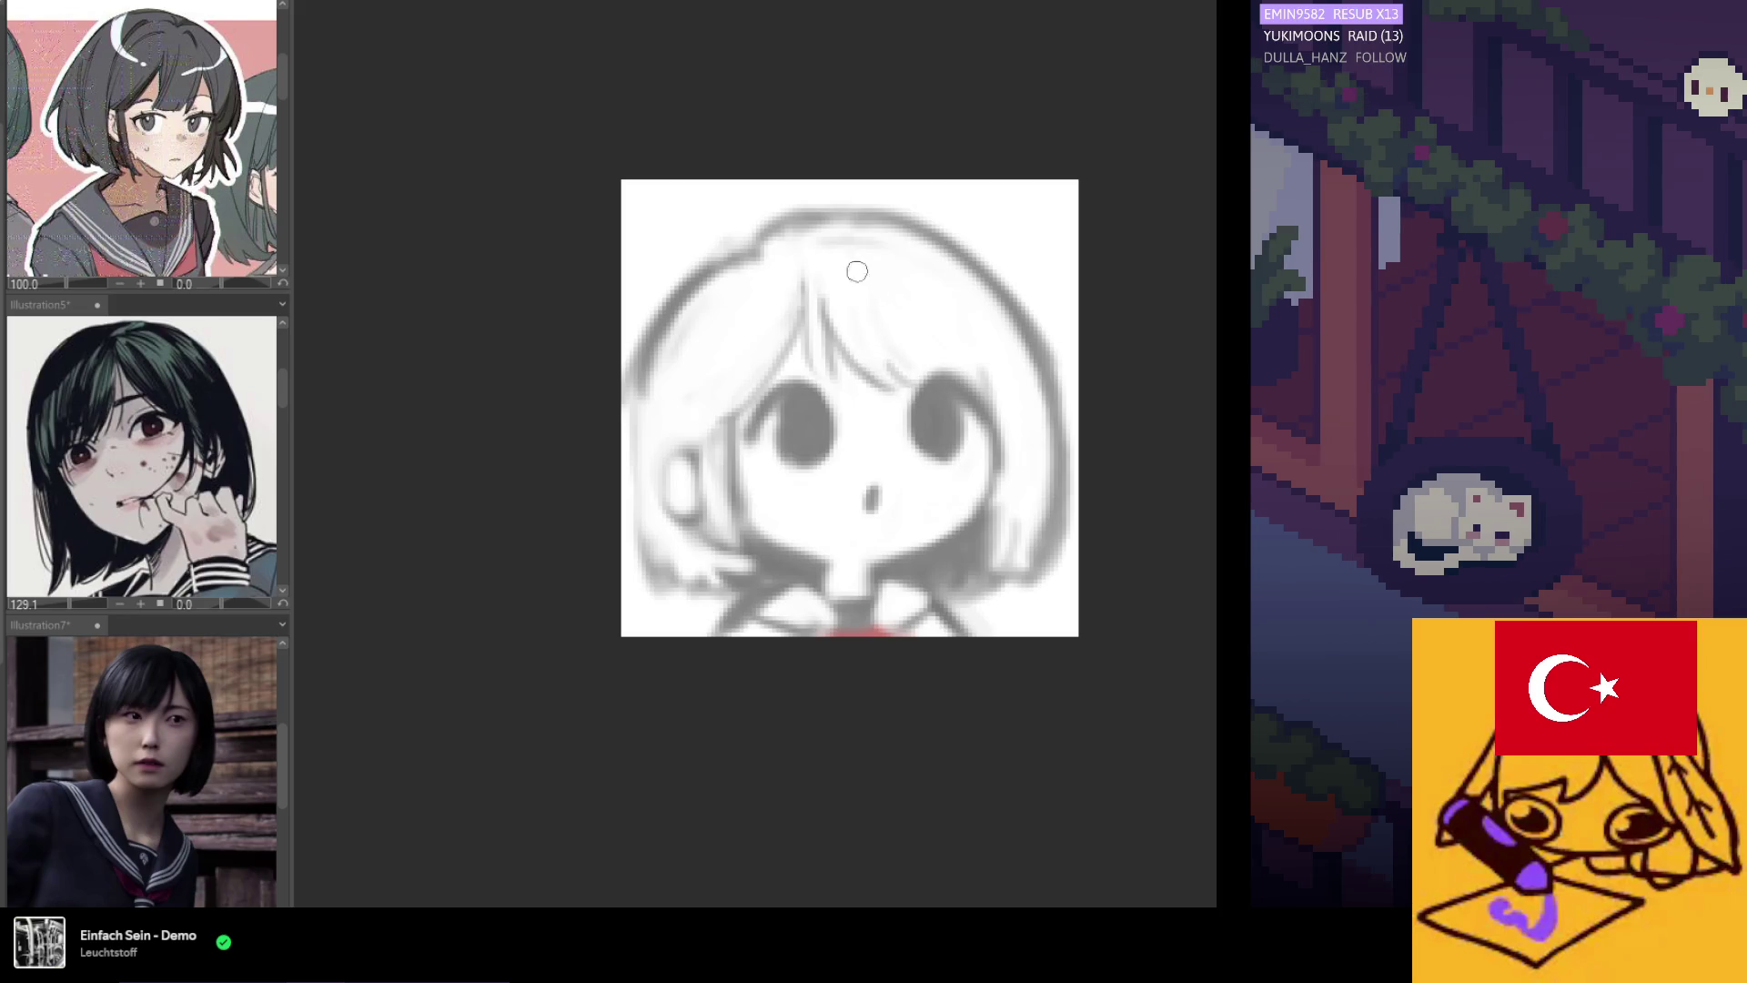
pyautogui.keyDown('alt'); pyautogui.click(822, 423); pyautogui.keyUp('alt')
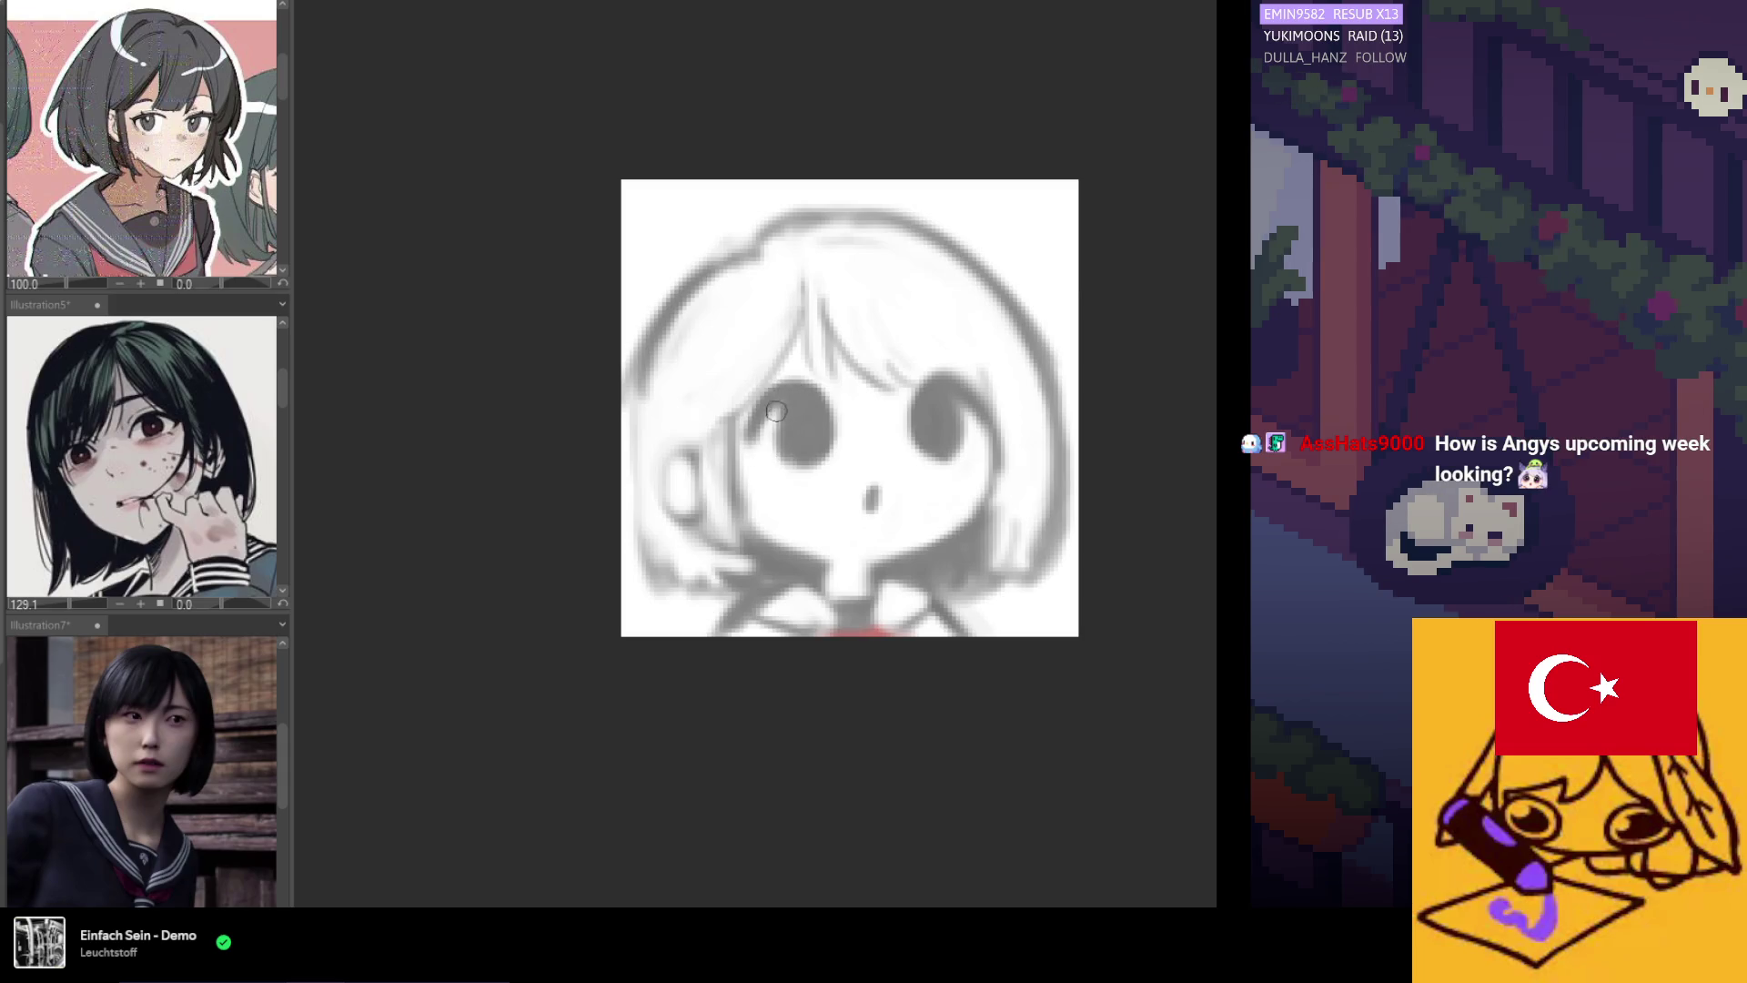
pyautogui.keyDown('alt'); pyautogui.click(790, 400); pyautogui.keyUp('alt')
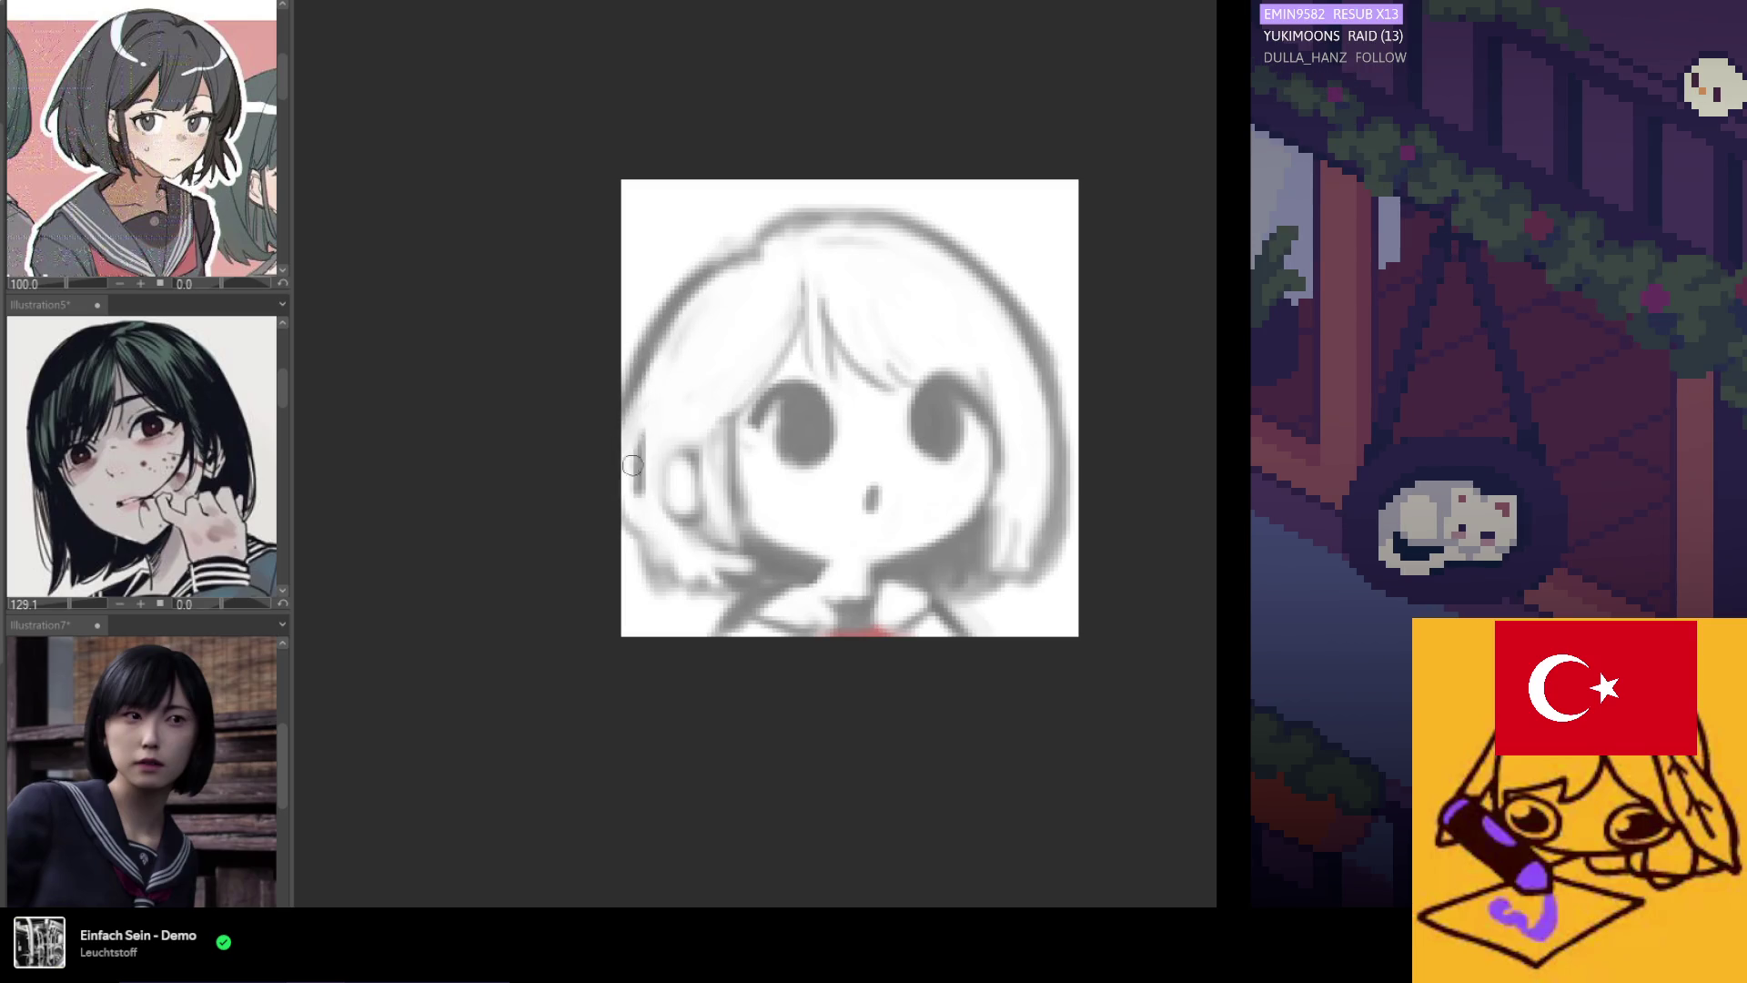
pyautogui.press('h')
pyautogui.press('h')
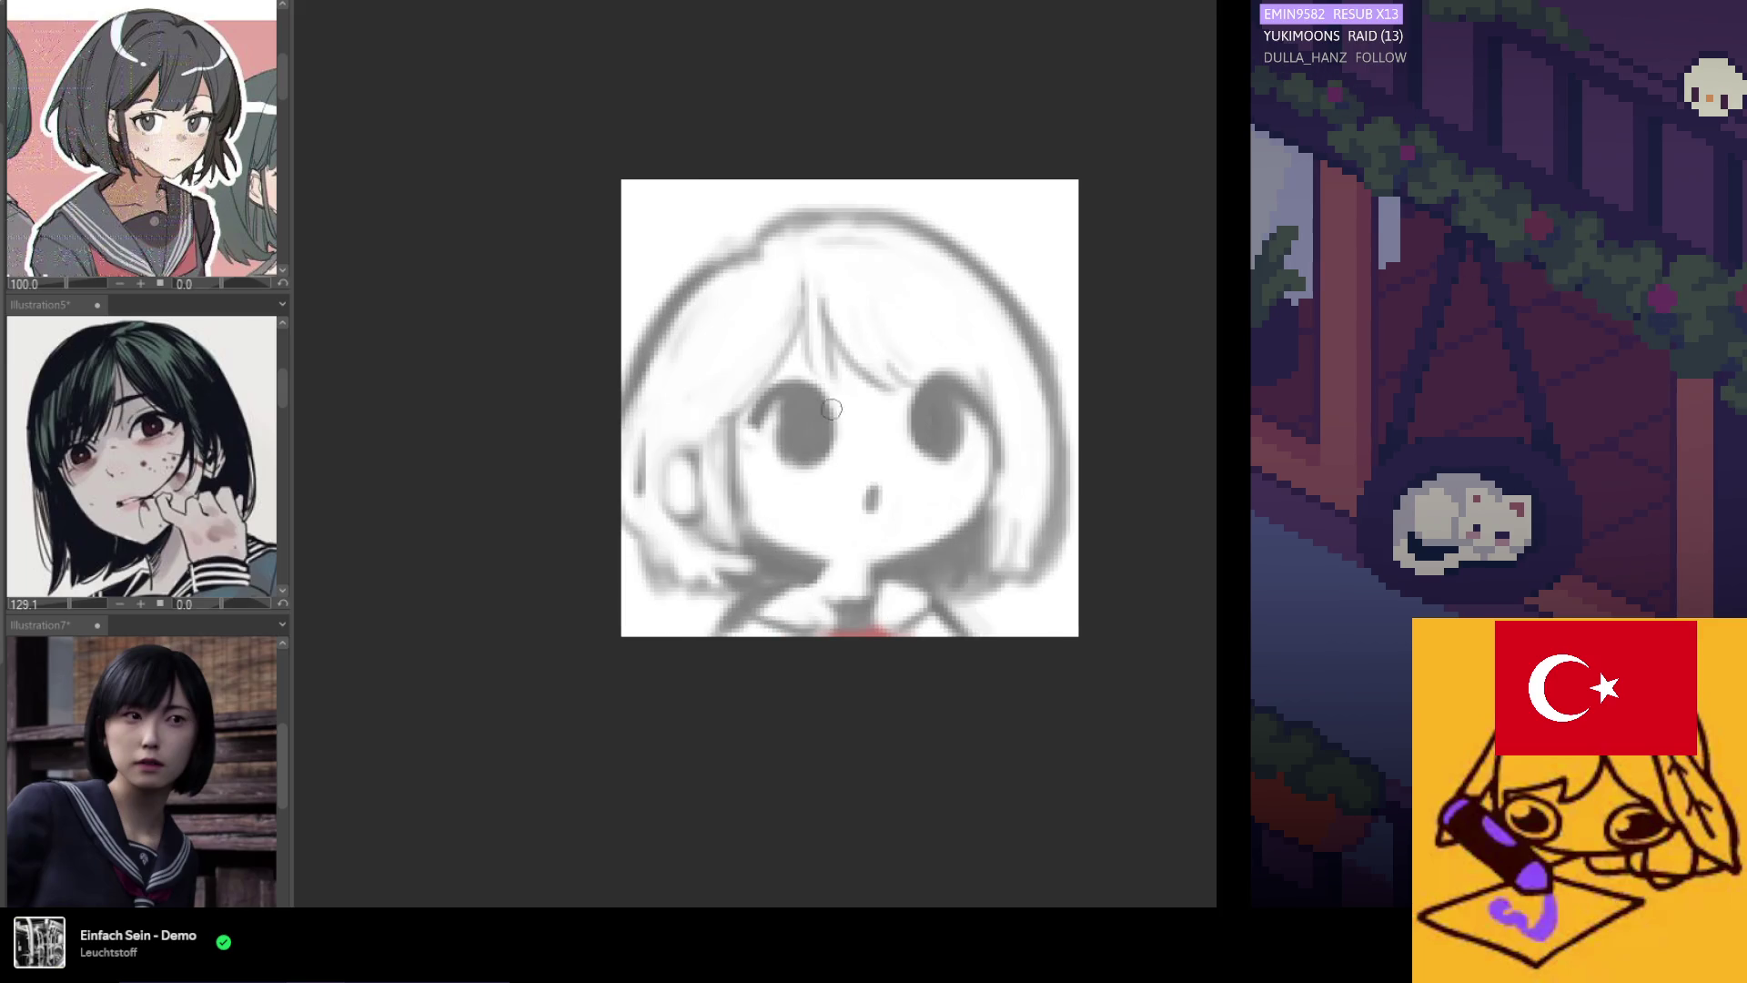
# Darken the ear outline, then lighten and even out the hair-edge tones beside the cheek and chin.
pyautogui.moveTo(668, 446)
pyautogui.mouseDown()
pyautogui.moveTo(641, 473)
pyautogui.moveTo(665, 502)
pyautogui.moveTo(662, 587)
pyautogui.moveTo(783, 569)
pyautogui.mouseUp()
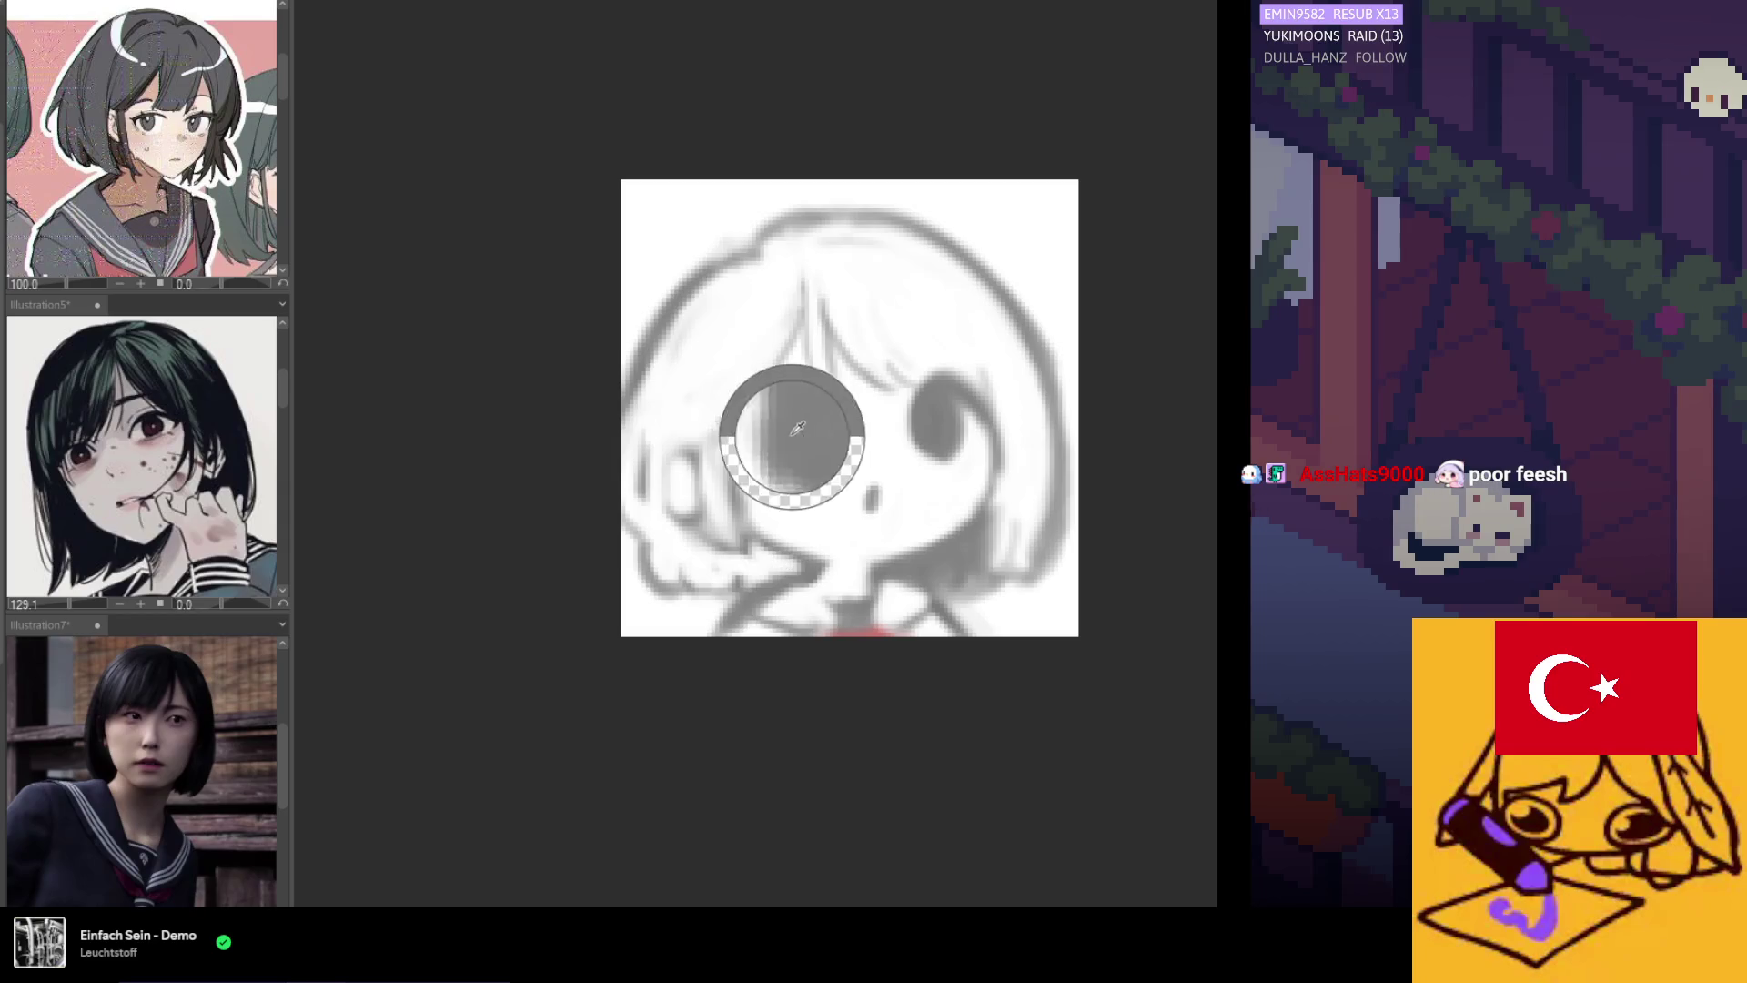
pyautogui.press('h')
pyautogui.moveTo(797, 545); pyautogui.dragTo(745, 568)
pyautogui.moveTo(729, 378); pyautogui.dragTo(721, 514)
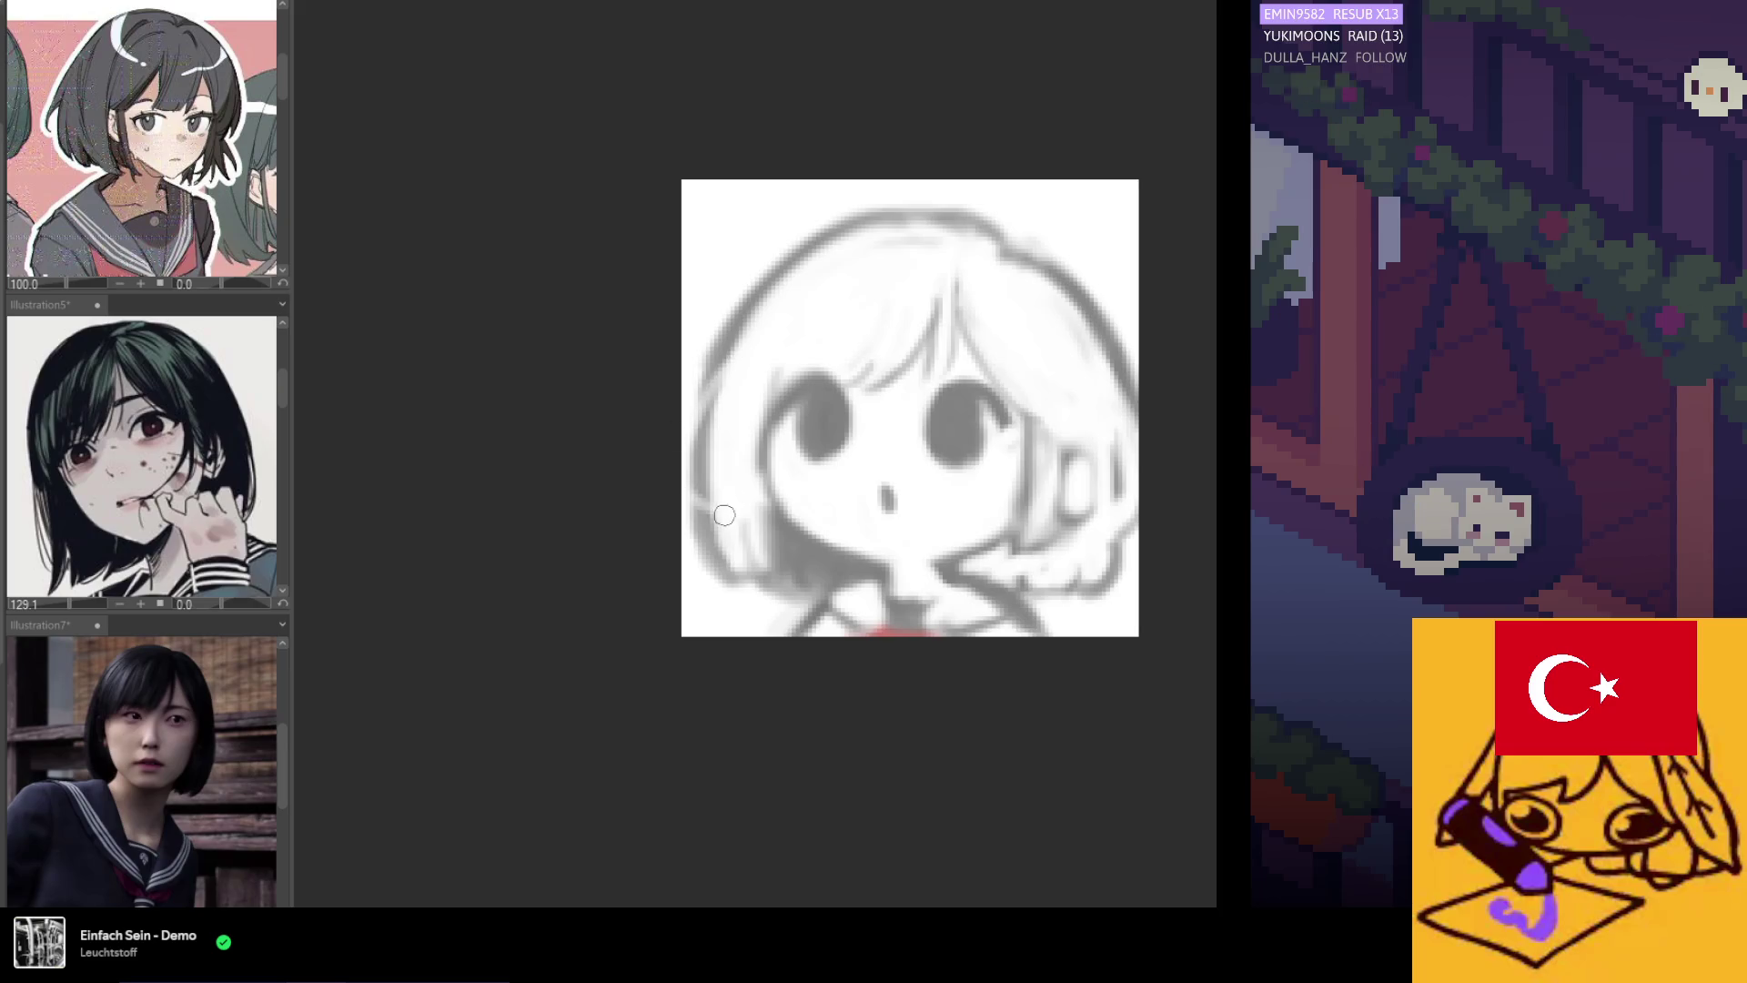
pyautogui.moveTo(710, 437); pyautogui.dragTo(700, 500)
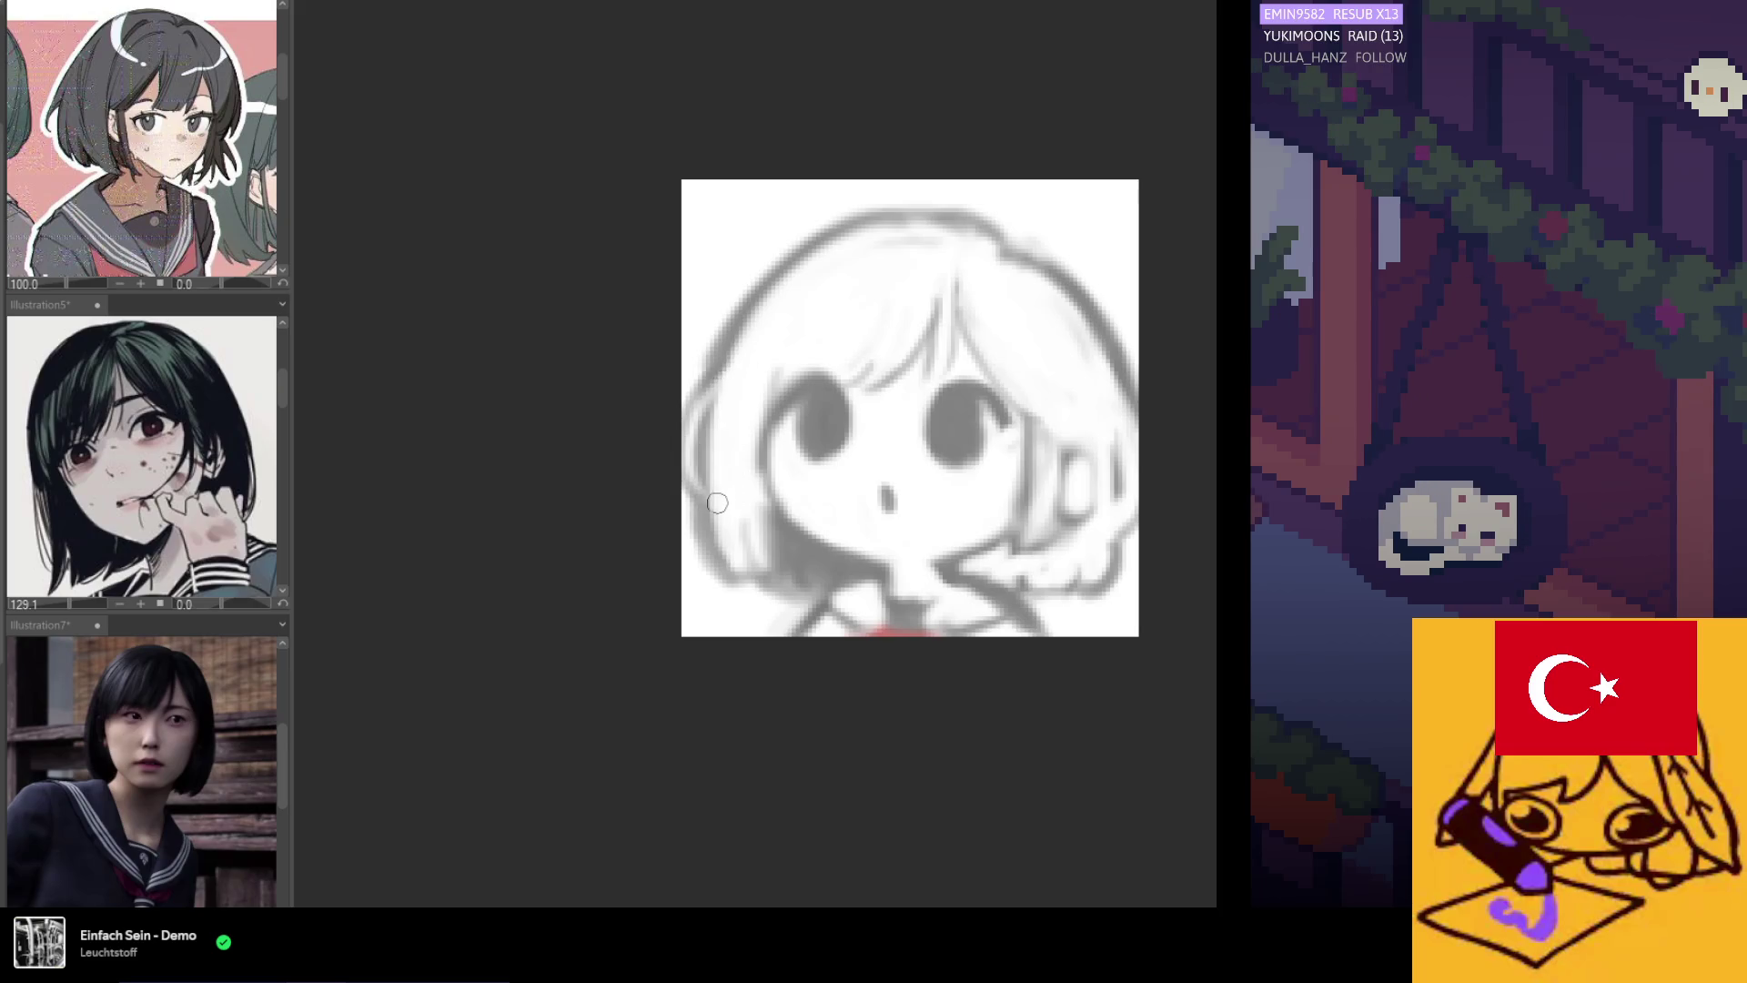
pyautogui.moveTo(719, 587); pyautogui.dragTo(692, 511)
pyautogui.moveTo(712, 578); pyautogui.dragTo(770, 564)
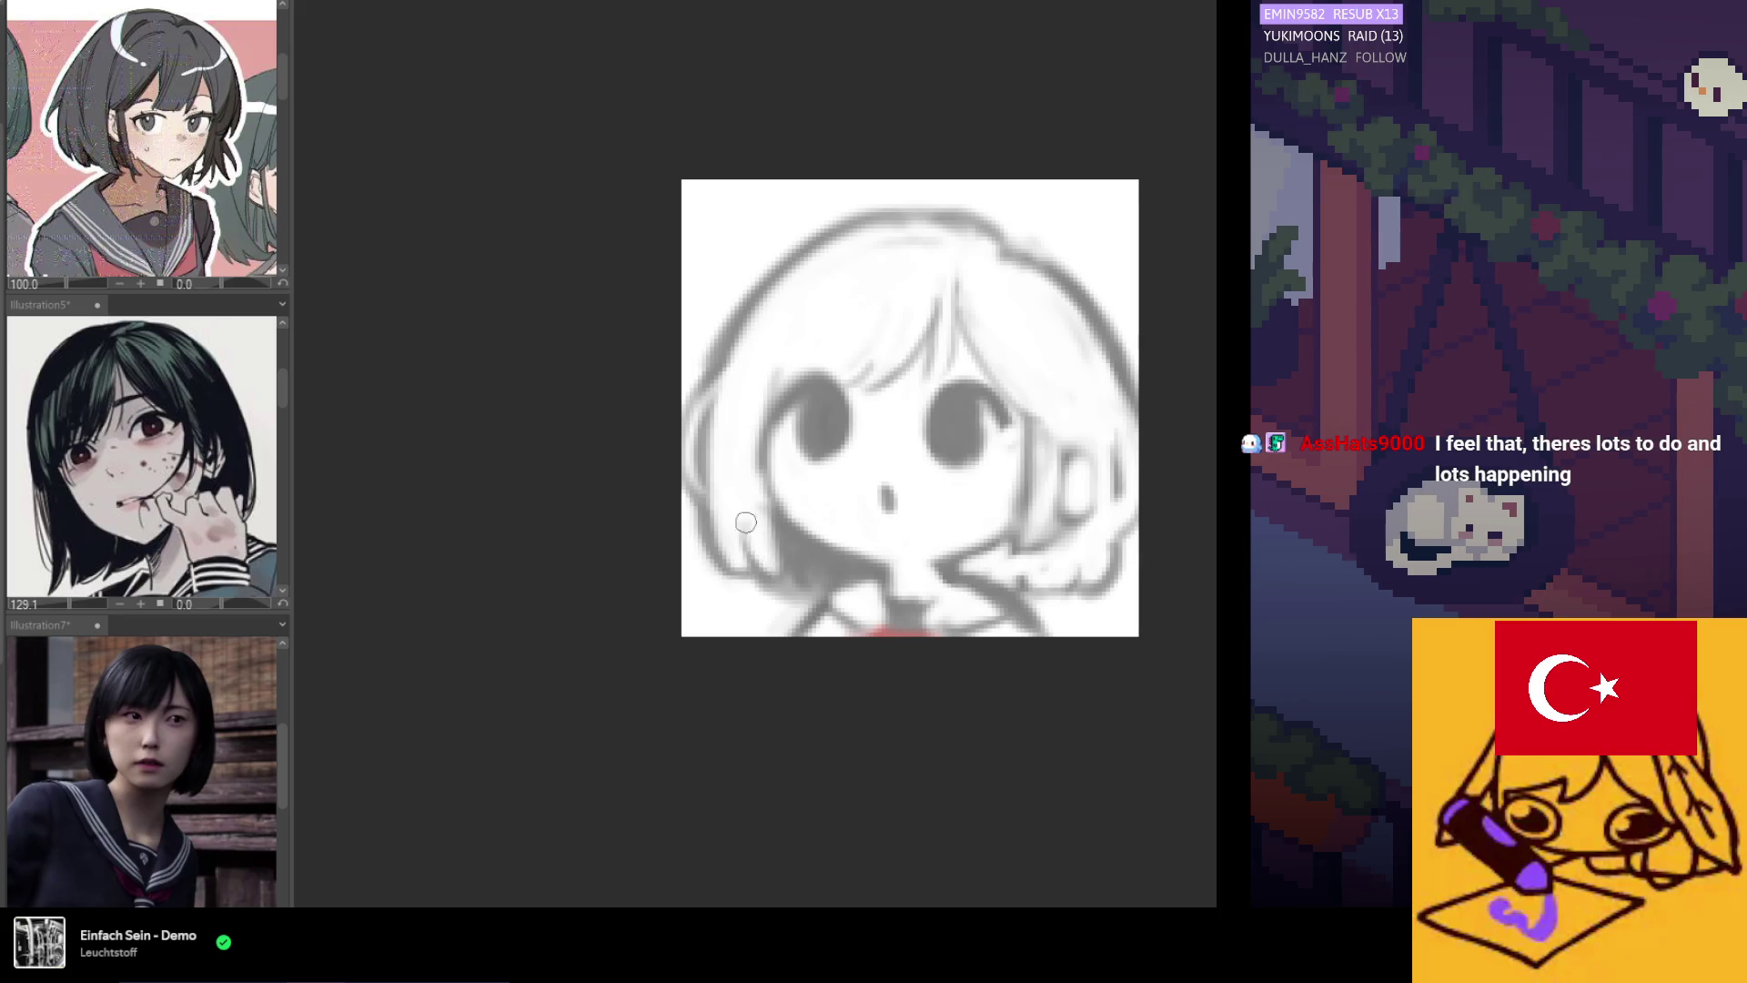
pyautogui.moveTo(752, 545); pyautogui.dragTo(760, 588)
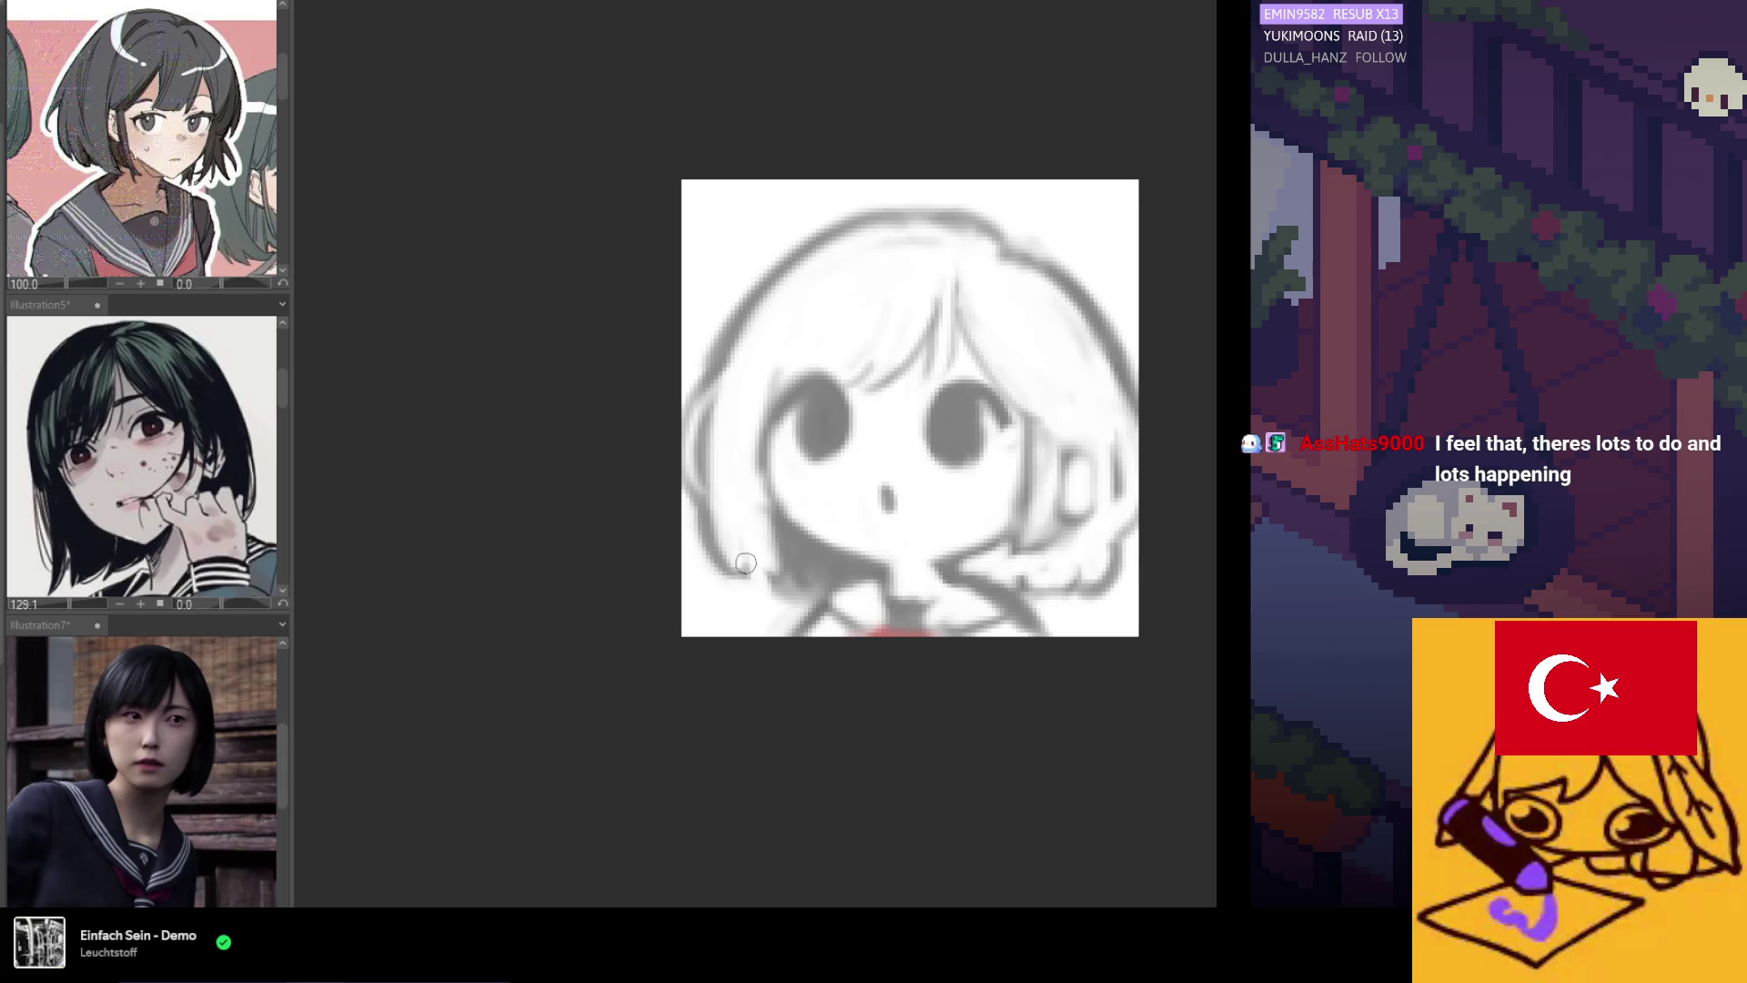